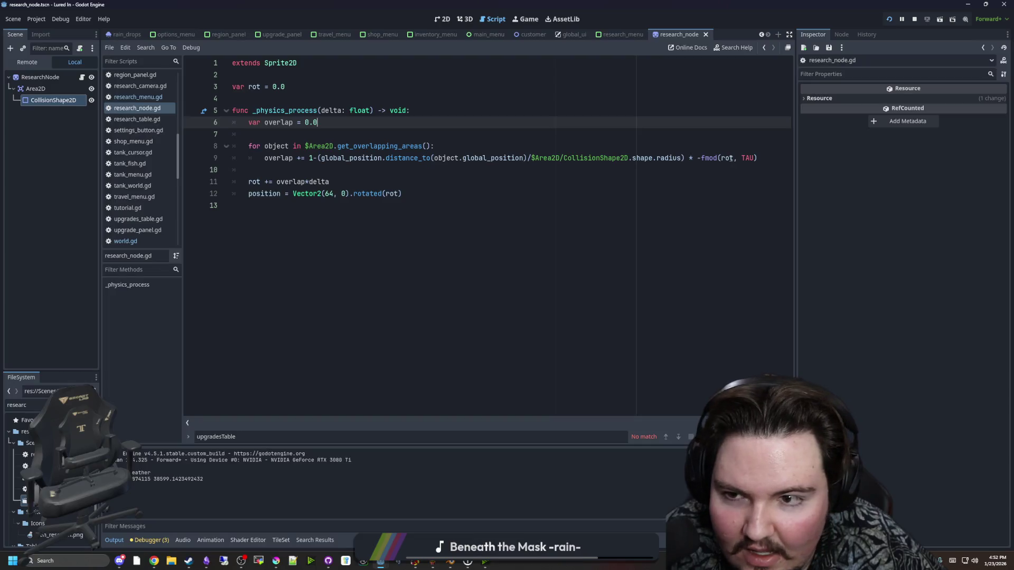
Change rot to obj.rot inside the fmod call and run the game with F5.
double_click(729, 158)
type("obj.rot")
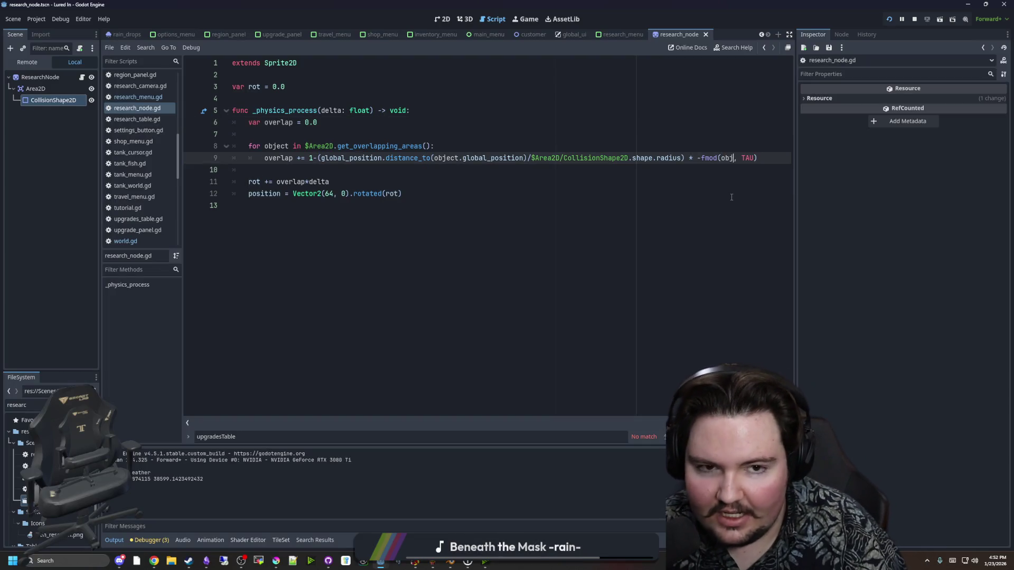
key("F5")
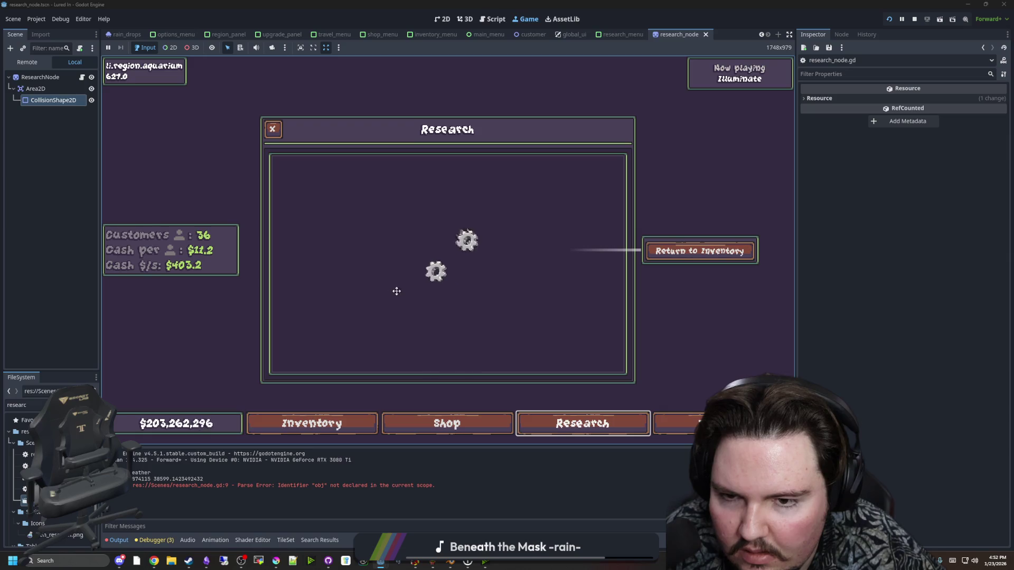
Delete ' * fmod(obj.rot, TAU)' from the end of the overlap line in research_node.gd.
left_click(82, 78)
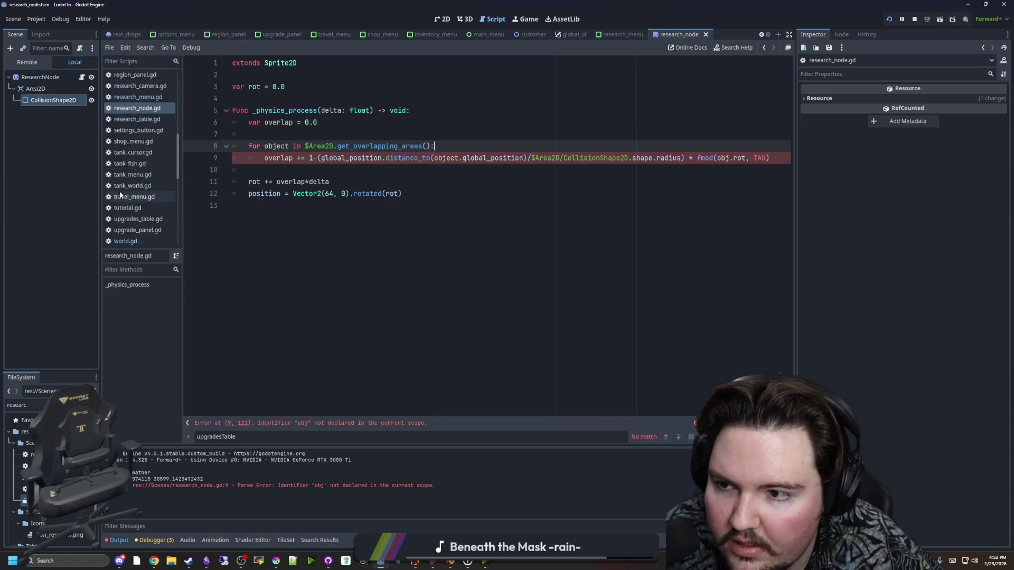
left_click_drag(745, 158, 655, 158)
key("BackSpace")
left_click(660, 146)
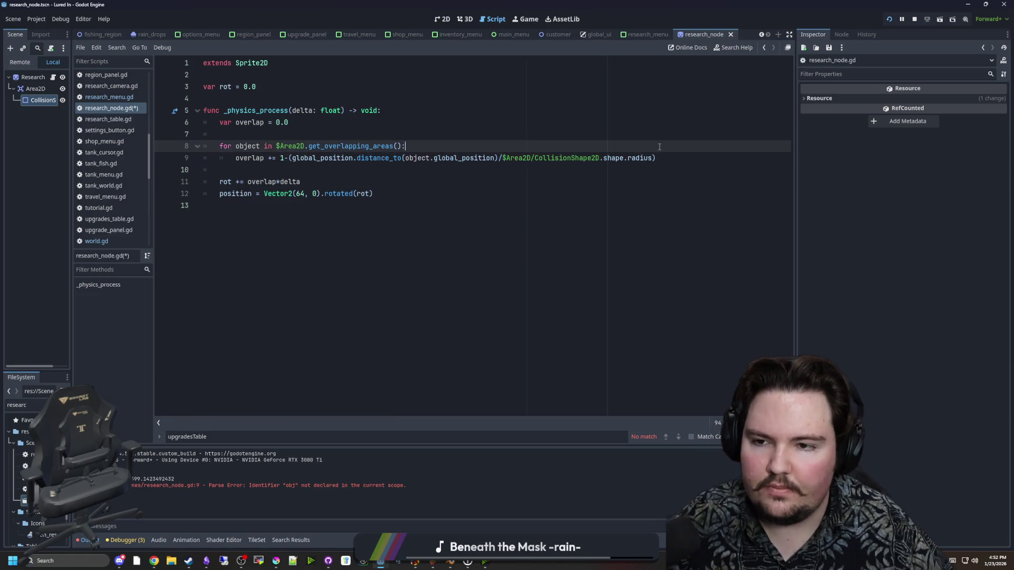
Add blank lines inside the for loop and save research_node.gd.
key("Return")
key("Return")
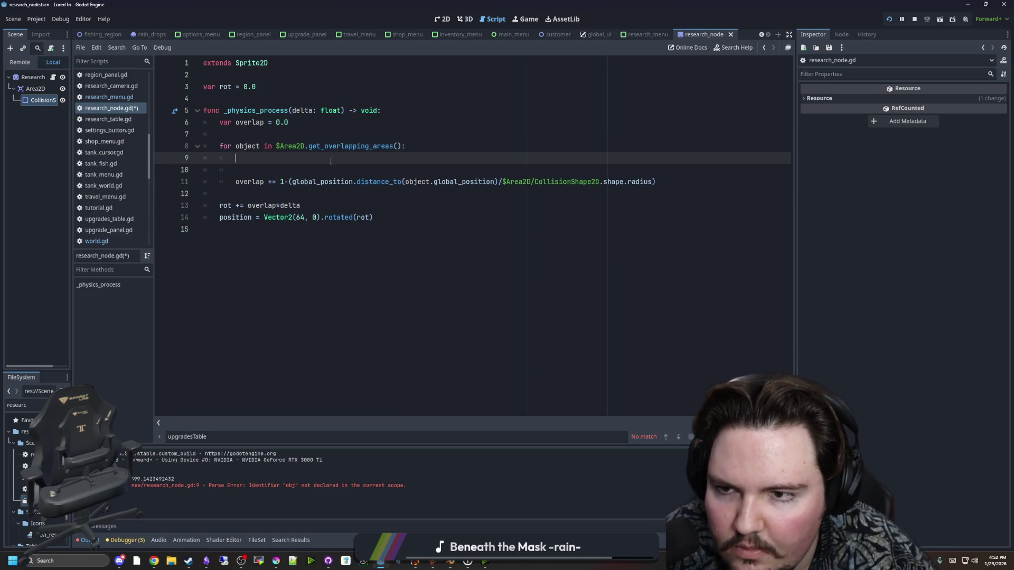
key("ctrl+s")
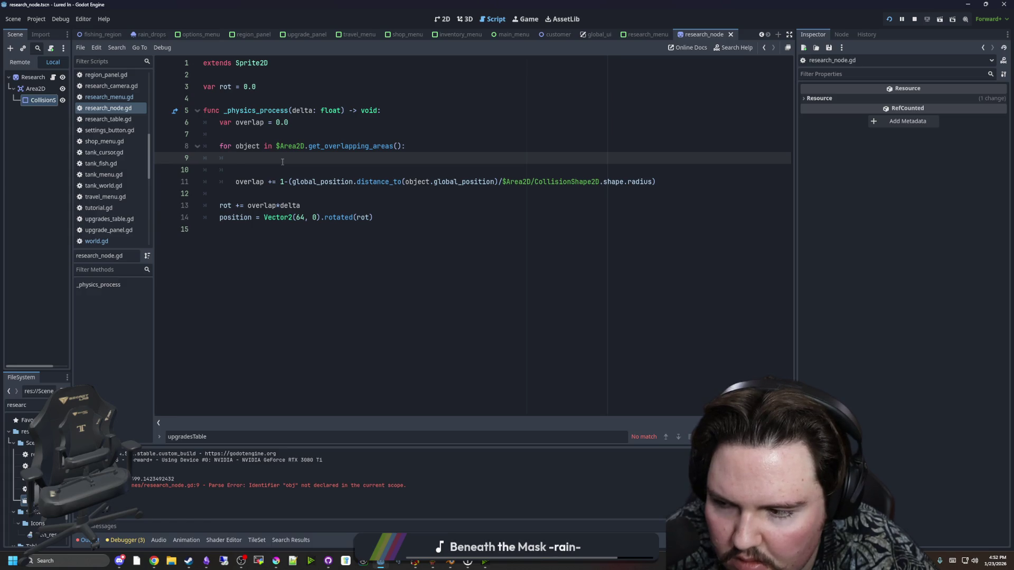
key("ctrl+s")
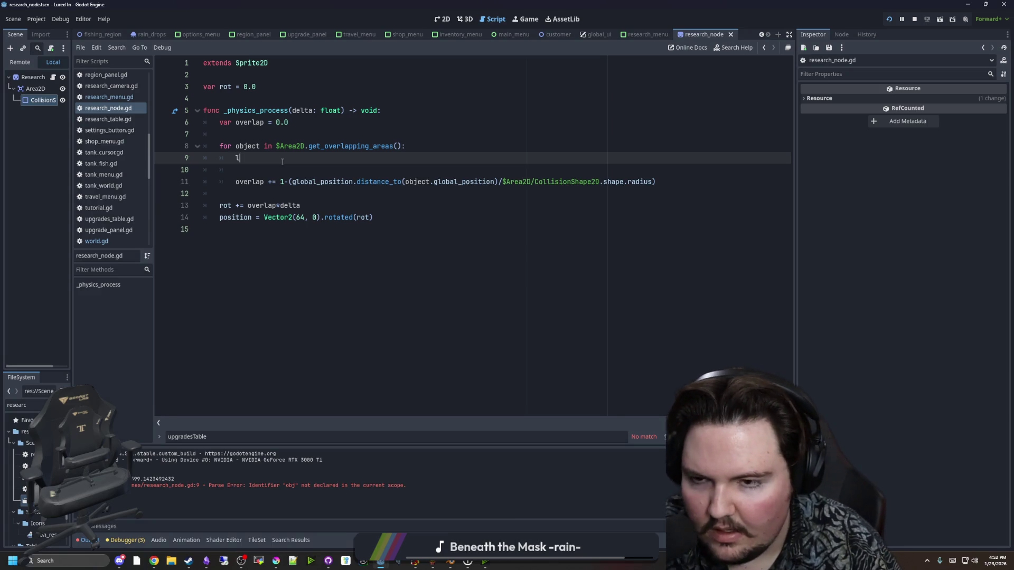
Insert a lerp_angle() call from autocomplete and open its documentation.
type("erp")
key("Down")
key("Down")
key("Down")
key("Up")
key("Return")
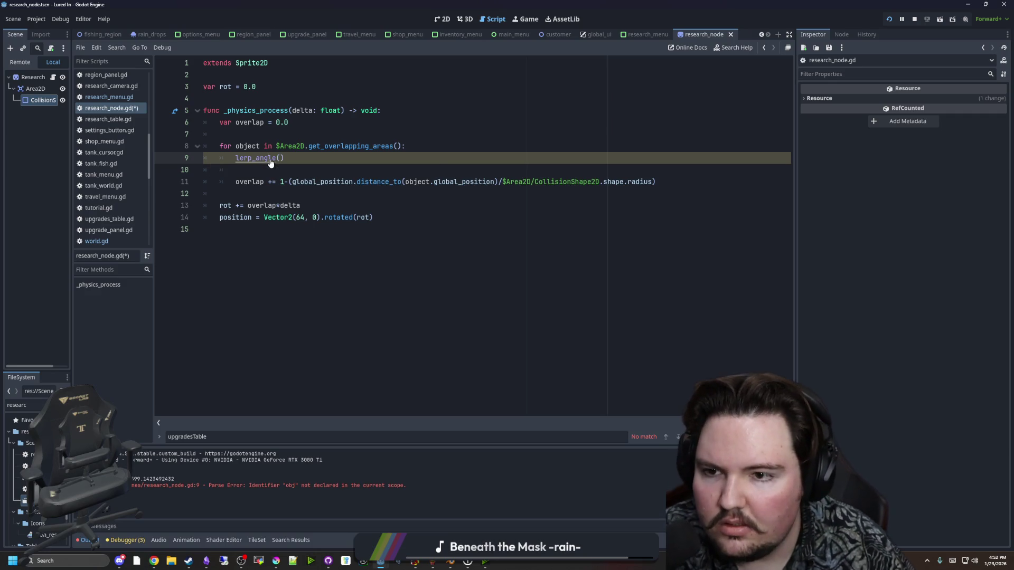
left_click(257, 158, "ctrl")
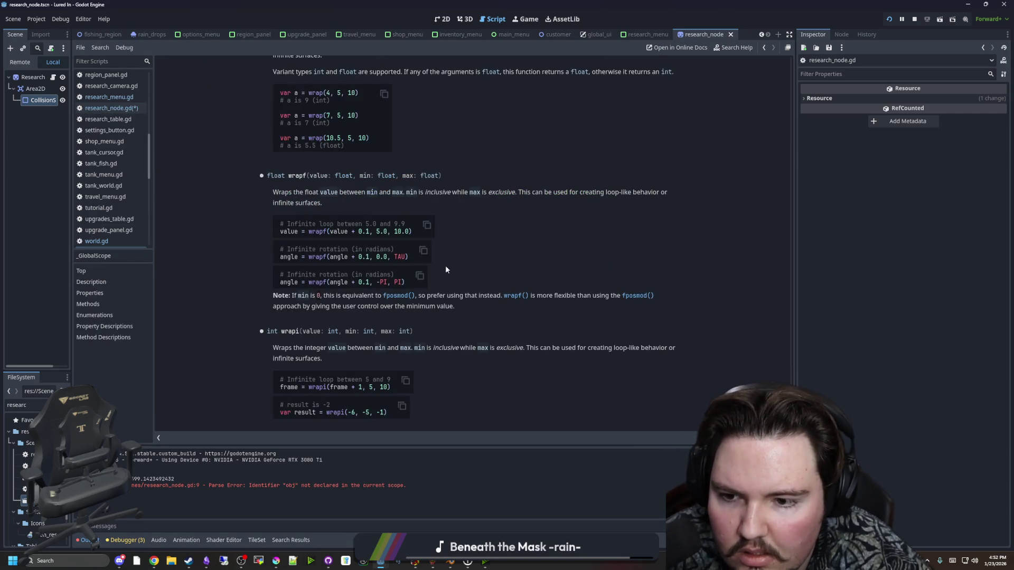
Read the lerp_angle help page, then return to research_node.gd and start a line below lerp_angle().
scroll(410, 264, "up", 3)
scroll(410, 264, "up", 1)
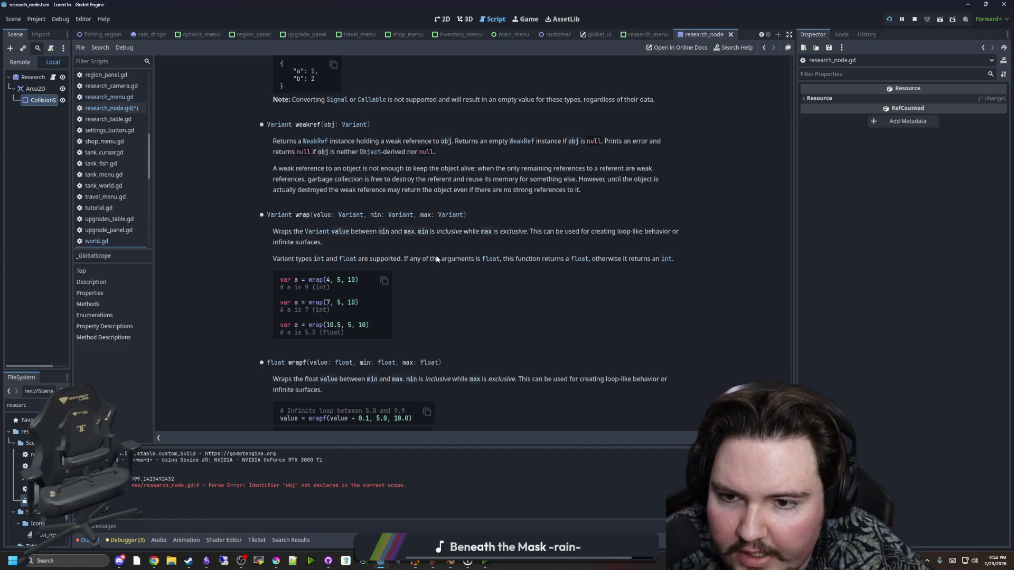
scroll(432, 232, "down", 4)
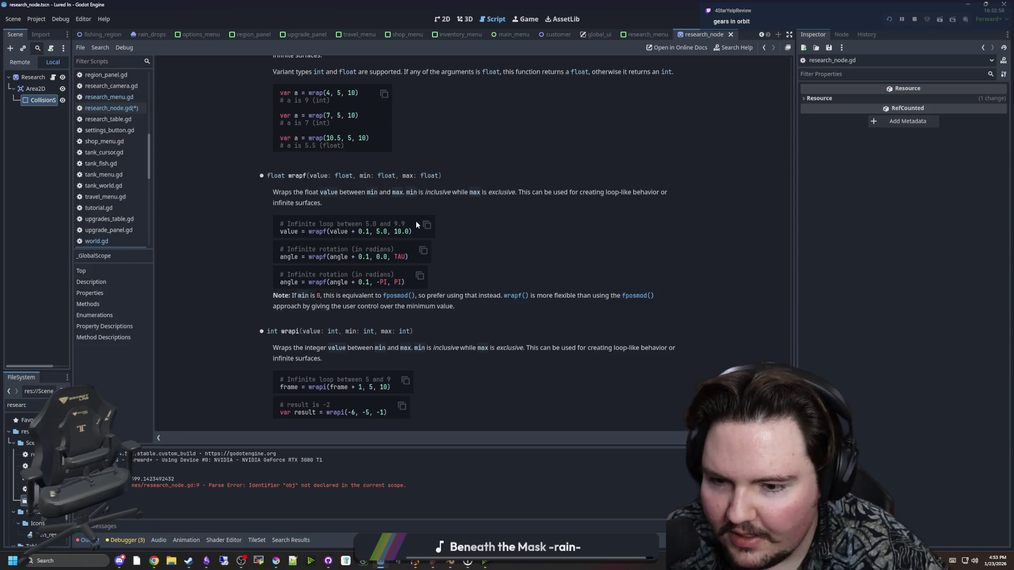
scroll(413, 300, "up", 5)
scroll(412, 302, "up", 3)
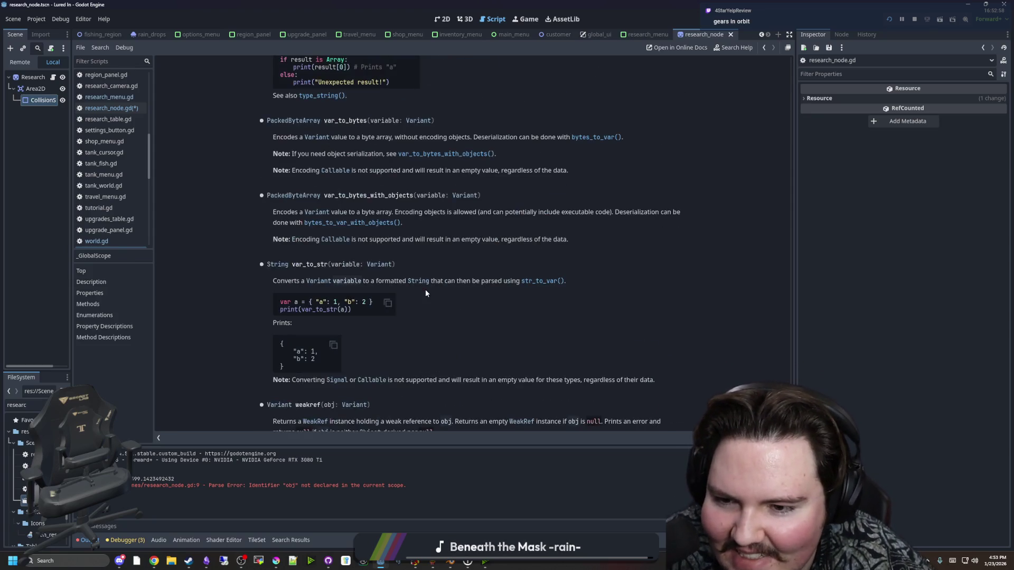
scroll(425, 293, "up", 5)
scroll(427, 287, "up", 5)
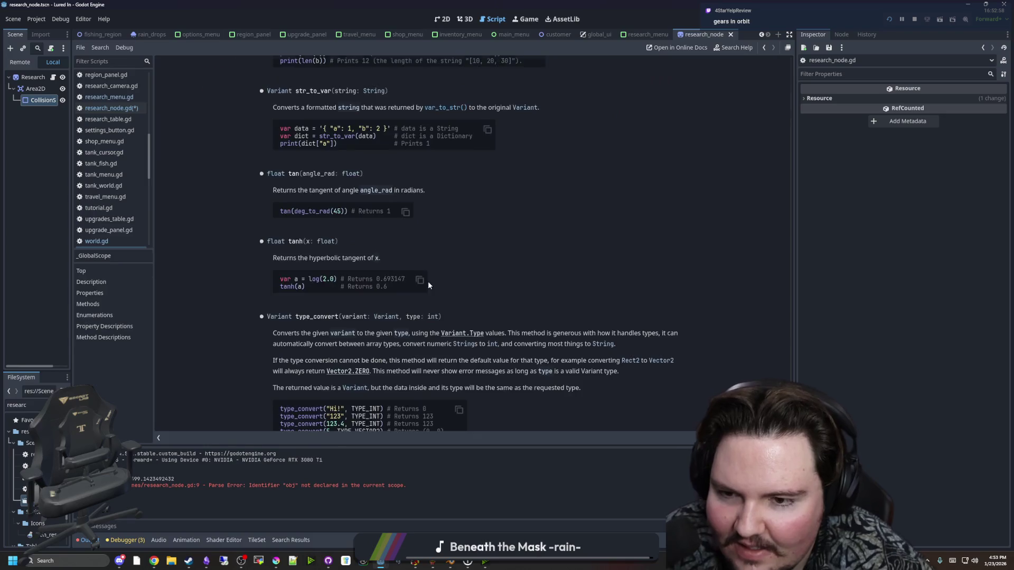
key("alt+Left")
key("Return")
Insert angle_difference below lerp_angle() and read its documentation before returning to the script.
type("angle")
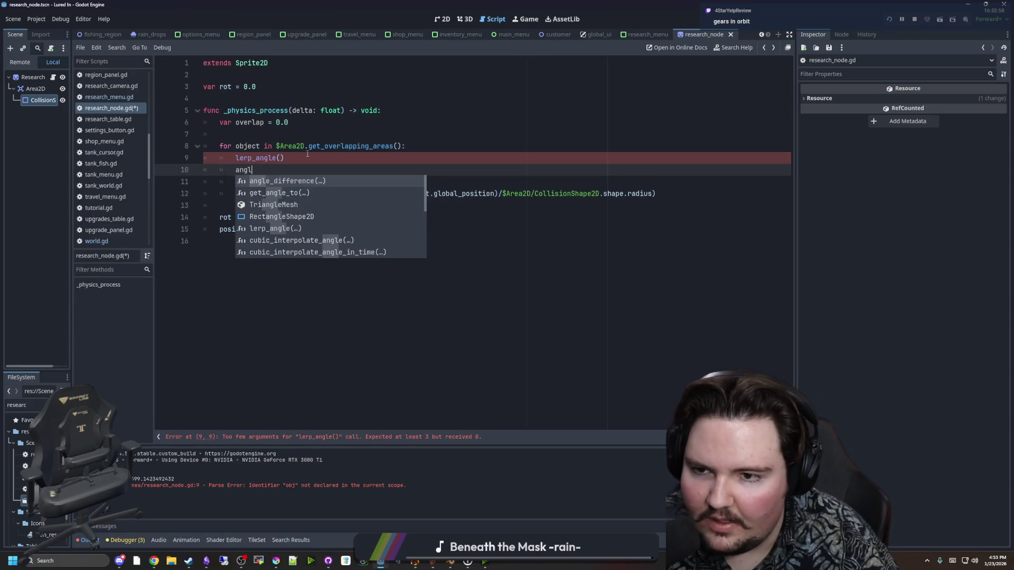
key("Return")
left_click(262, 170, "ctrl")
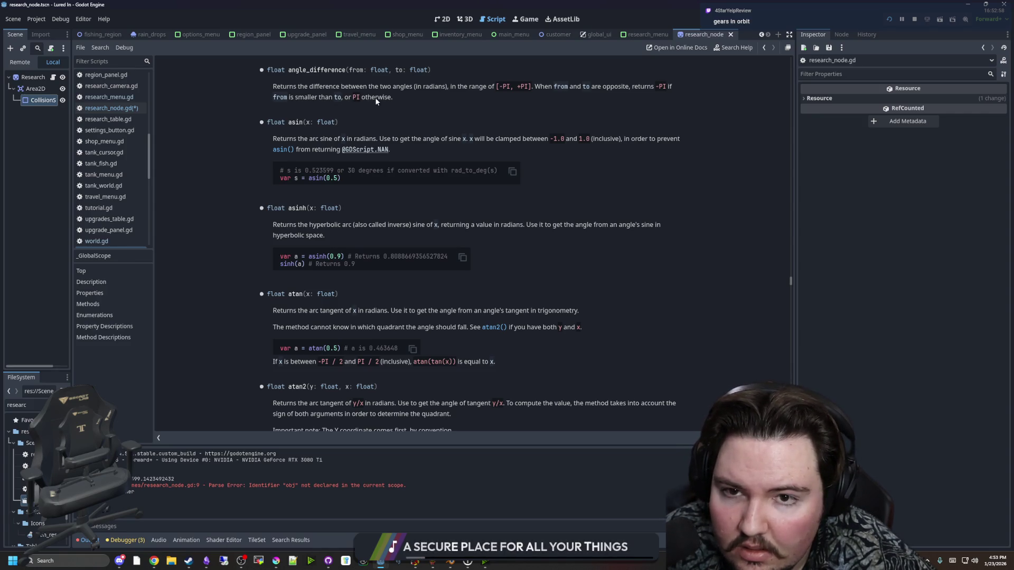
key("ctrl+w")
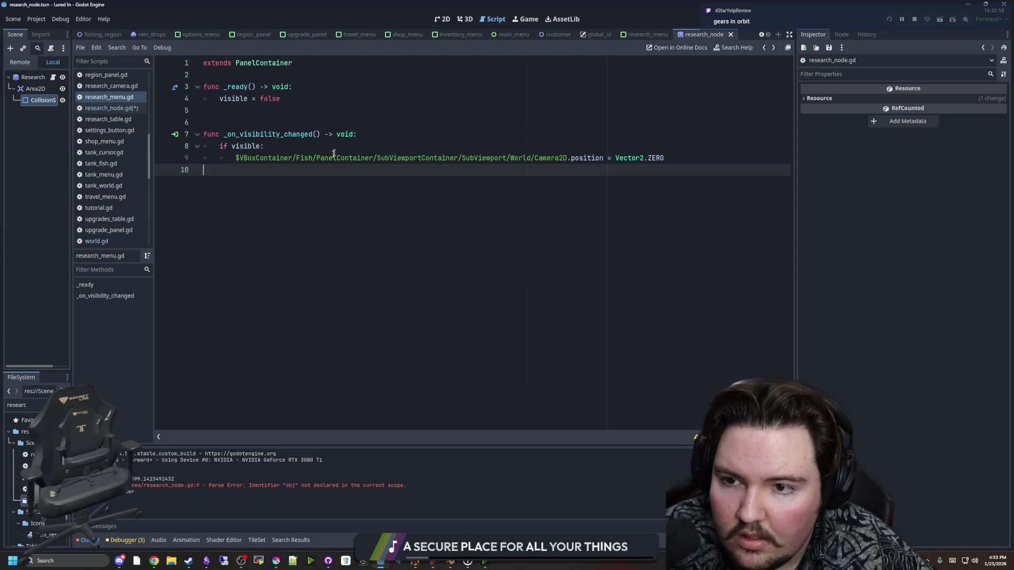
left_click(121, 108)
Delete the lerp_angle and angle_difference lines and look up sign() in the docs.
left_click_drag(309, 170, 191, 161)
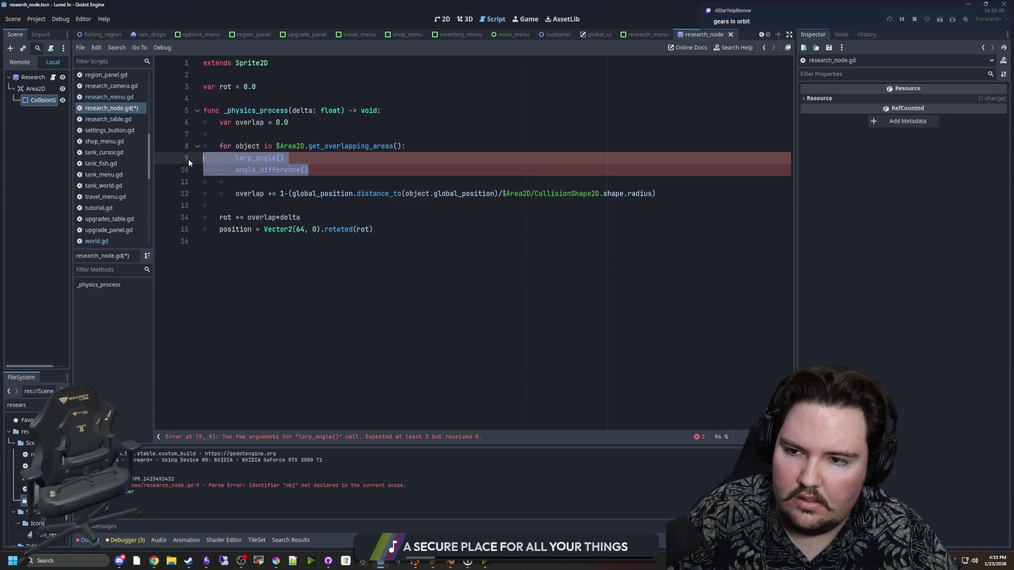
key("BackSpace")
type("(")
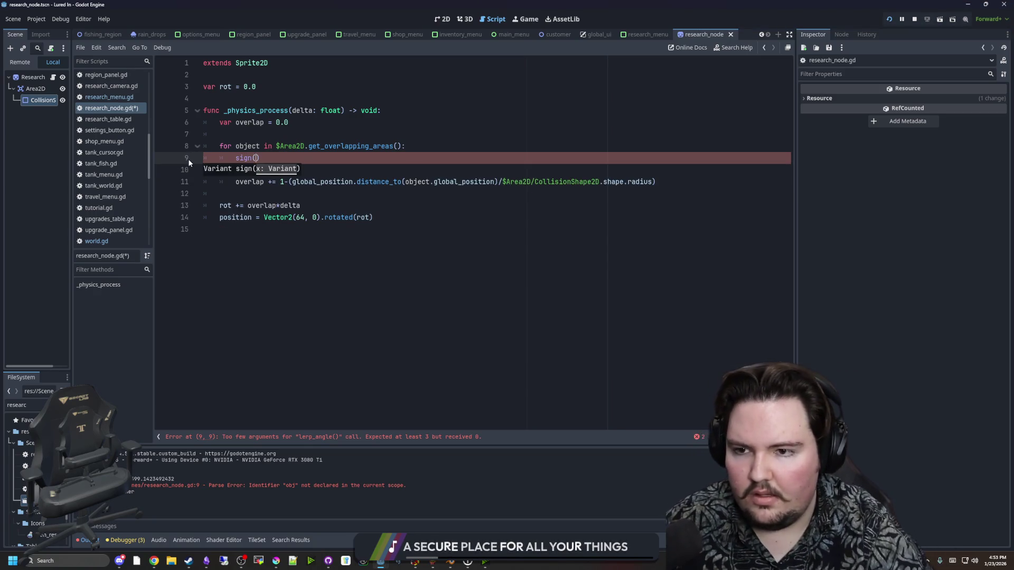
left_click(246, 158, "ctrl")
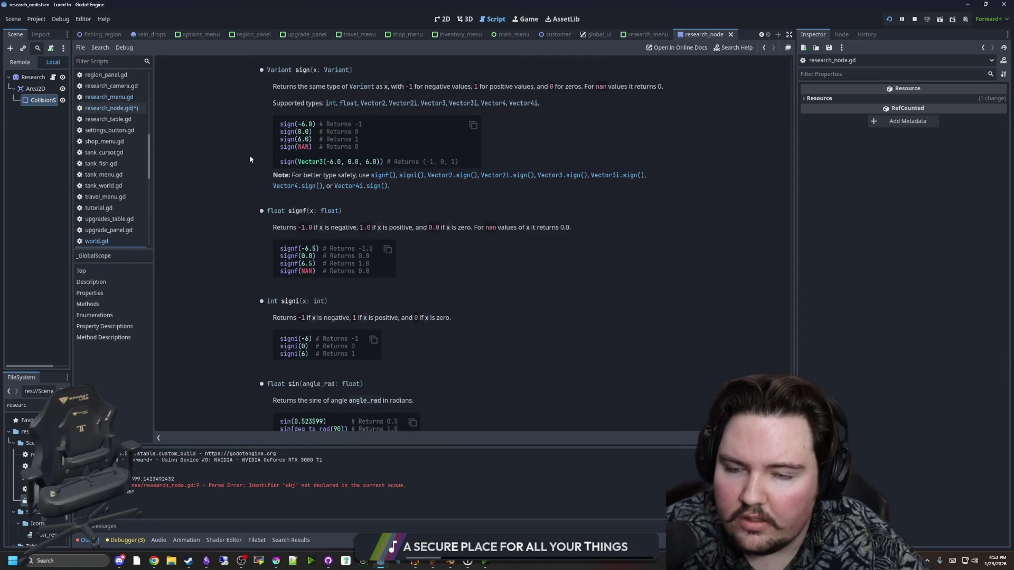
key("alt+Left")
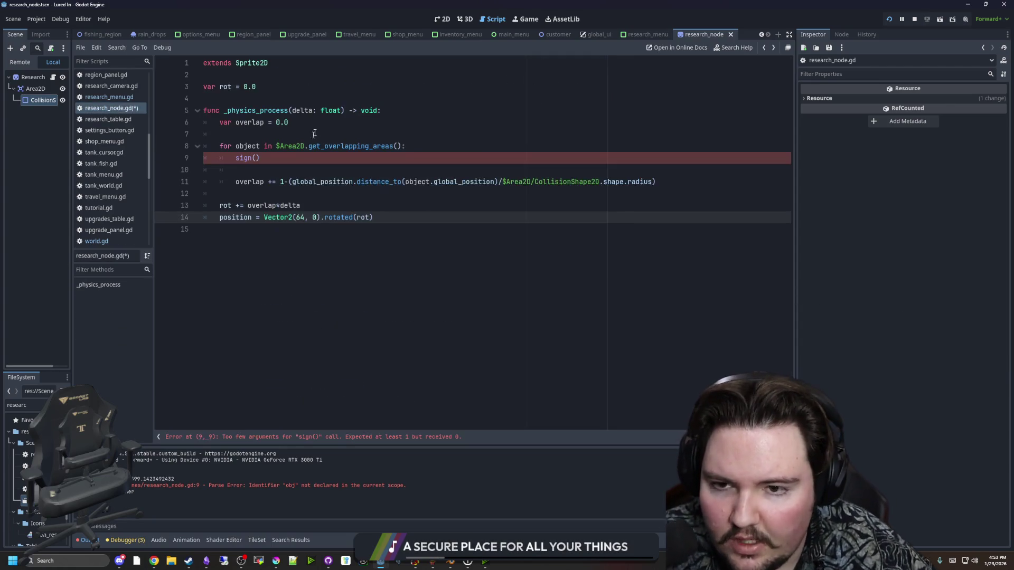
Try sign(angle_difference(...)) on line 9, then undo it and the blank loop lines.
left_click(257, 158)
type("a")
key("BackSpace")
type("angle_d")
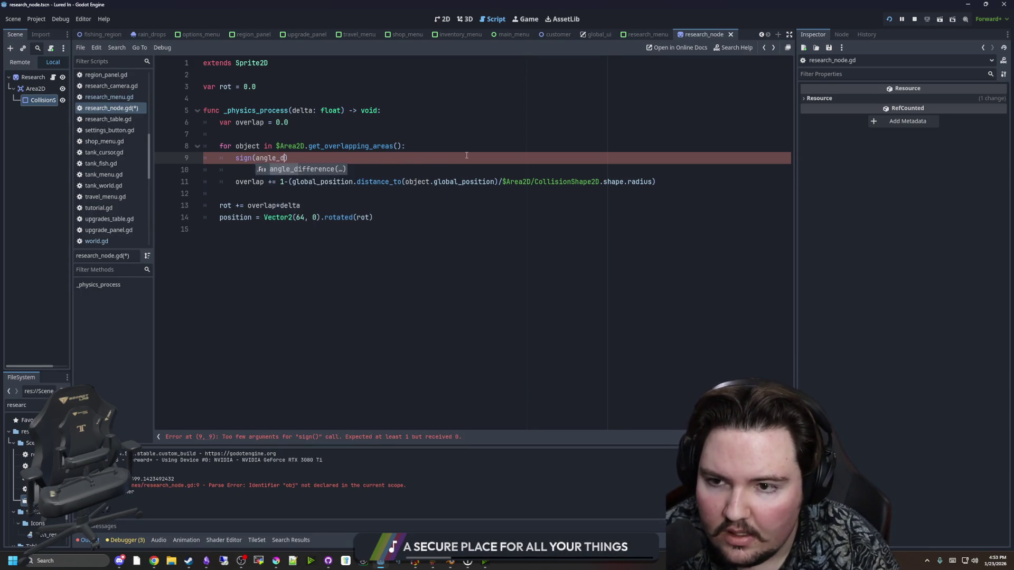
key("Return")
type(",")
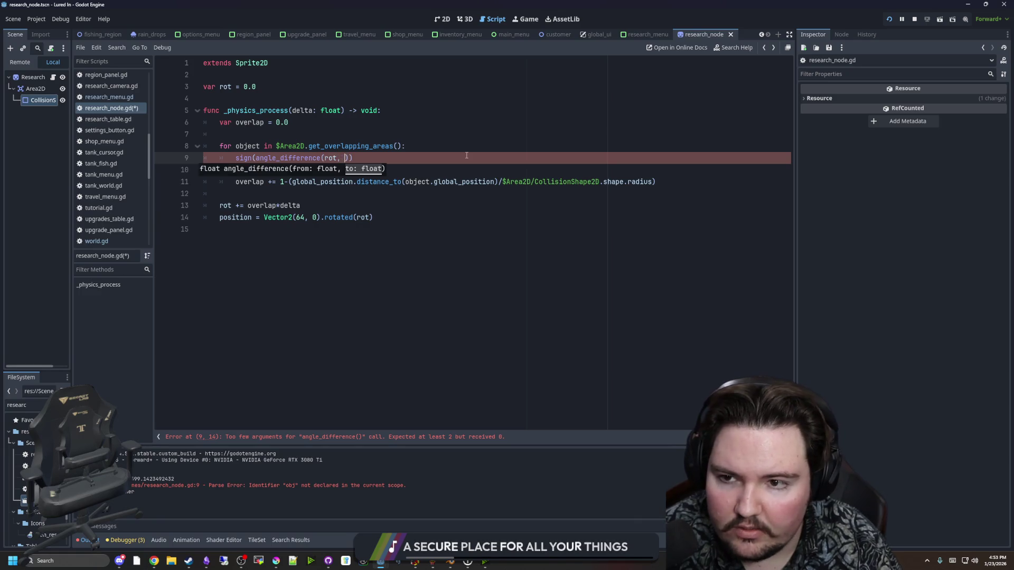
key("ctrl+z")
key("ctrl+z")
key("ctrl+z")
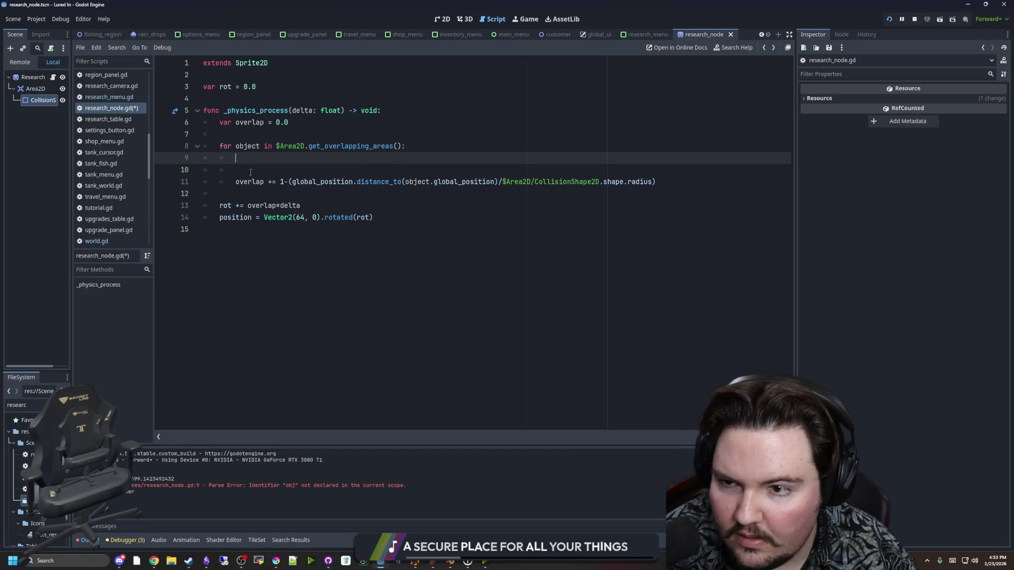
key("ctrl+z")
key("ctrl+z")
left_click(681, 156)
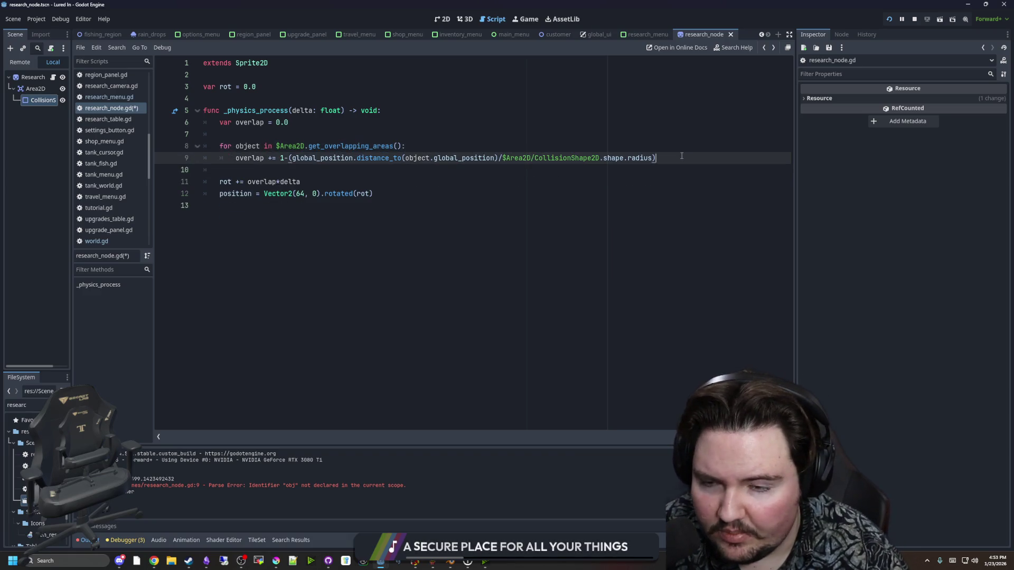
Append ' * sign(angle_difference(rot, object.rot))' to the overlap line and save.
type("* sign(angle_difference(rot, object.rot))")
key("ctrl+s")
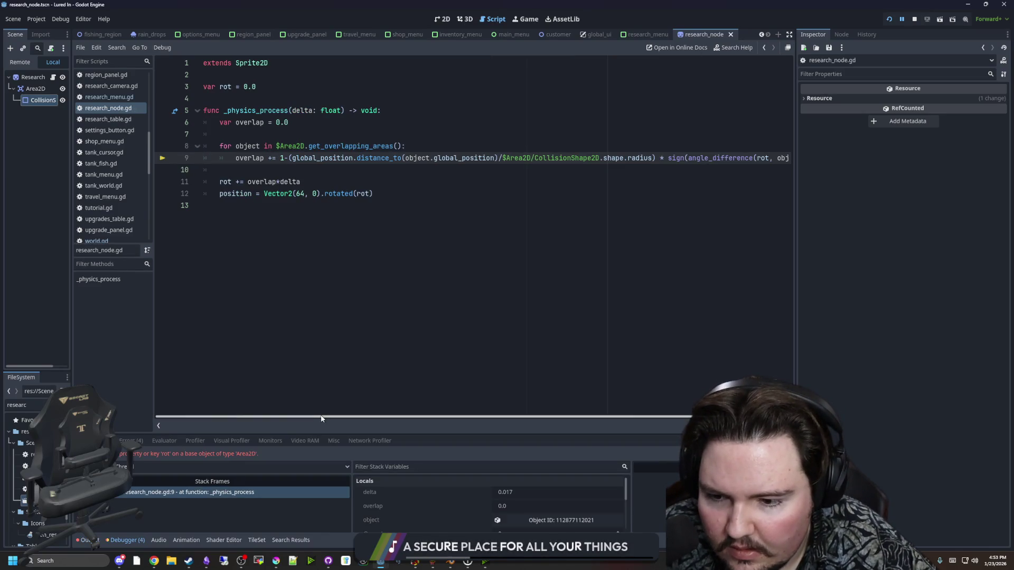
mouse_move(316, 418)
left_mouse_down()
mouse_move(417, 407)
mouse_move(316, 418)
left_mouse_up()
Widen the code editor and add a new line at the top of the for loop.
left_click_drag(795, 203, 931, 204)
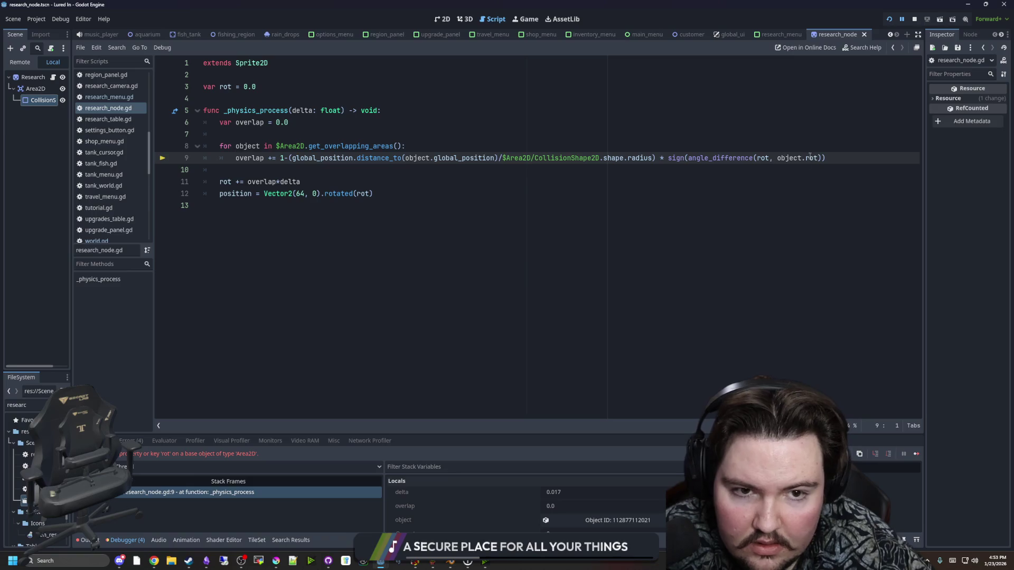
left_click(426, 150)
key("Return")
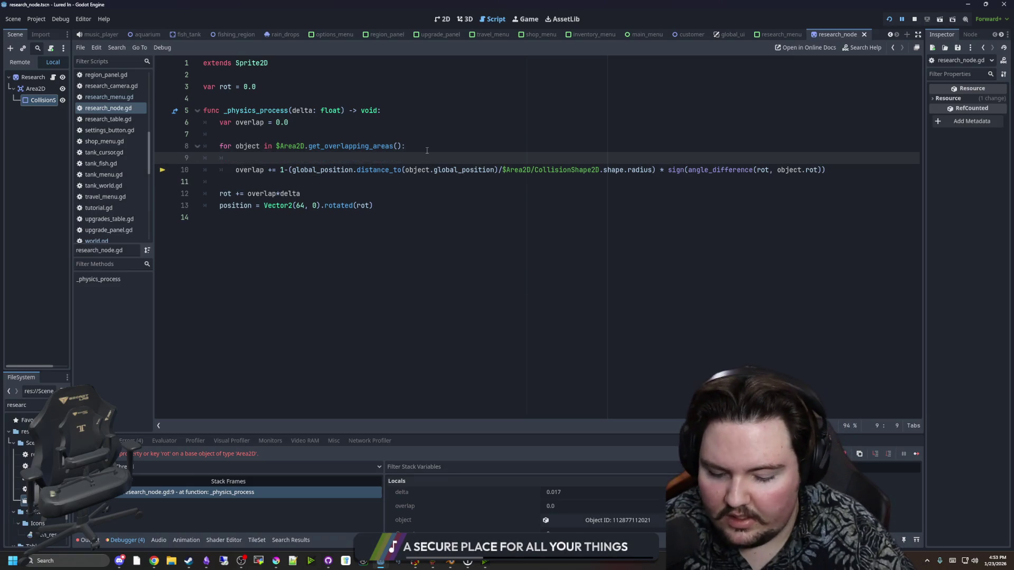
Declare class_name ResearchNode and complete the check as 'if object is ResearchNode:'.
left_click(206, 60)
type("class_name ")
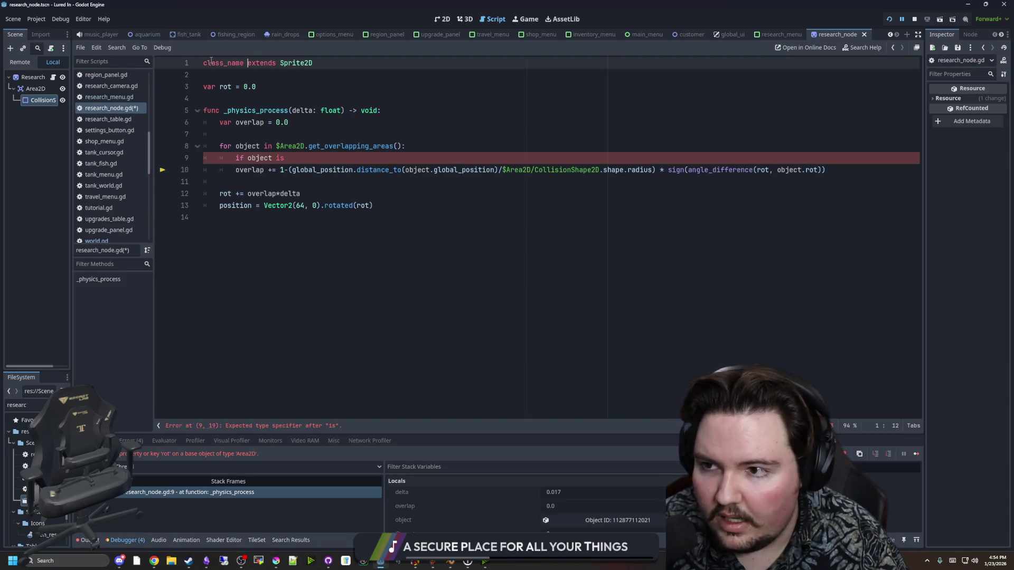
type("ResearchNode")
left_click(296, 158)
type("ResearchNode:")
Indent the overlap line under the if check, save, and relaunch the game.
left_click(264, 206)
left_click(236, 170)
key("Tab")
left_click(361, 111)
key("ctrl+s")
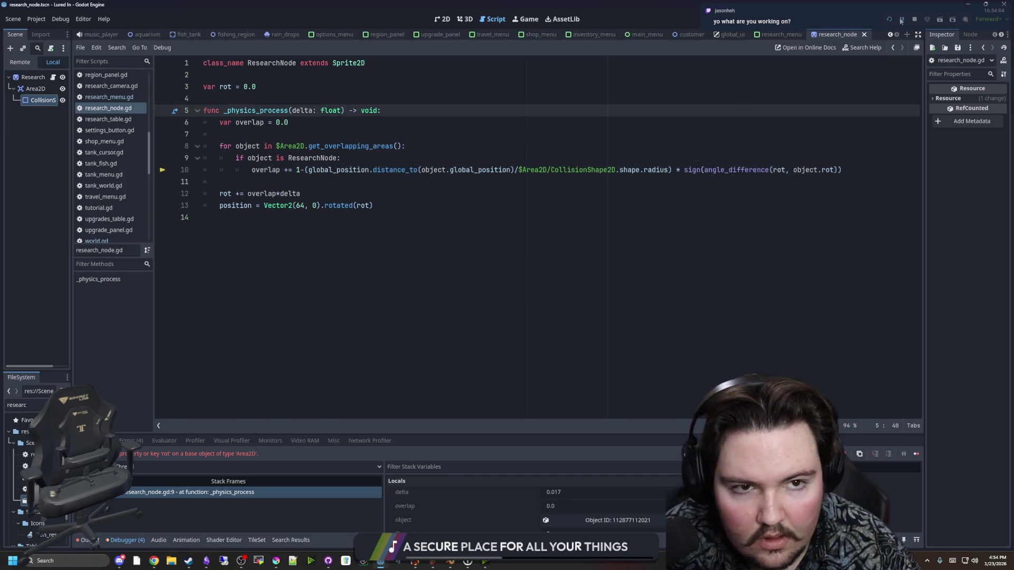
left_click(888, 19)
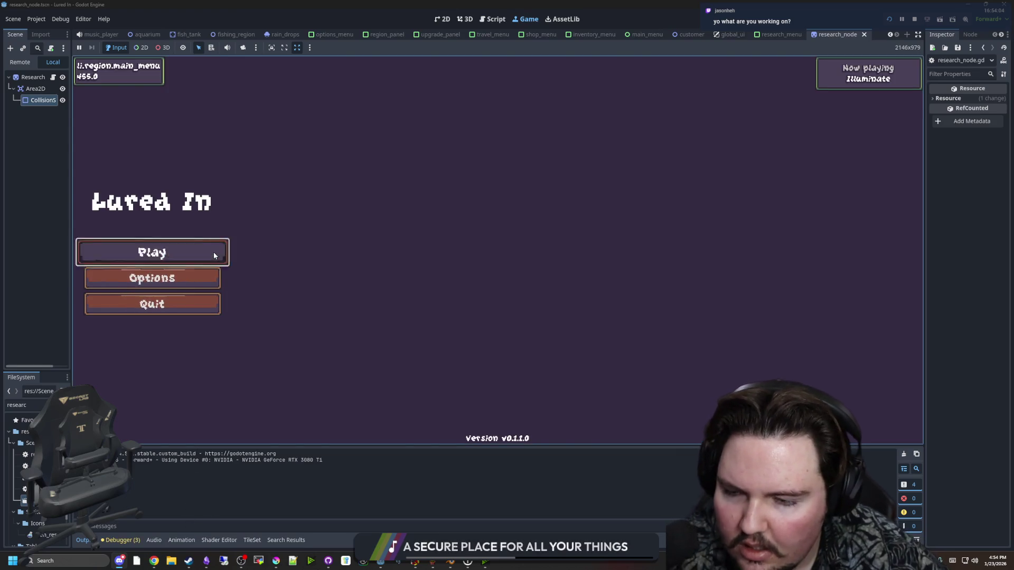
Check the Research gears in-game, then test a minus before the sign term.
left_click(214, 256)
left_click(664, 423)
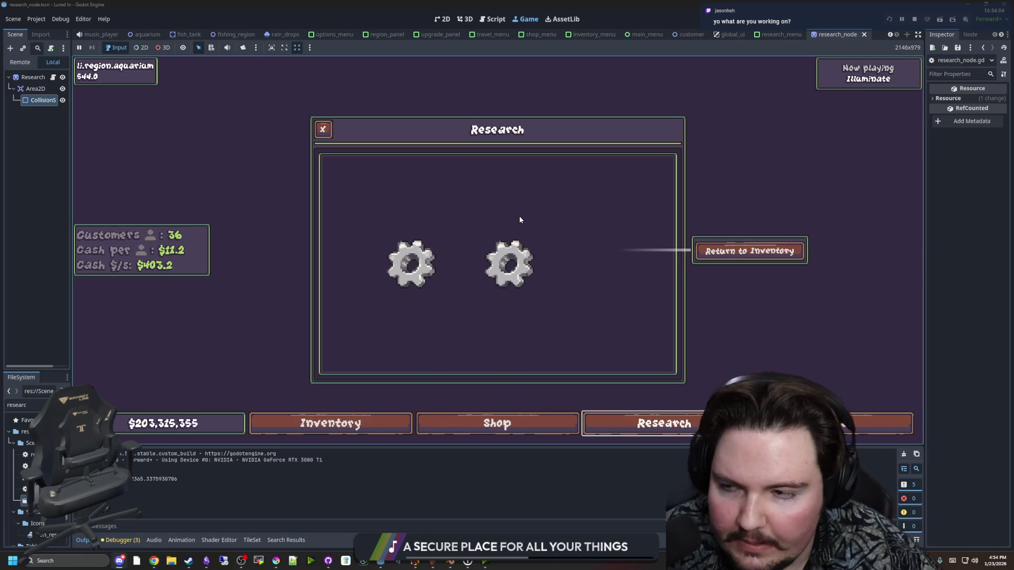
key("ctrl+F3")
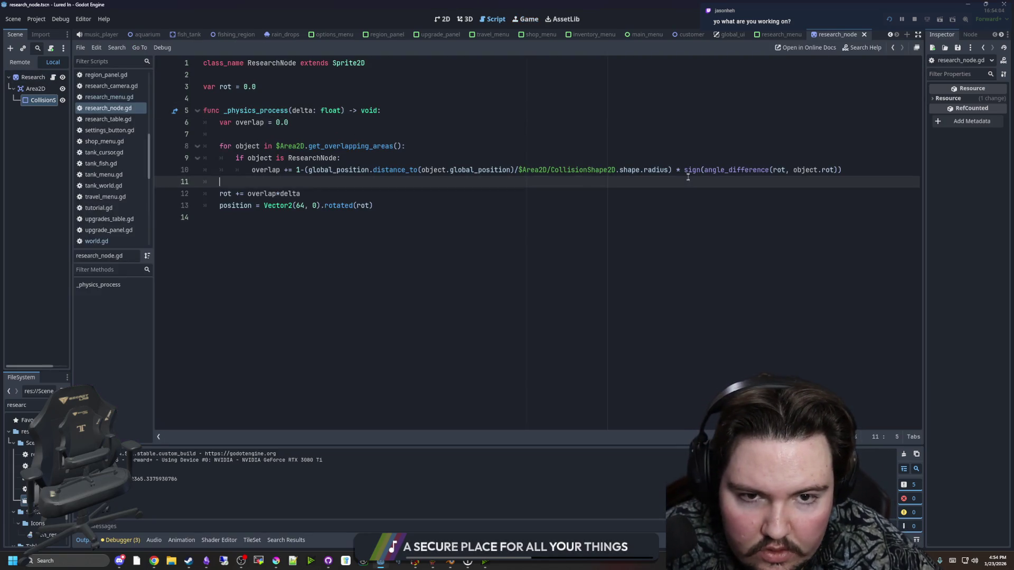
left_click(684, 170)
type("-")
key("Up")
key("Up")
key("Up")
key("ctrl+s")
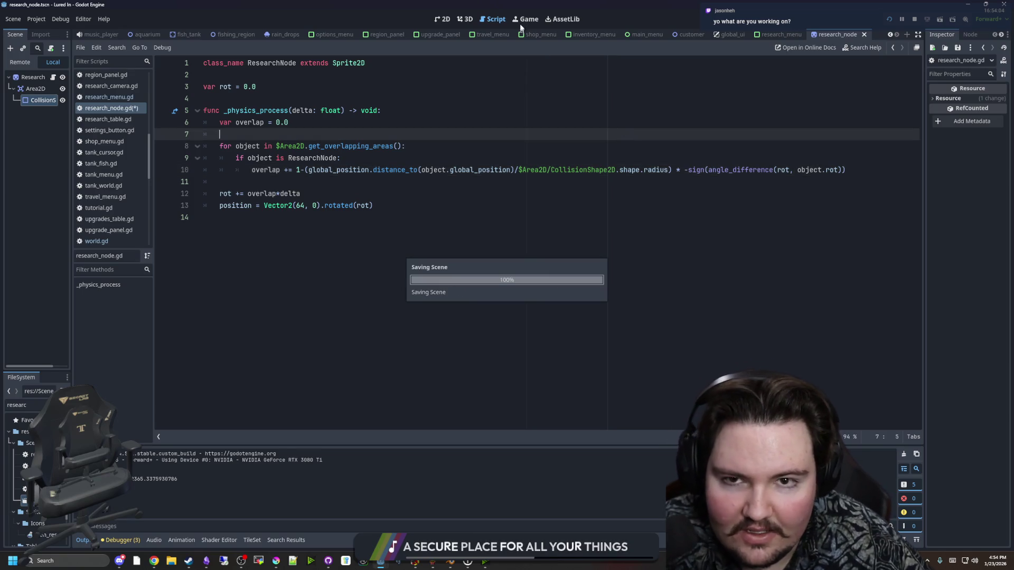
left_click(522, 20)
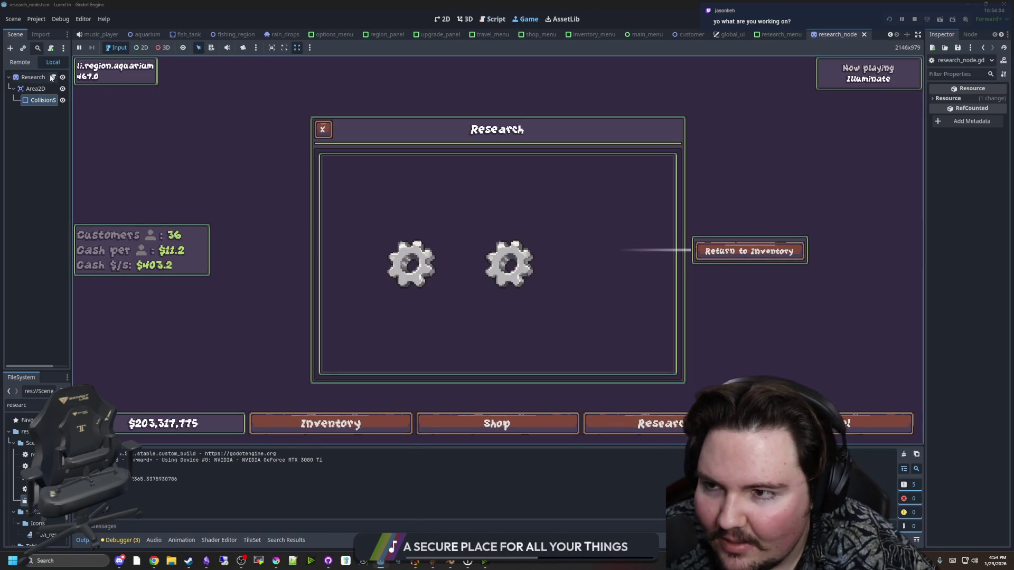
Remove the minus before sign(), save research_node.gd, and open world.gd.
left_click(52, 77)
left_click(689, 169)
key("BackSpace")
key("Up")
key("ctrl+s")
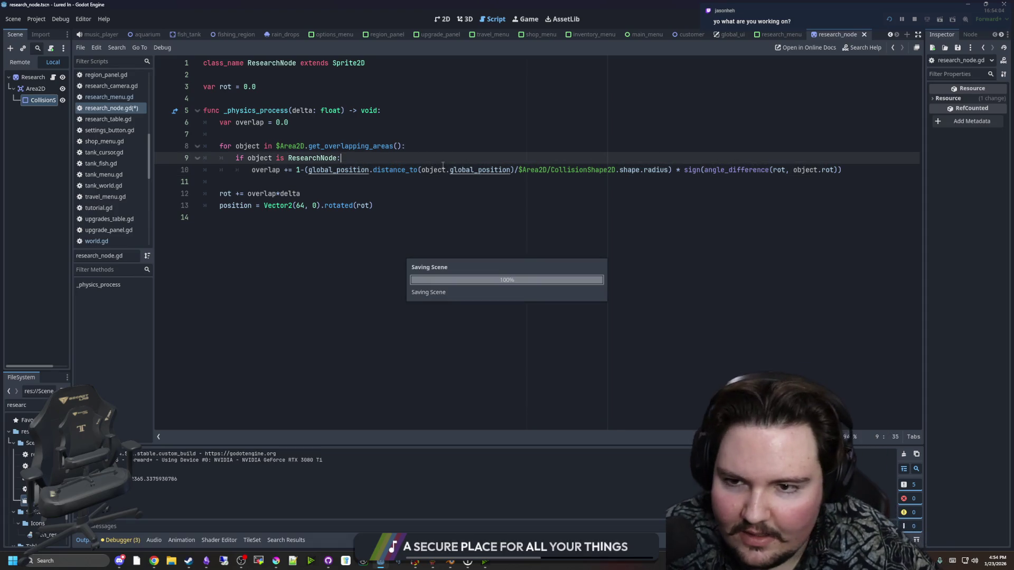
left_click(283, 146)
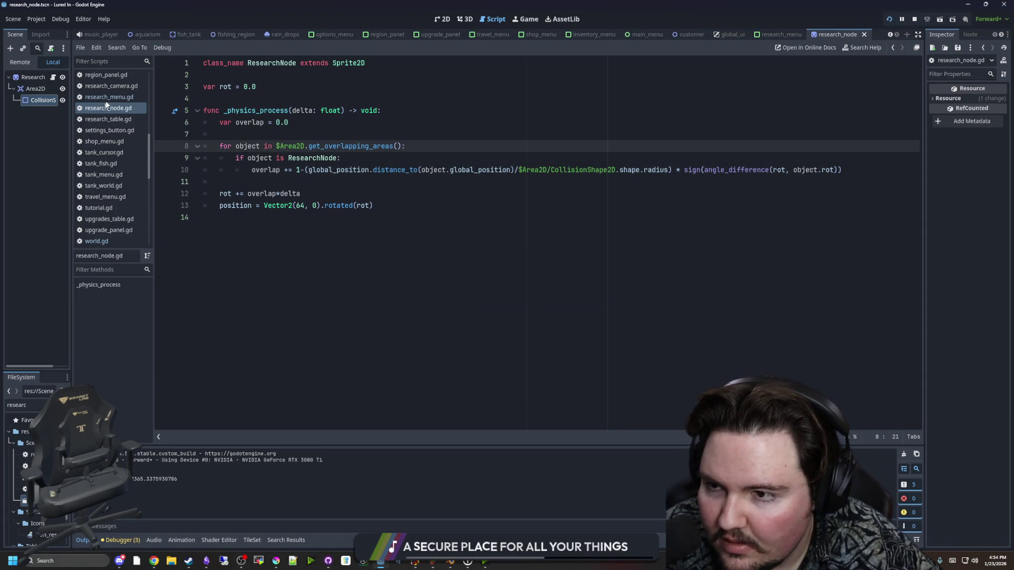
left_click(97, 240)
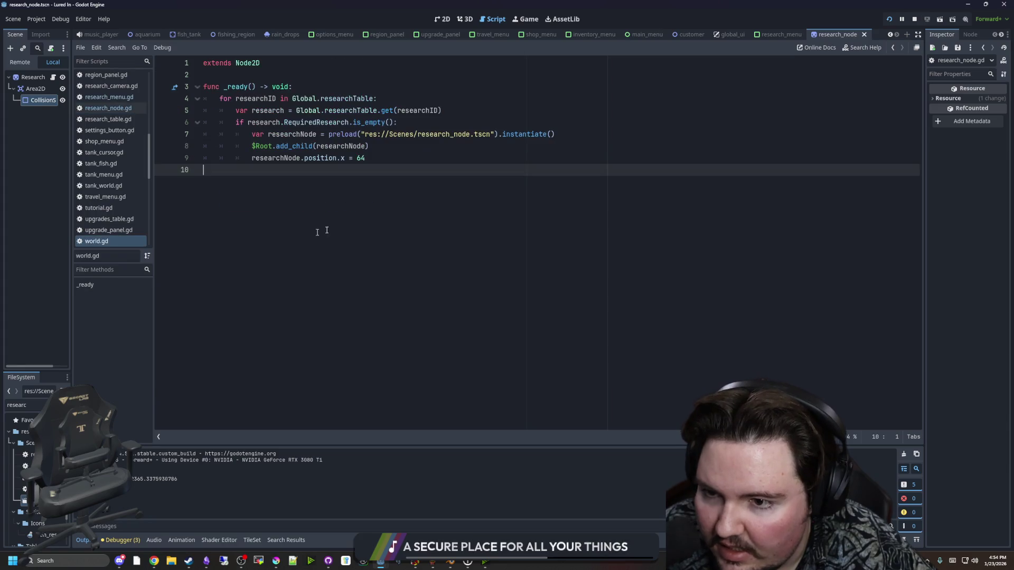
Replace 64 on line 9 with Vector2(64, 0).rotated(randf_range(0, TAU)) and run the game.
left_click(387, 159)
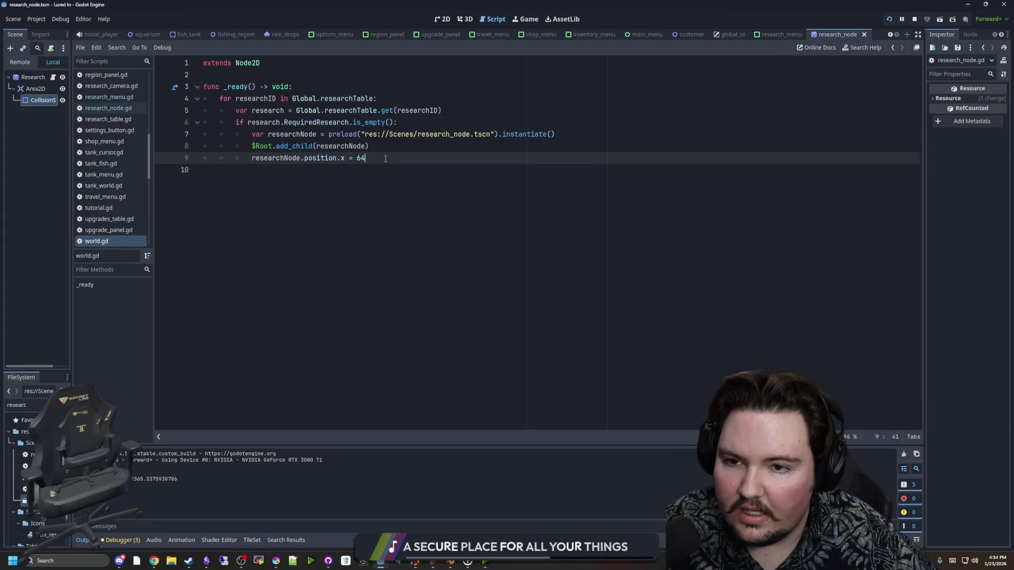
left_click_drag(386, 159, 353, 158)
type("Vector2(")
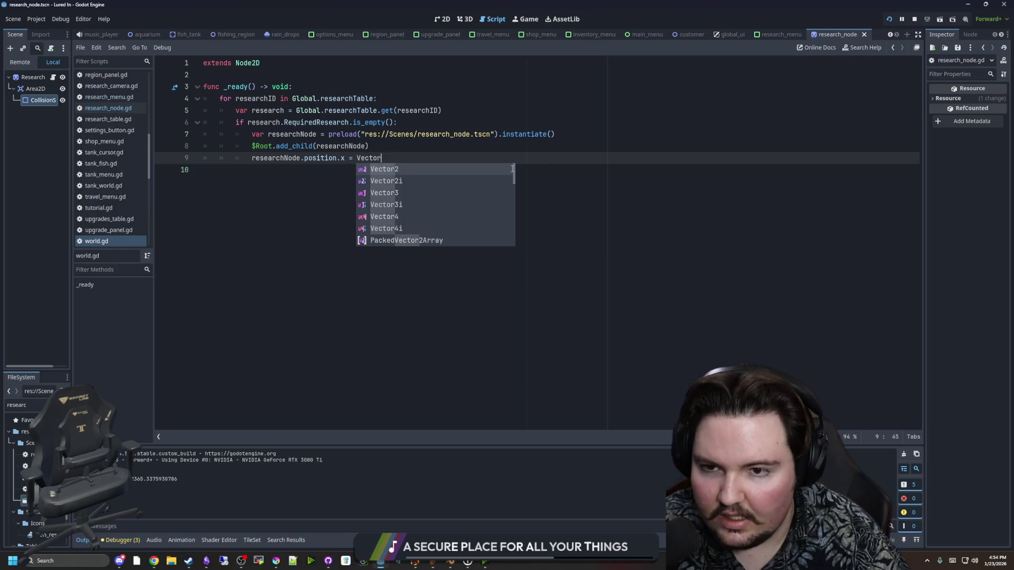
type("16")
type(" 0")
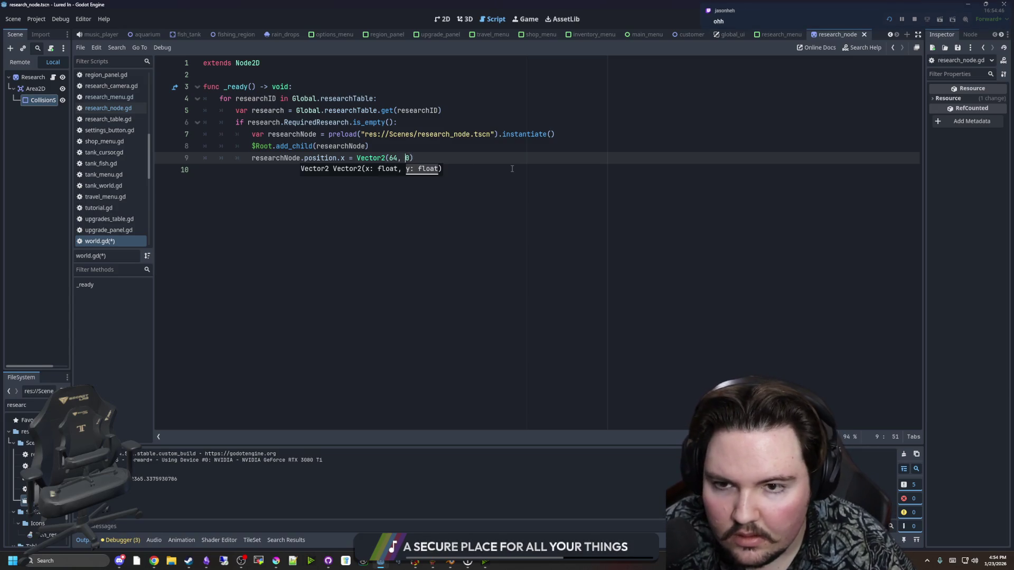
type("d(randf_")
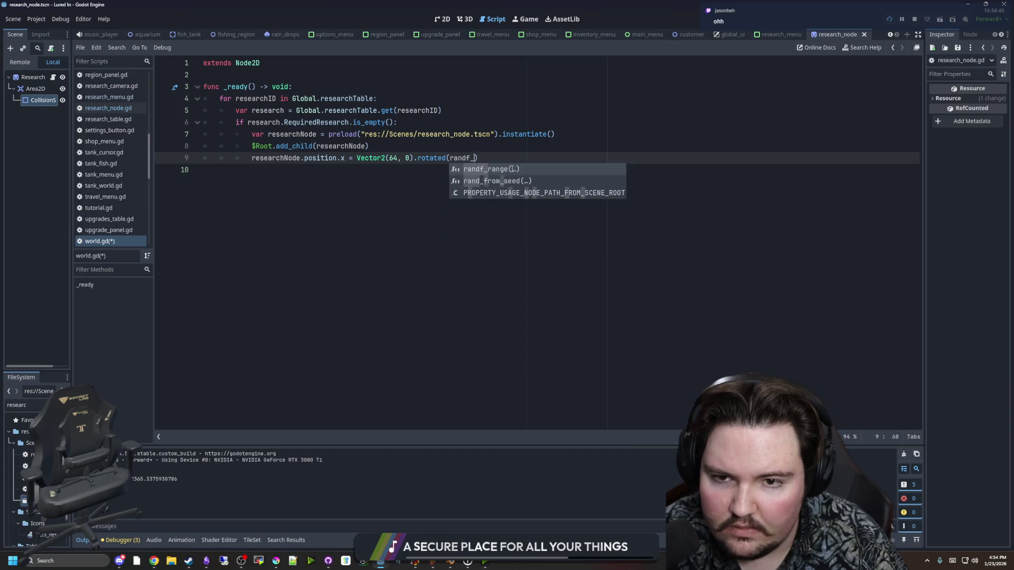
key("Return")
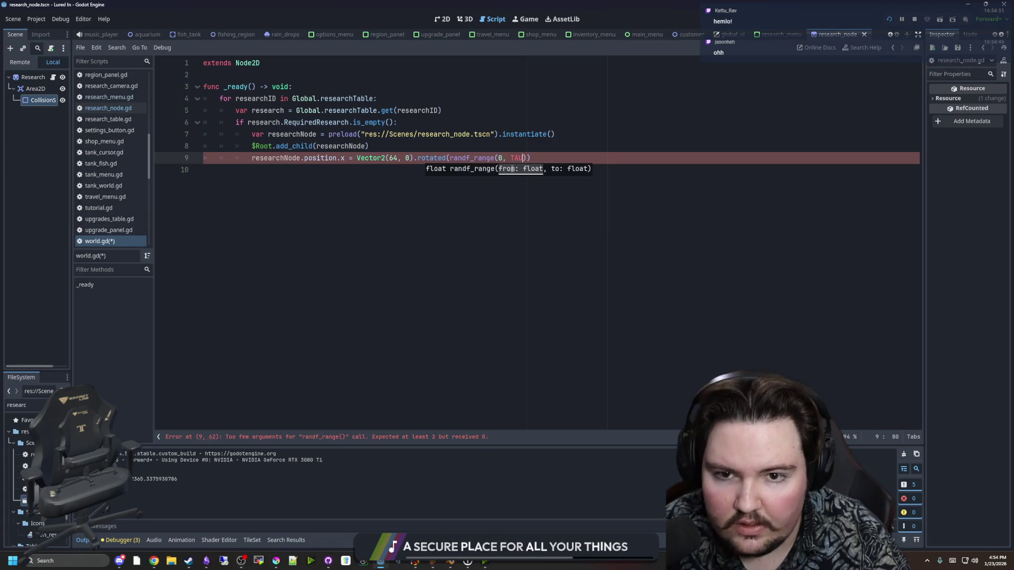
key("F5")
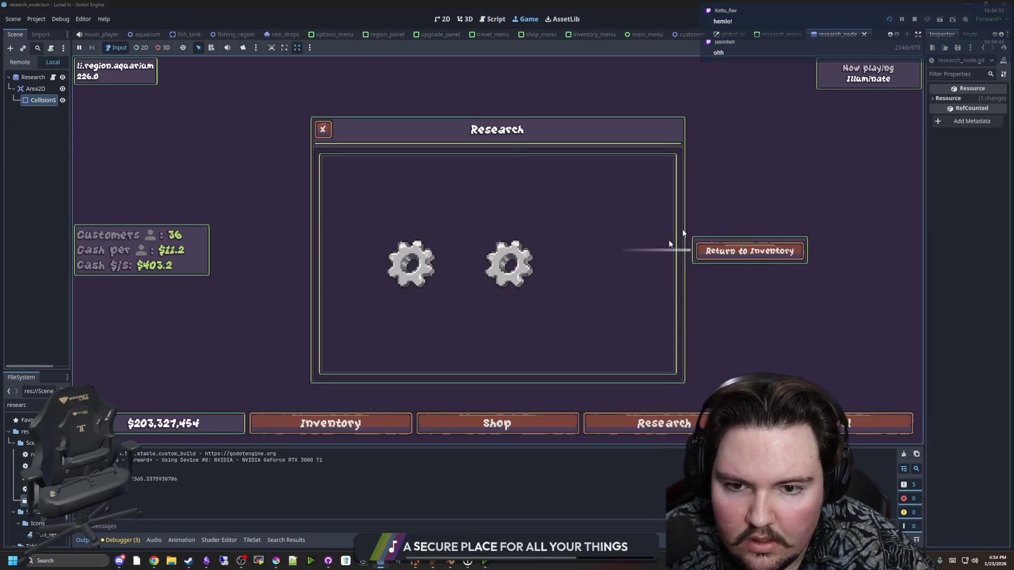
Restart the game from the pause menu, then delete '.x' from position.x, save and rerun.
key("Escape")
left_click(497, 276)
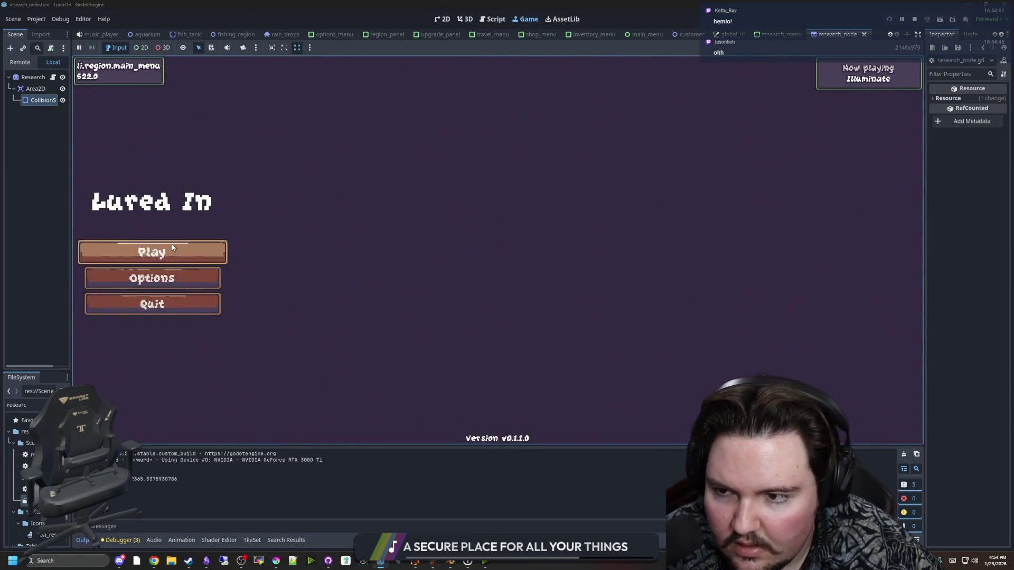
left_click(173, 247)
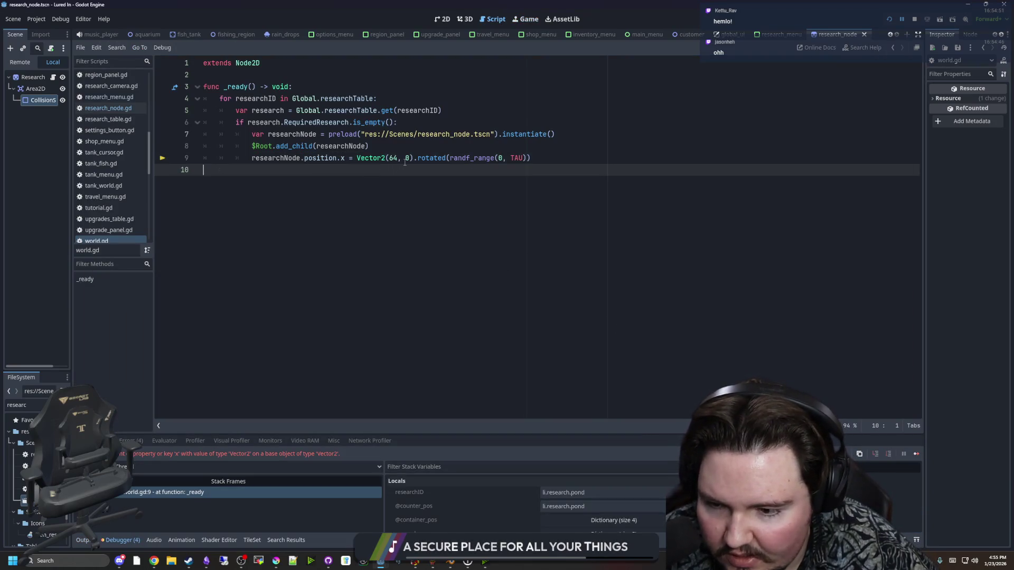
left_click(343, 158)
key("BackSpace")
key("BackSpace")
left_click(412, 175)
key("ctrl+s")
key("F5")
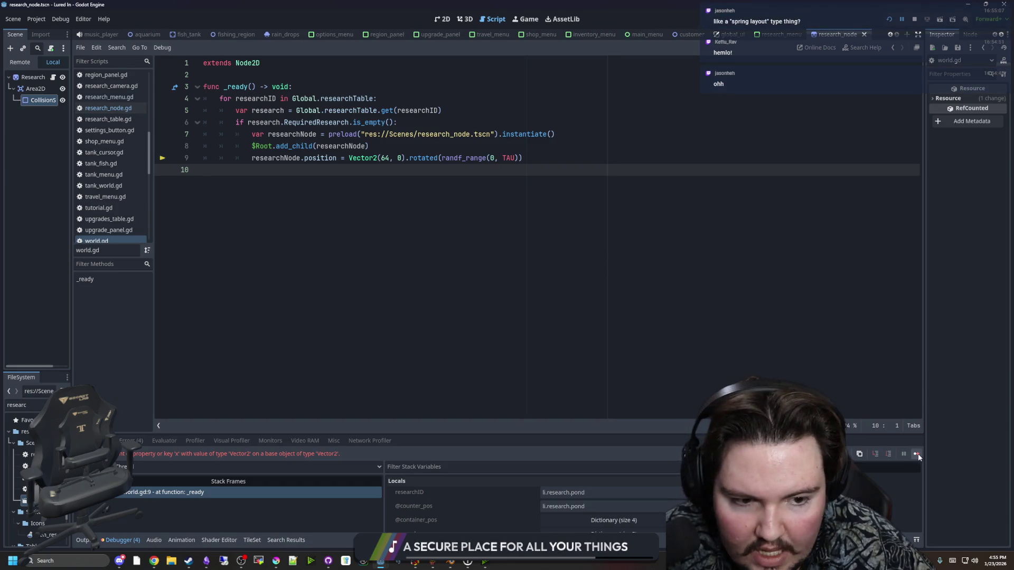
Open the Research panel twice to check gear placement, then stop the game.
left_click(664, 420)
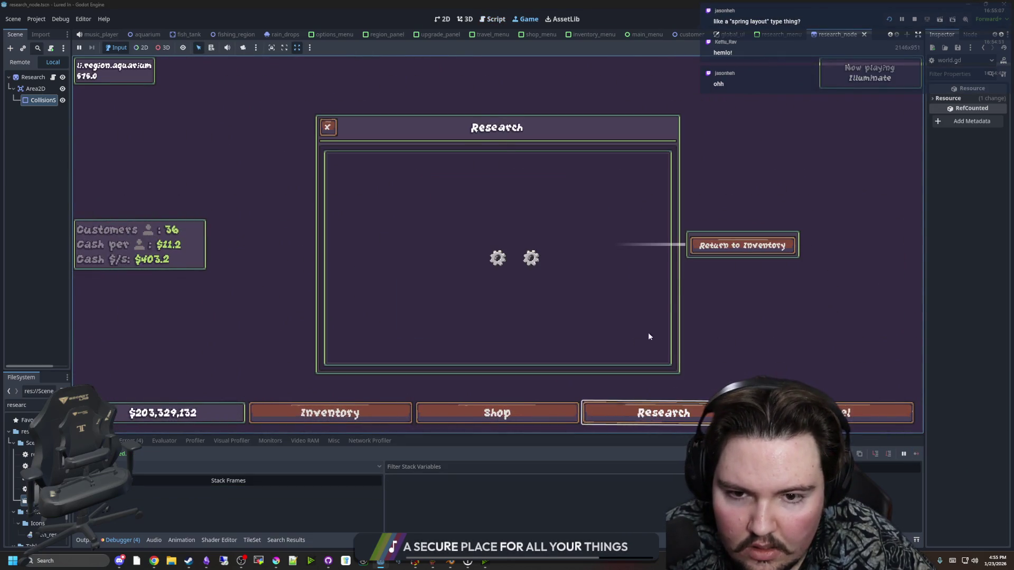
key("Escape")
left_click(498, 269)
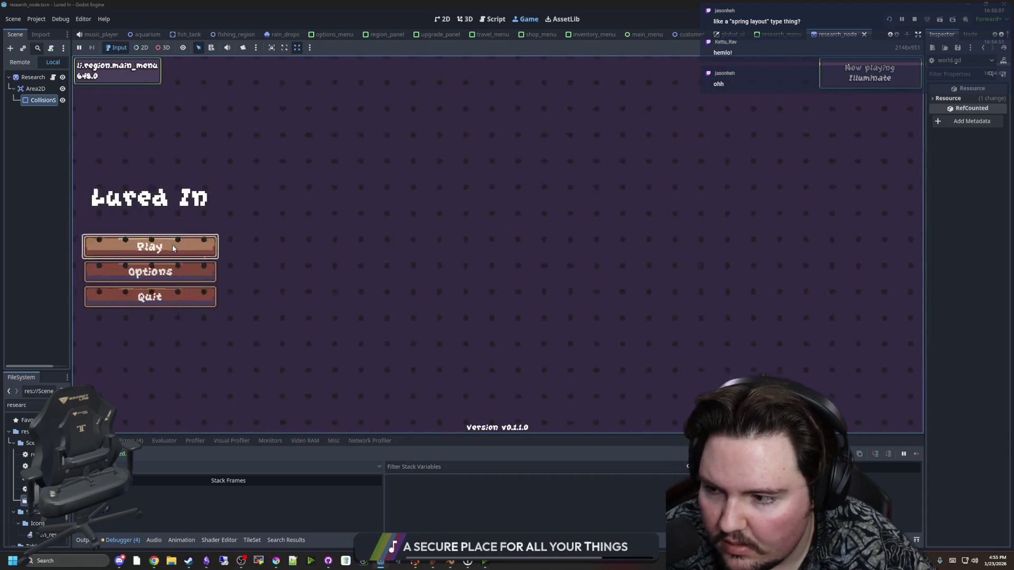
left_click(172, 245)
left_click(636, 407)
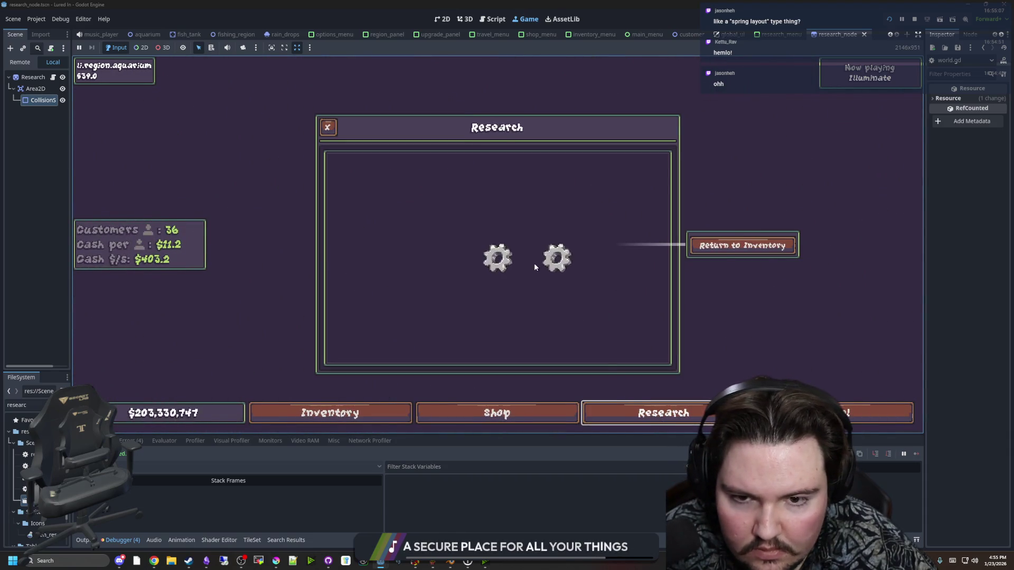
left_click(915, 20)
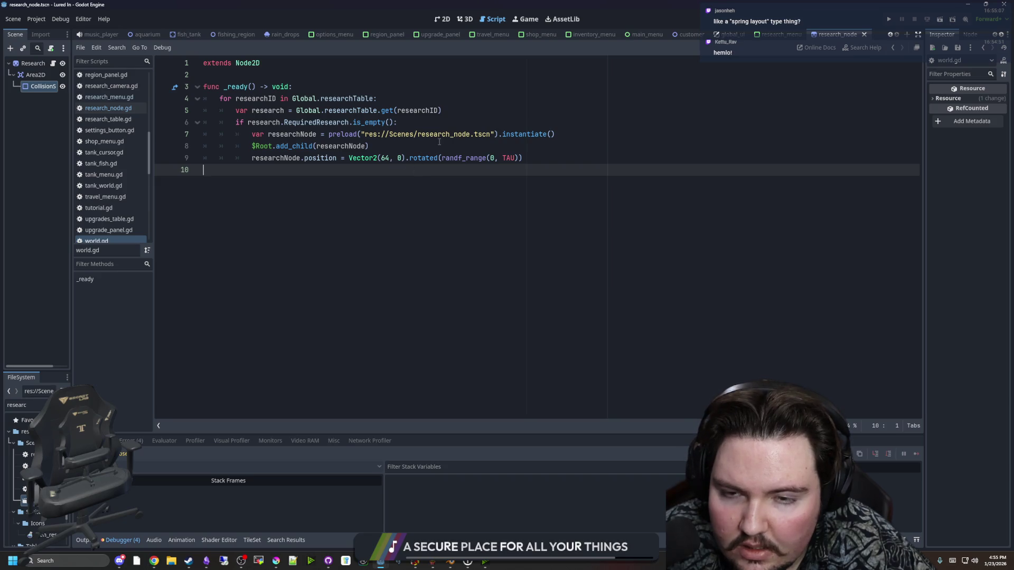
Delete the random-angle position line (line 9) from world.gd.
left_click_drag(522, 158, 352, 162)
left_click(222, 169)
left_click_drag(522, 158, 170, 153)
left_click(223, 170)
key("BackSpace")
key("BackSpace")
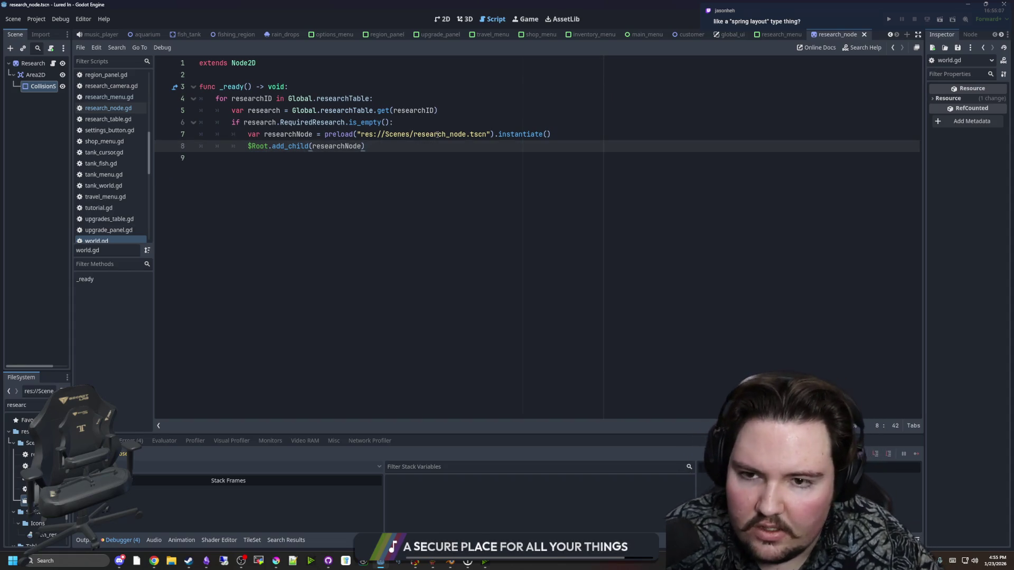
left_click(443, 137)
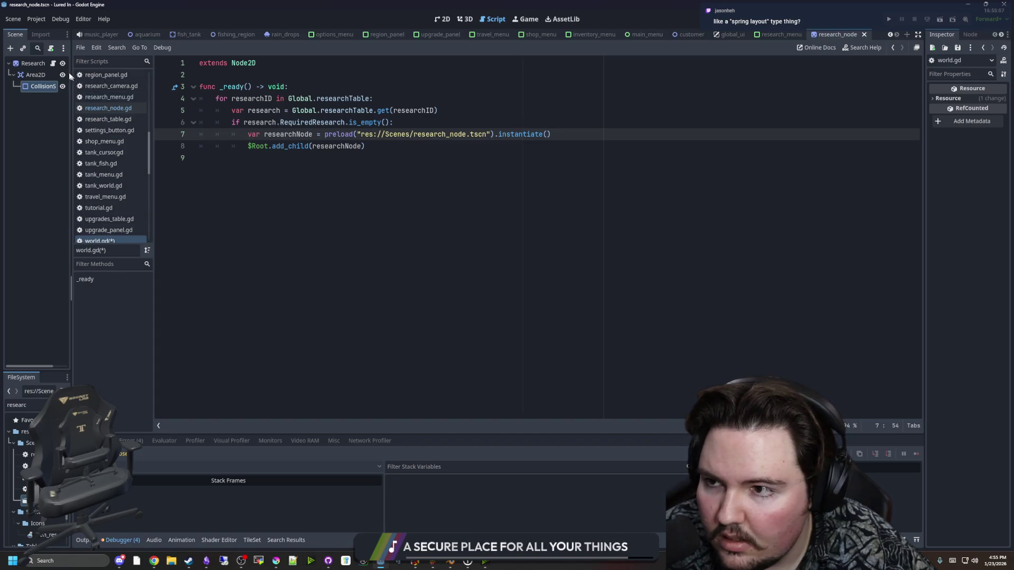
Add a _ready() function calling randf_range(0, TAU) in research_node.gd and relaunch the game.
left_click(54, 63)
left_click(278, 97)
key("Return")
key("Return")
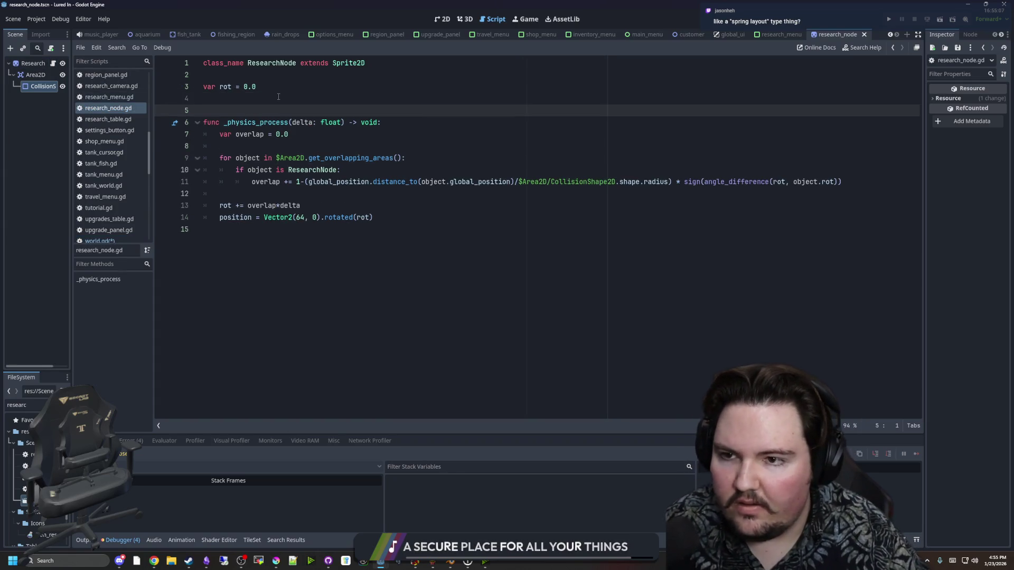
key("Up")
type("f")
key("Return")
key("Return")
type("randf_range(0, TAU")
left_click(278, 97)
key("F6")
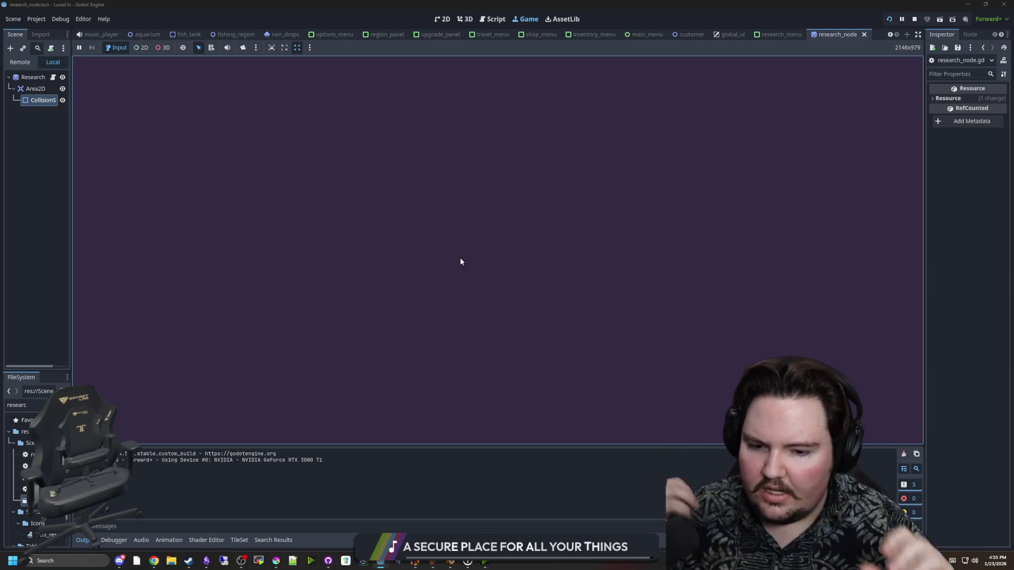
Play the game, dismiss the Welcome Back popup, open Research, then stop the game.
left_click(172, 248)
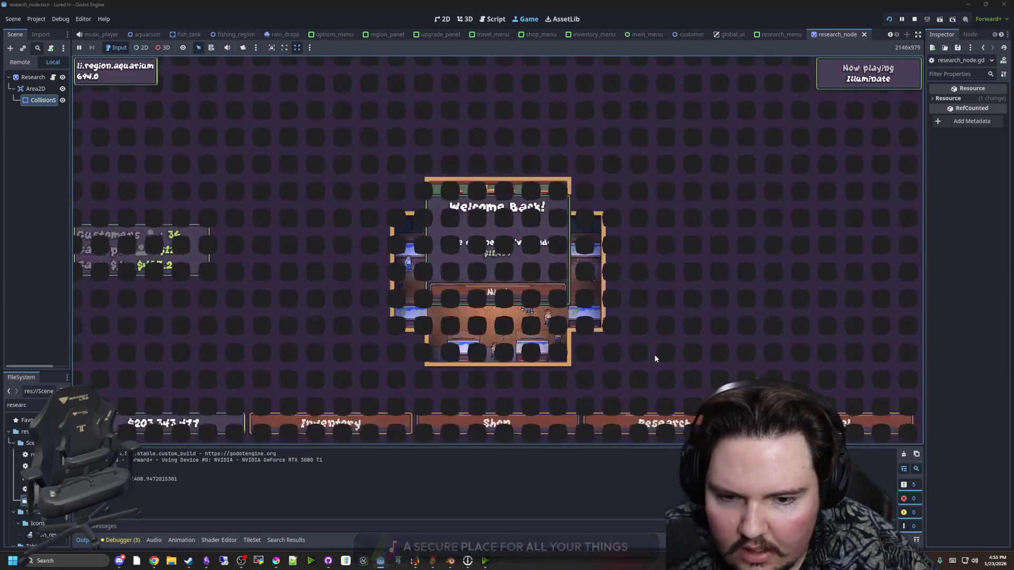
left_click(497, 291)
left_click(686, 422)
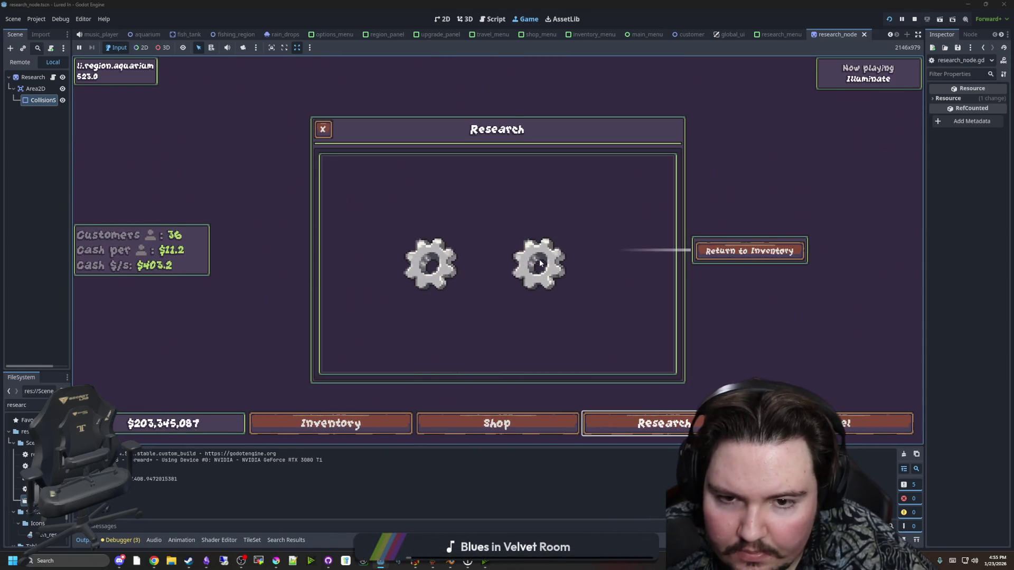
key("F8")
Make _ready assign rot = randf_range(0, TAU), add a blank line, and run the game.
key("ctrl+s")
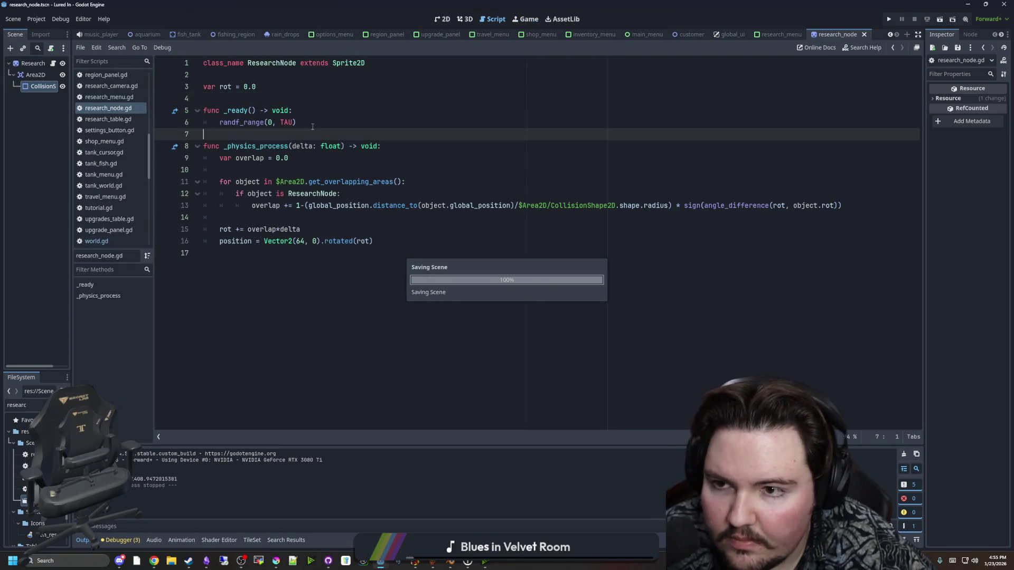
left_click(217, 127)
type("ROT =")
key("BackSpace")
key("BackSpace")
key("BackSpace")
type("rot =")
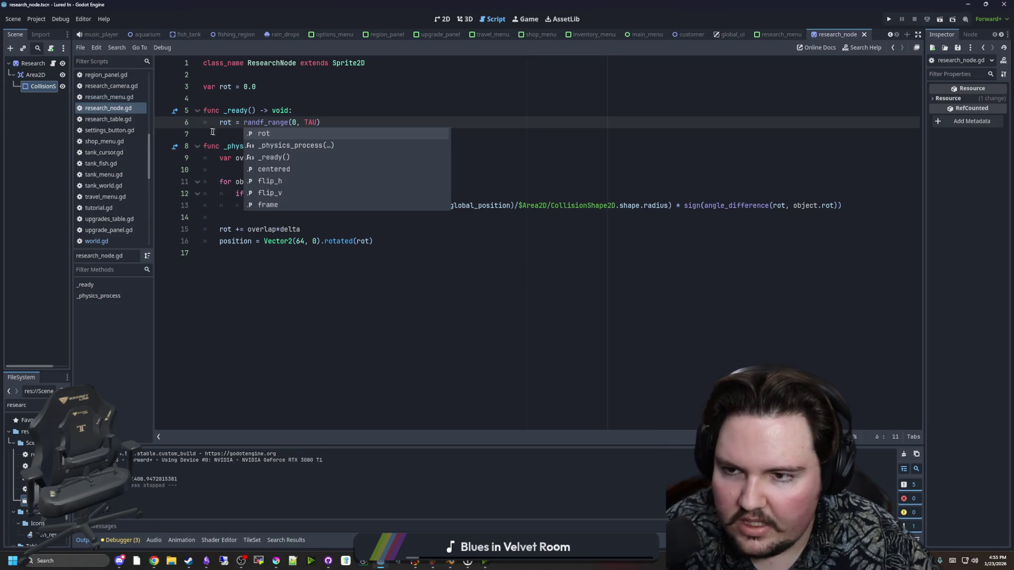
left_click(210, 130)
key("Return")
key("Up")
key("Up")
key("Up")
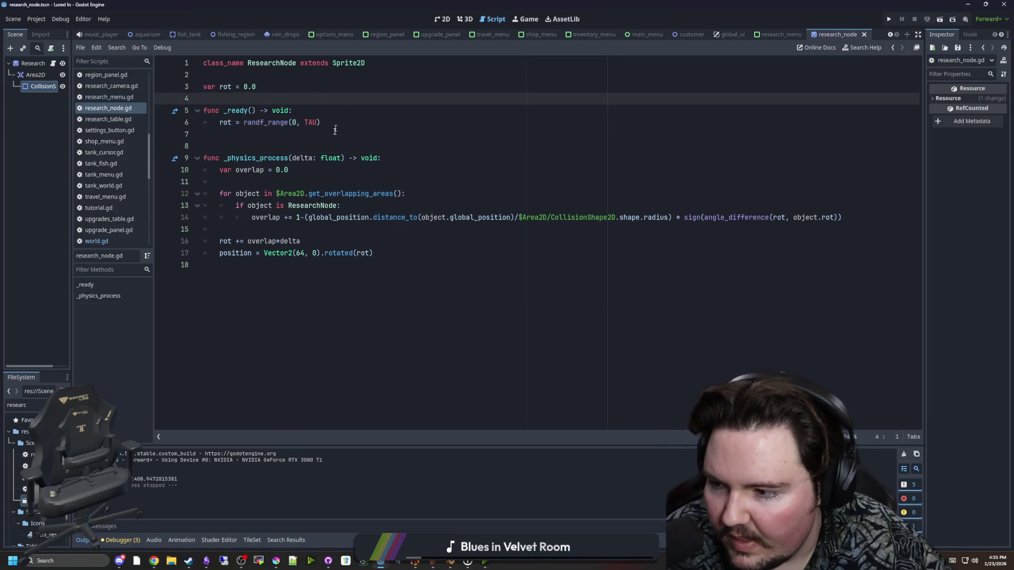
key("Down")
key("Down")
key("Down")
key("F6")
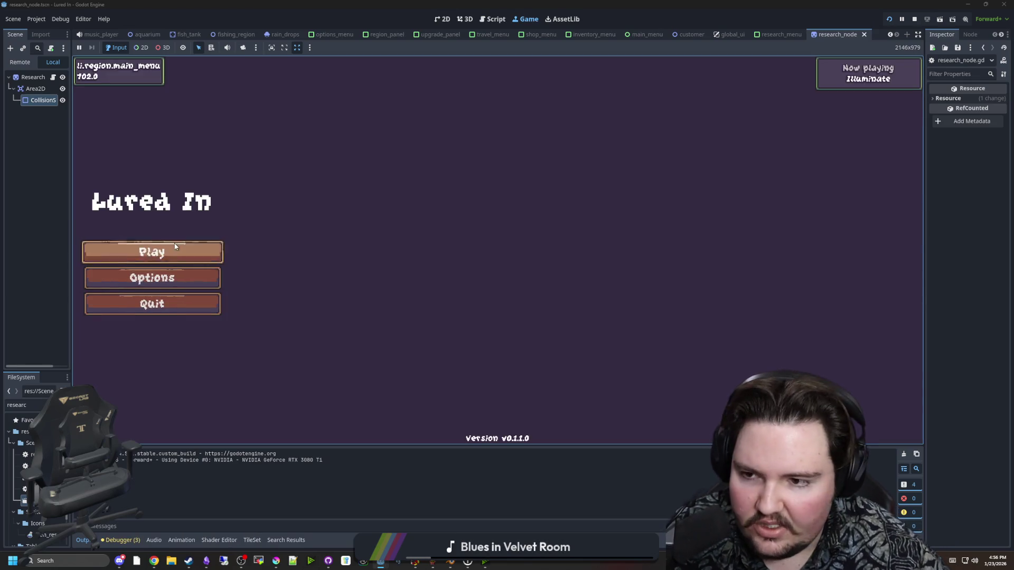
Play, dismiss Welcome Back, confirm five scattered gears in Research, then stop the game.
left_click(196, 252)
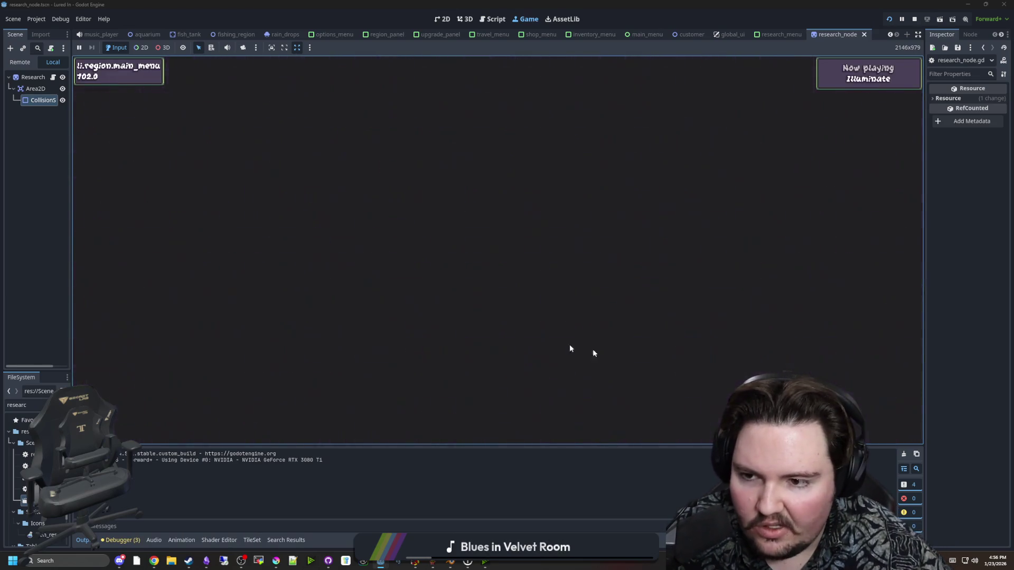
left_click(497, 292)
left_click(692, 423)
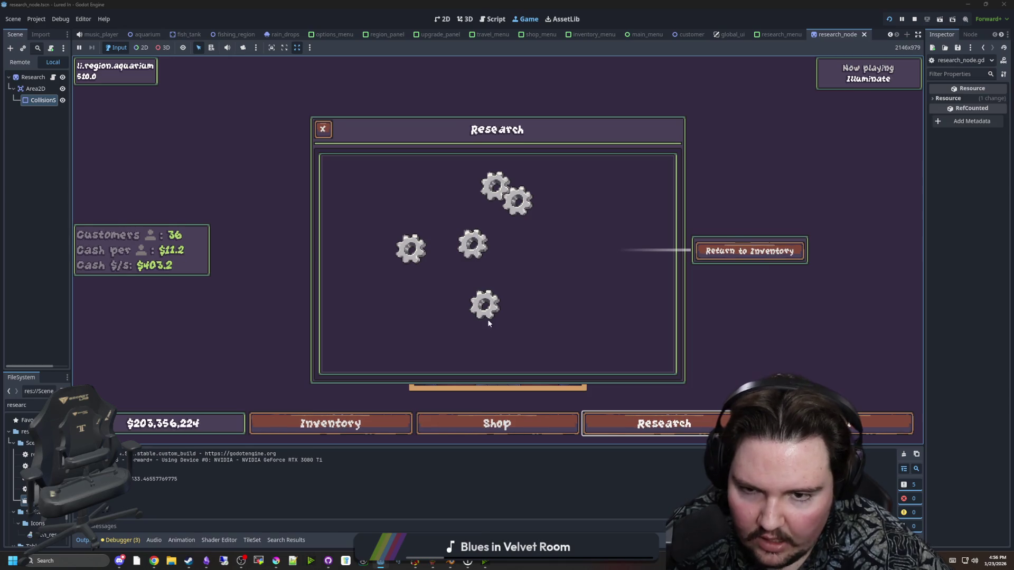
left_click(914, 19)
key("ctrl+s")
left_click(312, 181)
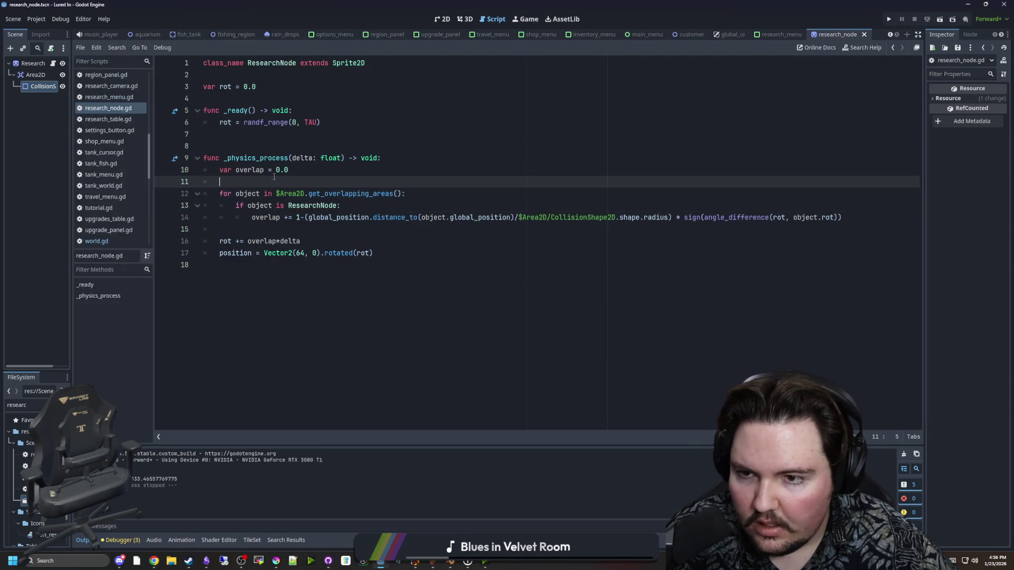
Add a Line2D child node to ResearchNode and save the scene.
left_click(33, 63)
right_click(38, 65)
left_click(67, 88)
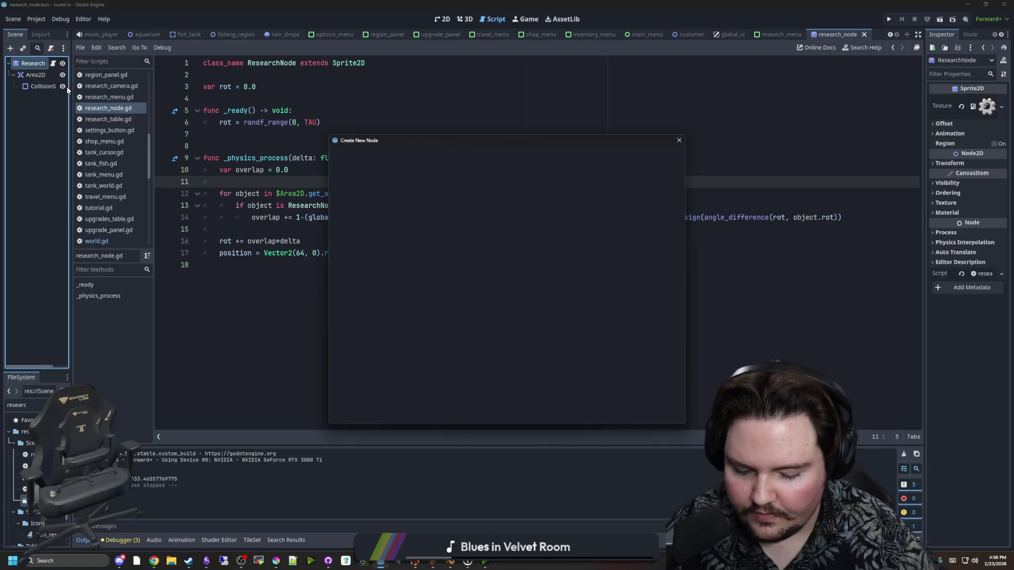
type("line2d")
key("Return")
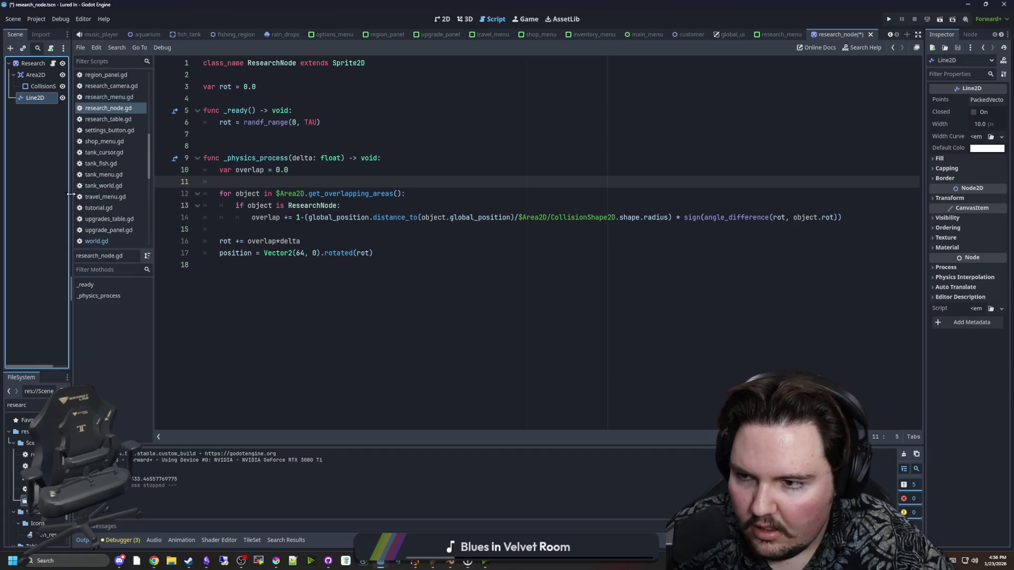
left_click_drag(70, 196, 117, 197)
key("ctrl+s")
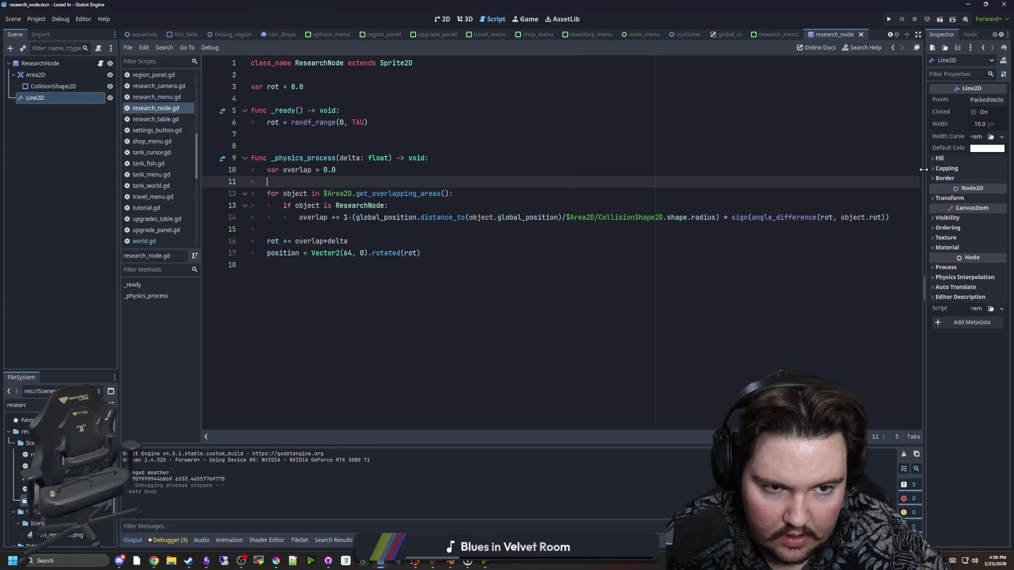
Widen the Inspector panel and look over the lines of research_node.gd.
left_click_drag(923, 169, 721, 169)
left_click(350, 156)
key("ctrl+s")
key("Up")
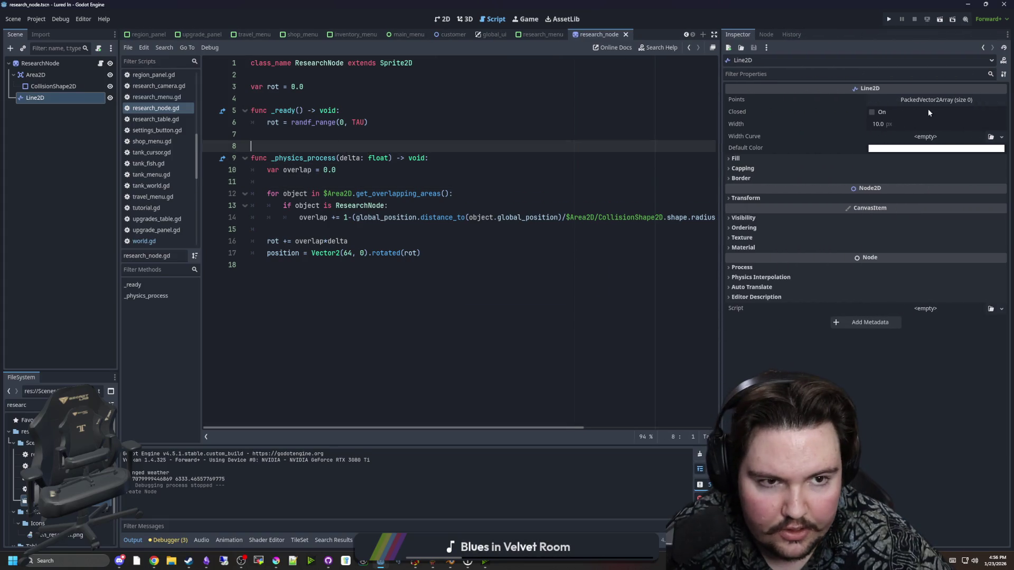
key("ctrl+s")
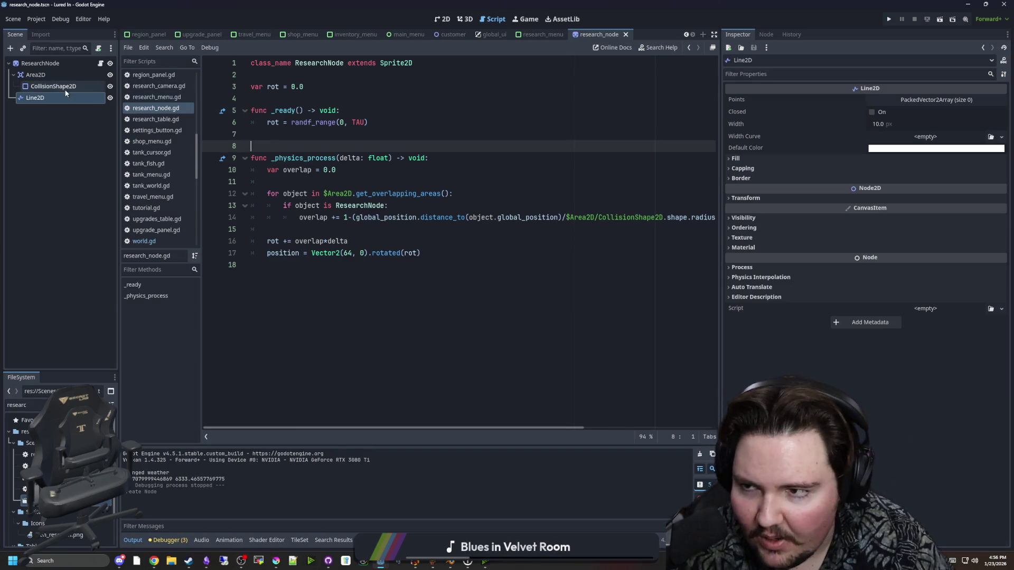
key("ctrl+s")
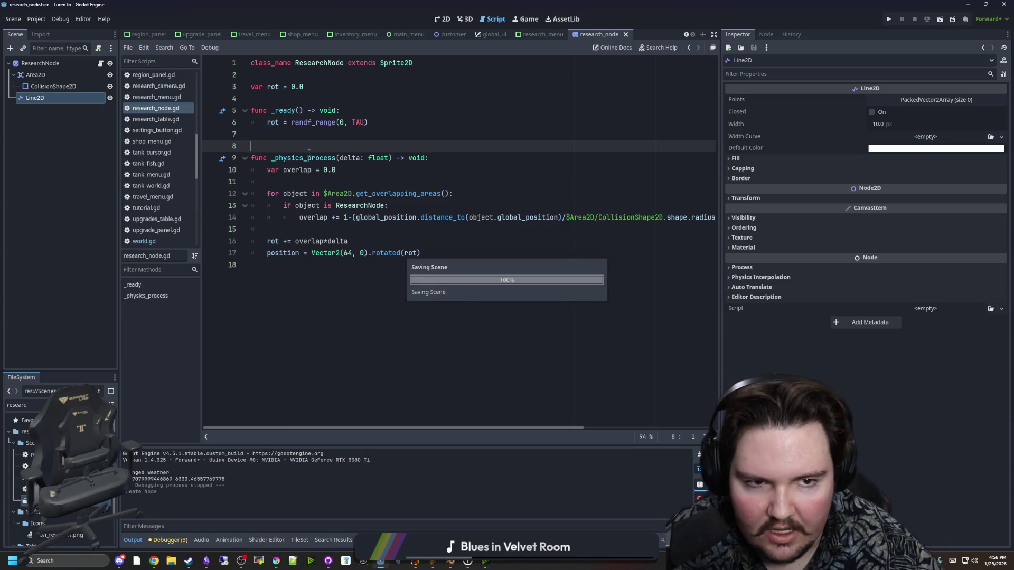
left_click(340, 134)
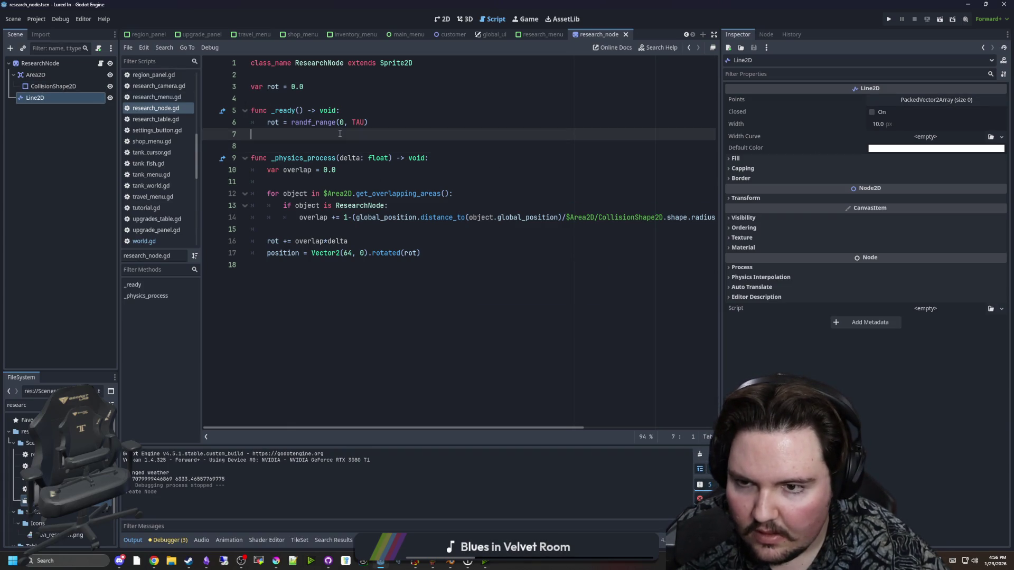
left_click(340, 254)
left_click(331, 265)
left_click(328, 240)
left_click(327, 229)
left_click(343, 169)
left_click(460, 159)
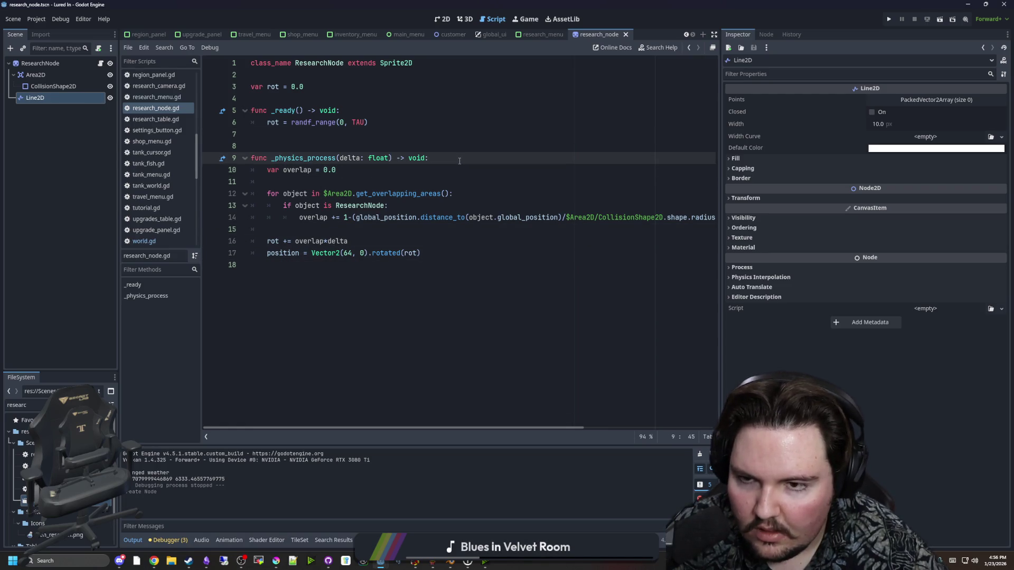
Append $Line2D.points = [Vector2.ZERO, to_local(get_parent().global_position)] to the end of the script.
left_click(411, 264)
key("Return")
key("Tab")
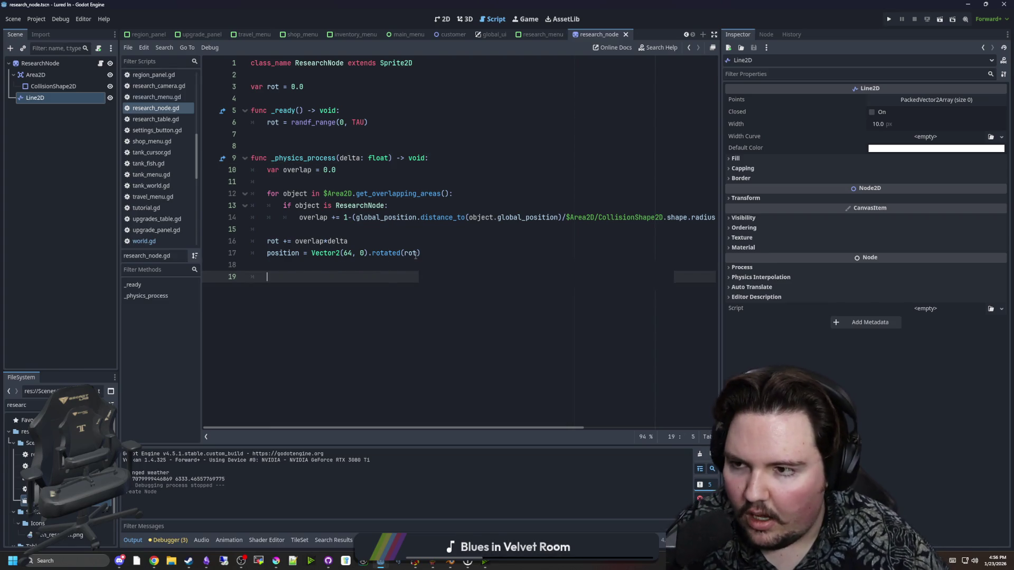
mouse_move(37, 97)
left_mouse_down()
mouse_move(351, 289)
mouse_move(361, 278)
left_mouse_up()
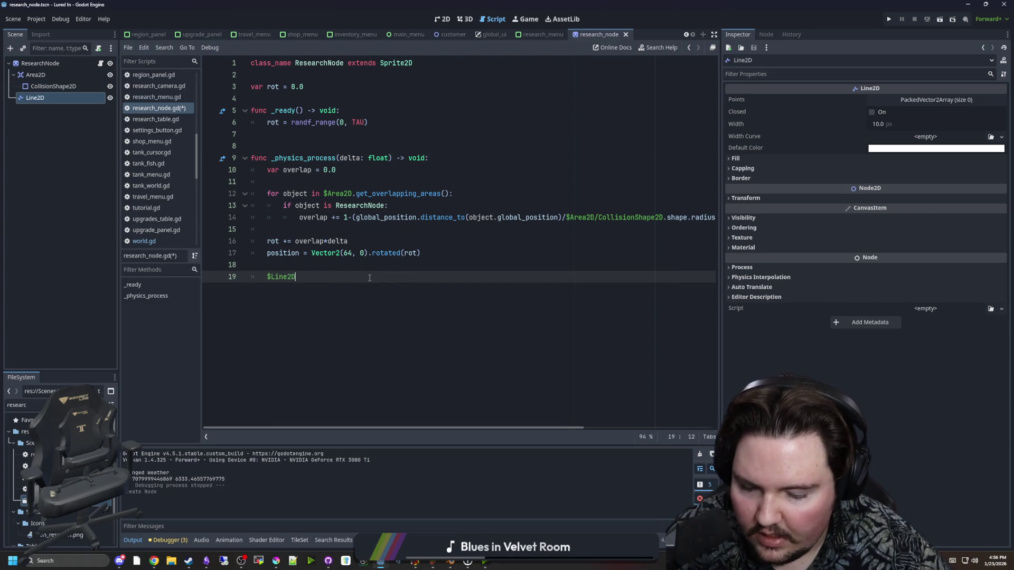
type("points = ")
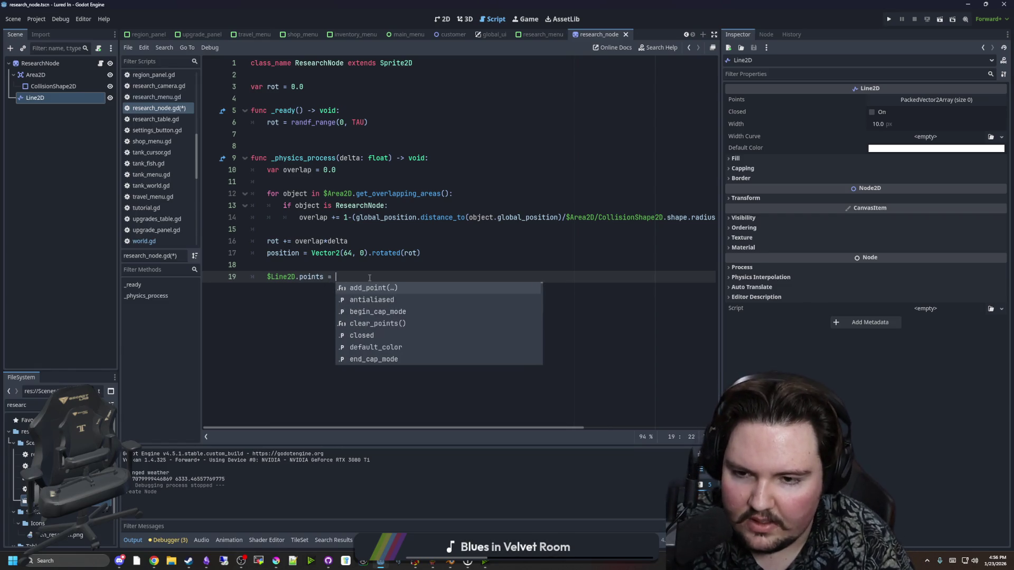
type("[]")
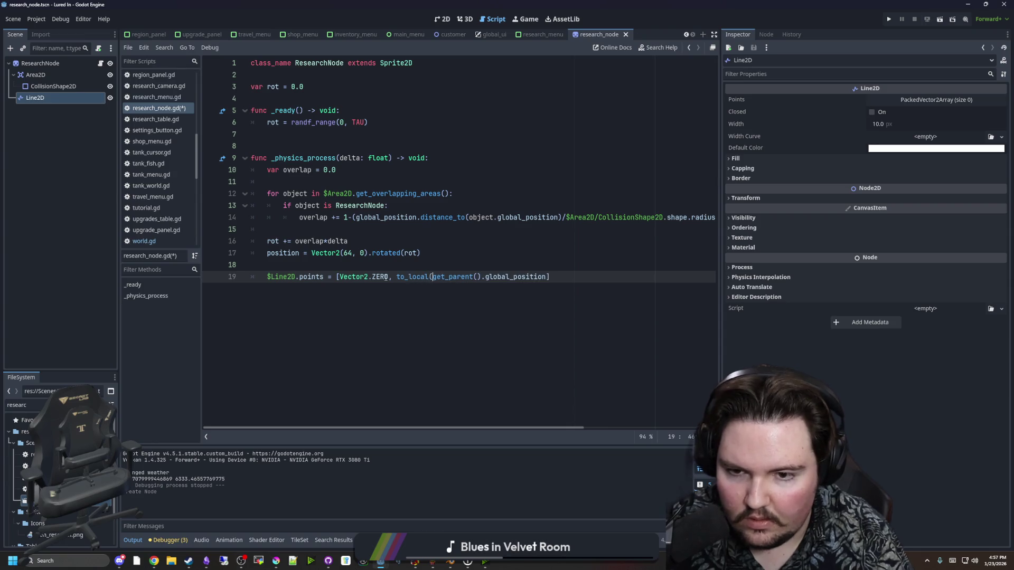
left_click(548, 277)
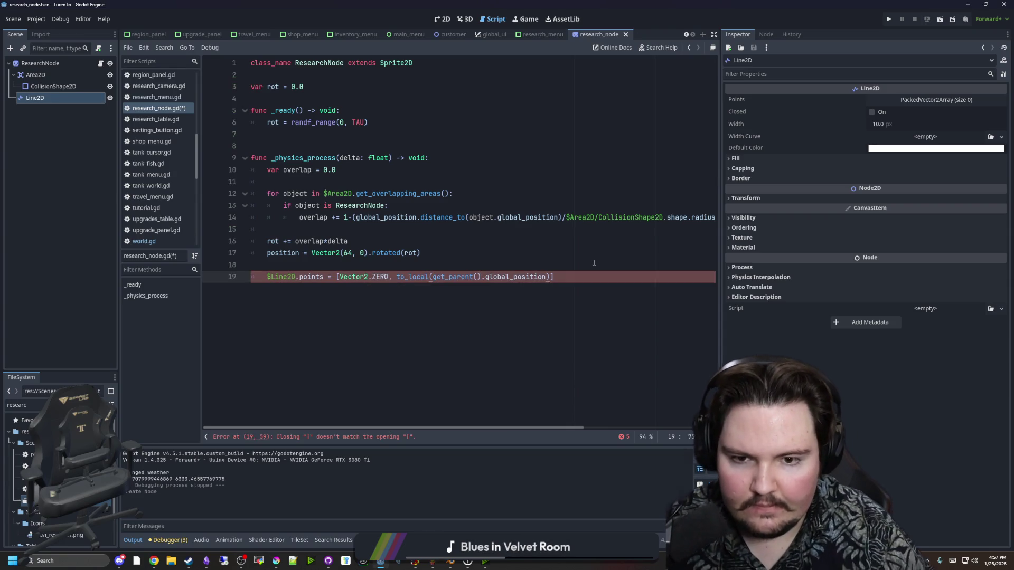
left_click(530, 19)
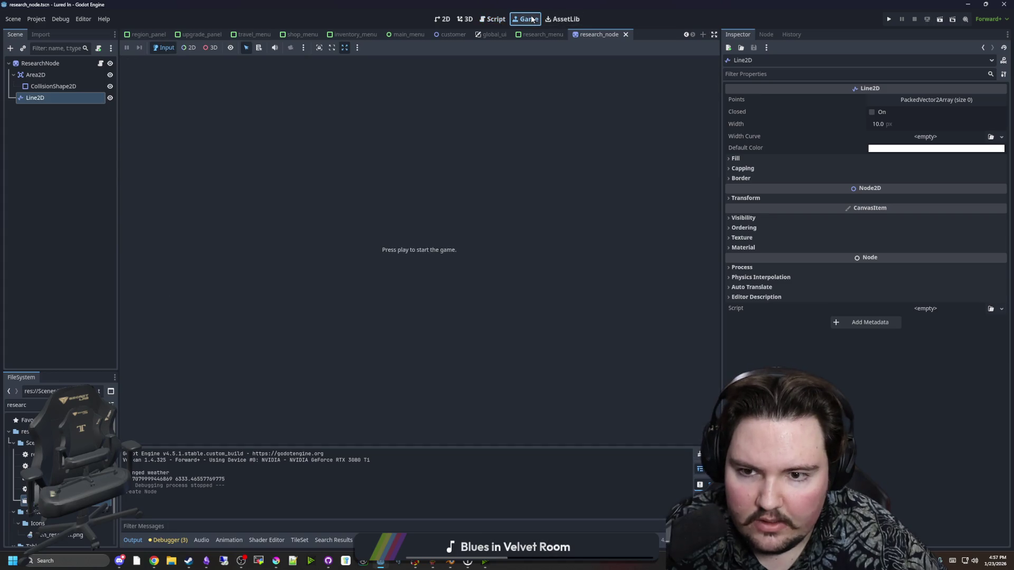
Run the game, dismiss the welcome message and open the Research panel.
left_click(889, 19)
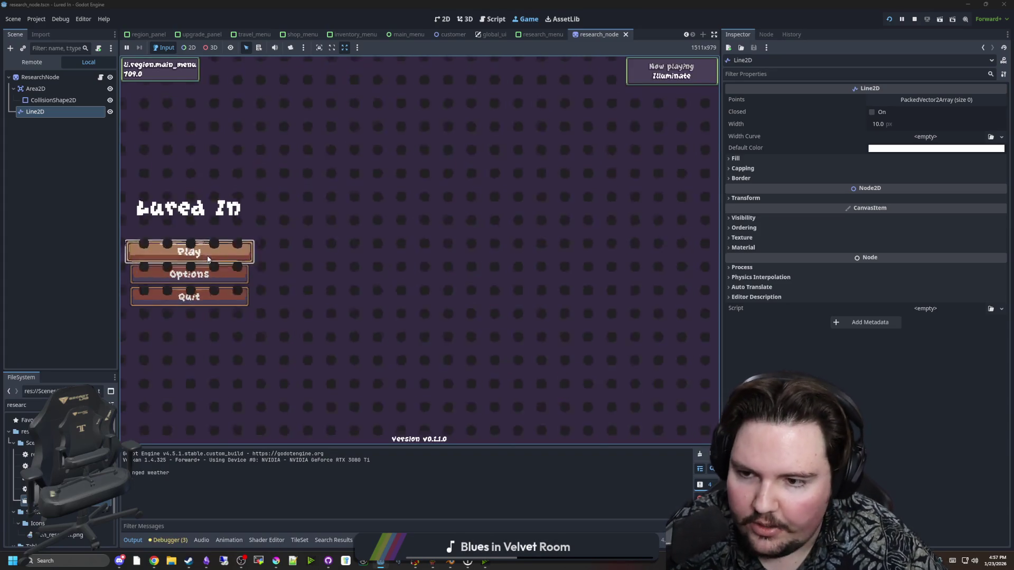
left_click(197, 252)
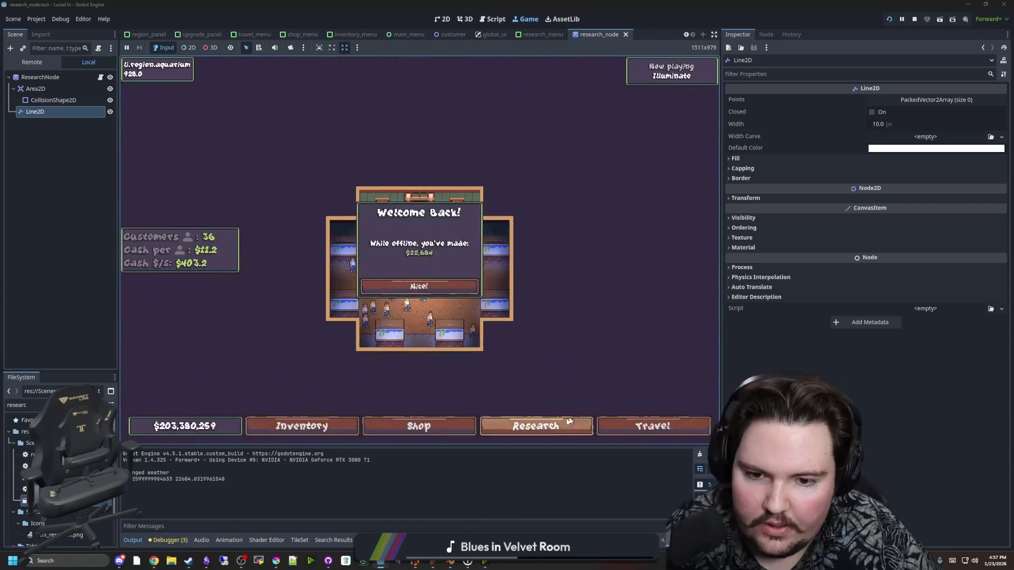
left_click(539, 426)
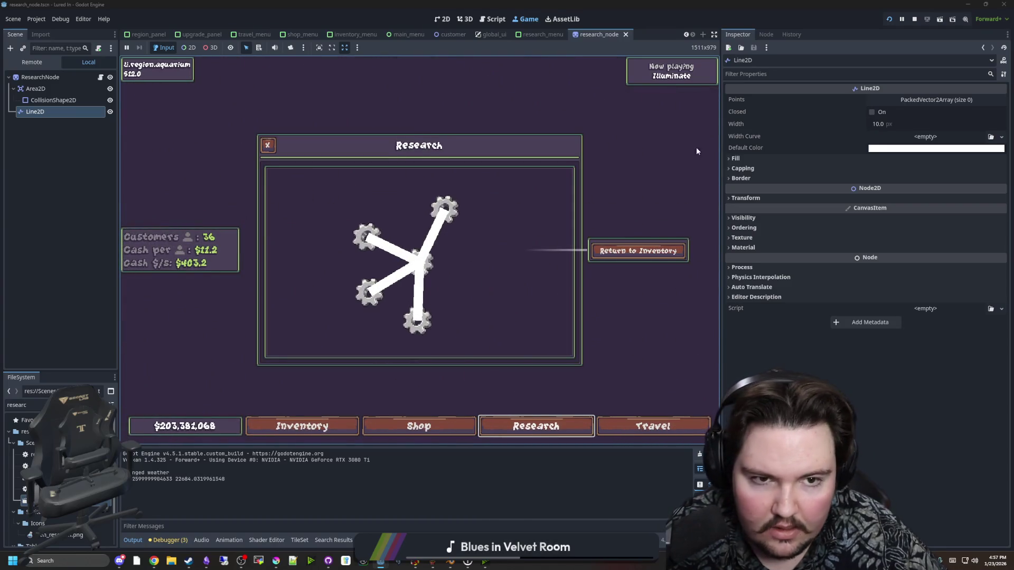
Set the Line2D width to 3 and Z Index to -1 so lines sit behind gears.
left_click(892, 125)
type("2")
key("Return")
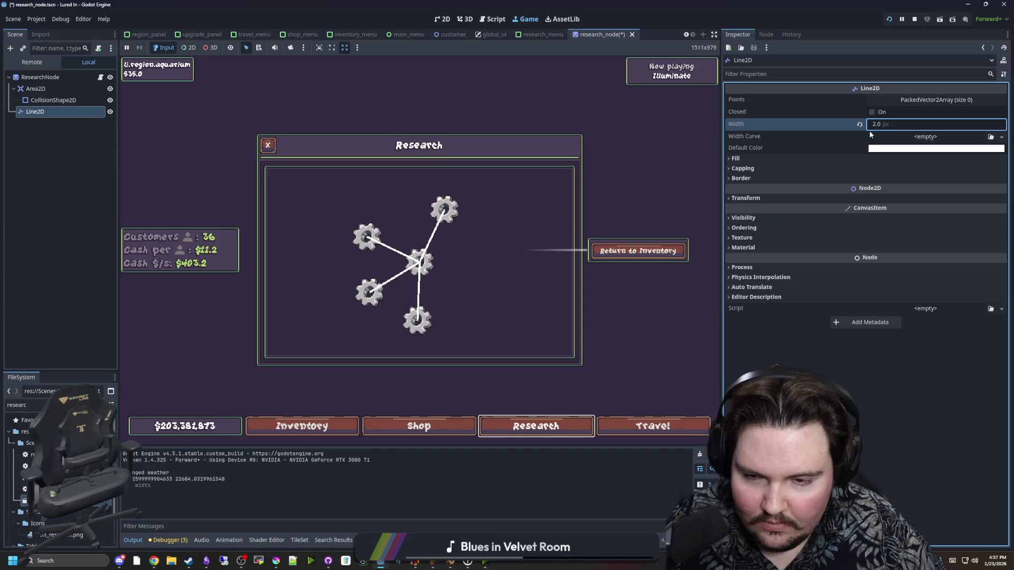
type("3")
key("Return")
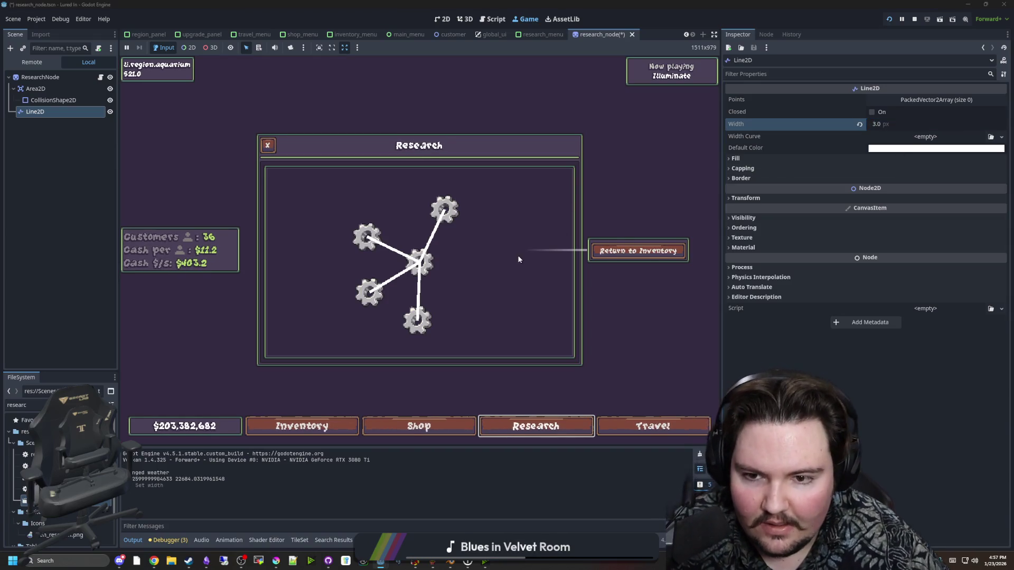
left_click(919, 227)
left_click(921, 238)
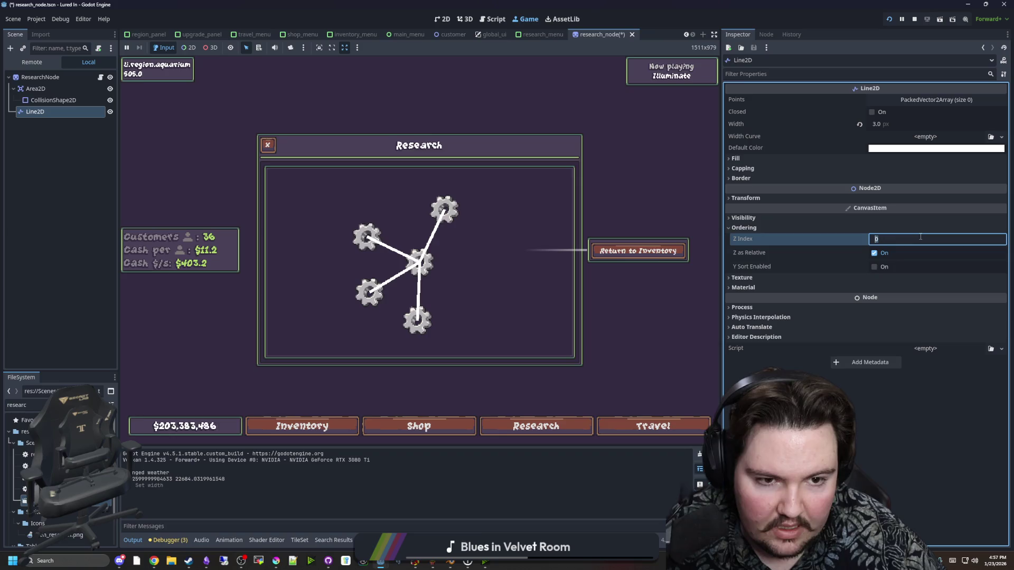
key("Return")
Zoom the research gear tree in and out, then stop the game.
scroll(458, 276, "down", 2)
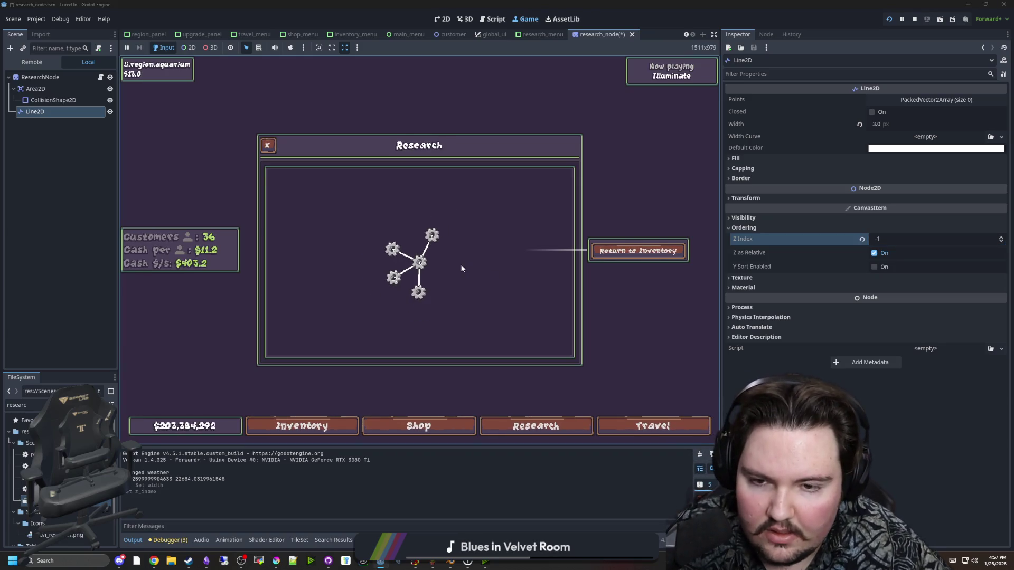
scroll(402, 274, "up", 5)
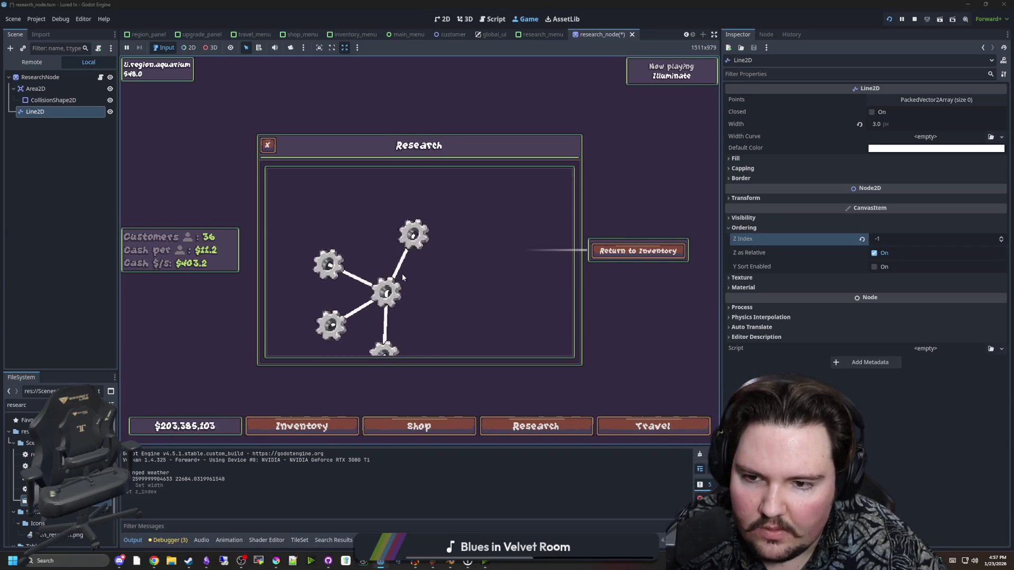
scroll(439, 250, "down", 2)
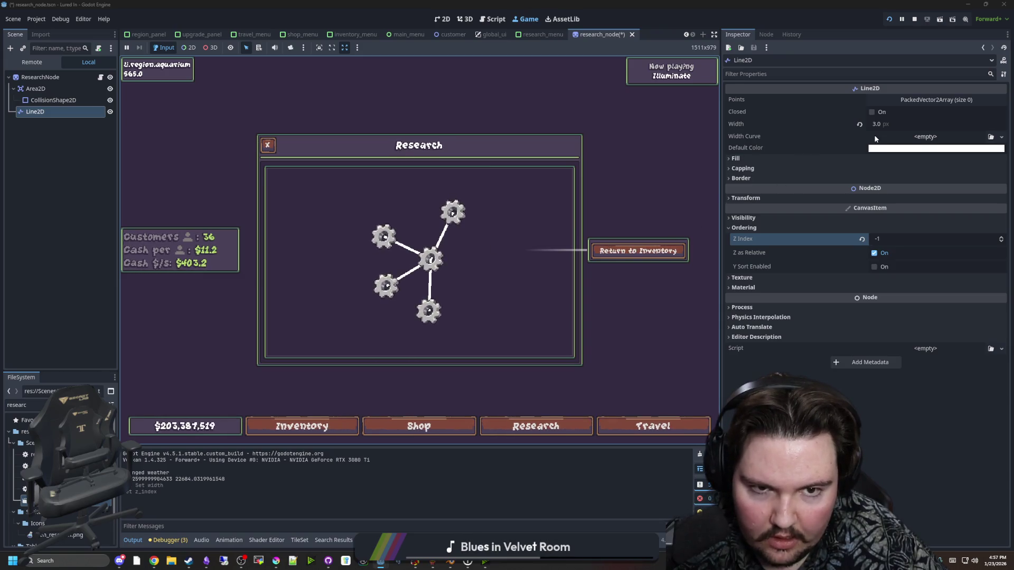
scroll(391, 296, "up", 2)
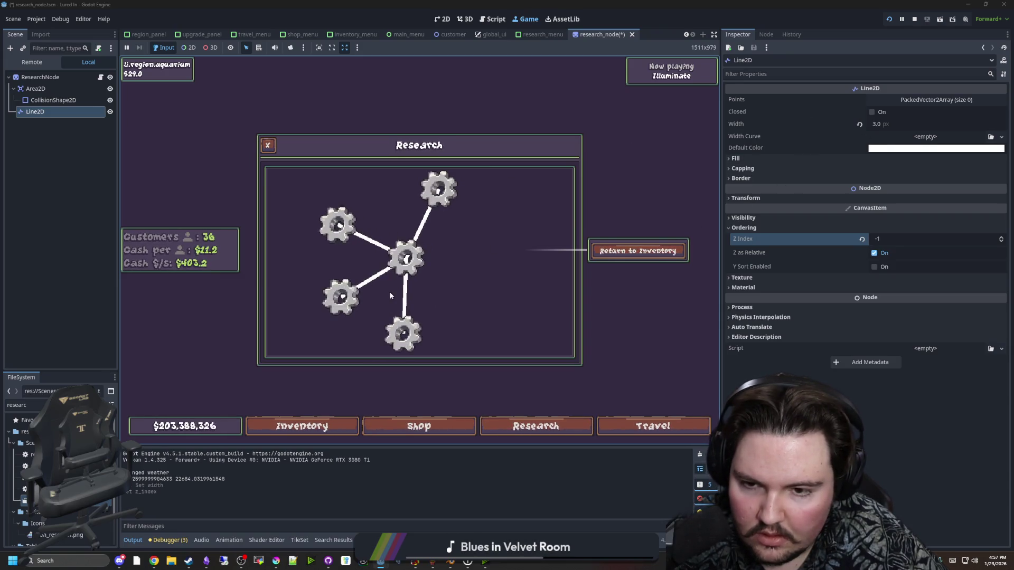
scroll(327, 274, "up", 2)
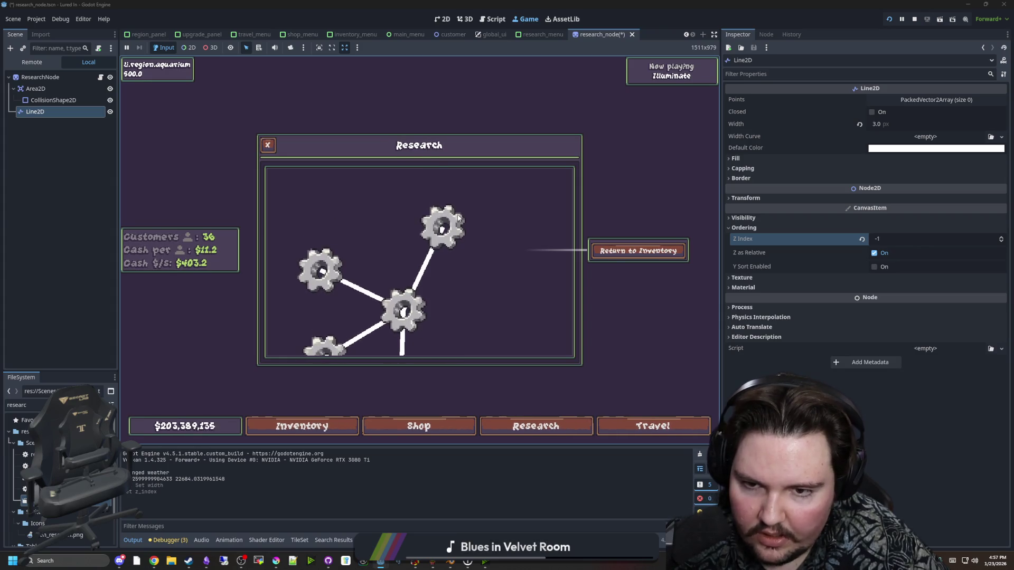
scroll(314, 232, "down", 2)
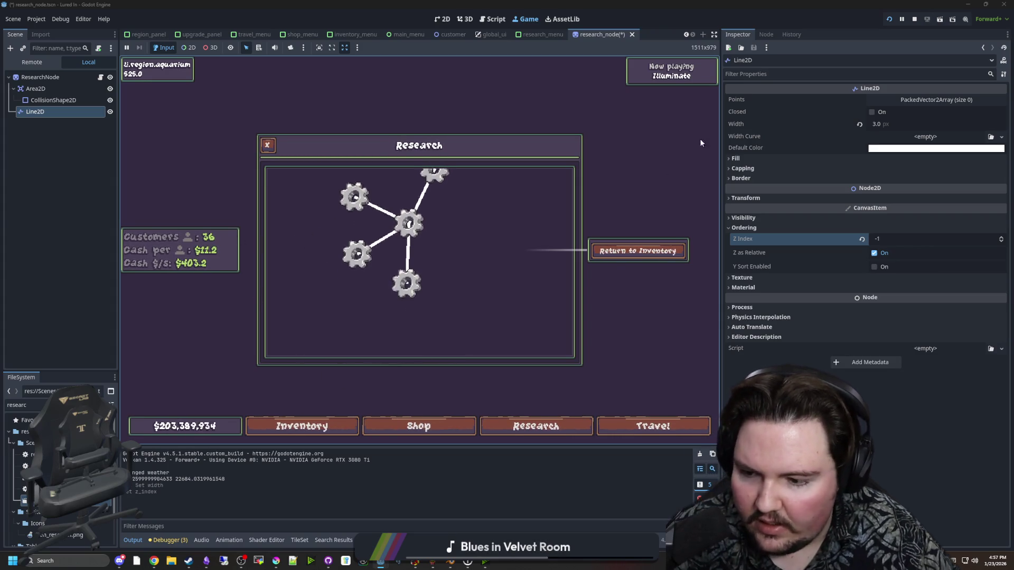
left_click(915, 20)
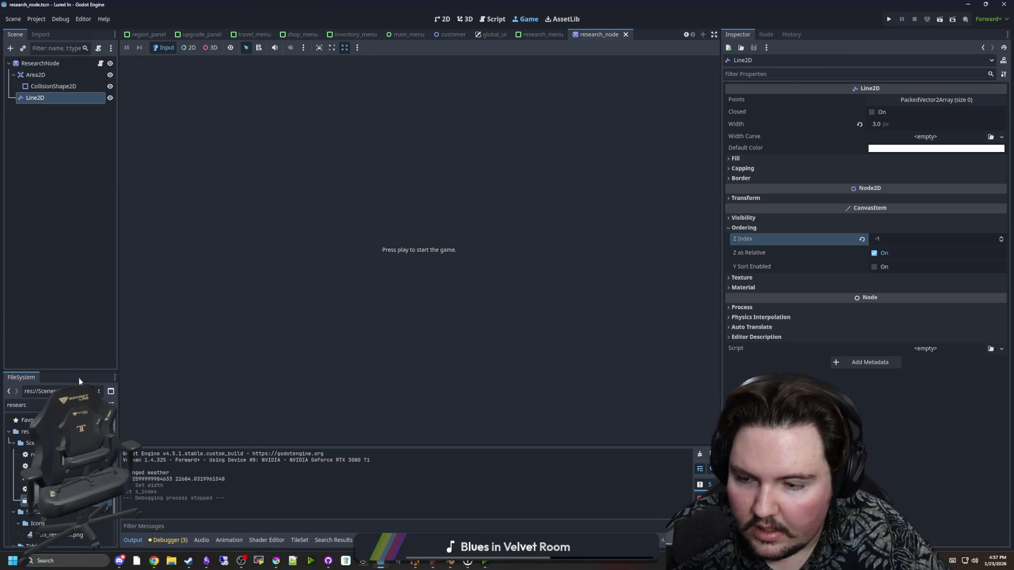
Filter the FileSystem for research scripts, opening research_menu.gd and then research_table.gd.
left_click(21, 405)
key("BackSpace")
key("BackSpace")
key("BackSpace")
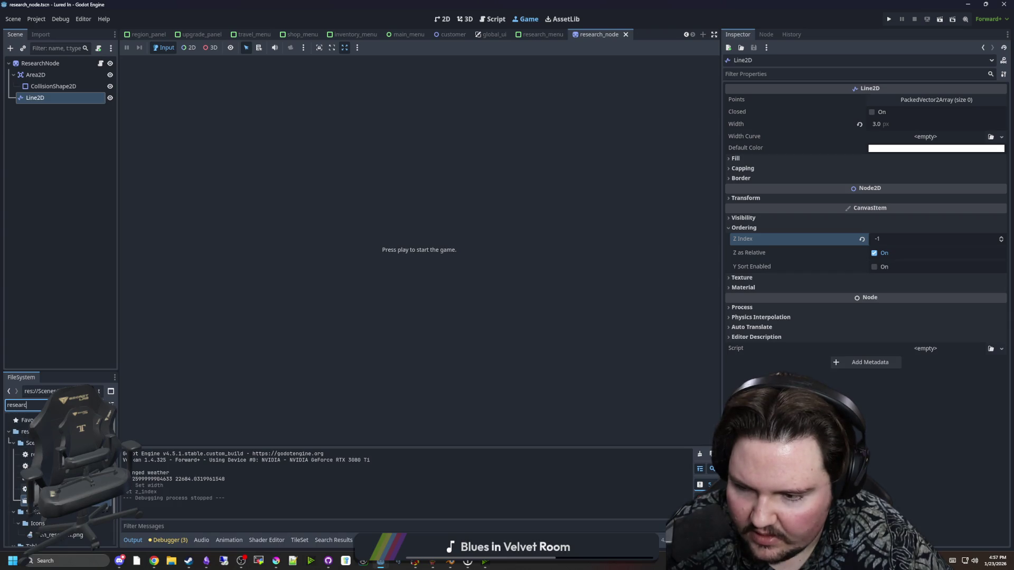
double_click(42, 466)
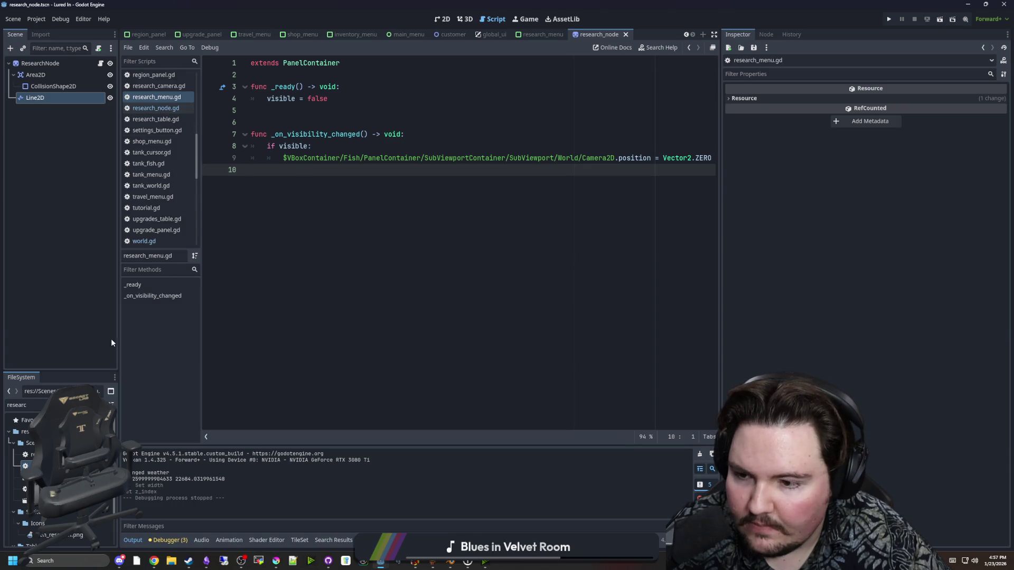
left_click(21, 405)
key("BackSpace")
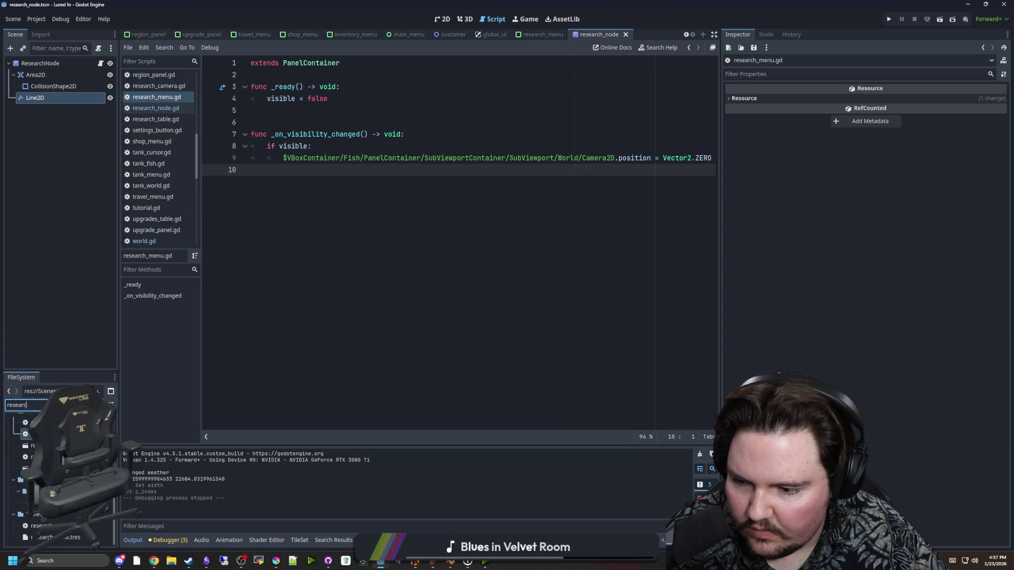
double_click(42, 525)
scroll(393, 264, "down", 2)
Paste copies of the ocean research entry below it and fix their indentation.
left_click_drag(295, 388, 254, 348)
key("ctrl+c")
left_click(293, 396)
key("Return")
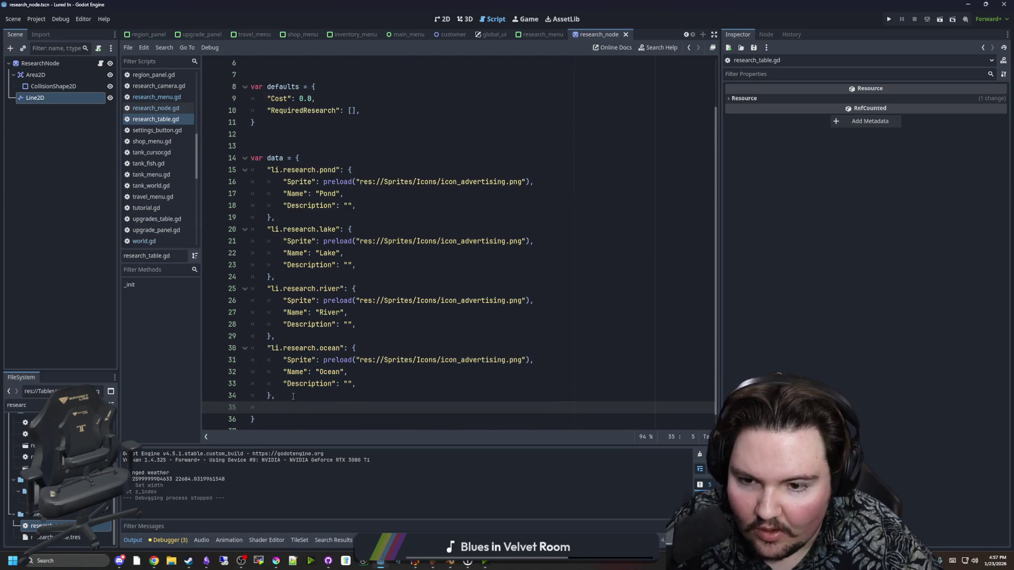
key("ctrl+v")
key("ctrl+v")
key("ctrl+v")
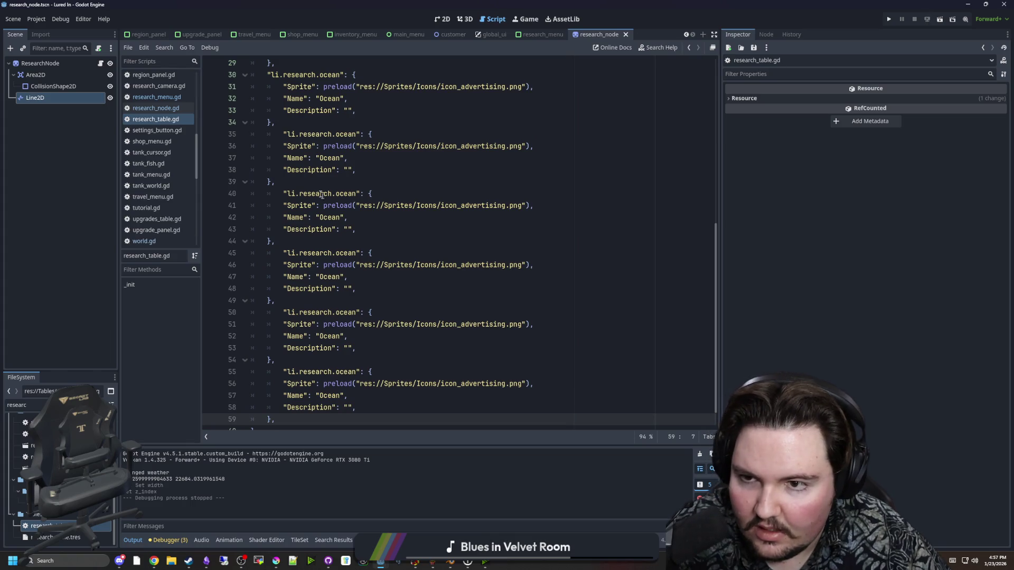
left_click(282, 135)
key("BackSpace")
left_click(284, 194)
left_click(284, 253)
key("BackSpace")
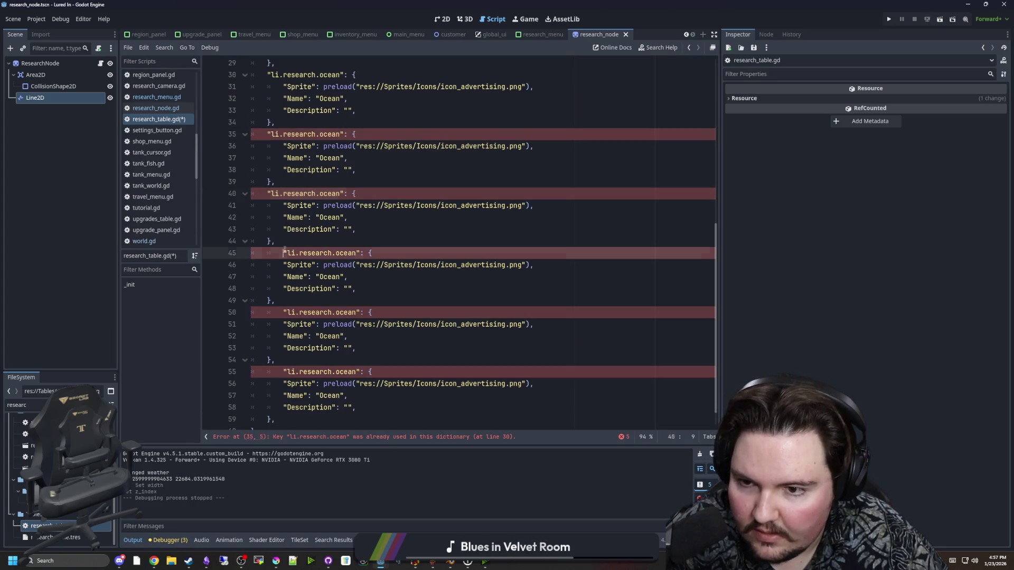
left_click(283, 312)
key("BackSpace")
left_click(283, 372)
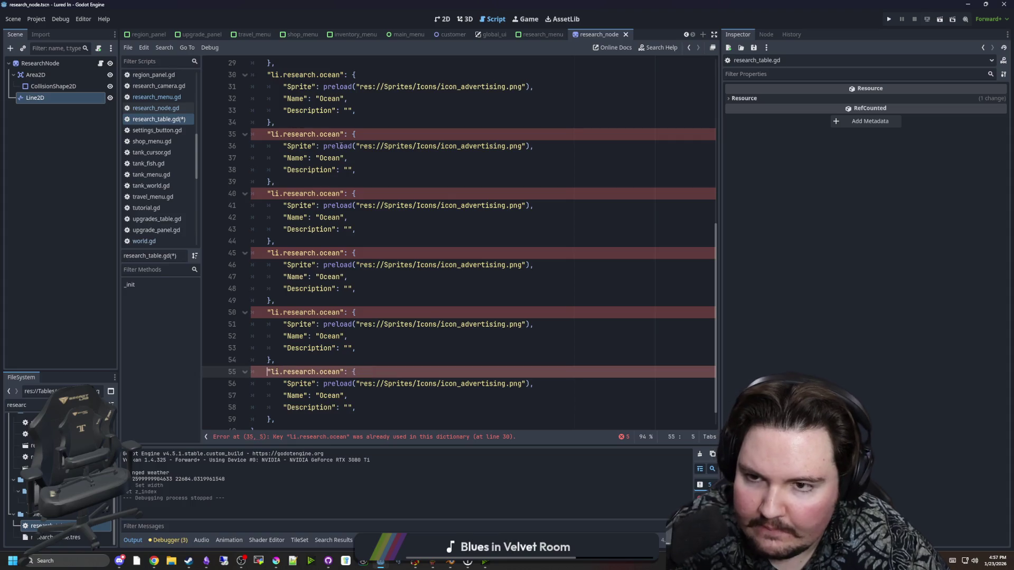
Number the copied keys li.research.ocean1 through ocean5, save research_table.gd, and run the project.
left_click(342, 134)
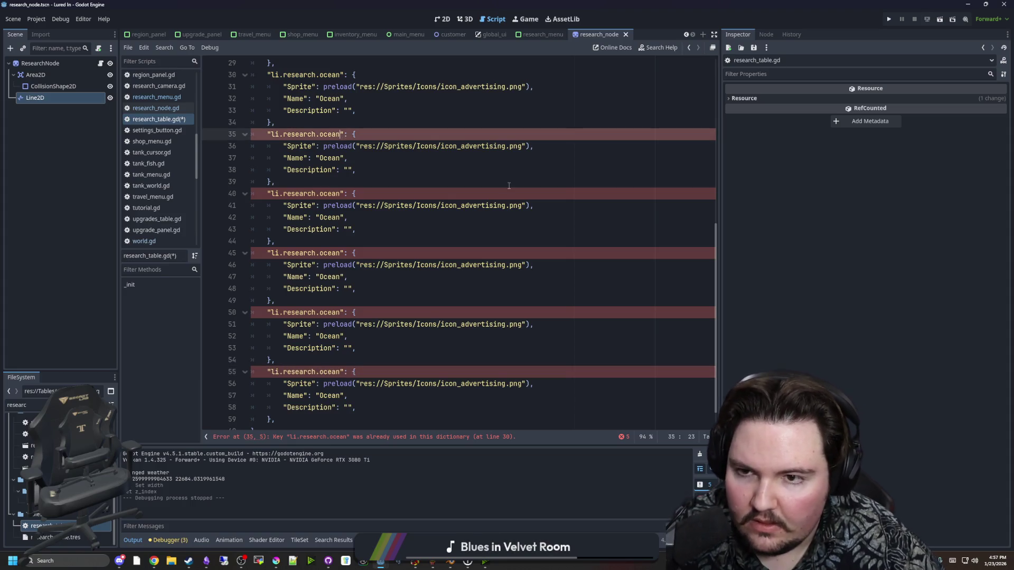
left_click(341, 194)
type("2")
left_click(341, 253)
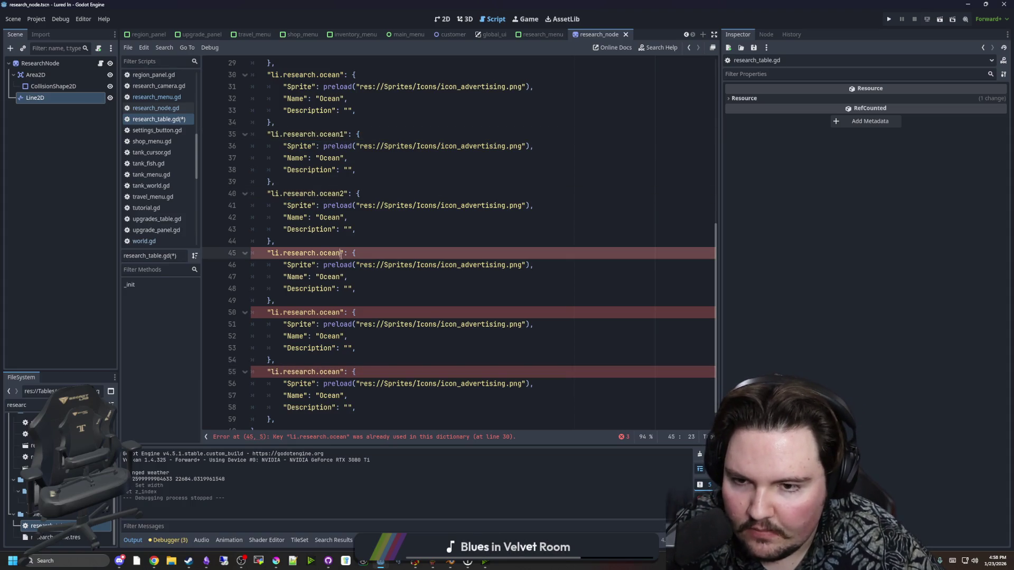
left_click(341, 312)
type("4")
left_click(341, 372)
type("5")
left_click(348, 360)
scroll(523, 204, "down", 1)
key("ctrl+s")
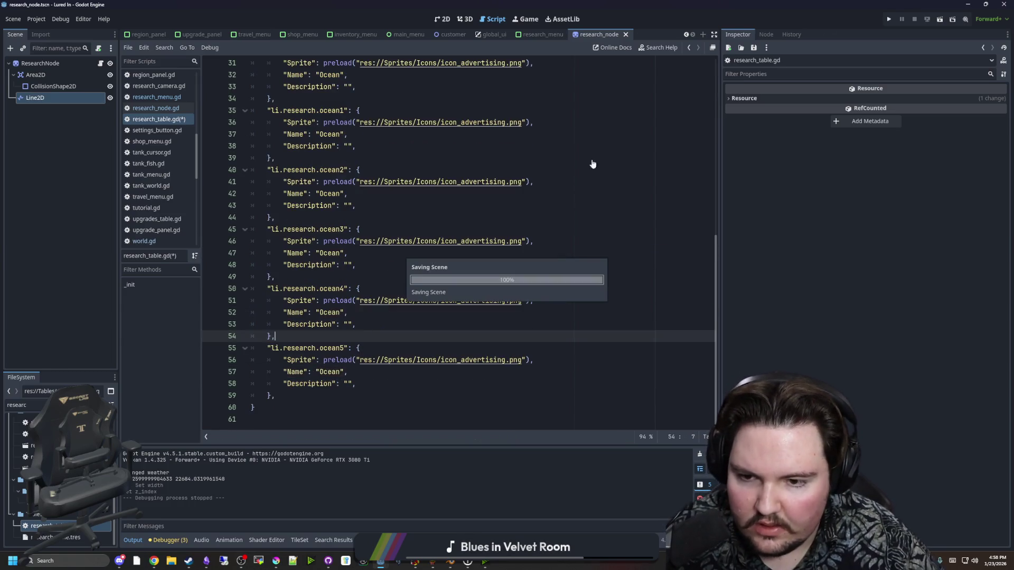
left_click(889, 20)
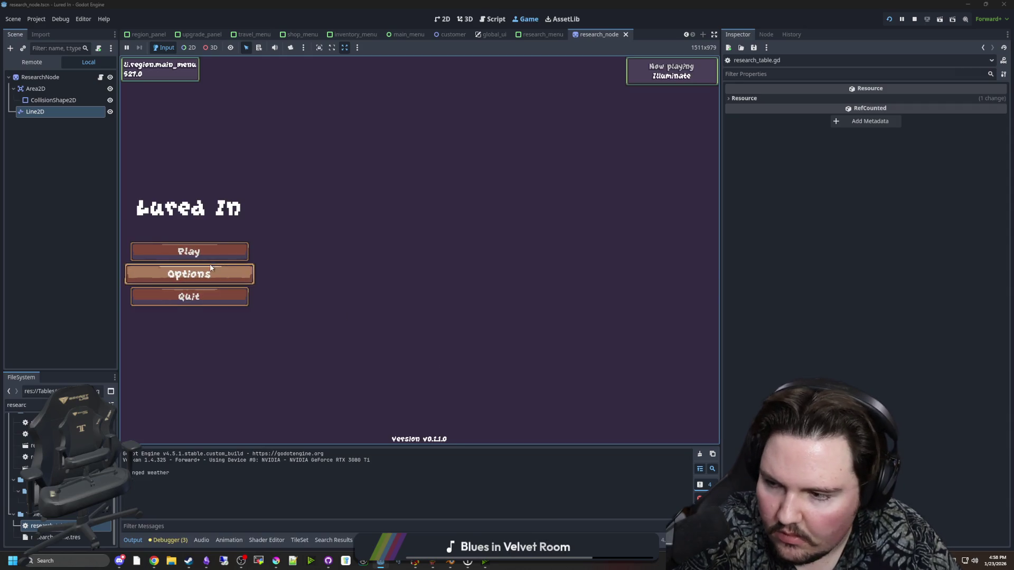
Play, dismiss Welcome Back, zoom around the expanded Research gear tree, then stop the game.
left_click(208, 252)
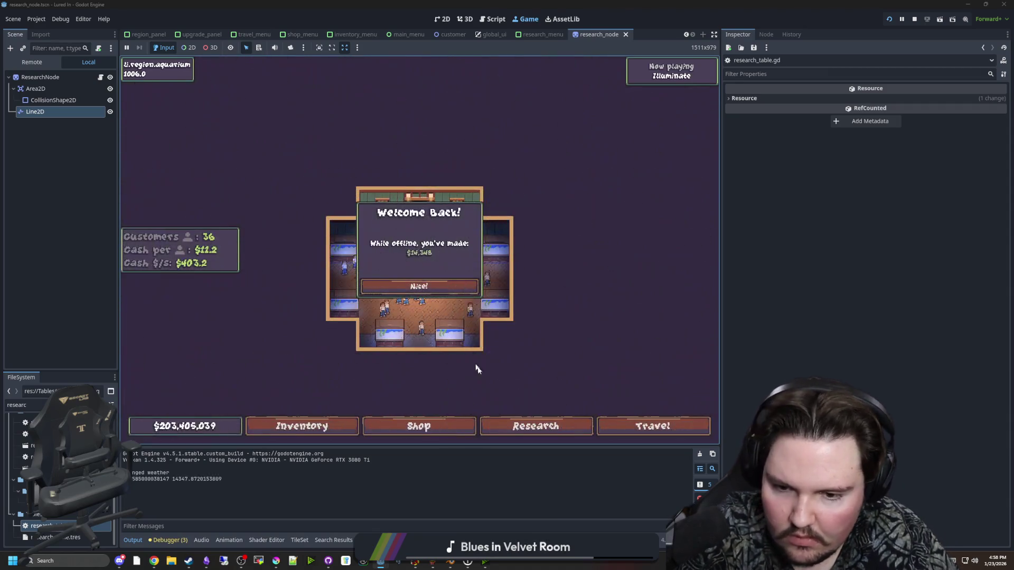
left_click(420, 287)
left_click(536, 426)
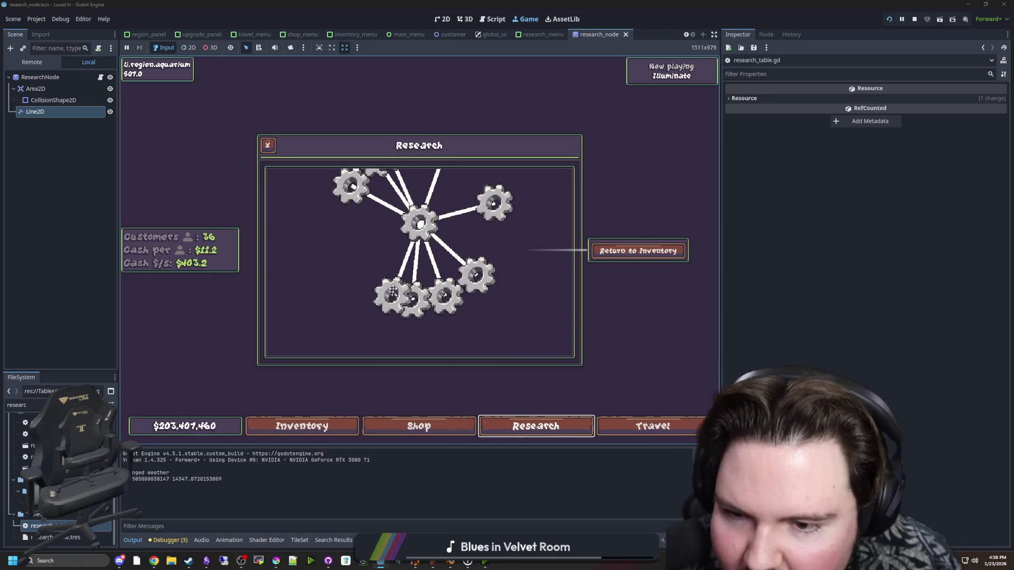
scroll(400, 296, "down", 3)
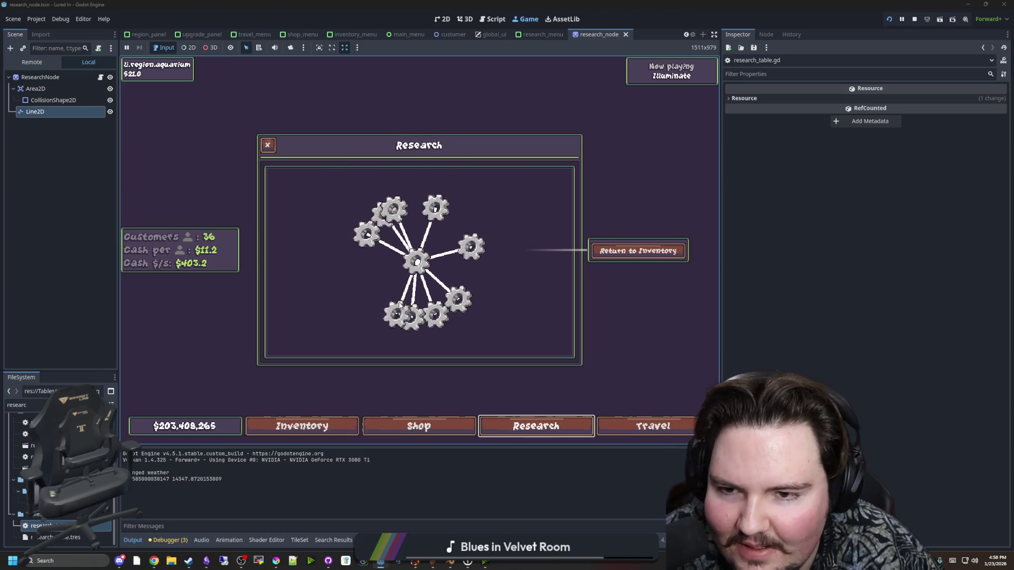
scroll(487, 229, "up", 2)
scroll(386, 306, "up", 1)
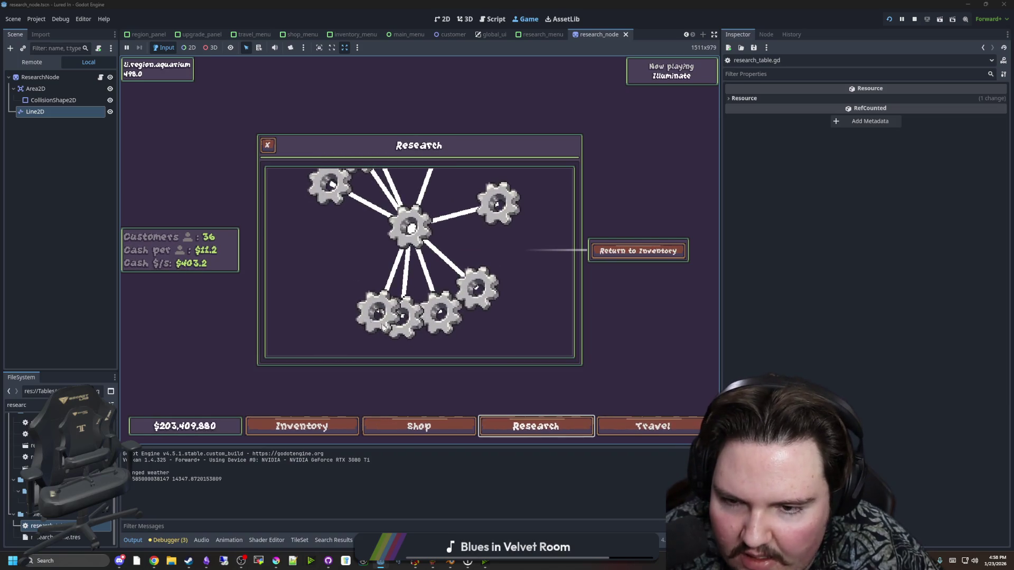
scroll(386, 305, "down", 3)
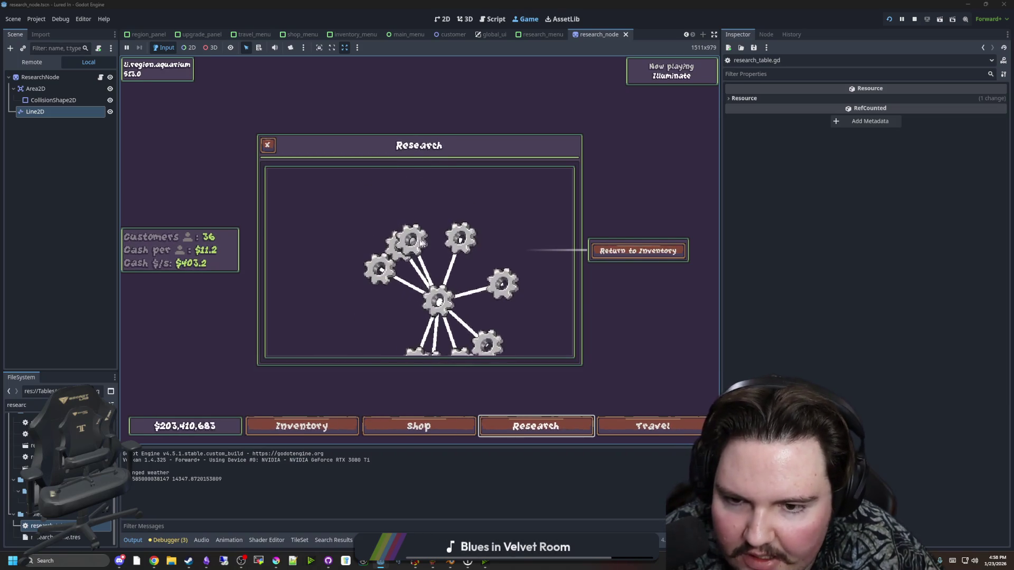
key("F8")
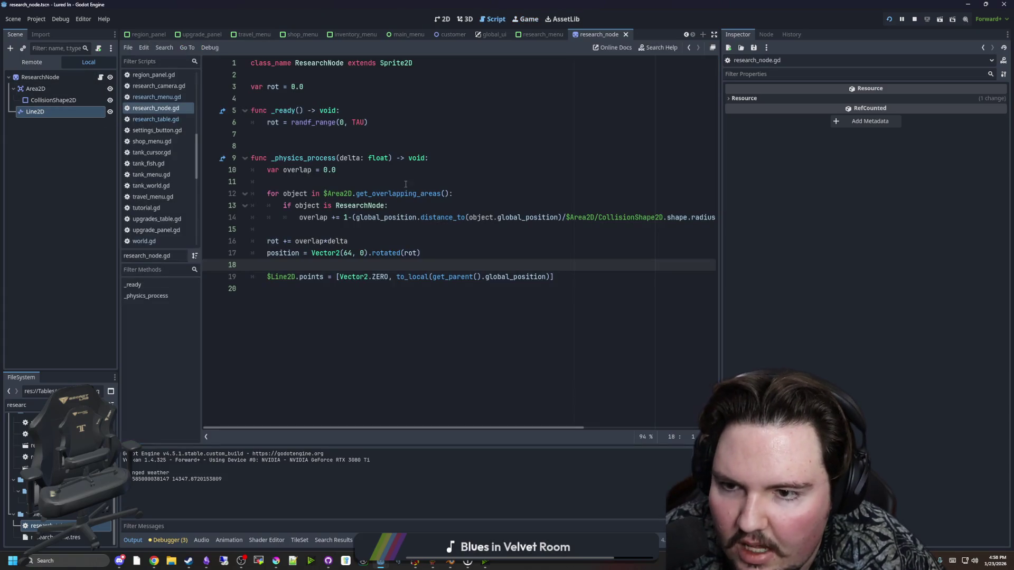
Widen the code area so line 14's overlap formula is fully readable.
key("ctrl+s")
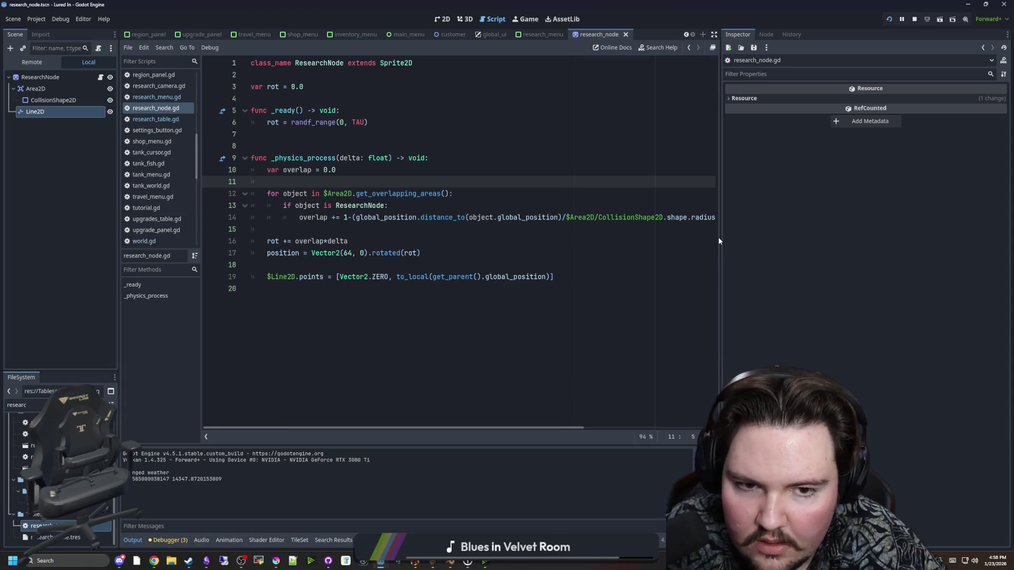
left_click_drag(718, 240, 964, 237)
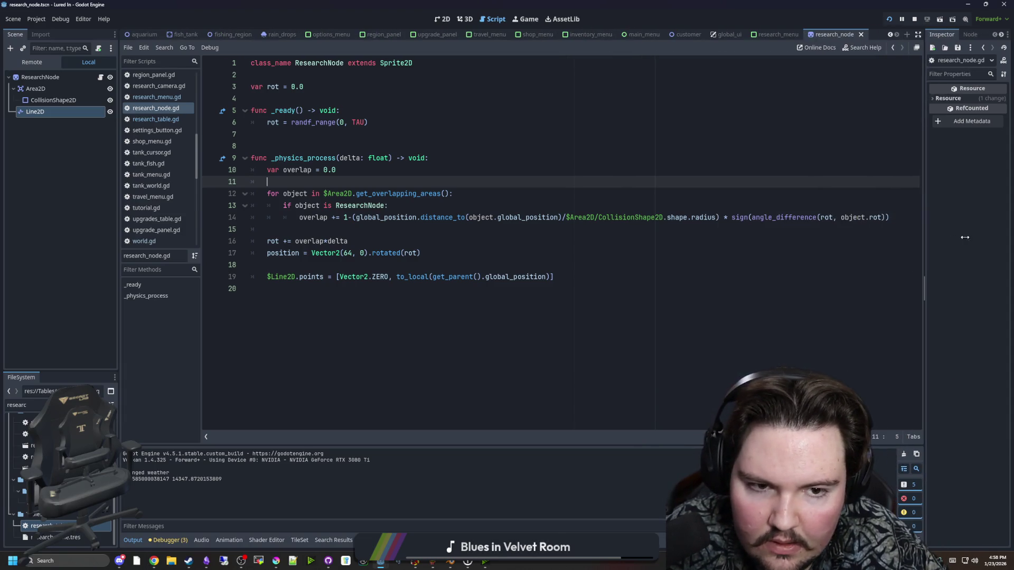
left_click(660, 194)
left_click(774, 237)
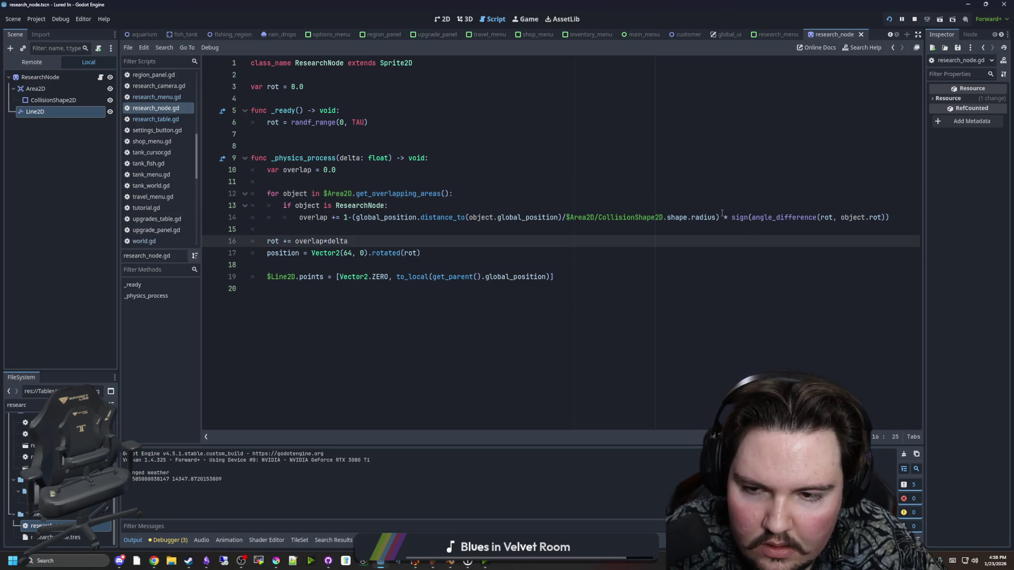
left_click(586, 186)
Pan the gear tree in the game view, then return to lines 13–15 of research_node.gd.
left_click(523, 17)
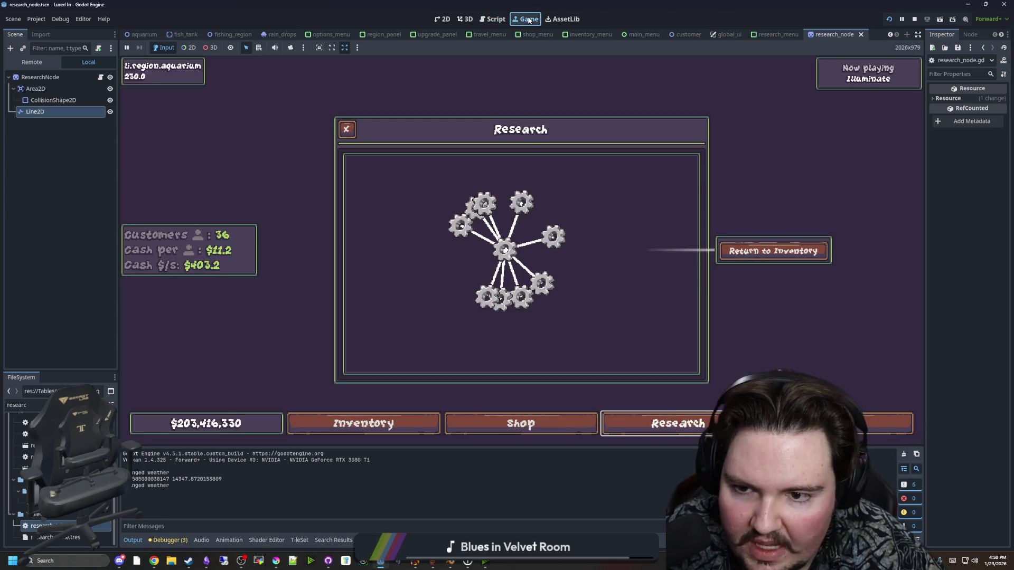
mouse_move(483, 208)
left_mouse_down()
mouse_move(493, 260)
mouse_move(489, 221)
left_mouse_up()
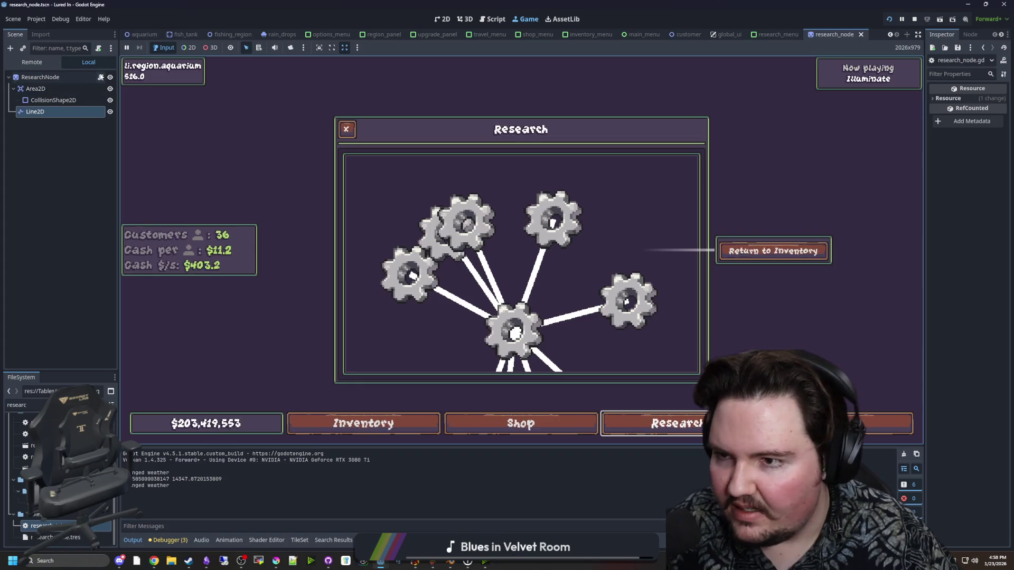
key("ctrl+F3")
left_click(652, 230)
left_click(583, 205)
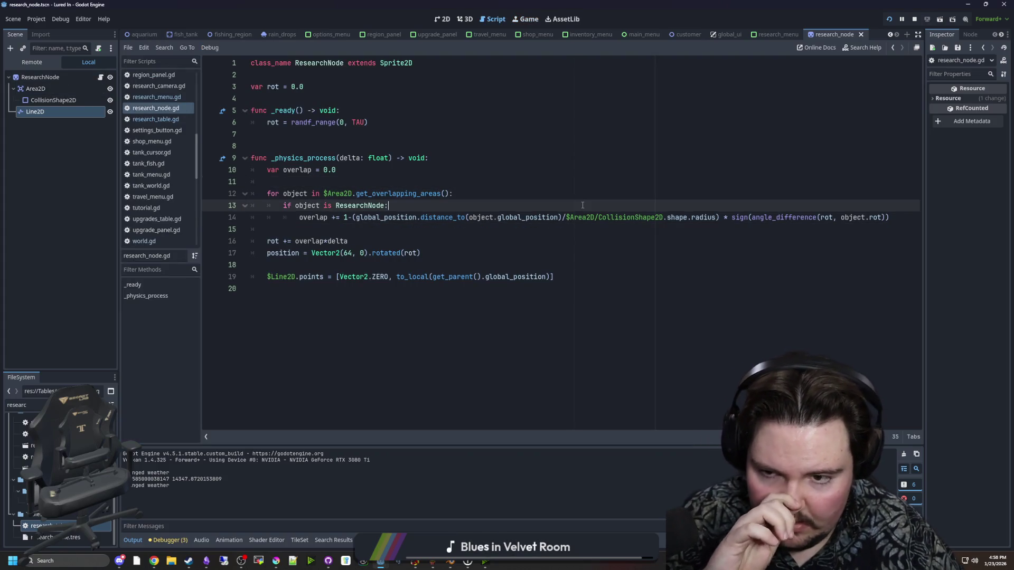
Move sign(angle_difference(rot, object.rot)) out of the overlap formula into a print() line above it.
left_click(534, 228)
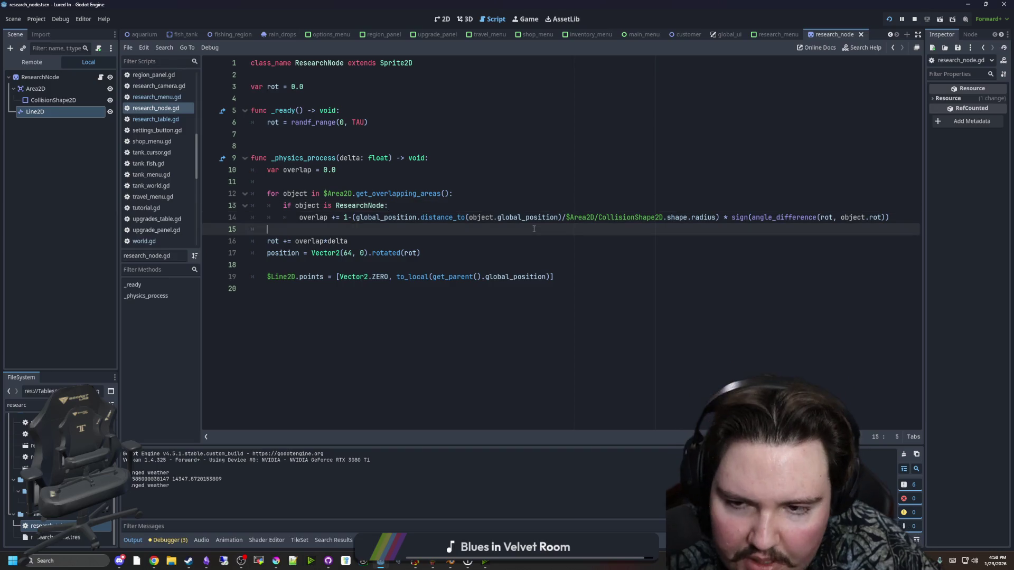
mouse_move(564, 216)
left_mouse_down()
mouse_move(893, 217)
mouse_move(385, 218)
left_mouse_up()
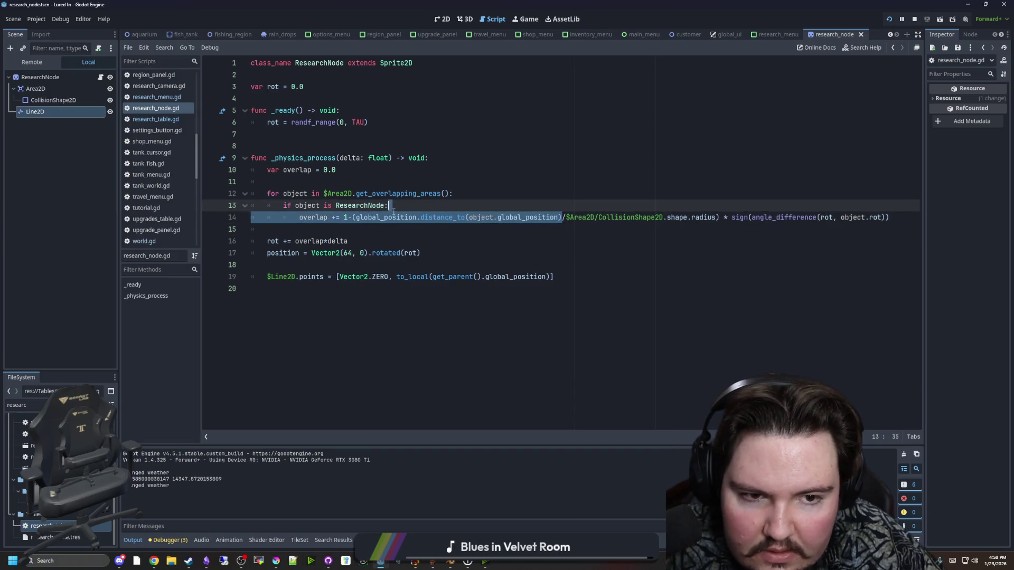
left_click(405, 228)
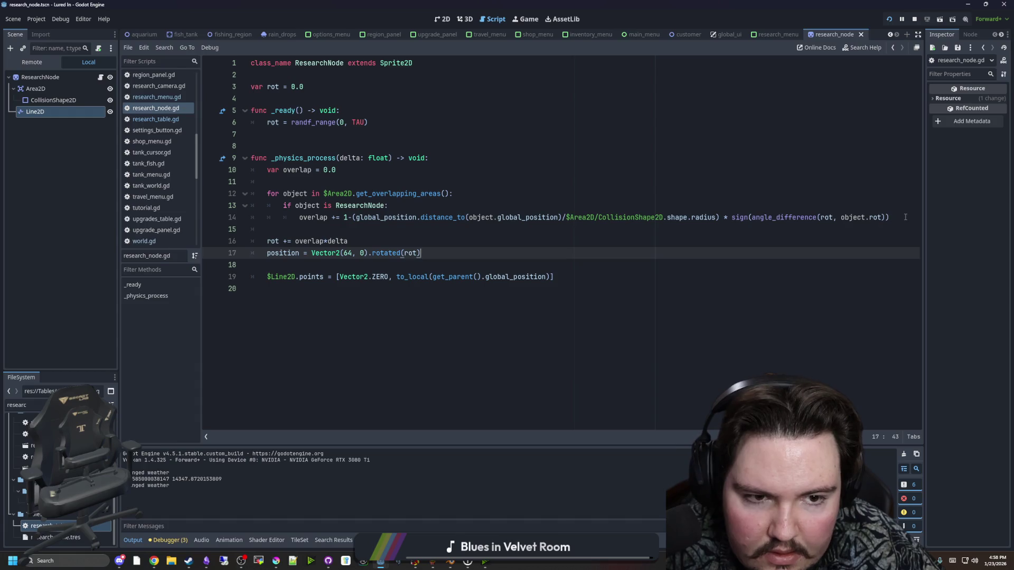
left_click_drag(892, 217, 736, 218)
key("BackSpace")
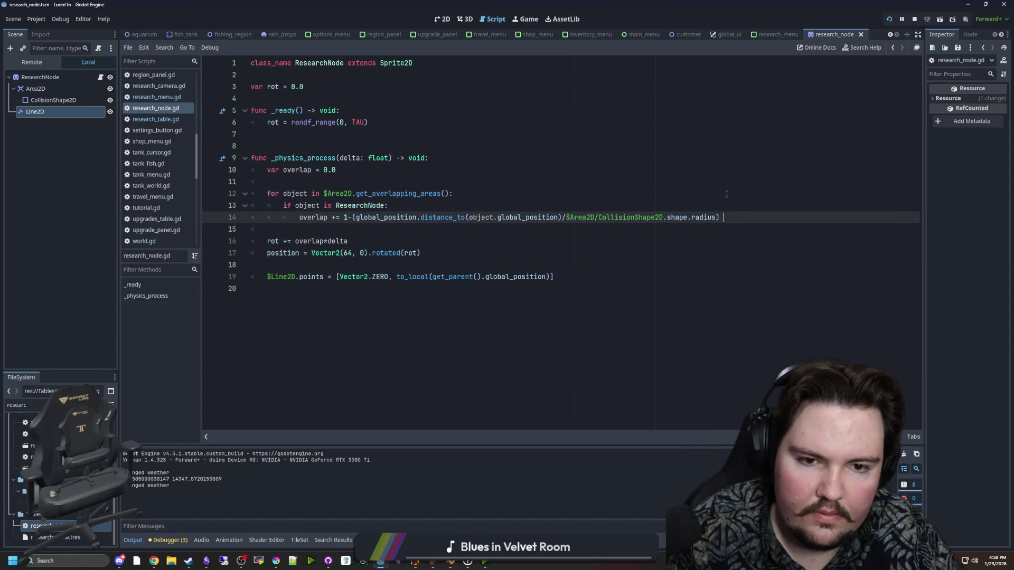
key("Home")
key("Return")
key("Return")
key("Up")
key("Up")
type("print(")
type("sign(angle_difference(rot, object.rot))")
key("Up")
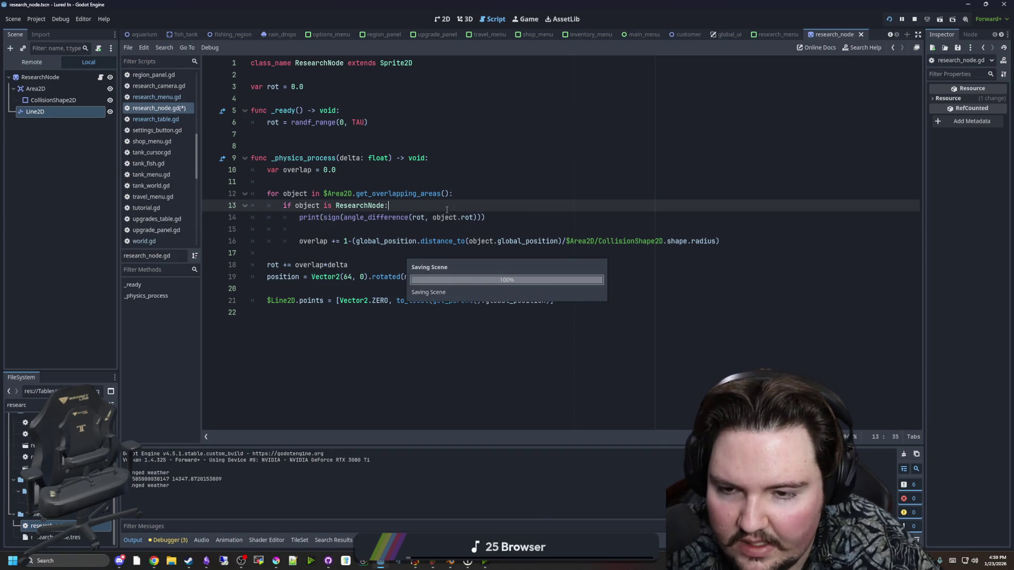
Run the game, reload to the aquarium, open Research with R, and return to the script.
key("F5")
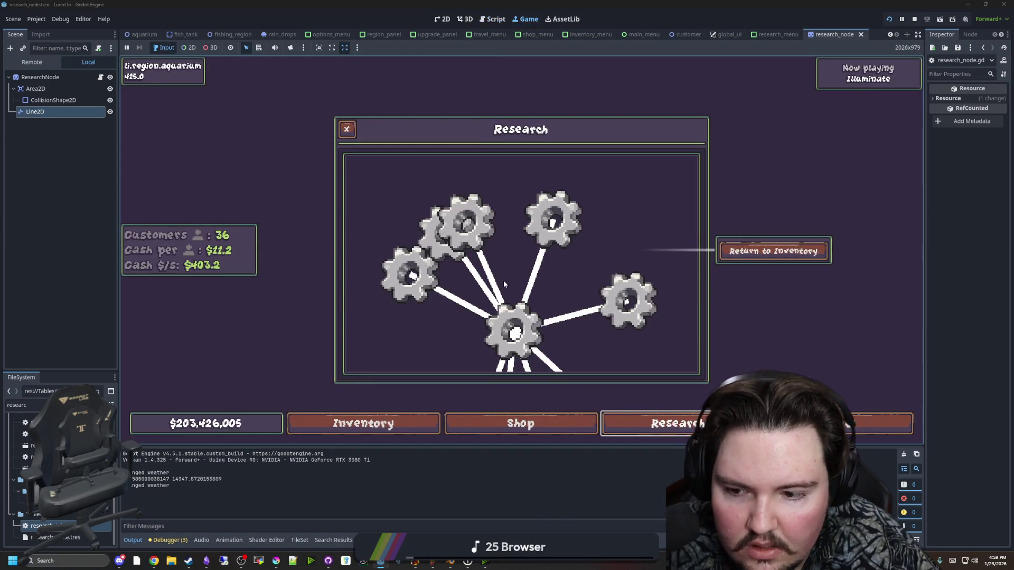
key("Escape")
left_click(497, 309)
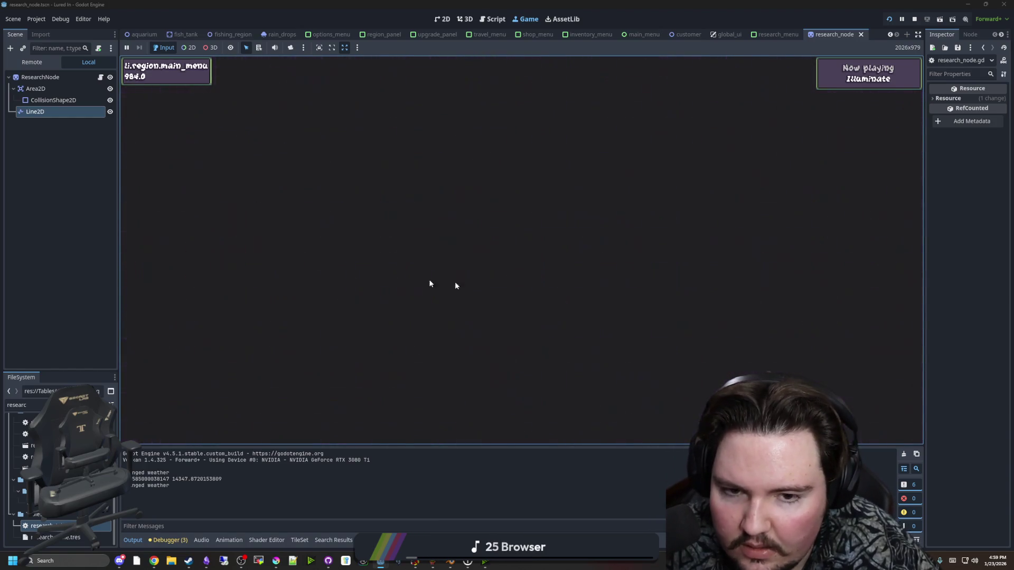
key("r")
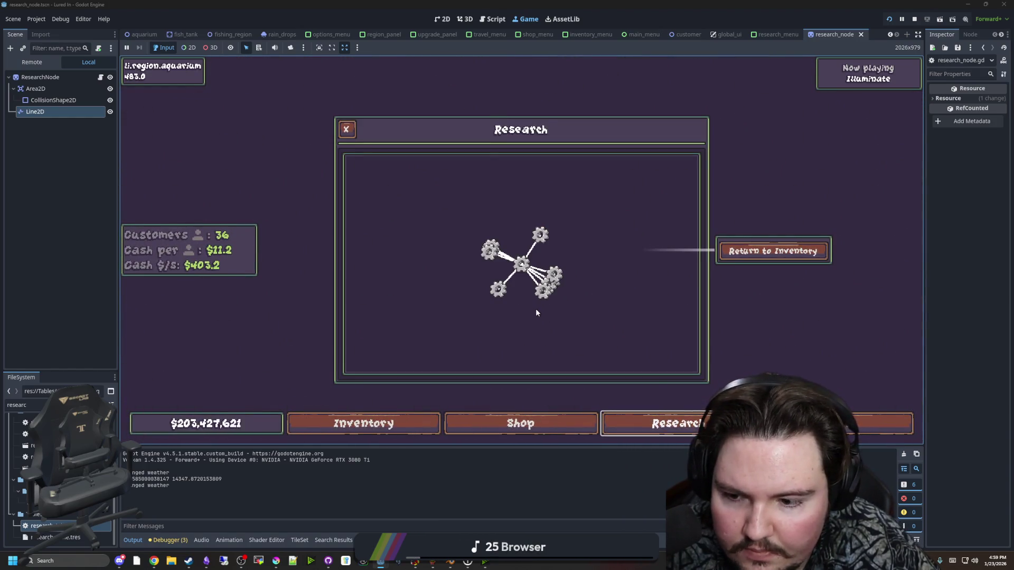
key("ctrl+F3")
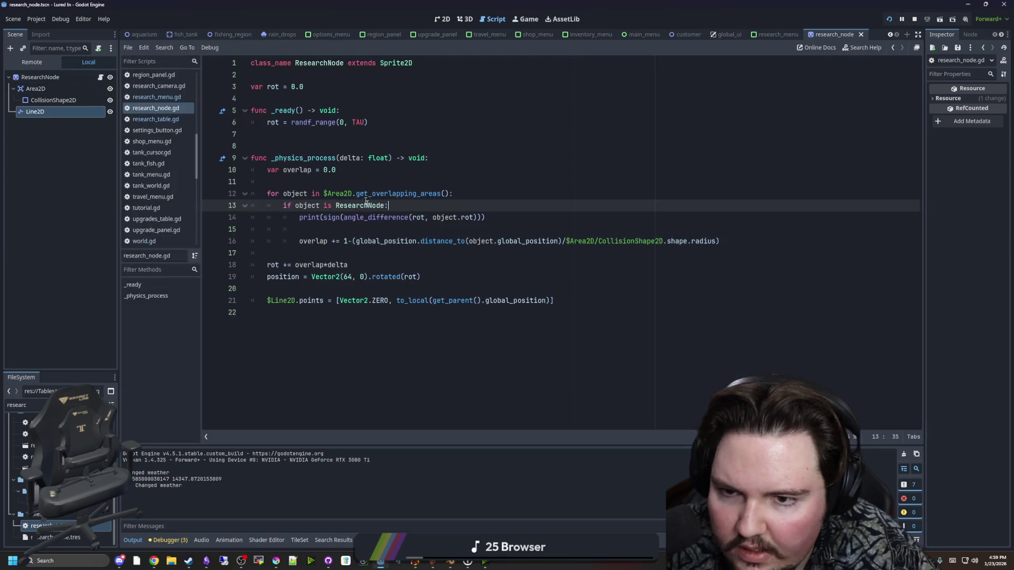
Move the debug print below var overlap, comment out the broken print line, and save.
left_click(328, 185)
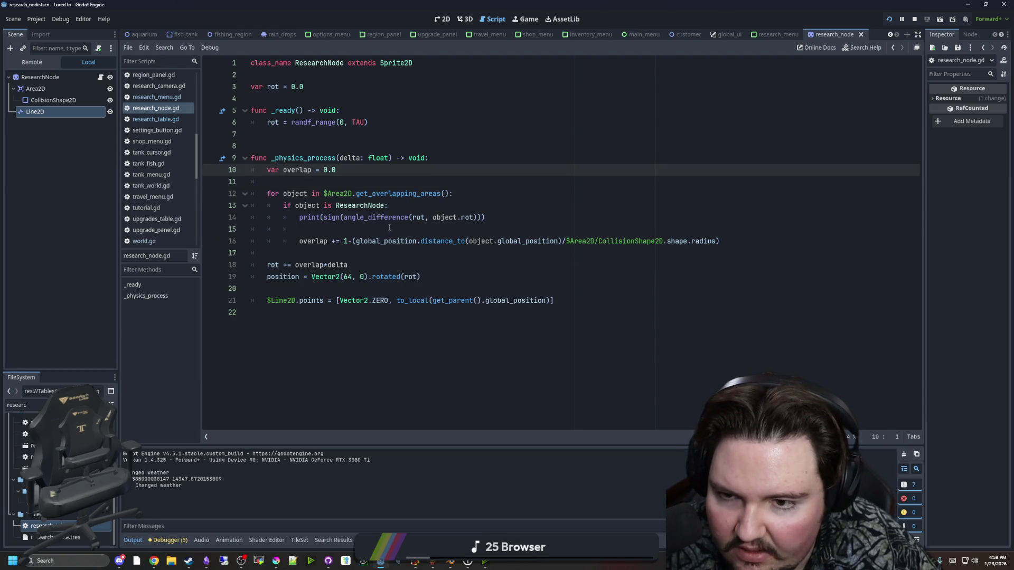
left_click_drag(485, 217, 299, 218)
key("ctrl+x")
left_click(303, 182)
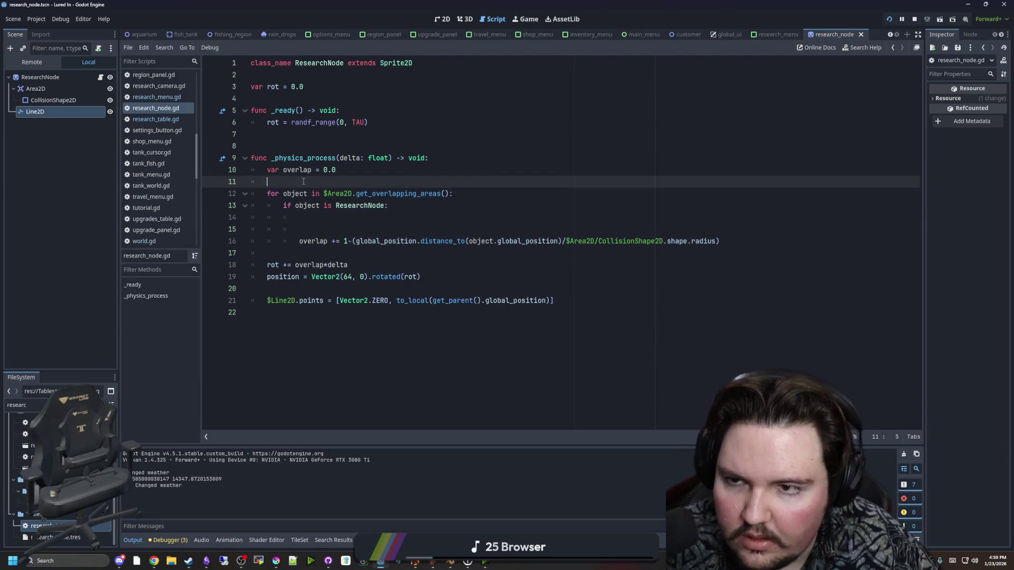
key("Return")
key("ctrl+v")
left_click(304, 181)
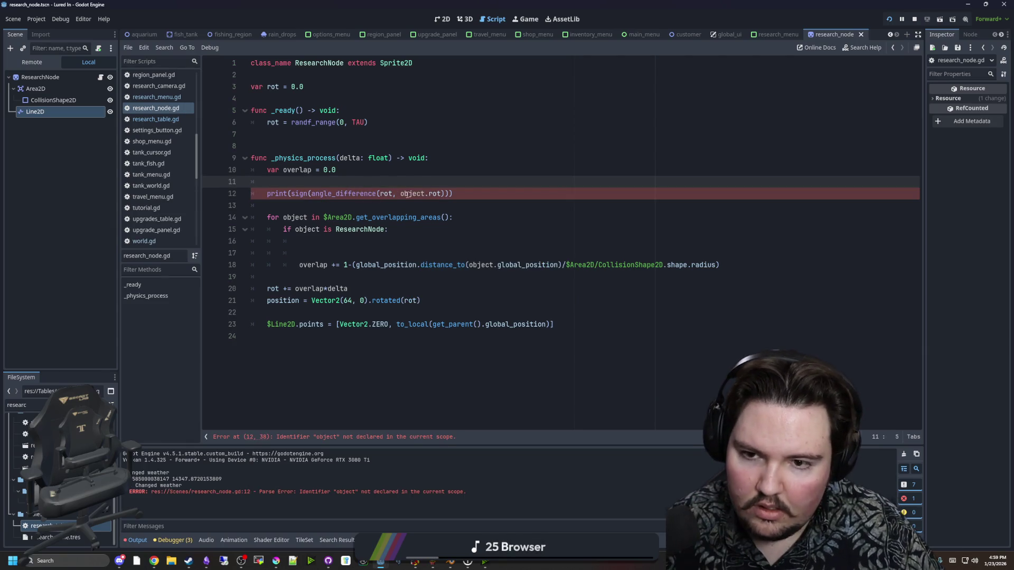
left_click(424, 194)
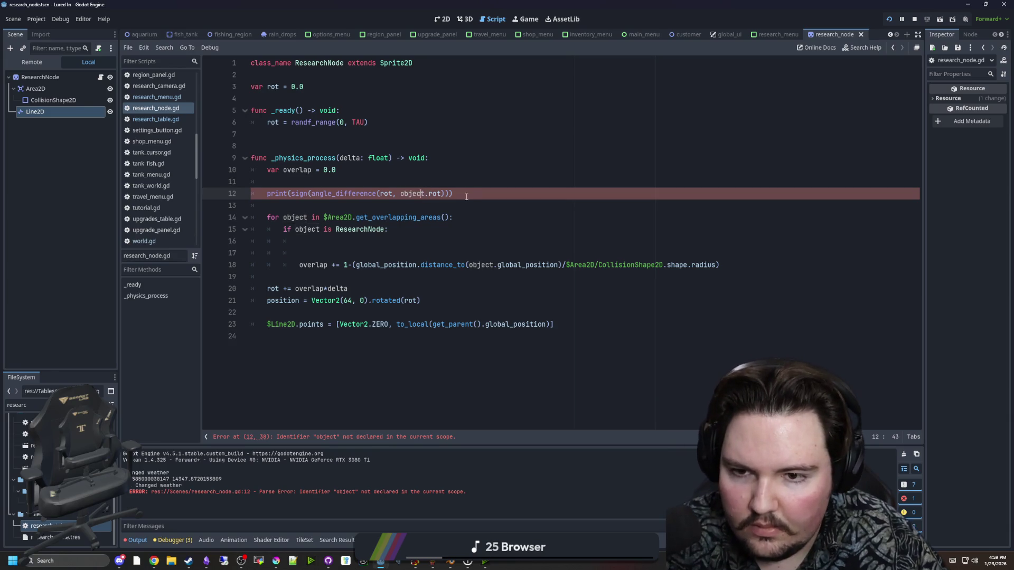
left_click_drag(466, 196, 257, 192)
key("ctrl+k")
key("Return")
key("Return")
key("Up")
key("Up")
left_click(292, 182)
key("ctrl+s")
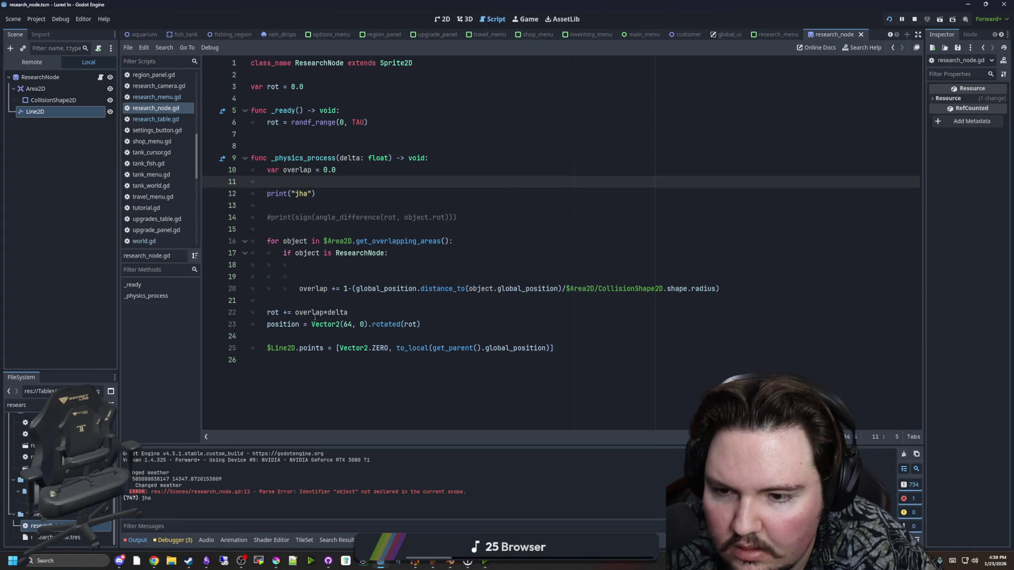
Remove the extra blank lines inside the if block and save the script.
left_click(308, 305)
left_click(312, 277)
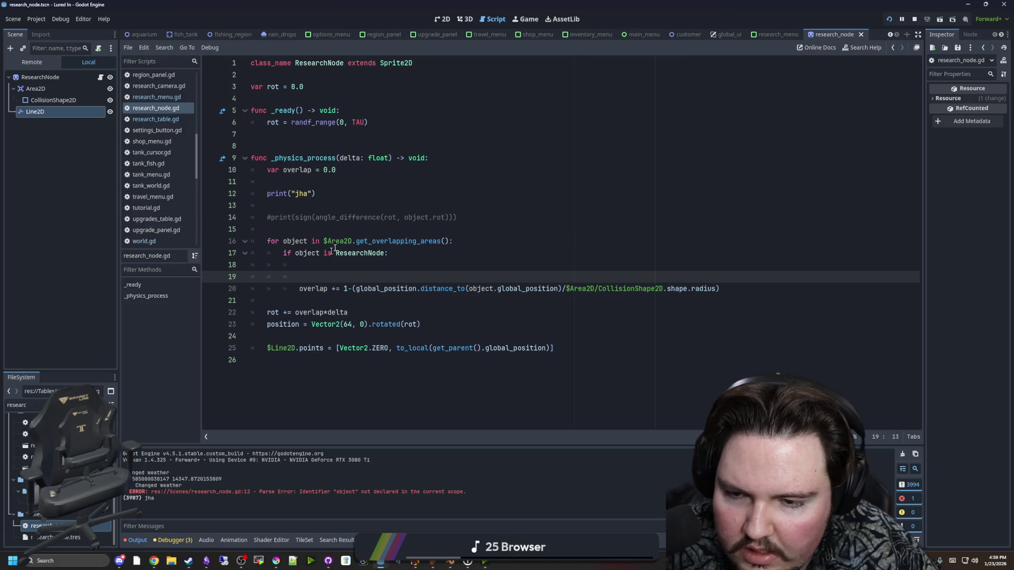
key("BackSpace")
key("BackSpace")
key("BackSpace")
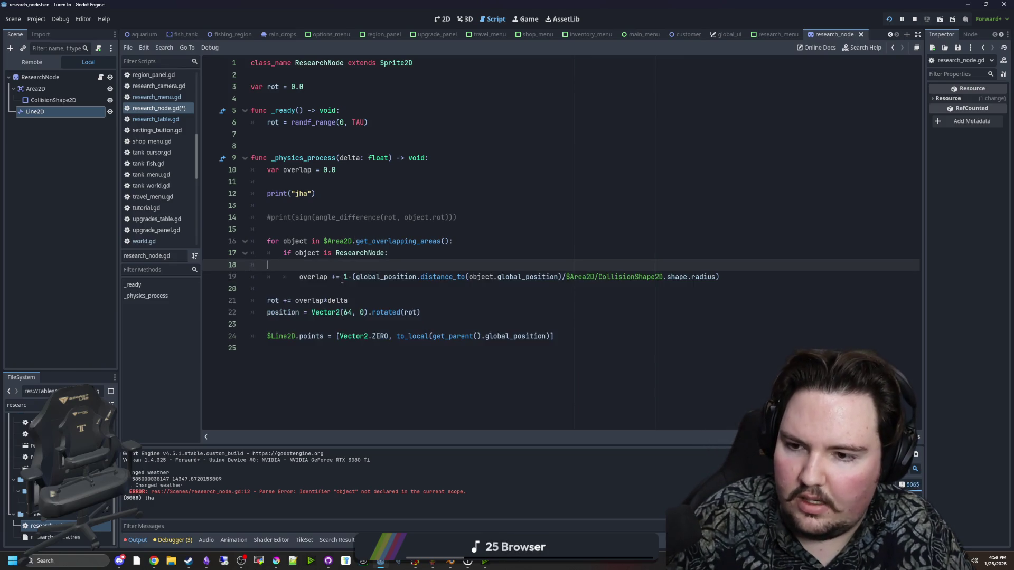
left_click(323, 206)
left_click(322, 191)
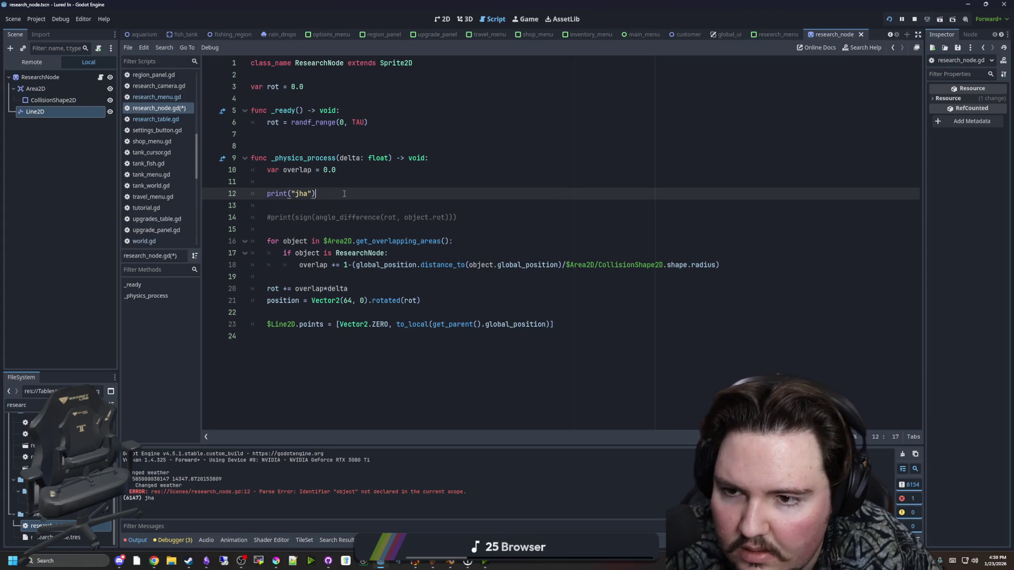
left_click(344, 179)
key("ctrl+s")
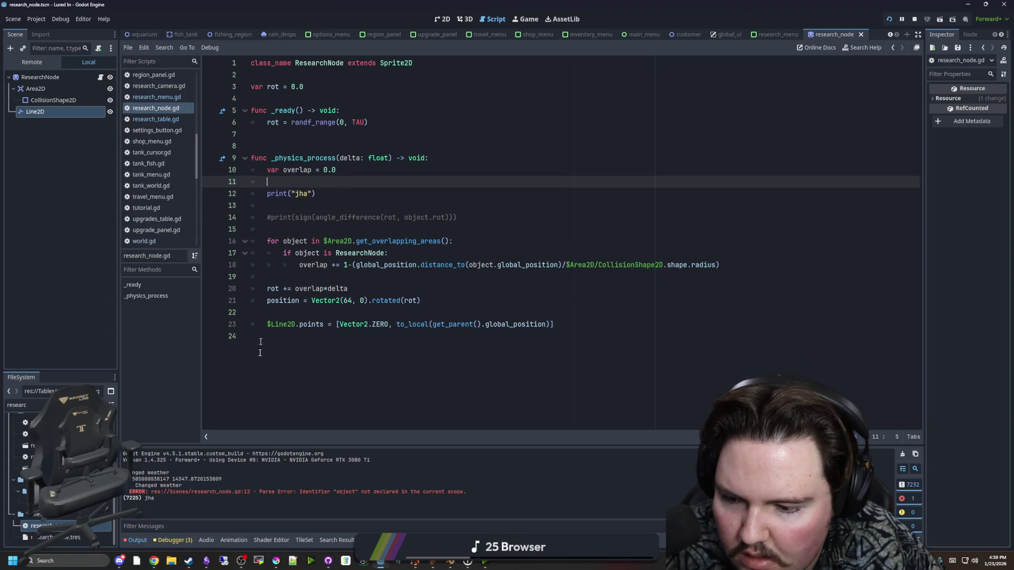
Delete the commented print line and test print("jha") inside the for loop, then the if block.
left_click(275, 206)
left_click_drag(457, 217, 240, 209)
key("BackSpace")
key("BackSpace")
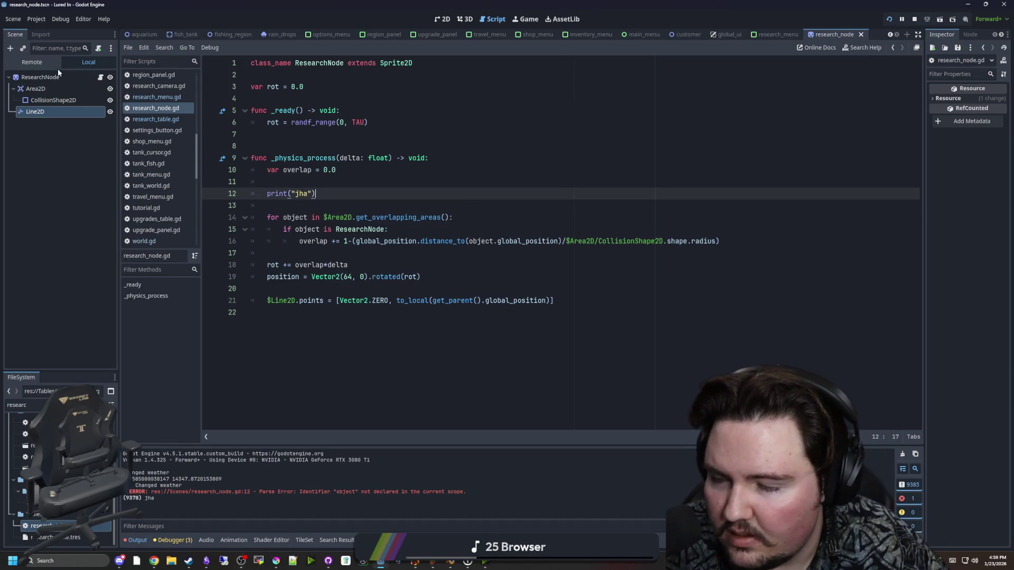
left_click_drag(280, 190, 267, 191)
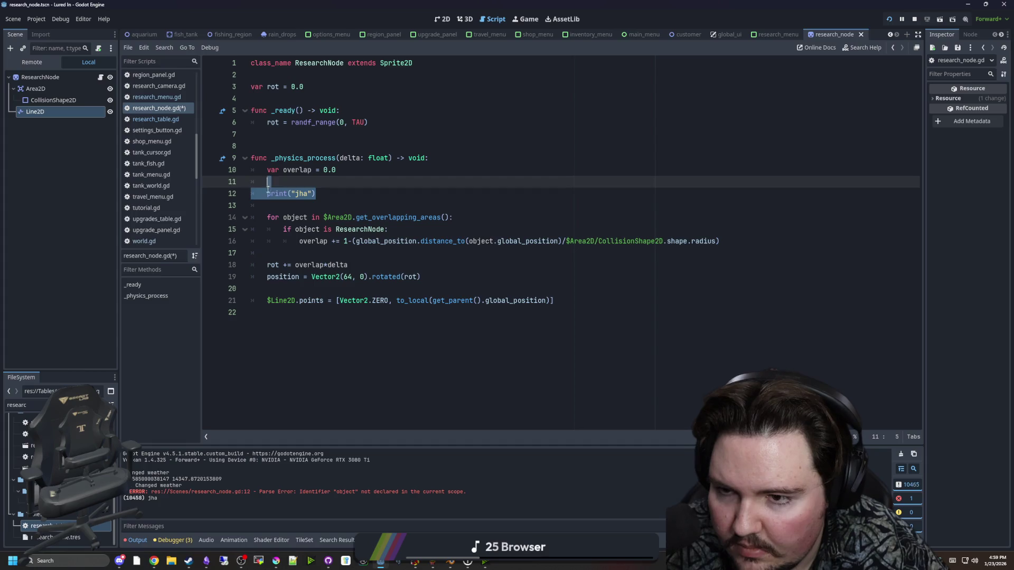
key("BackSpace")
left_click(464, 218)
key("Return")
key("ctrl+z")
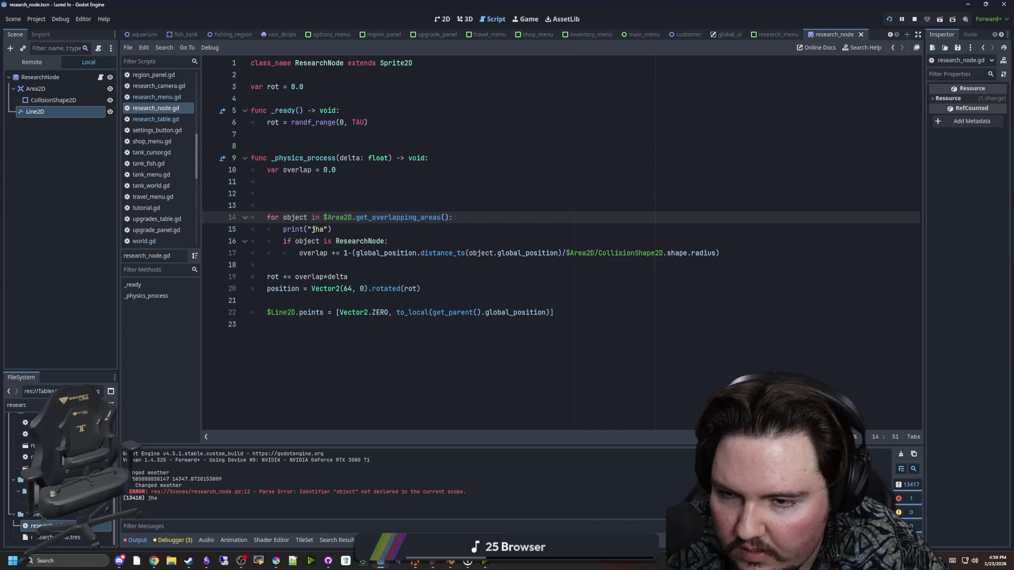
left_click(903, 454)
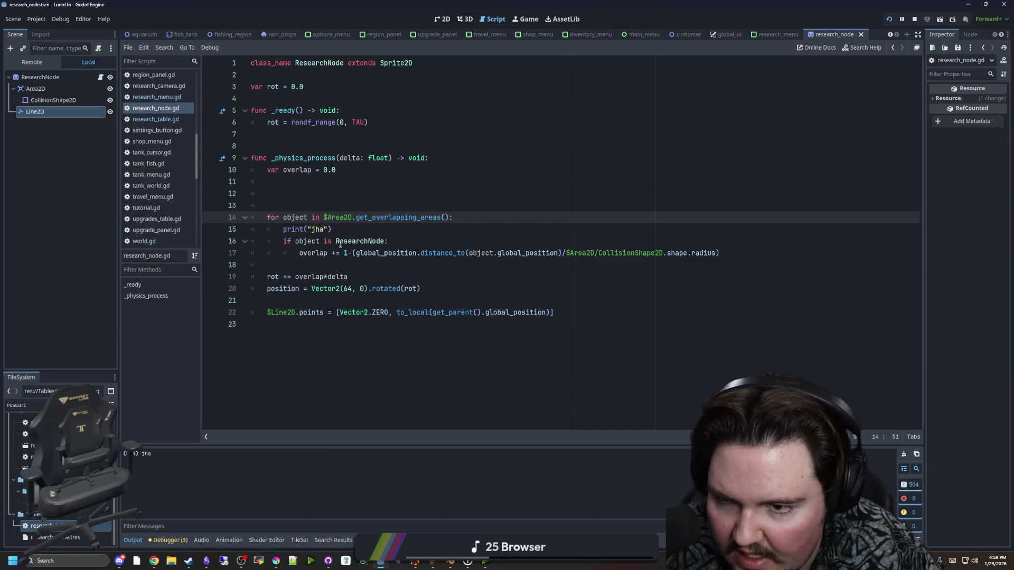
left_click(348, 224)
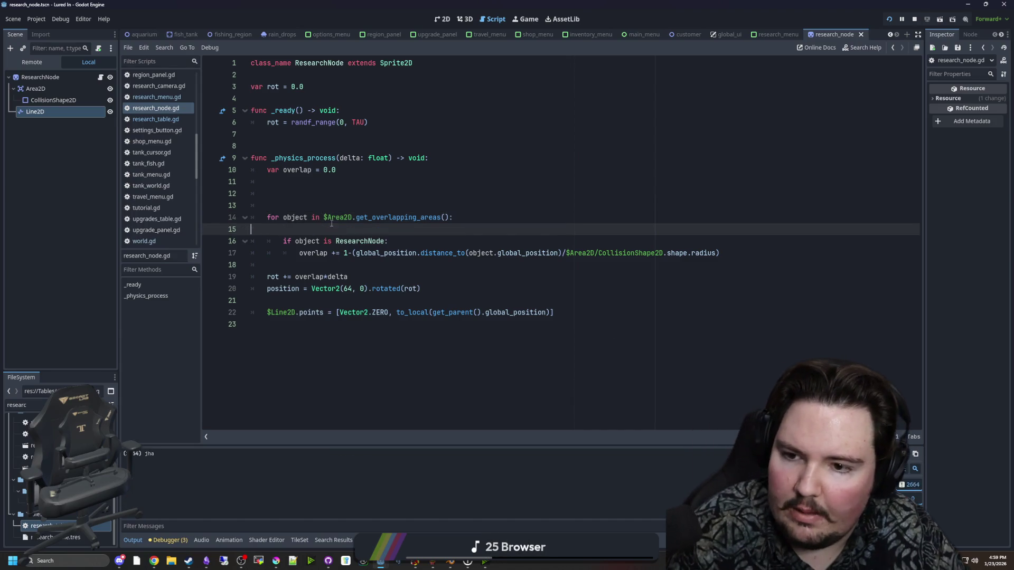
key("BackSpace")
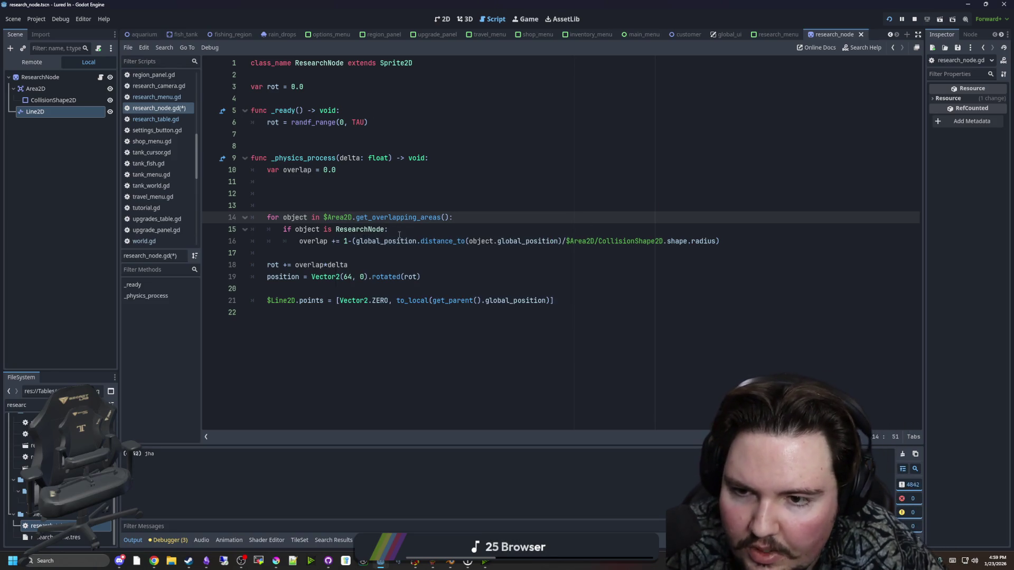
key("ctrl+z")
key("ctrl+z")
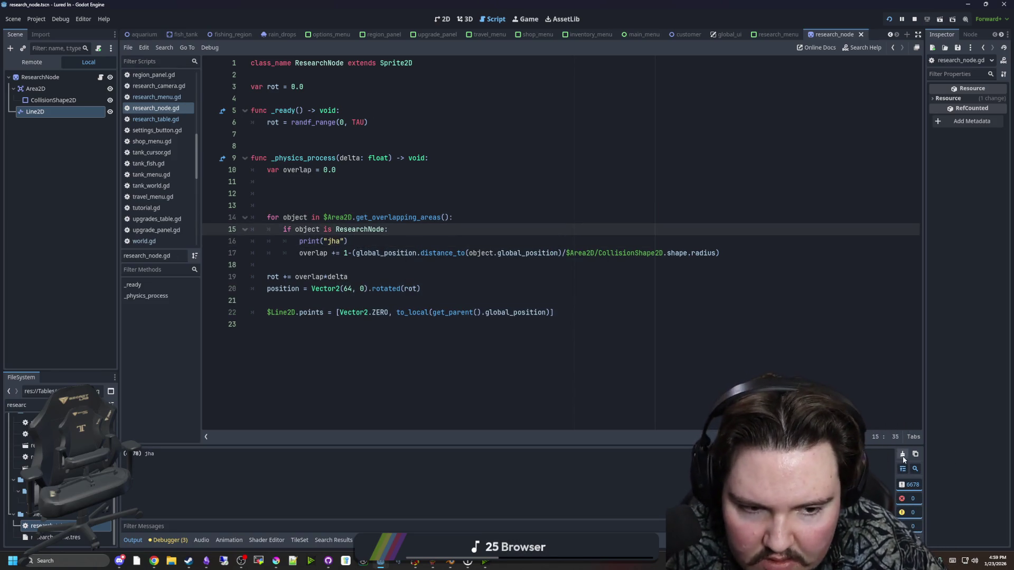
Delete the print("jha") line and the leftover blank lines.
left_click_drag(349, 242, 259, 246)
key("BackSpace")
key("BackSpace")
key("BackSpace")
left_click(299, 206)
key("BackSpace")
key("BackSpace")
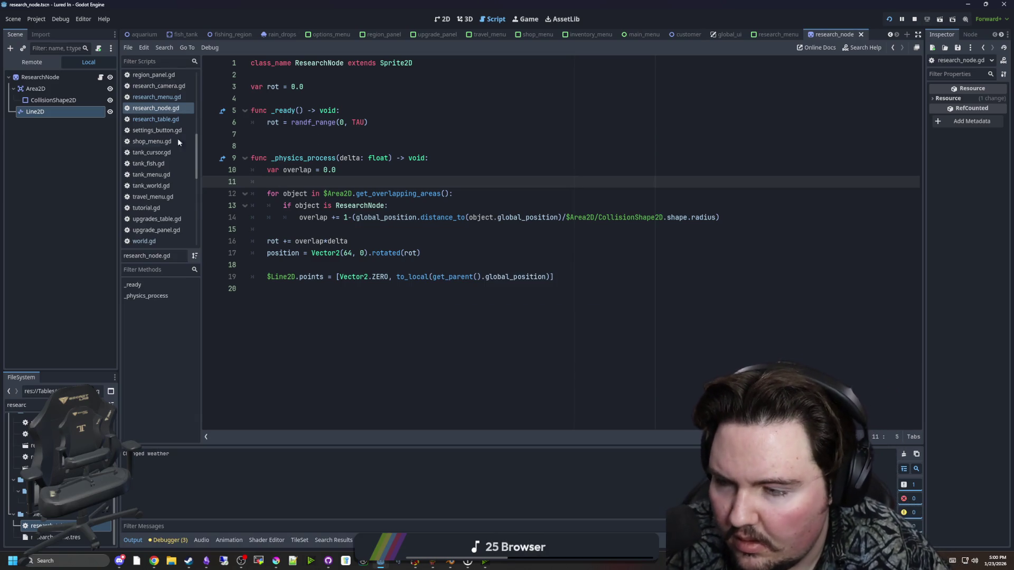
left_click(370, 232)
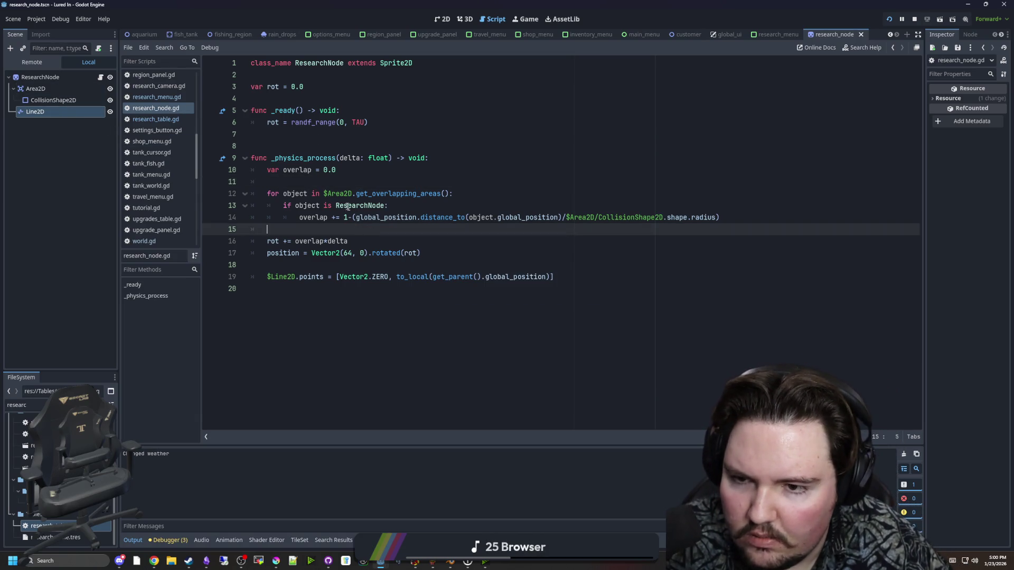
left_click(320, 205)
Change the check to object.get_parent() is ResearchNode and run the game to test it.
type(".get_paren")
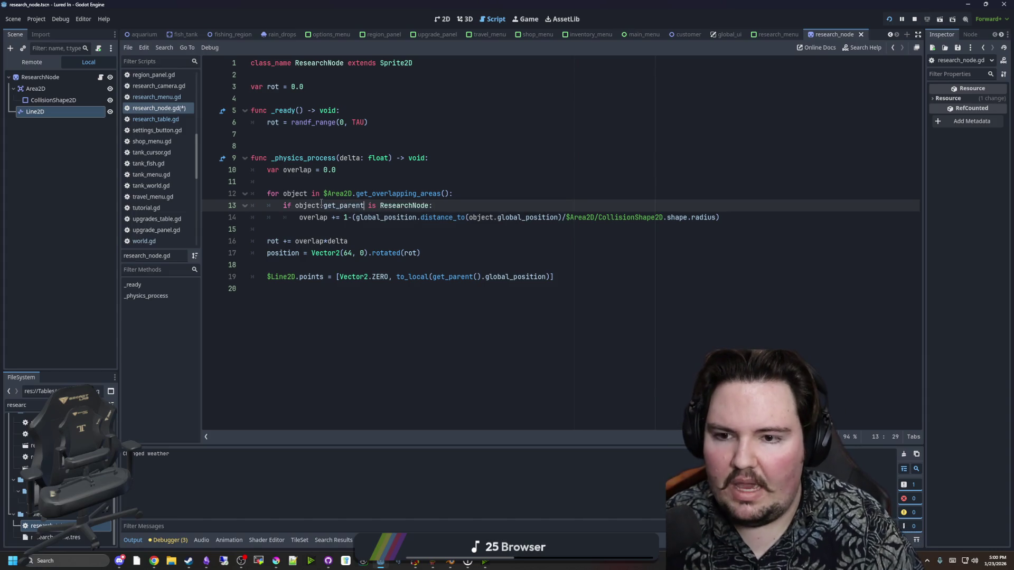
left_click(296, 181)
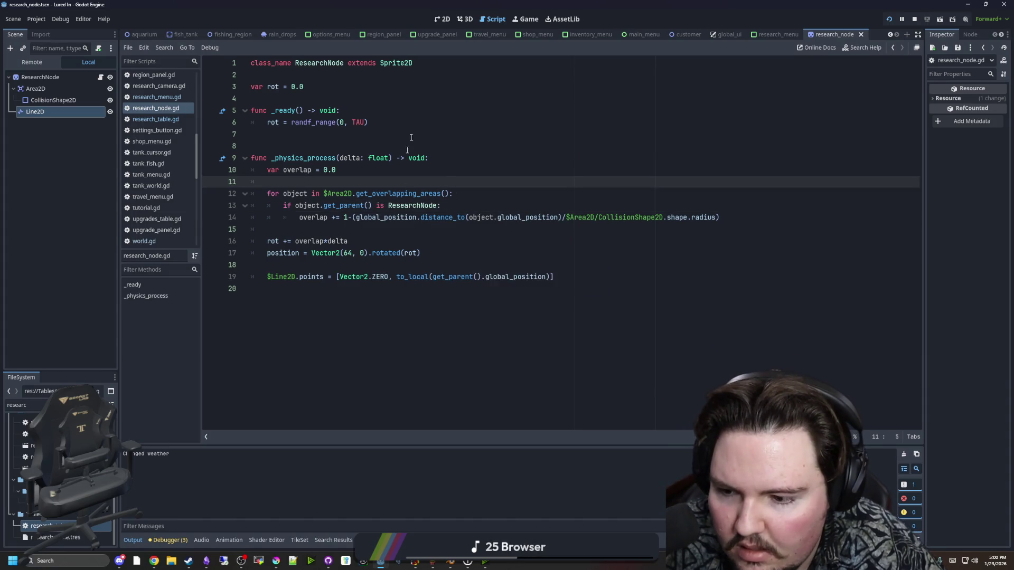
left_click(523, 19)
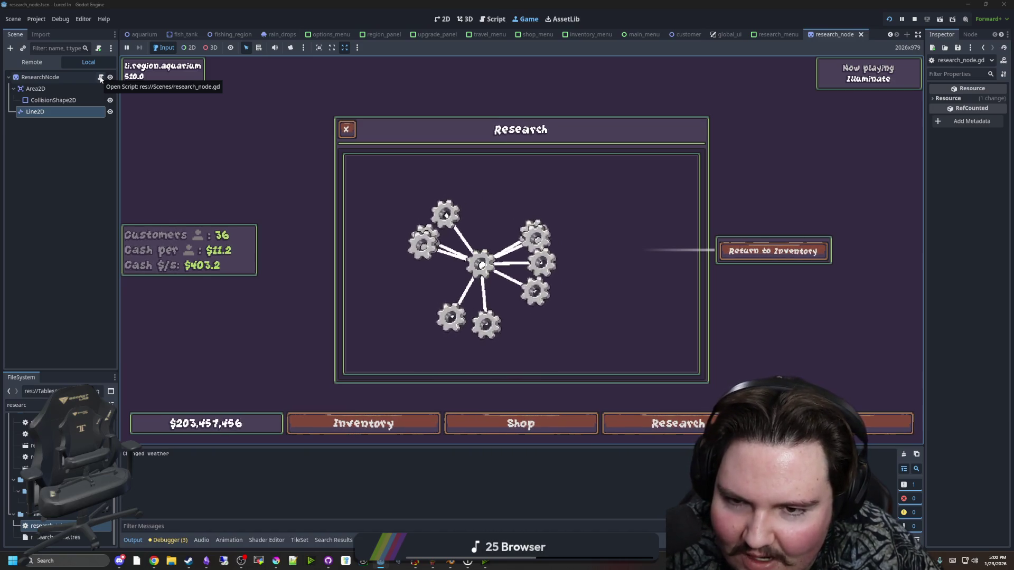
Try moving the debug print into the loop, then undo the change.
left_click(101, 78)
left_click(446, 205)
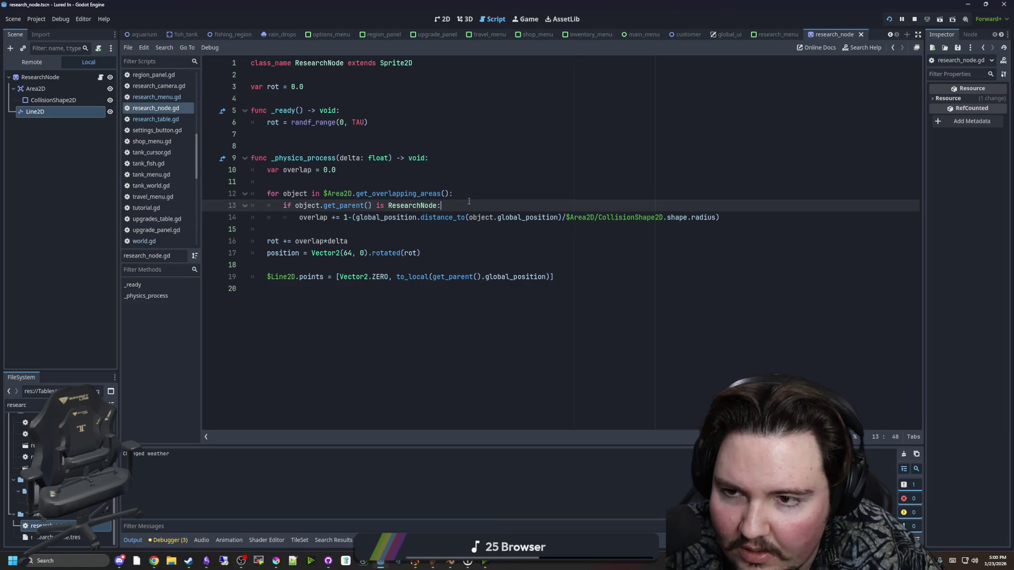
left_click(323, 183)
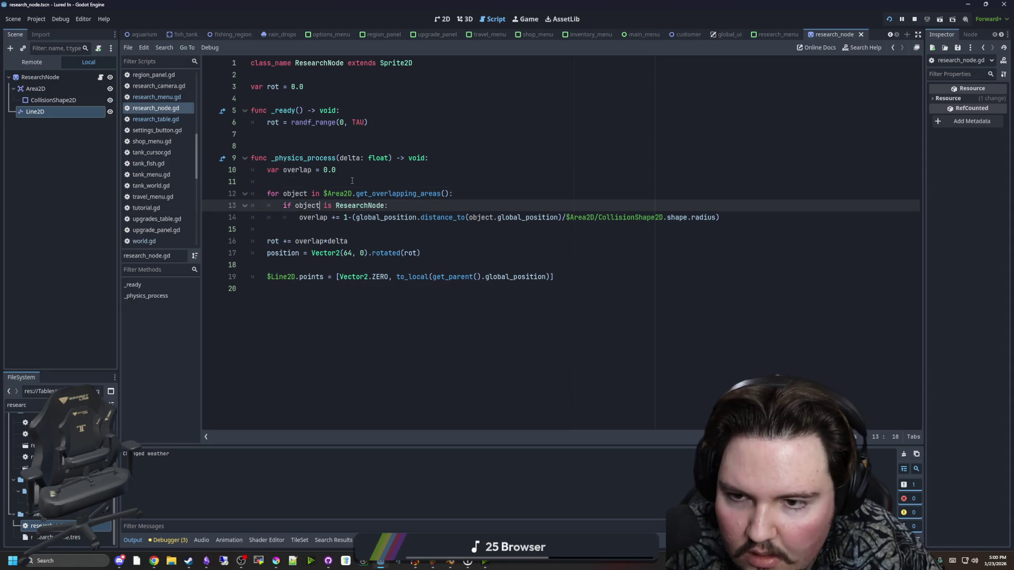
key("Return")
key("Return")
key("Down")
key("Down")
key("Down")
key("End")
key("Return")
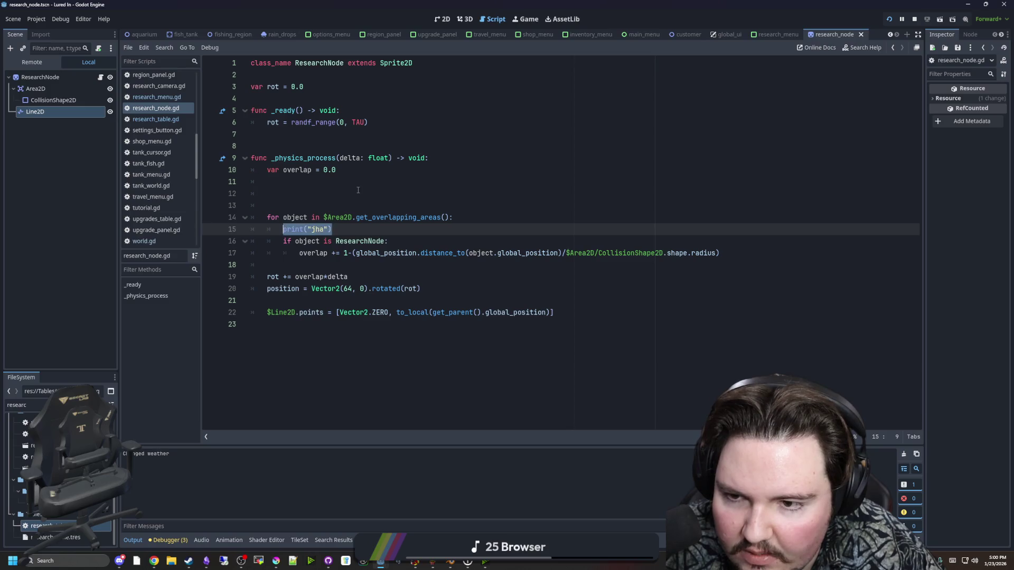
key("ctrl+z")
key("ctrl+z")
key("ctrl+z")
Remove the debug print, save, and trim the commented line to '#print('.
left_click(308, 206)
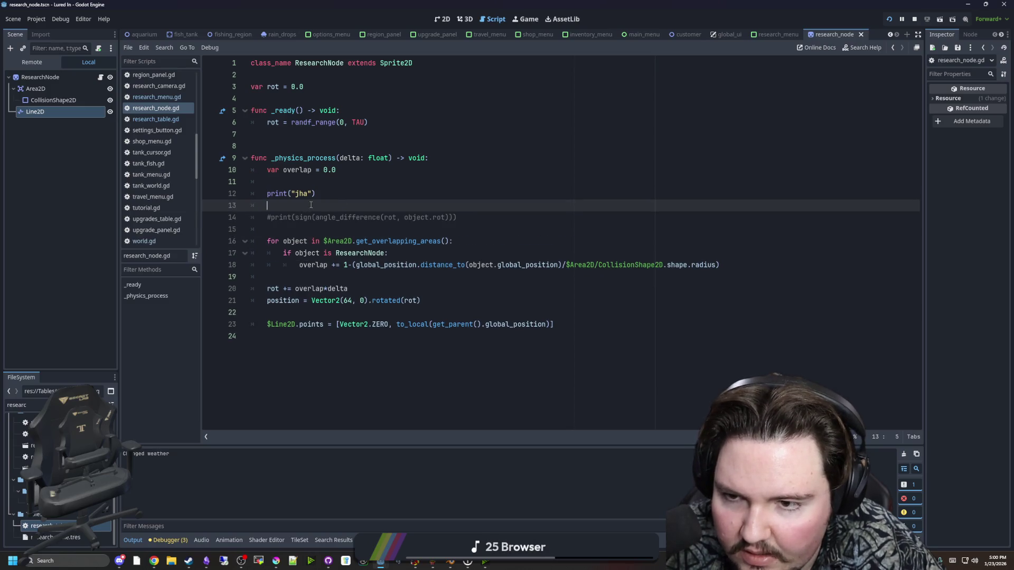
key("ctrl+z")
key("ctrl+z")
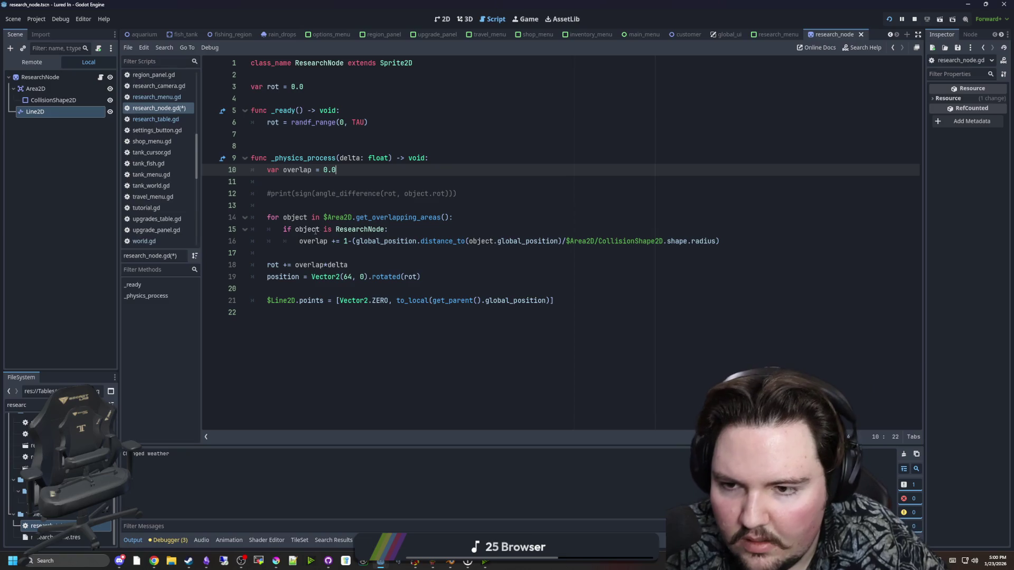
left_click(320, 228)
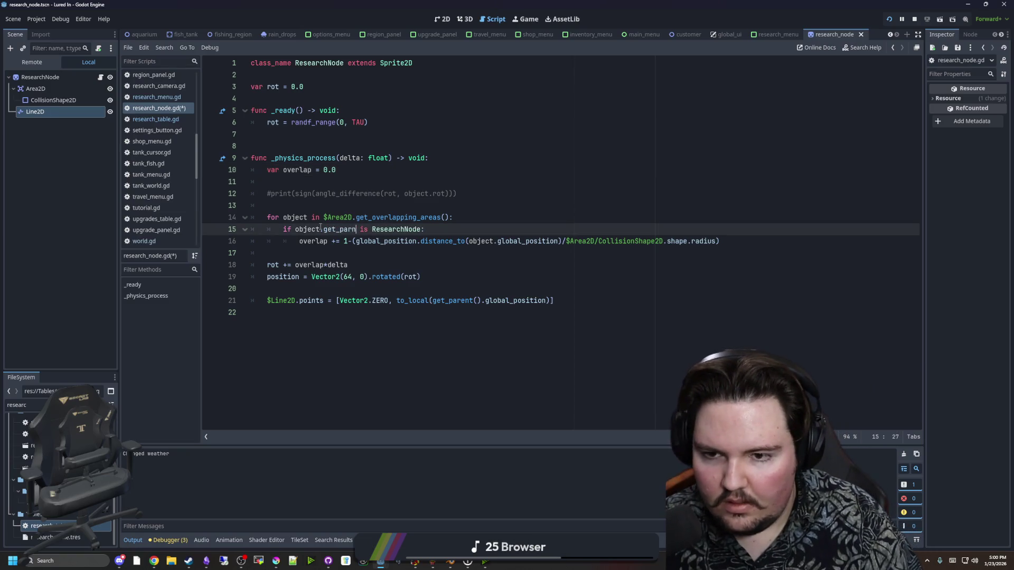
key("ctrl+s")
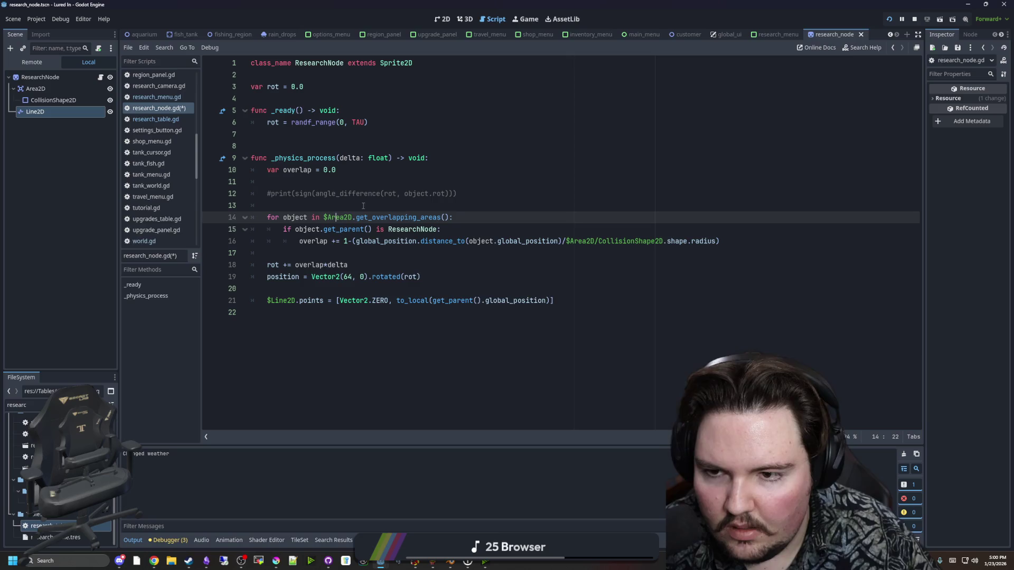
mouse_move(457, 194)
left_mouse_down()
mouse_move(283, 185)
mouse_move(264, 194)
mouse_move(295, 194)
left_mouse_up()
key("ctrl+x")
left_click(465, 232)
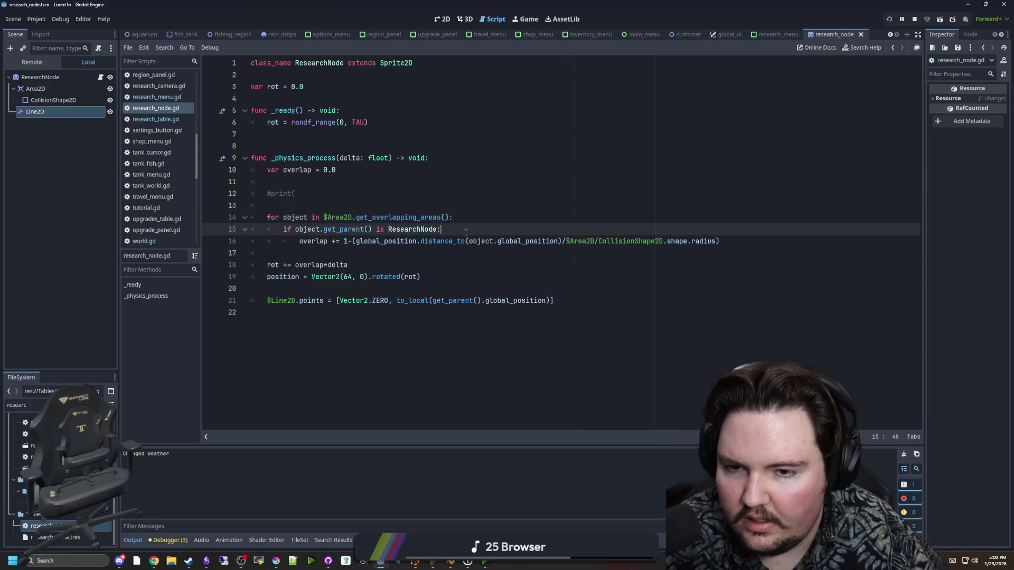
Add var dir = sign(angle_difference(rot, object.get_parent().rot)) in the if block and run with F5.
key("Return")
type("v")
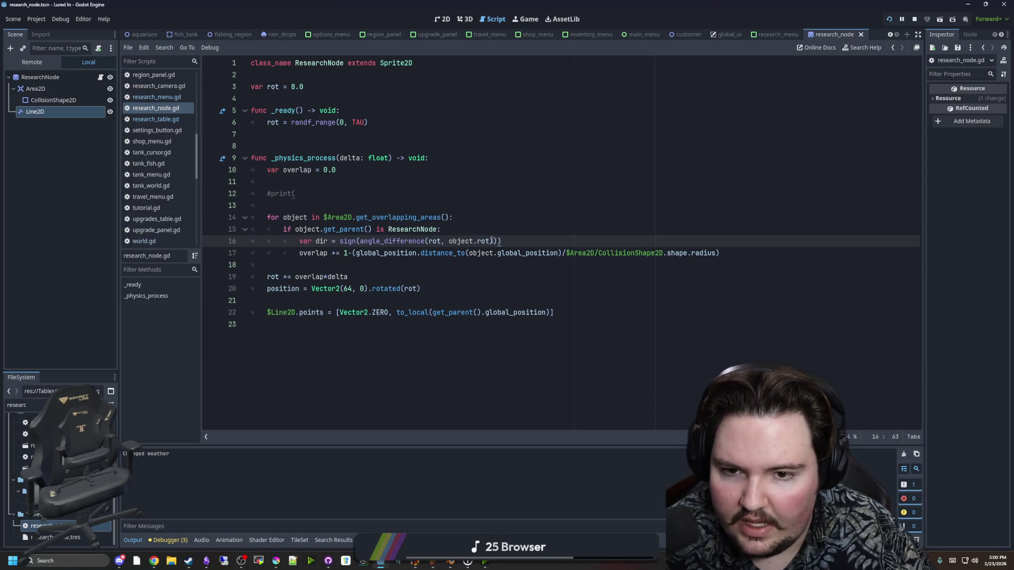
key("BackSpace")
left_click(512, 229)
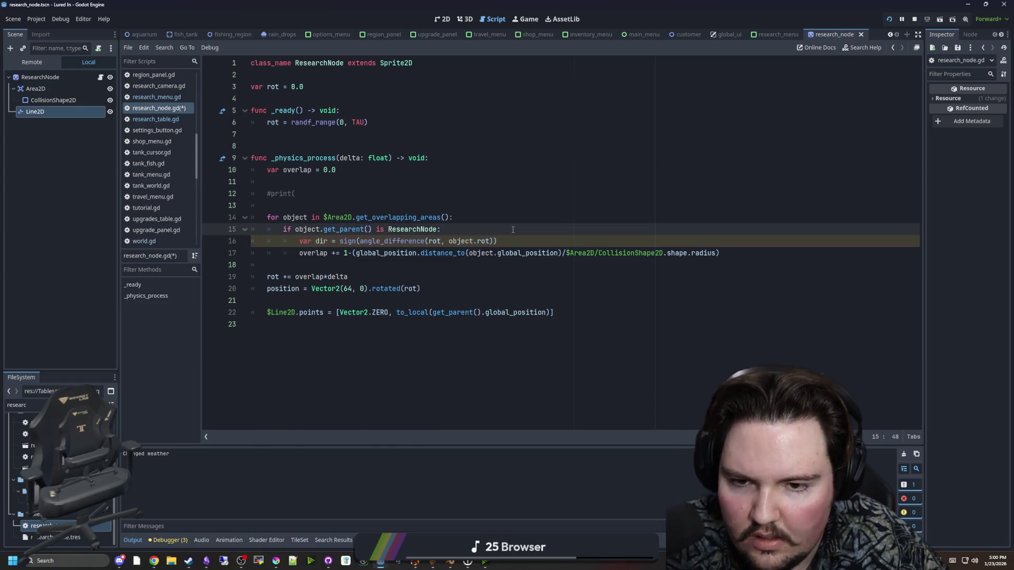
key("ctrl+s")
key("F5")
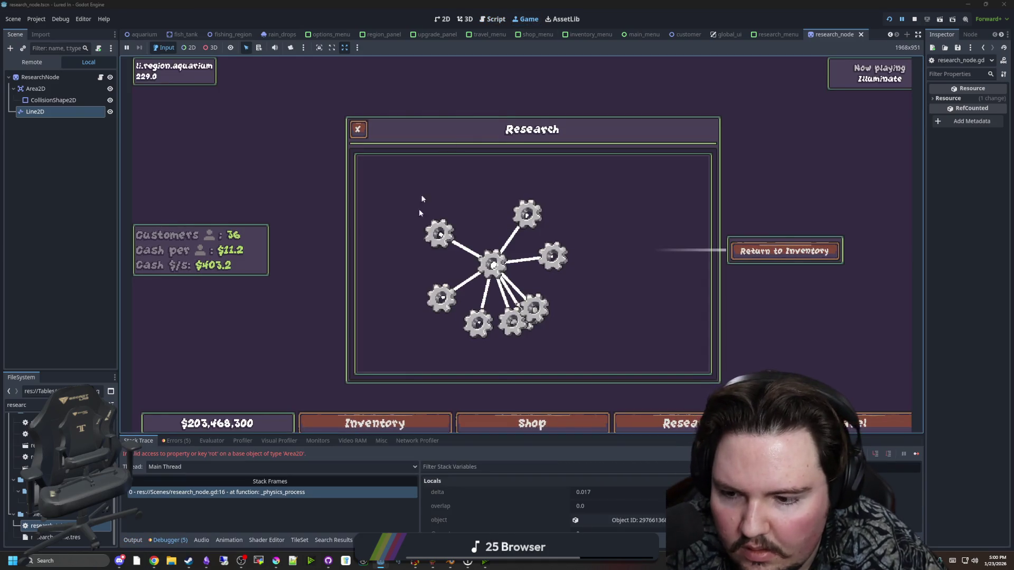
Fix the error on the dir line using object.get_parent(), then resume the game from the Debugger.
left_click(296, 491)
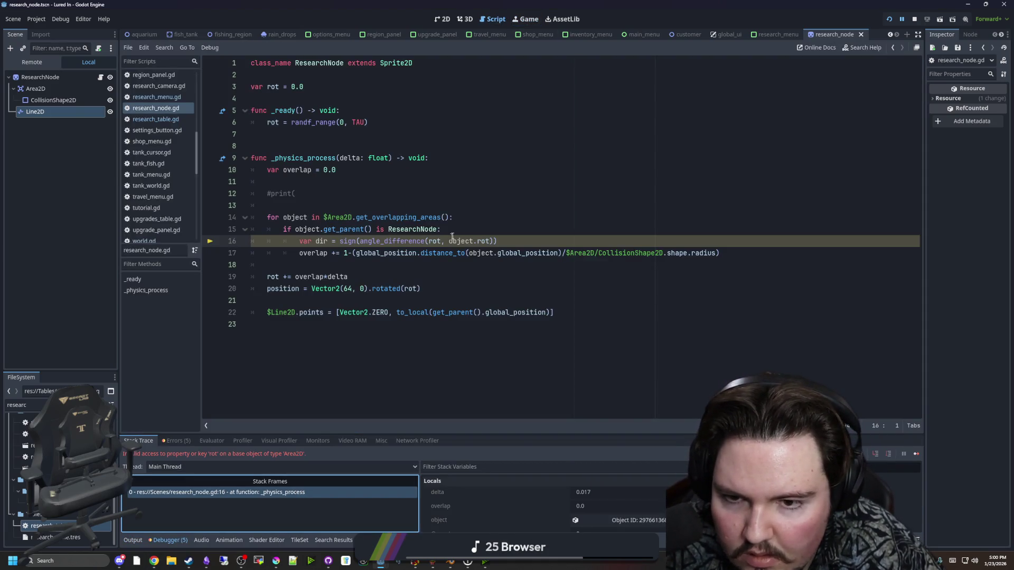
left_click(342, 229)
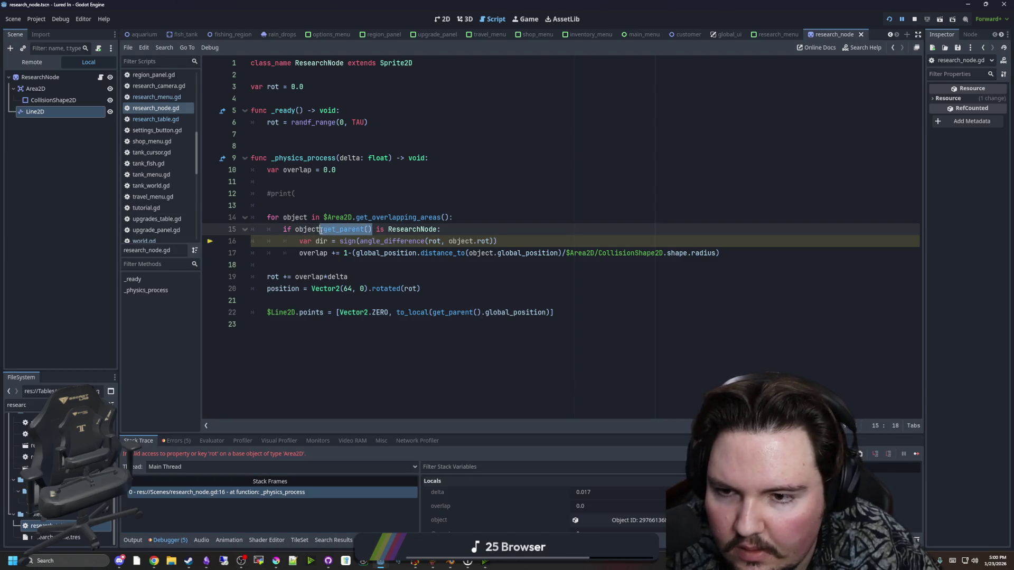
left_click(473, 241)
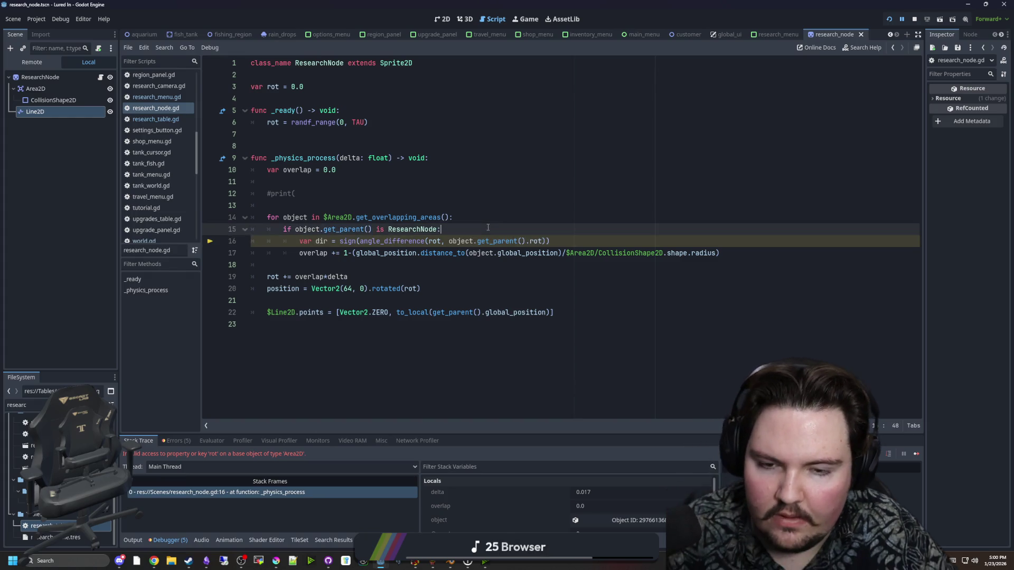
left_click(916, 454)
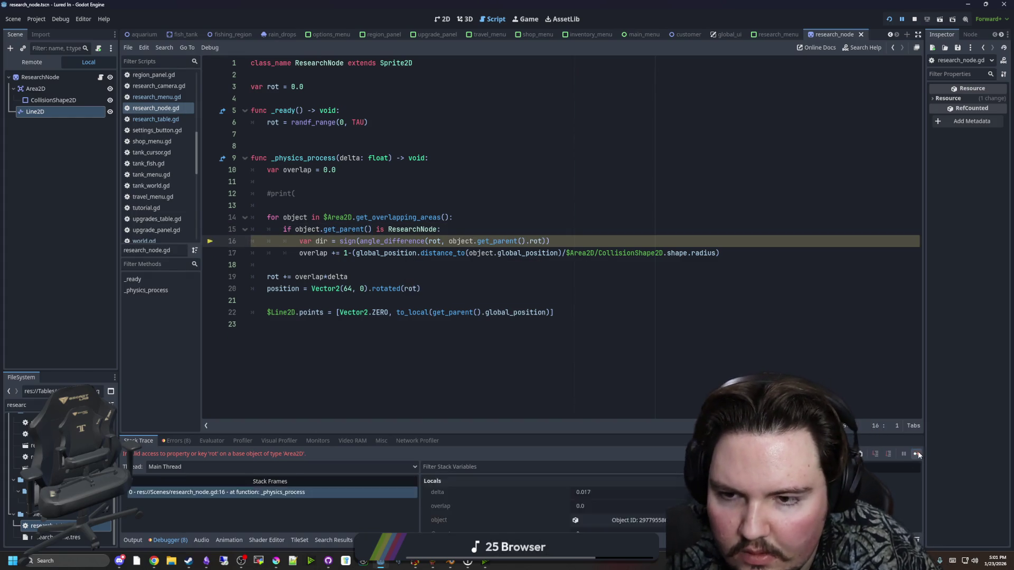
left_click(916, 454)
left_click(917, 454)
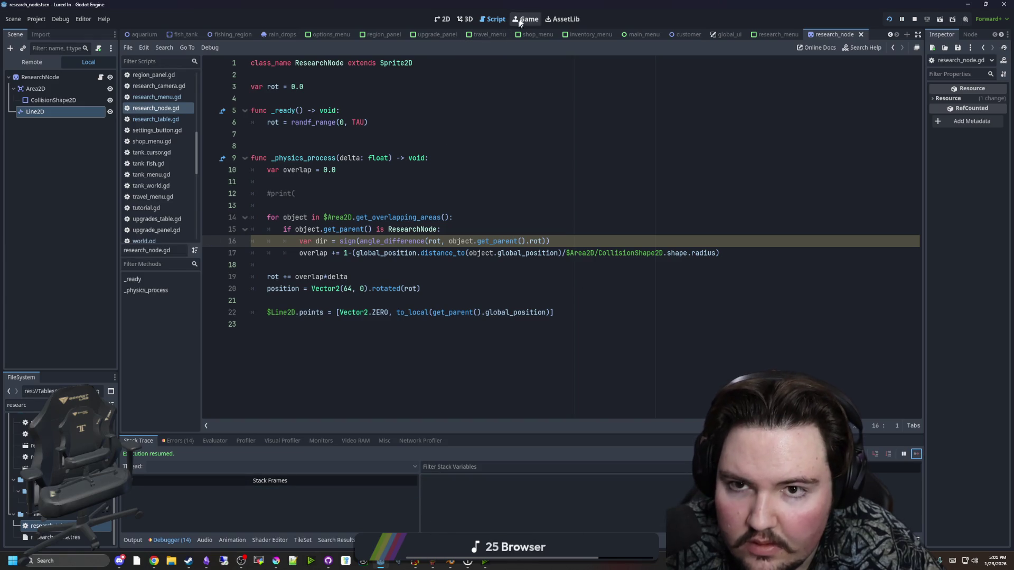
Append *dir to the overlap line and check the gear spread in the running game.
left_click(517, 22)
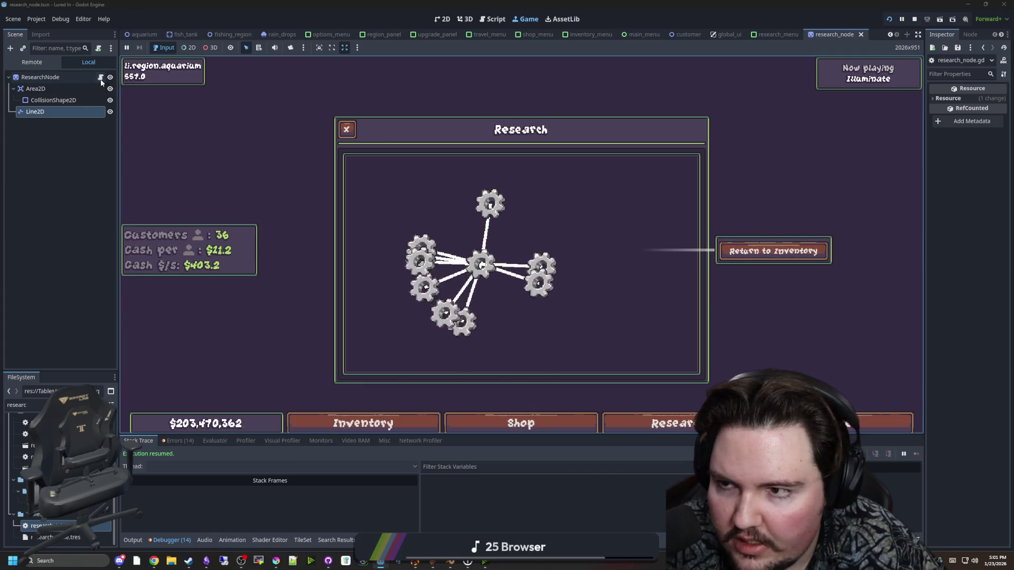
left_click(101, 78)
left_click(759, 262)
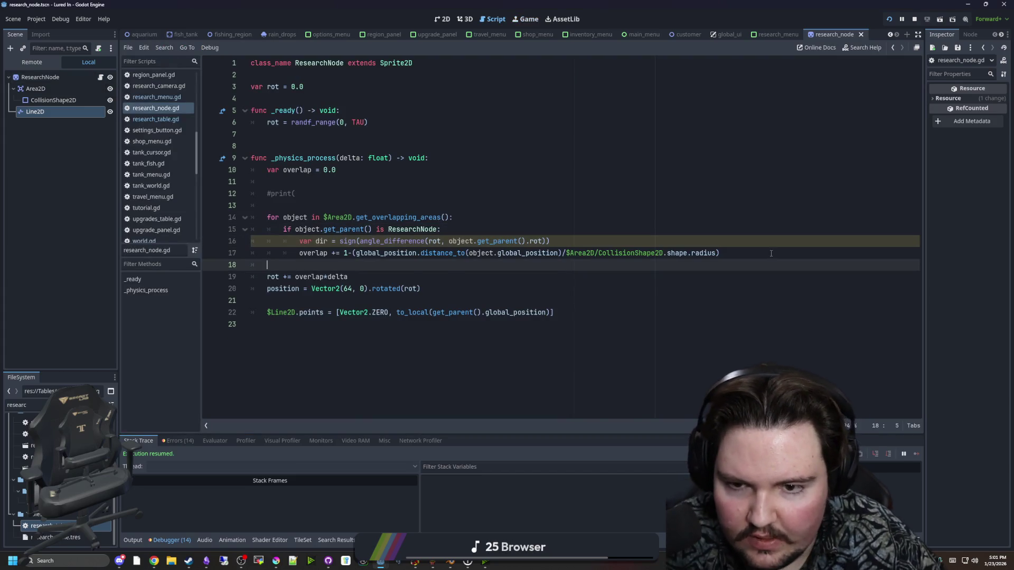
left_click(771, 253)
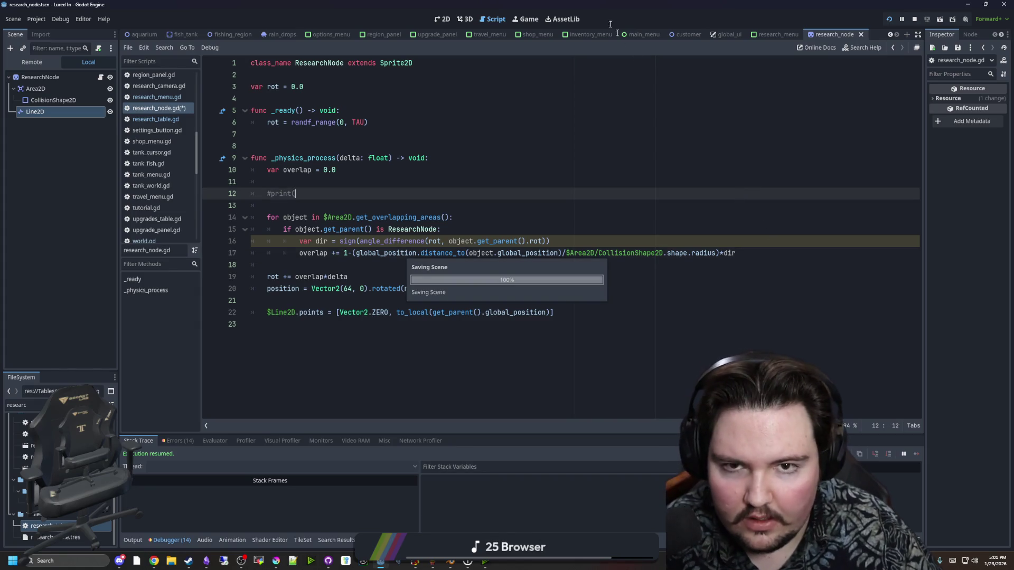
left_click(528, 20)
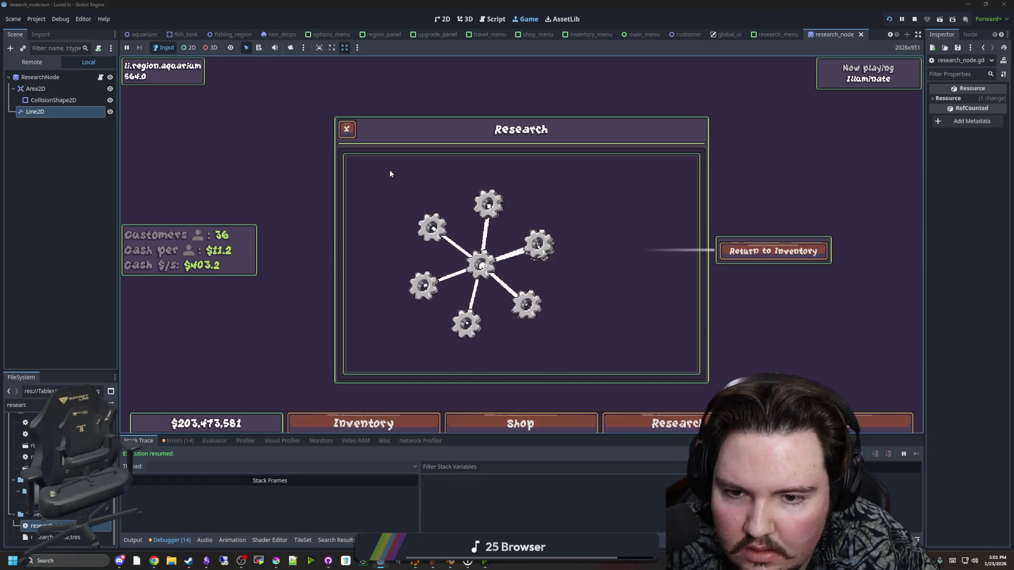
left_click(100, 78)
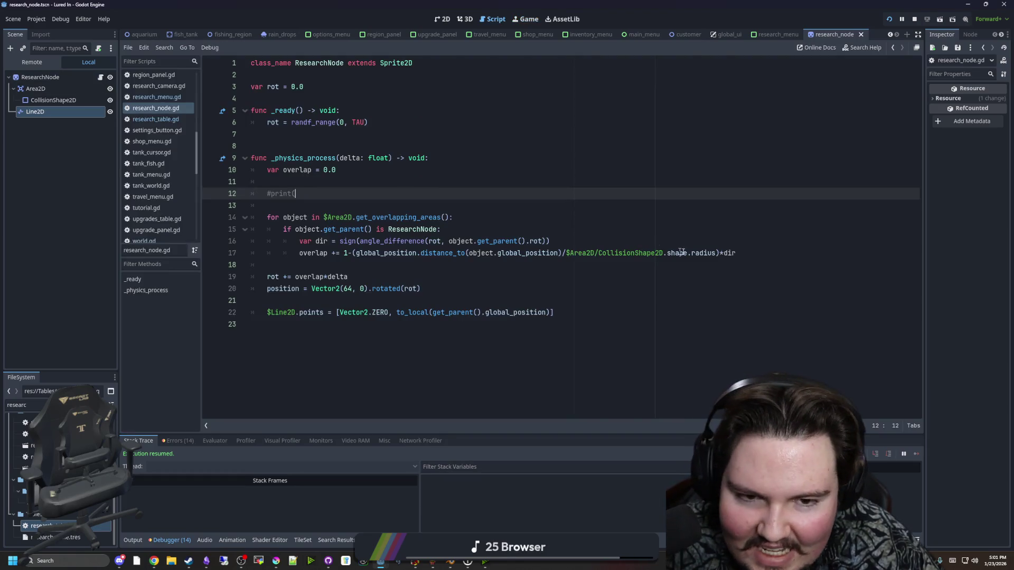
Try *-dir, then revert to *dir and confirm six gears spaced around the centre.
left_click(721, 253)
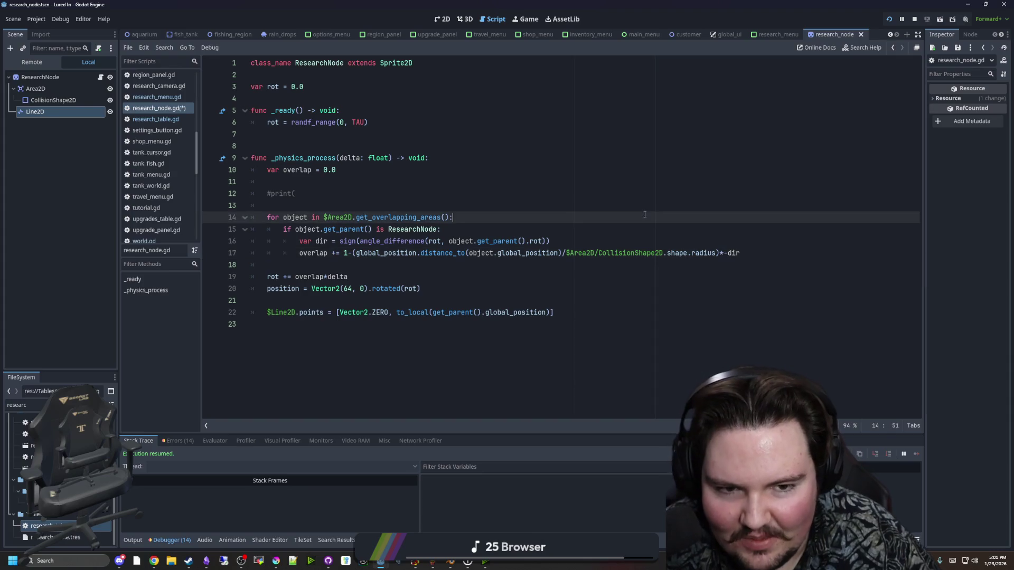
left_click(526, 19)
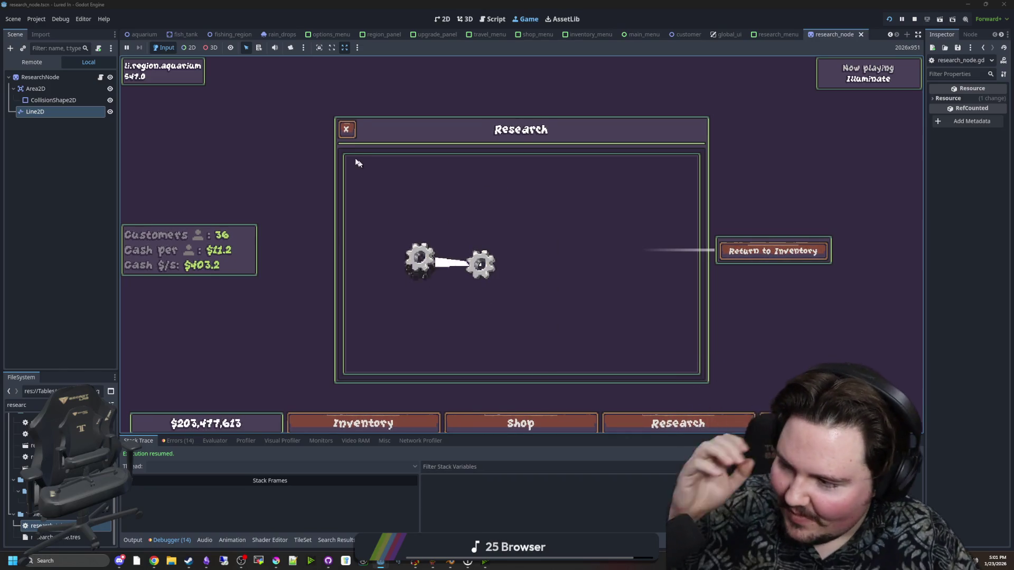
left_click(493, 19)
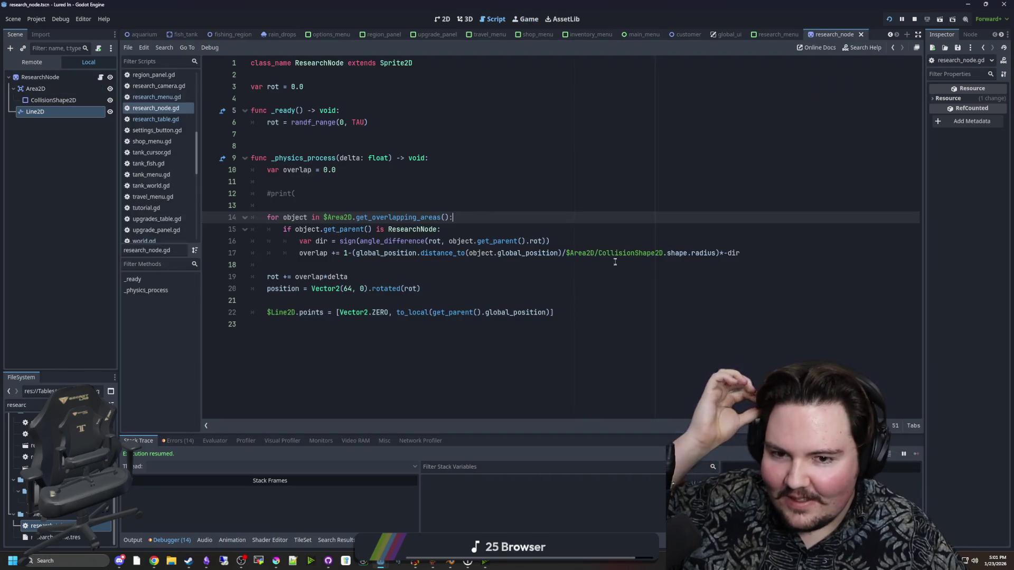
left_click(724, 253)
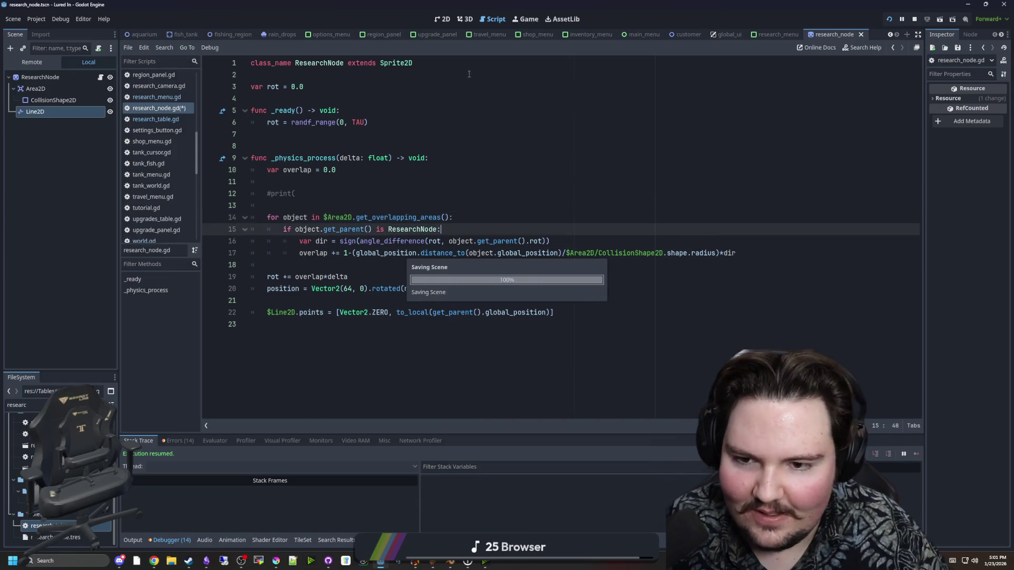
left_click(523, 21)
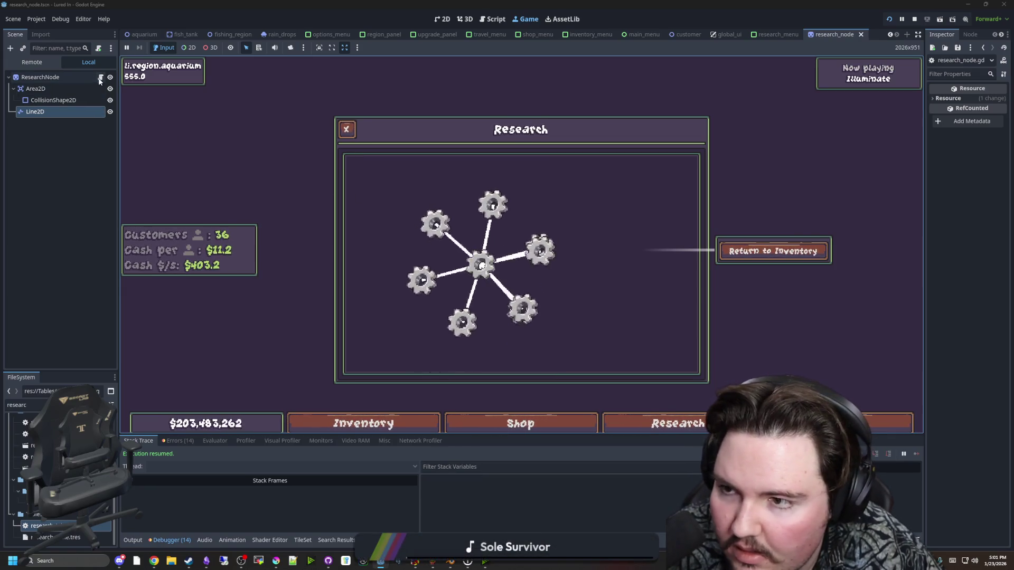
key("ctrl+F3")
left_click(376, 127)
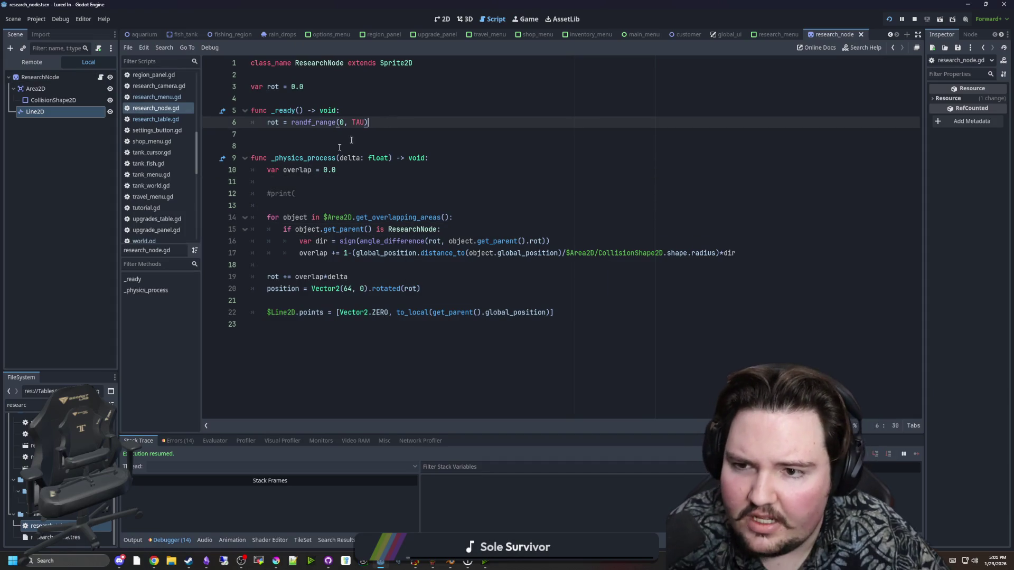
Add a line setting the CollisionShape2D radius to 8, save, and view the game.
left_click(296, 186)
key("Return")
key("Return")
key("Up")
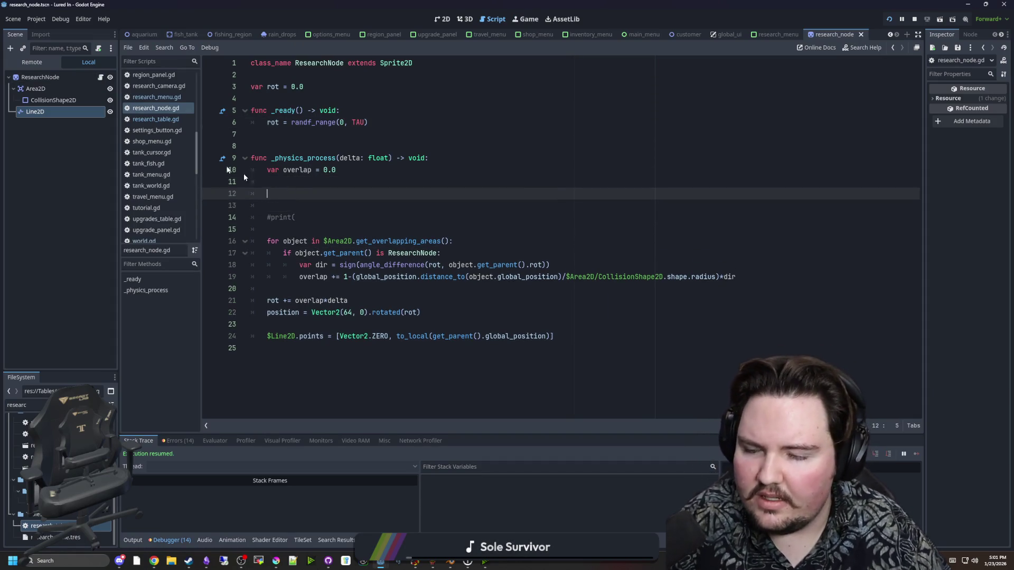
mouse_move(42, 101)
left_mouse_down()
mouse_move(294, 172)
mouse_move(296, 193)
left_mouse_up()
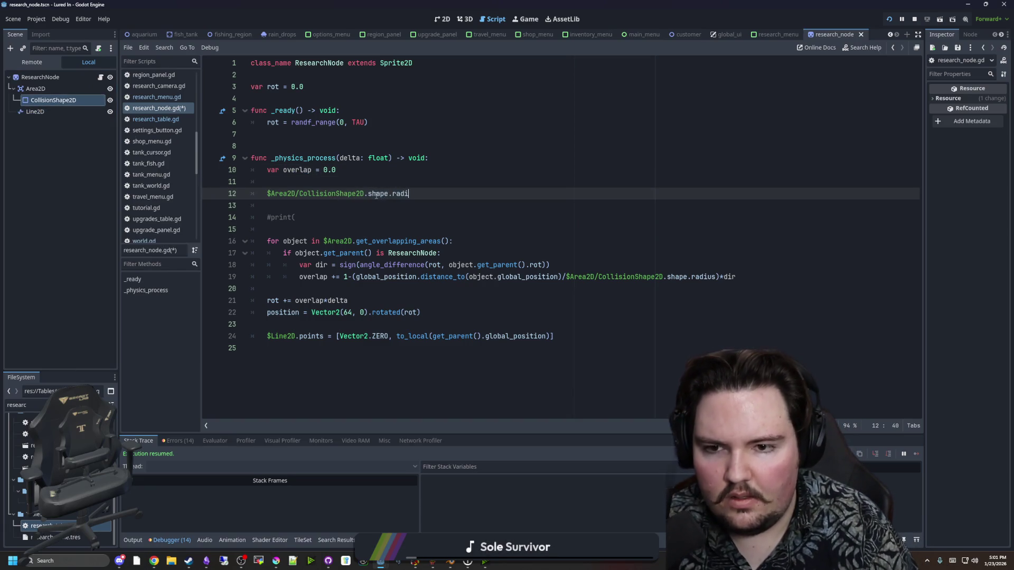
type("8")
key("Escape")
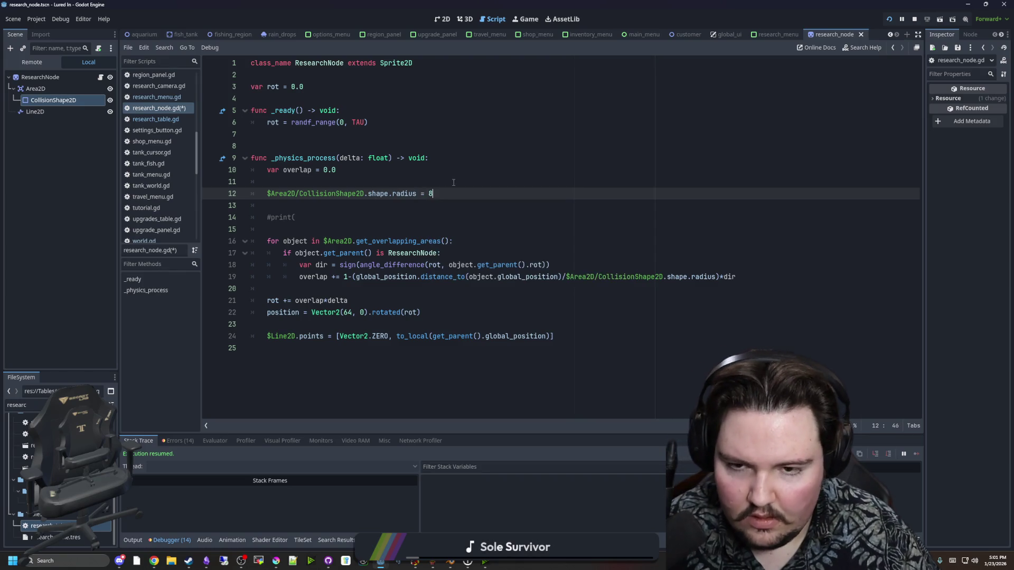
key("Up")
key("ctrl+s")
left_click(526, 20)
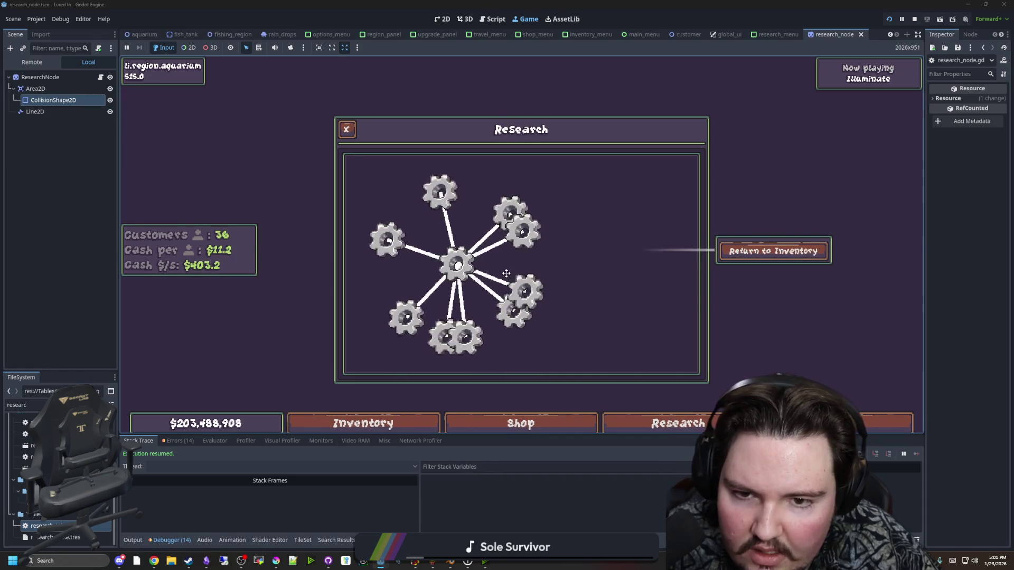
Try radius values 16 and 24, checking the gear spacing in the game after each.
left_click(99, 77)
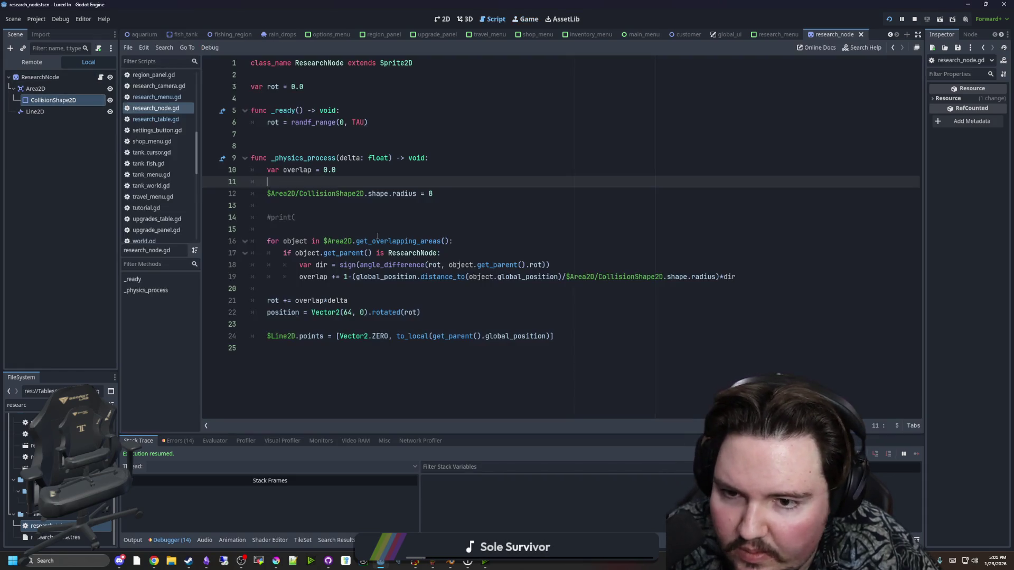
left_click(449, 198)
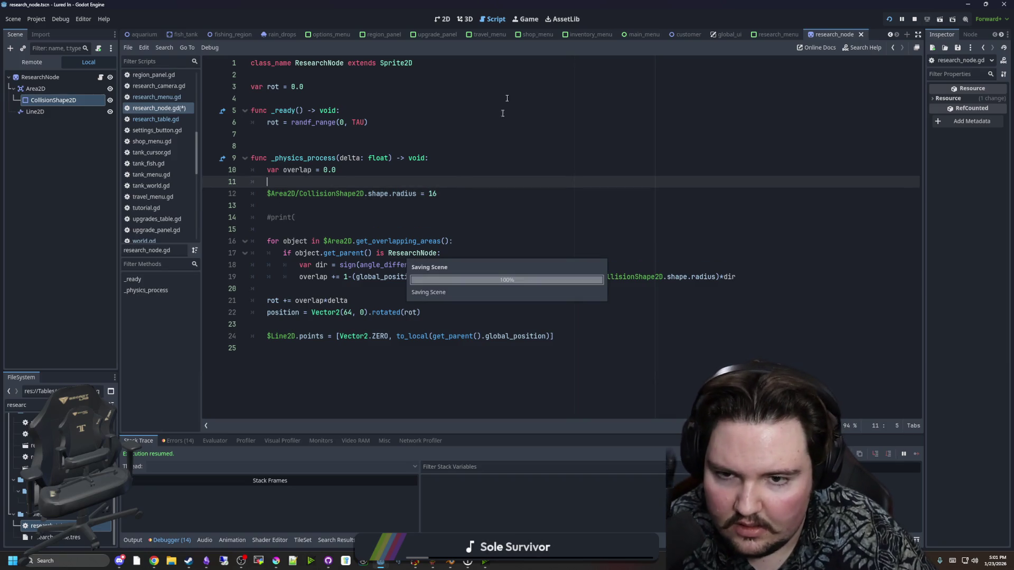
left_click(526, 22)
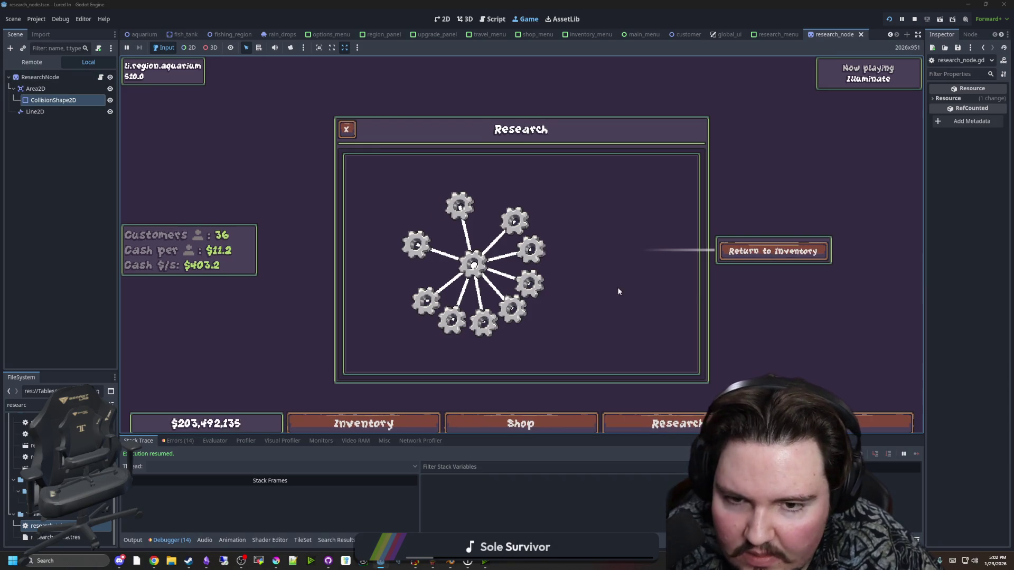
left_click(98, 77)
left_click(457, 195)
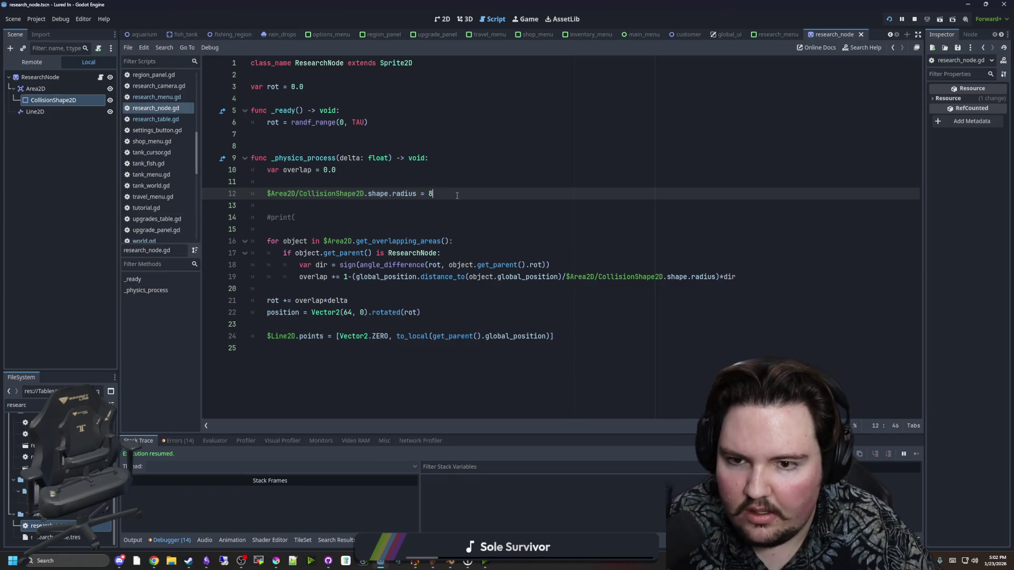
left_click(525, 19)
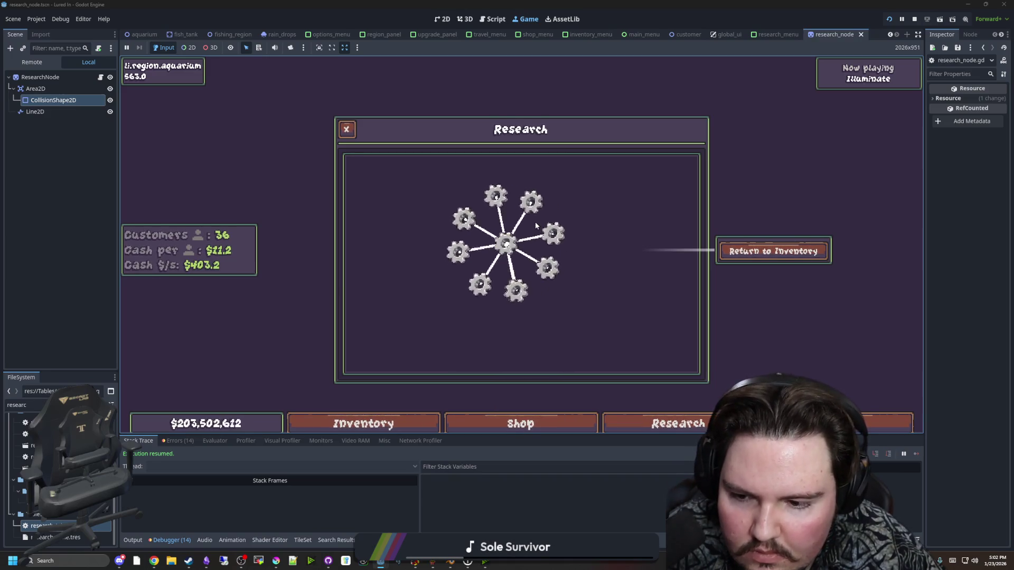
scroll(528, 232, "up", 2)
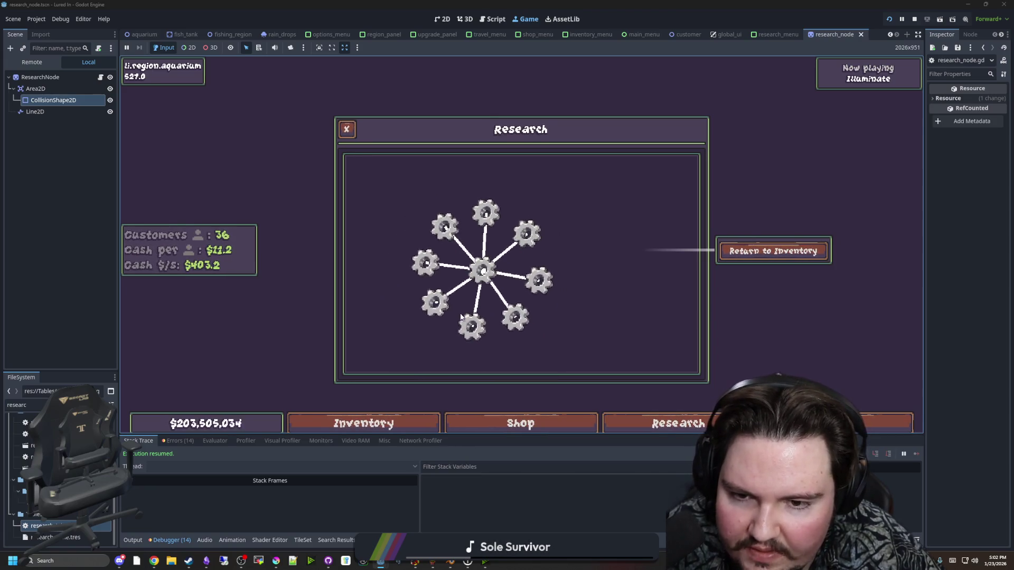
key("ctrl+F3")
left_click(430, 213)
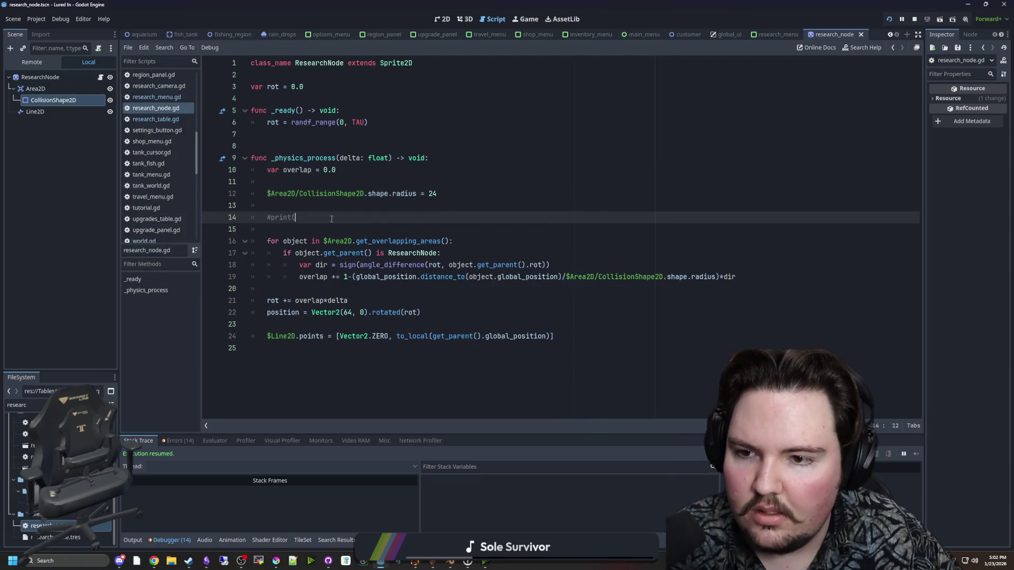
left_click(457, 190)
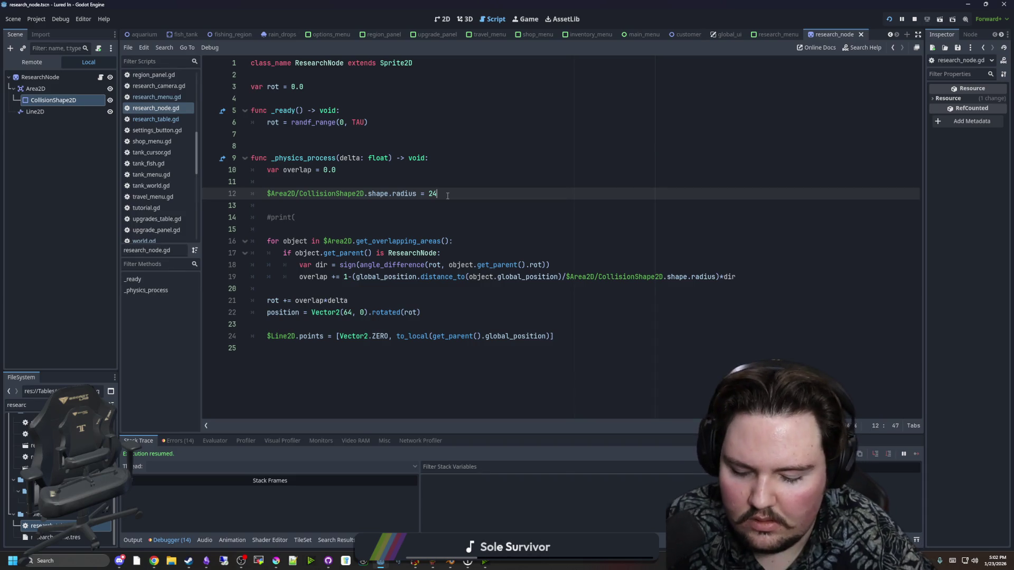
left_click(525, 19)
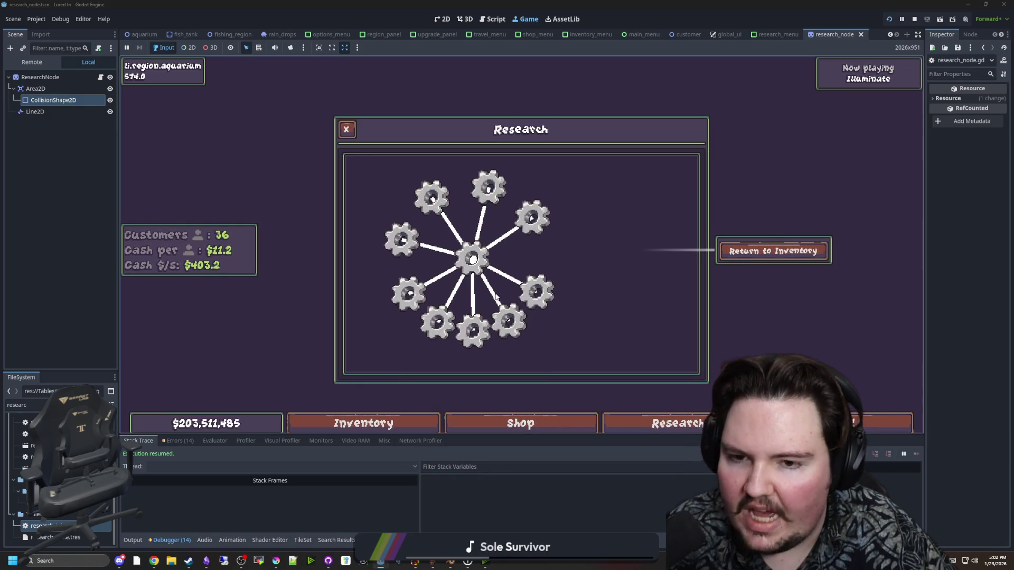
Try radius 20 and then 22, inspecting the evenly spaced gear ring in the Research panel.
left_click(100, 77)
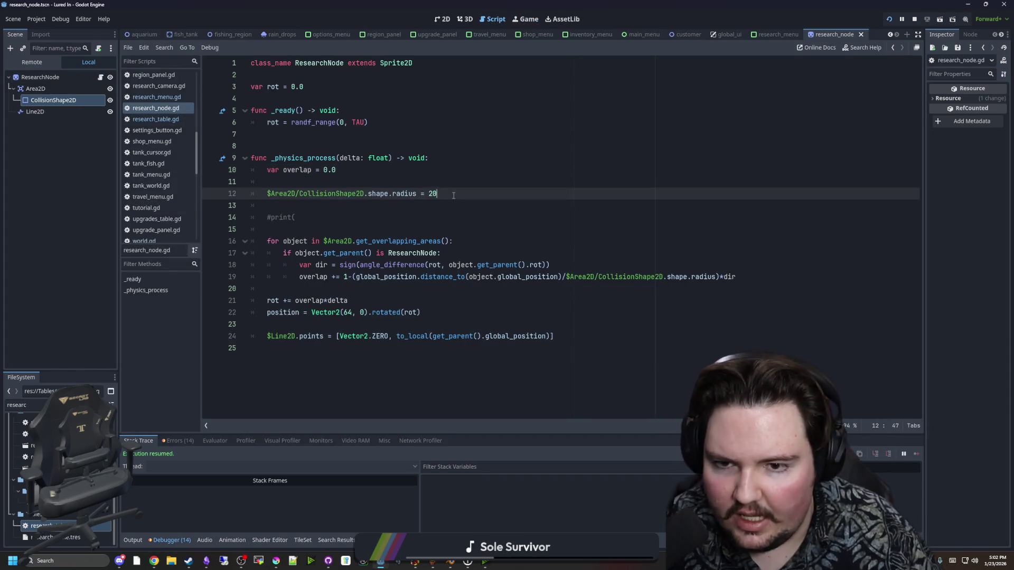
left_click(526, 19)
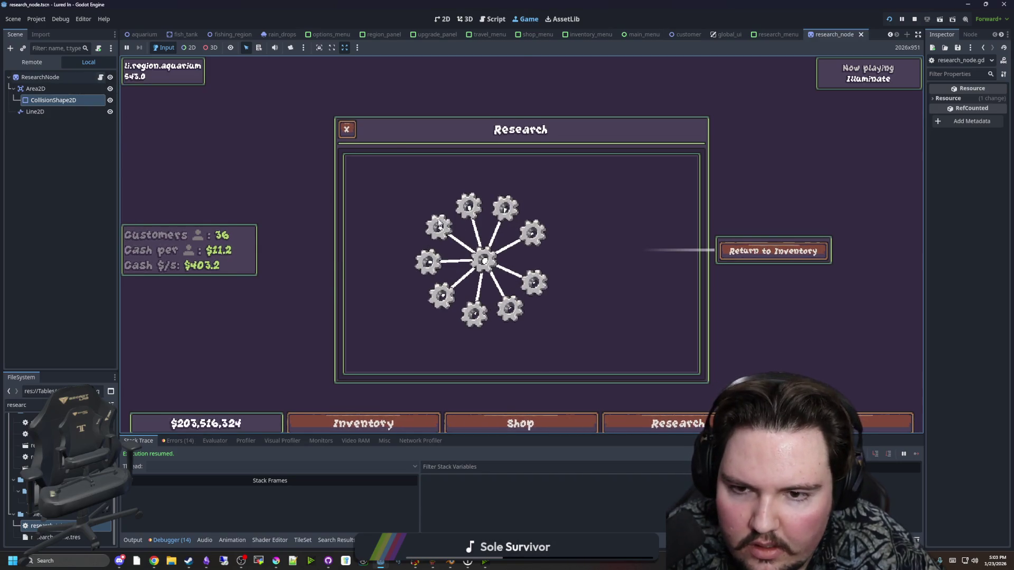
left_click(100, 77)
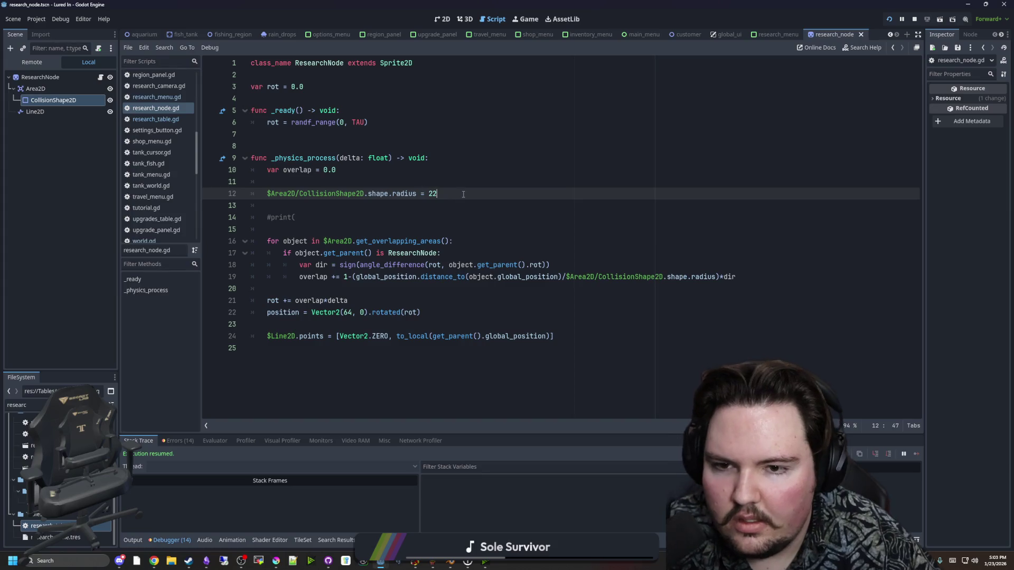
key("ctrl+F4")
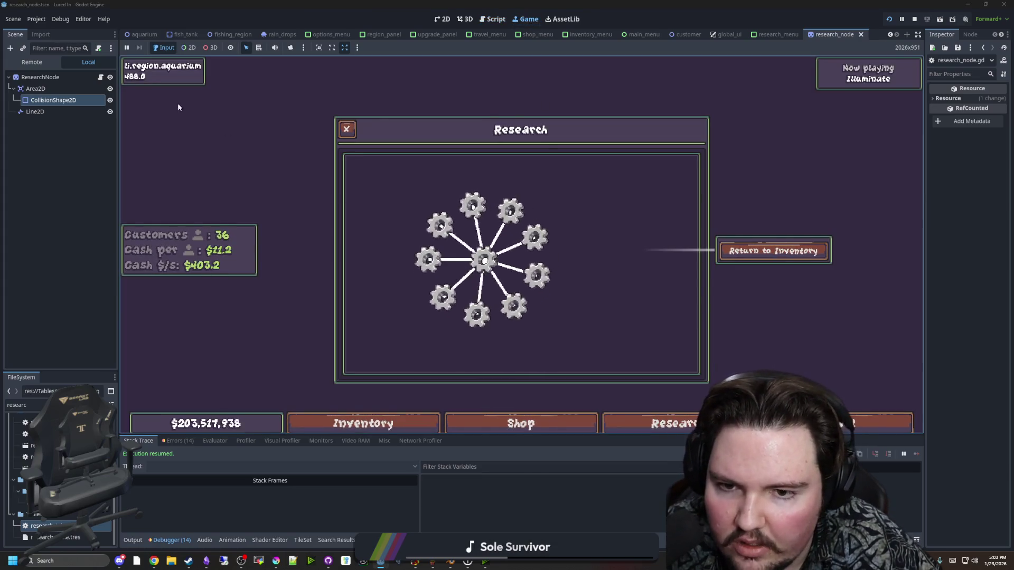
key("ctrl+F3")
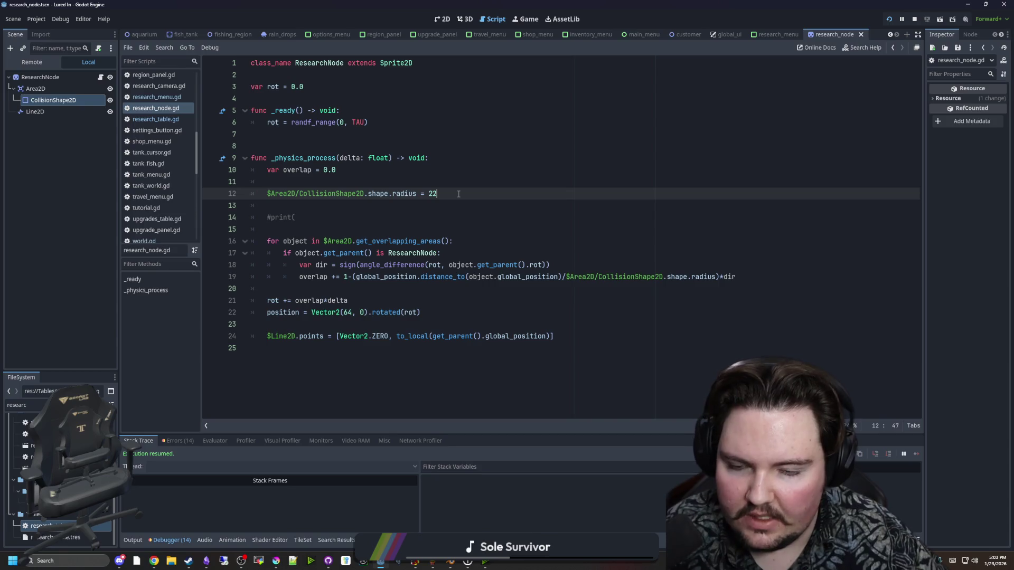
left_click(525, 22)
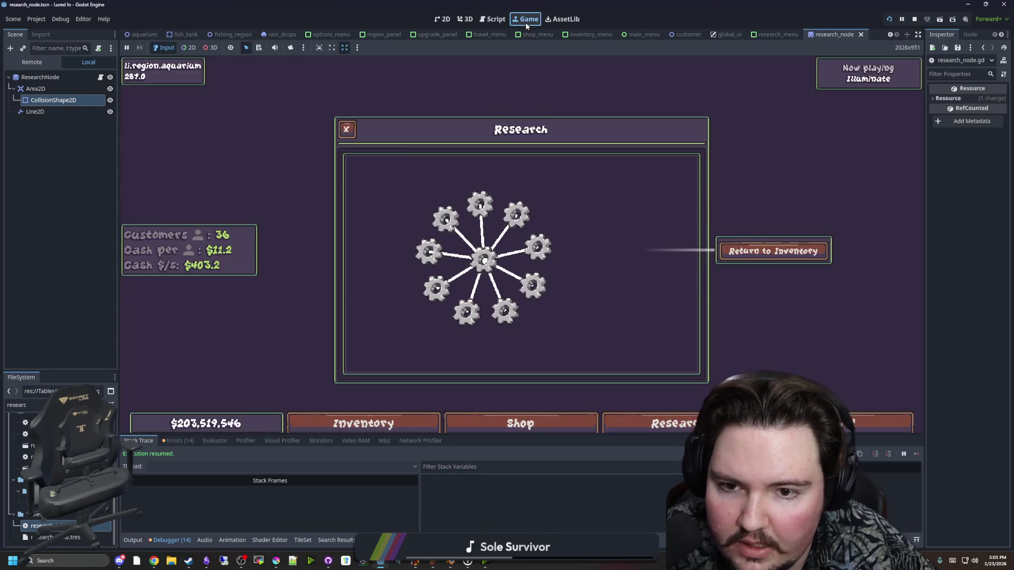
scroll(478, 299, "up", 2)
scroll(478, 299, "down", 1)
scroll(512, 262, "up", 3)
scroll(512, 262, "down", 4)
scroll(507, 238, "down", 1)
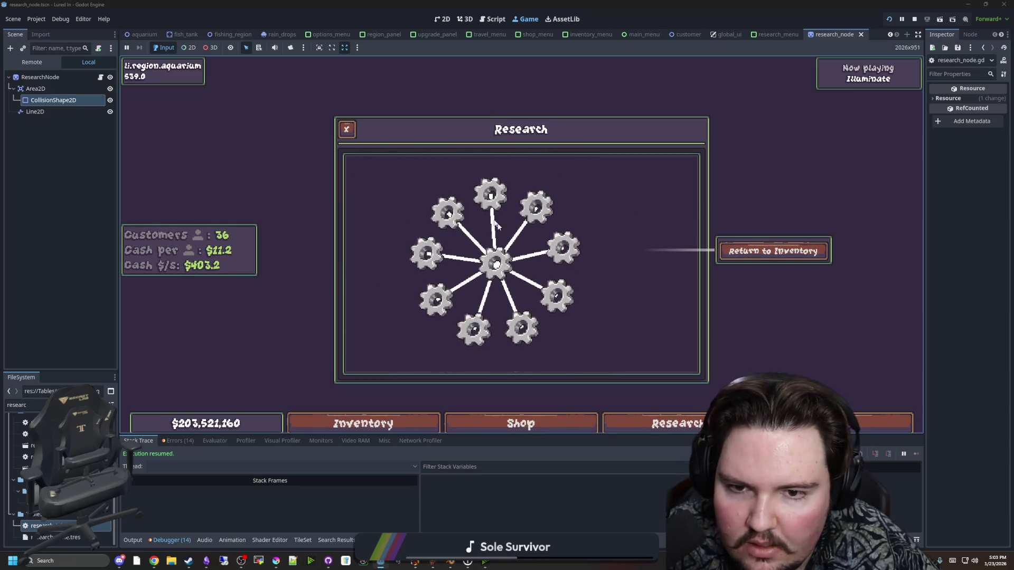
scroll(534, 258, "down", 1)
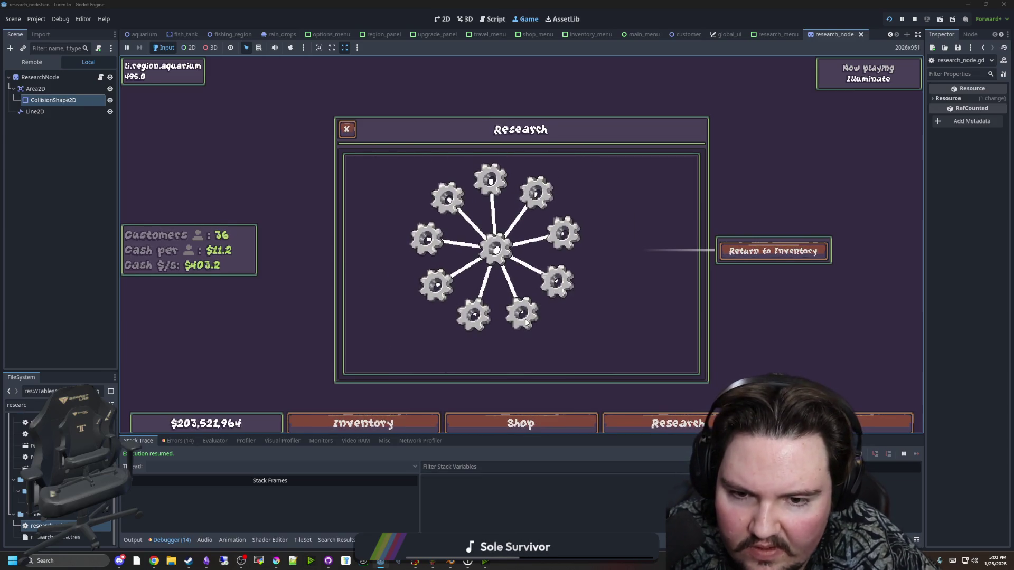
scroll(464, 206, "up", 2)
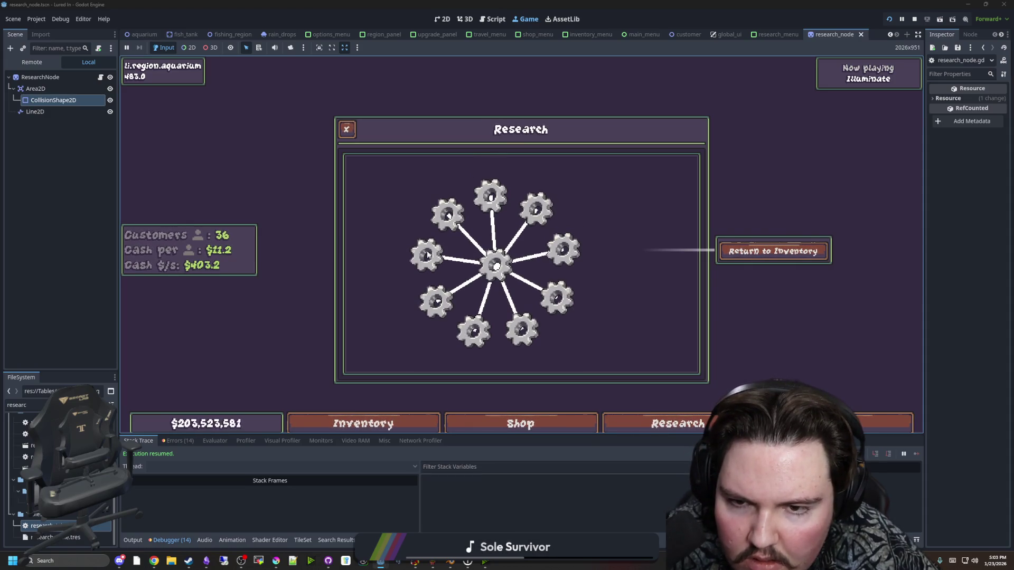
scroll(428, 255, "down", 1)
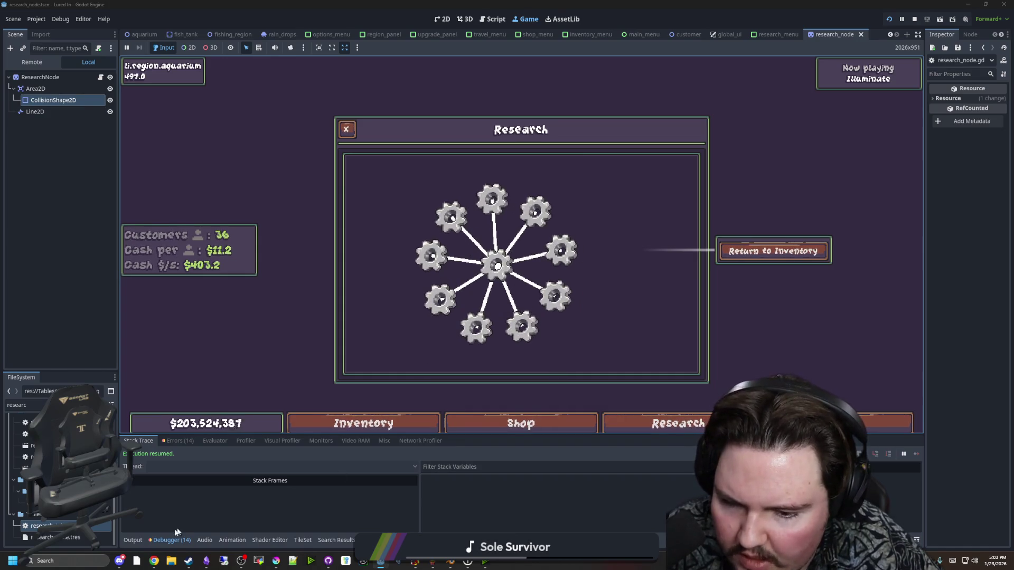
key("super")
Compute 21 ÷ 9 in Calculator, then close it.
type("ca")
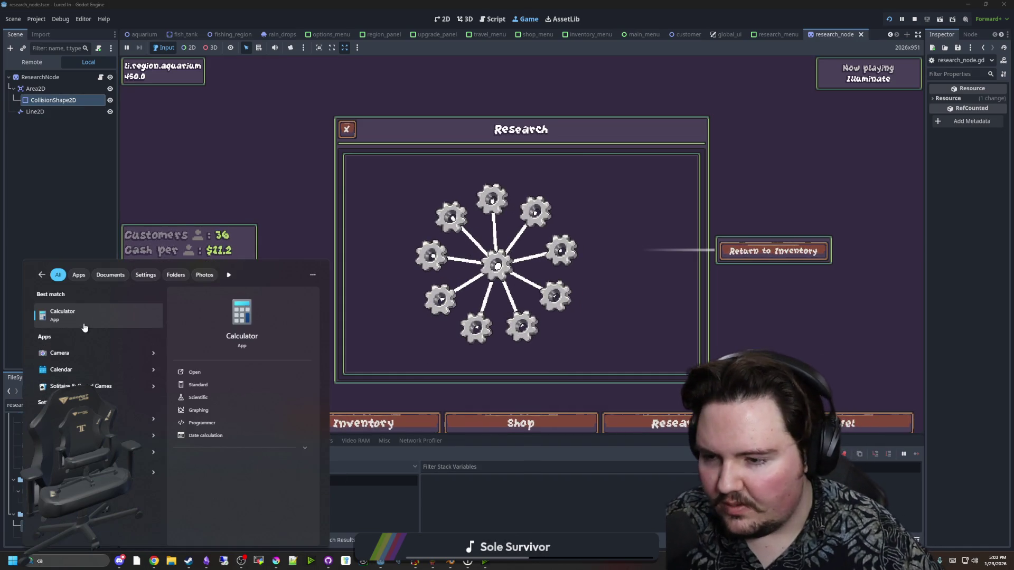
left_click(84, 328)
type("21/9")
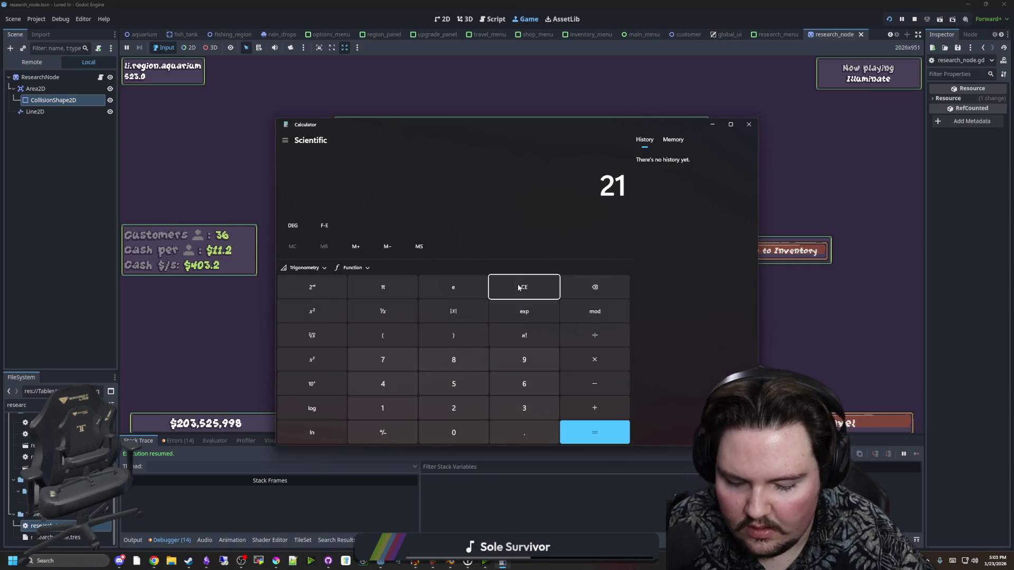
key("Return")
left_click(517, 287)
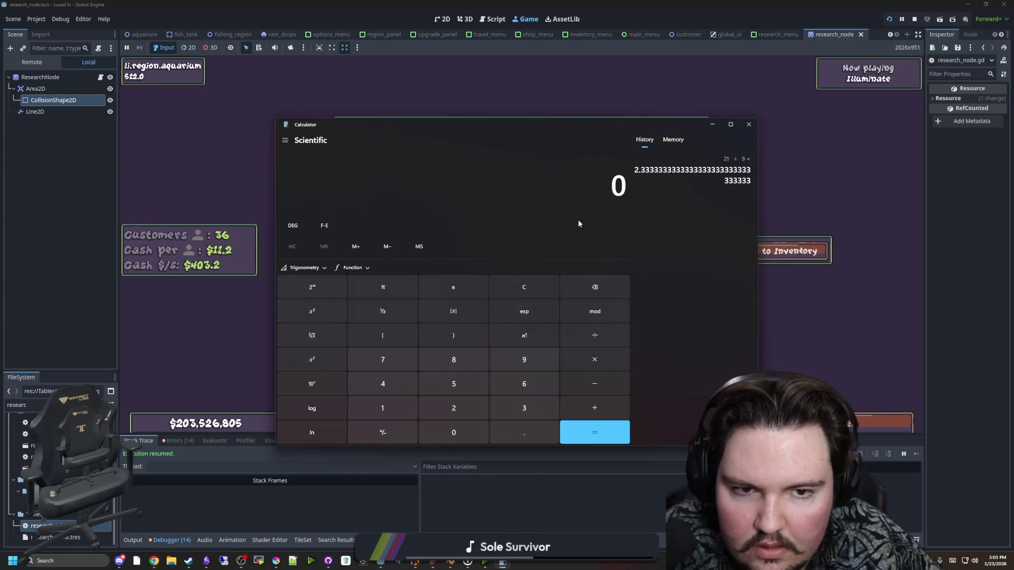
left_click(749, 124)
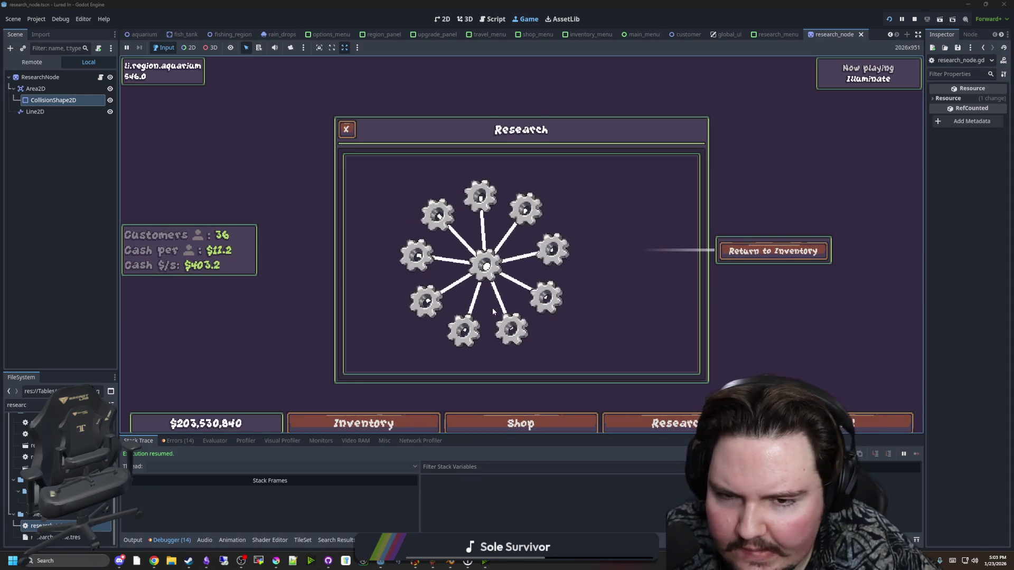
Compute 189 ÷ 64 = 2.953125 in Calculator and close it to return to the game.
left_click(50, 561)
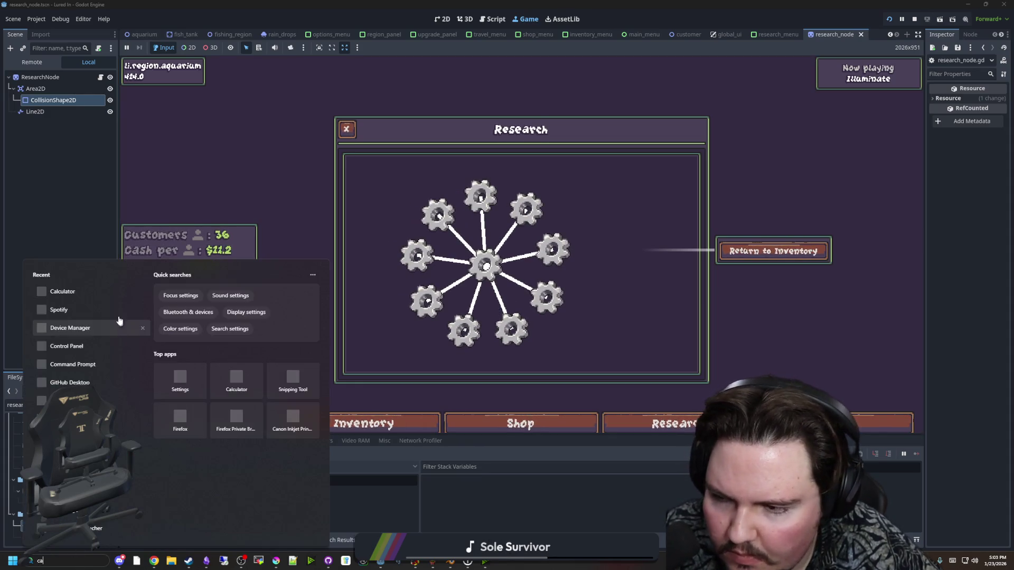
type("ca")
left_click(79, 322)
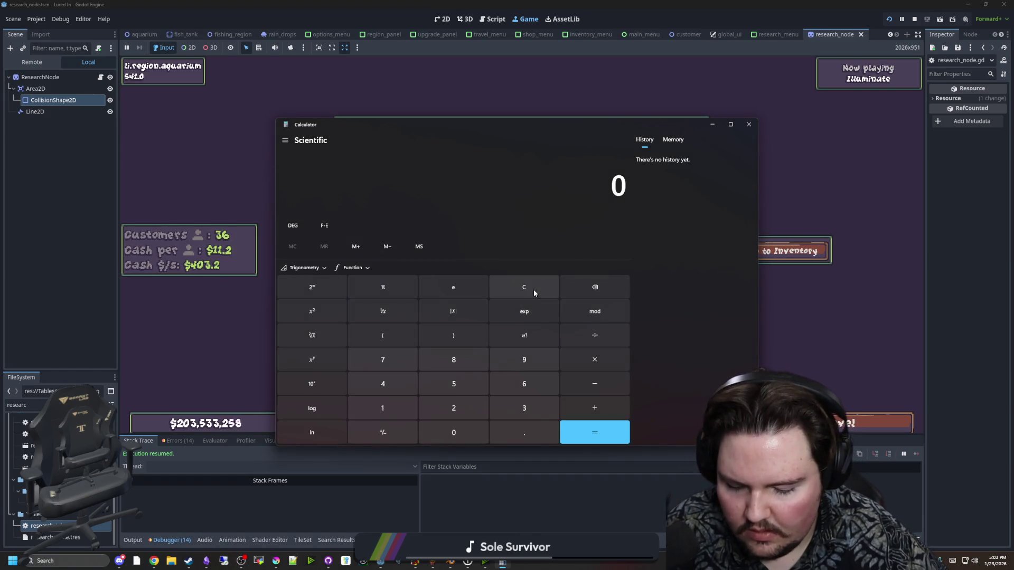
type("21 × 9 =")
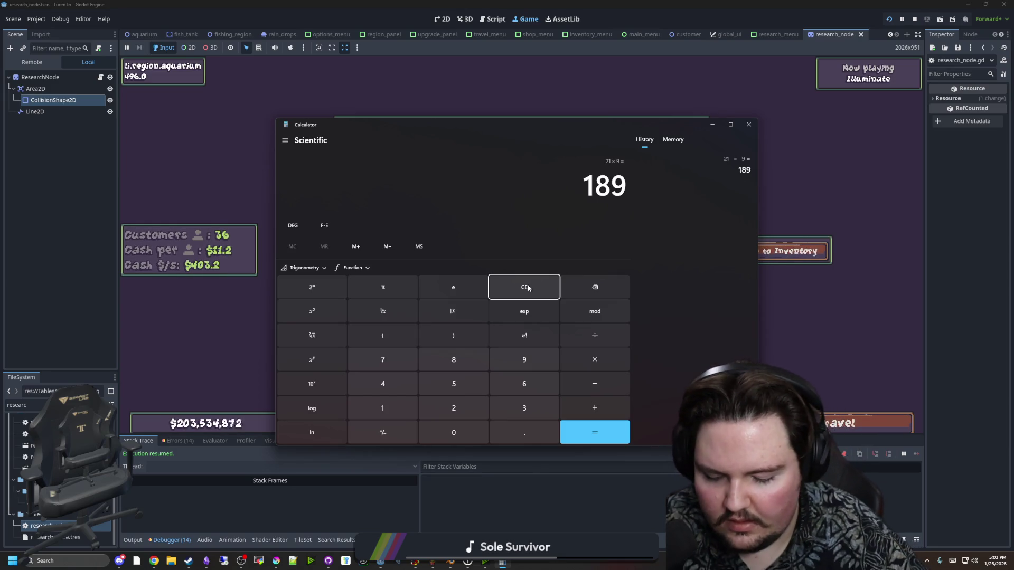
type("/64")
key("Return")
left_click(528, 288)
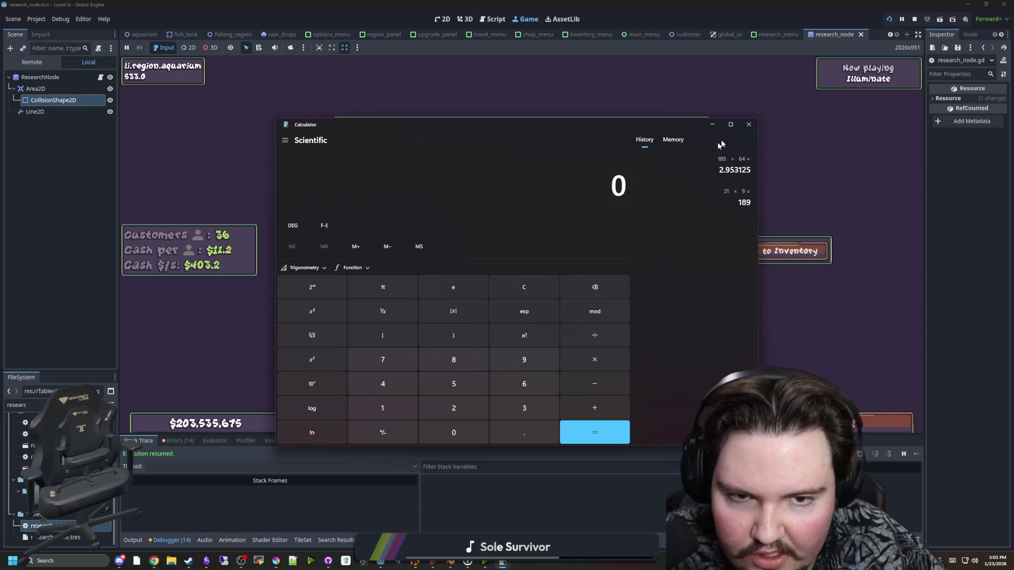
left_click(749, 124)
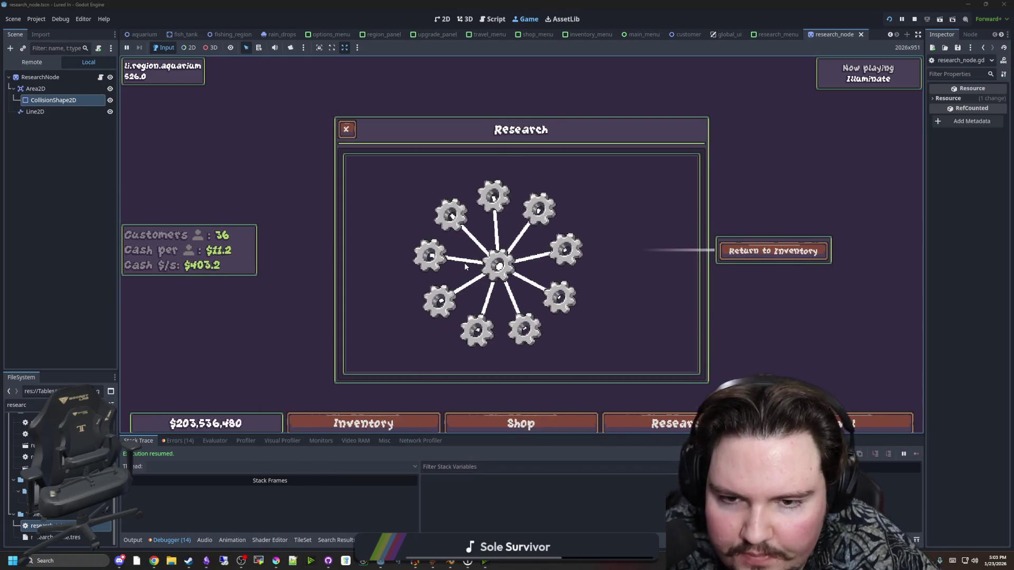
scroll(461, 274, "down", 3)
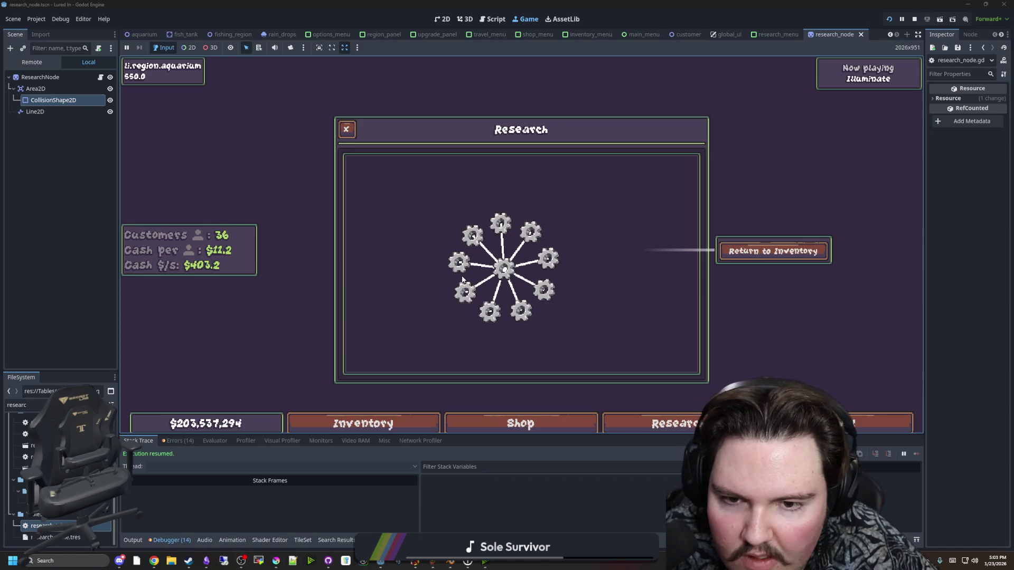
Declare a new variable 'dist = 64' below the rot variable in research_node.gd and save.
scroll(510, 274, "up", 2)
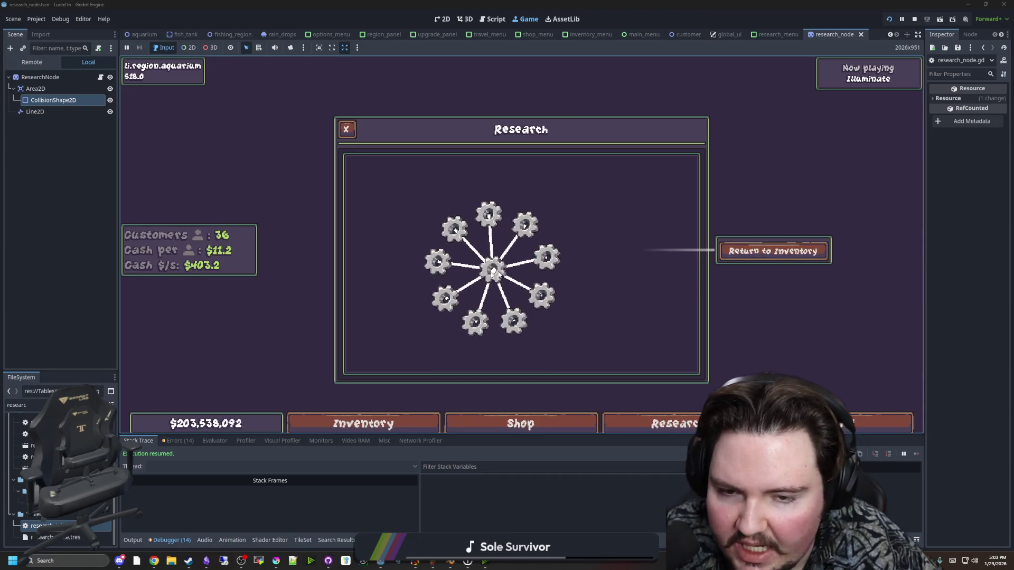
key("ctrl+F3")
left_click(361, 214)
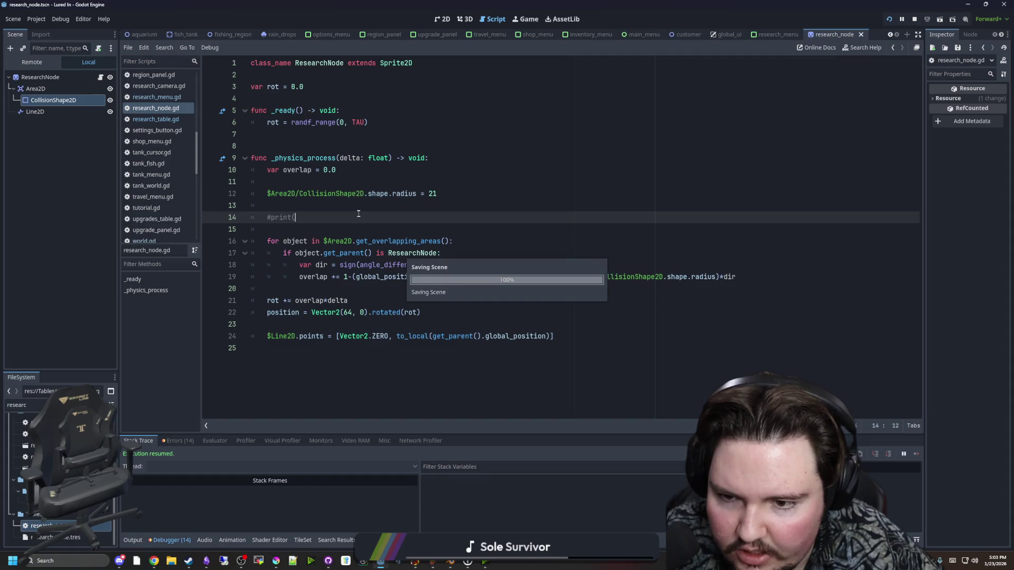
left_click(312, 86)
key("Return")
type("var")
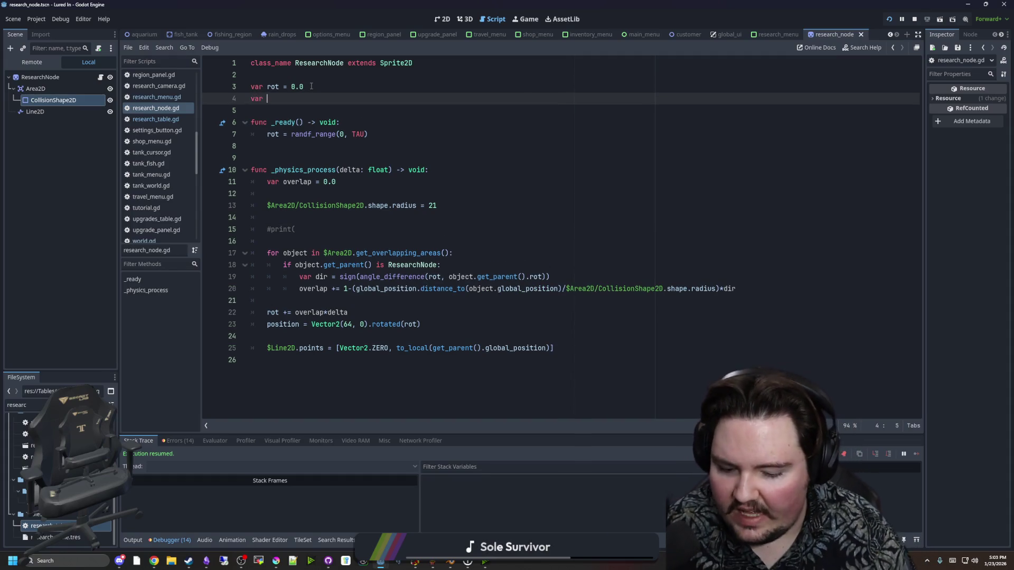
type("= 64")
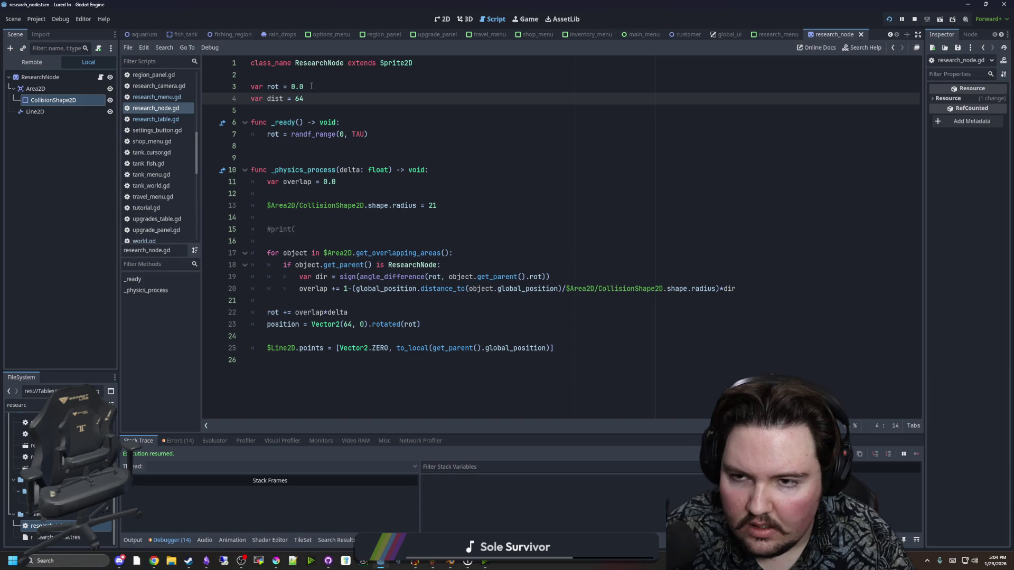
key("ctrl+s")
Set dist = 128 in _physics_process above the commented print, then run the game.
left_click(305, 228)
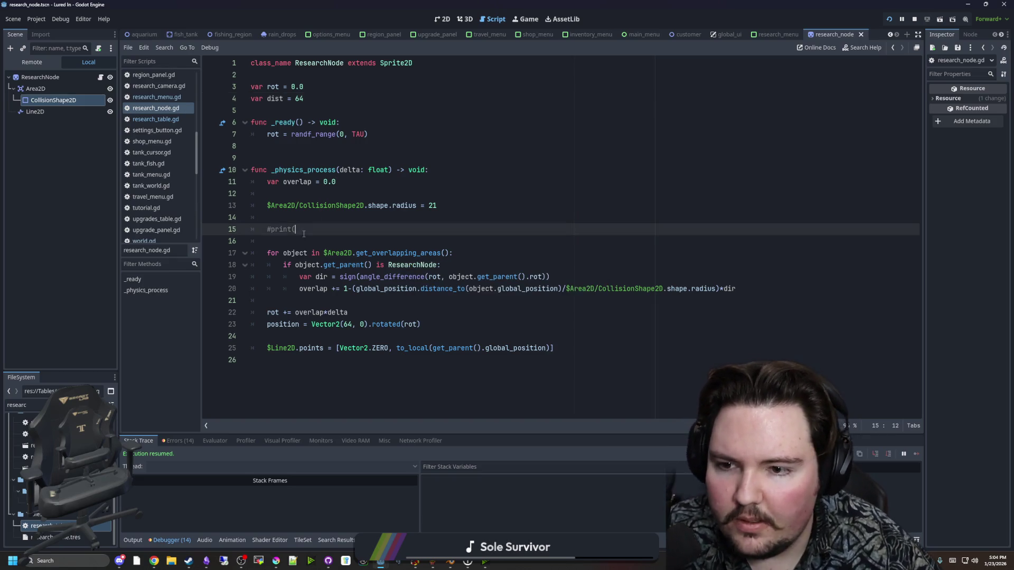
left_click(304, 213)
key("Return")
key("Return")
key("Up")
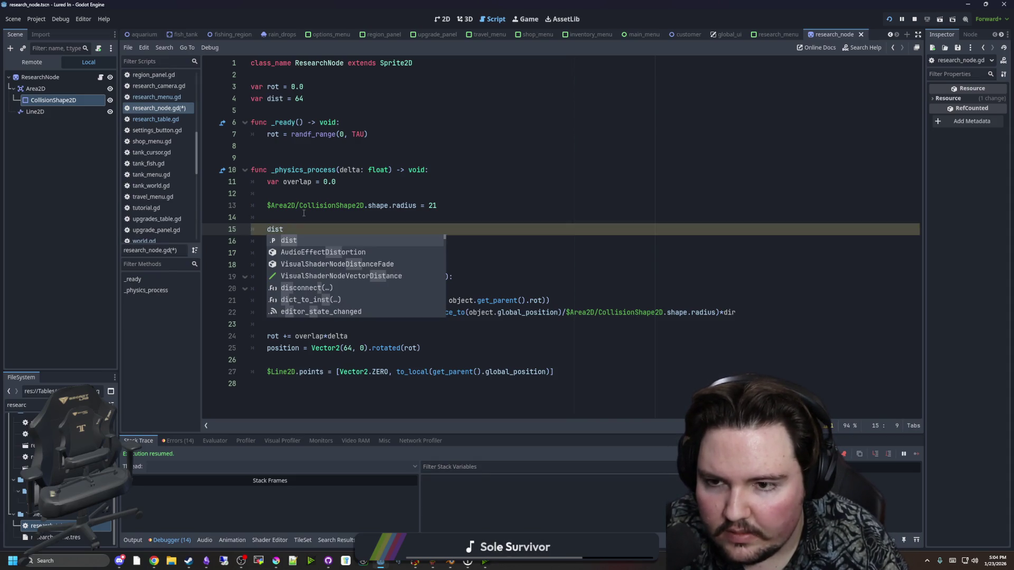
type("= 128")
key("F5")
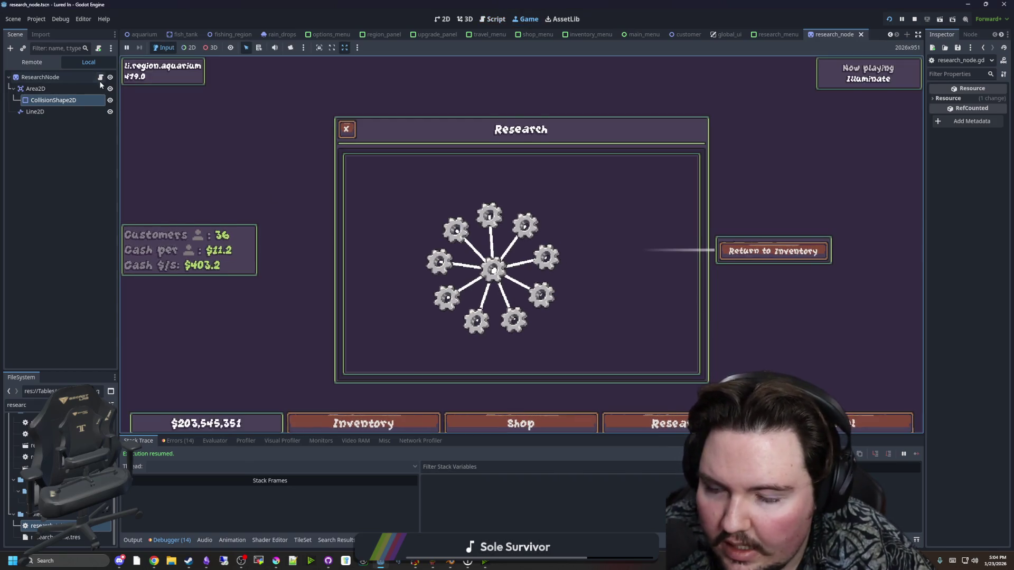
Replace the fixed 64 in the gear offset Vector2(64, 0) with dist.
key("ctrl+F3")
left_click(321, 322)
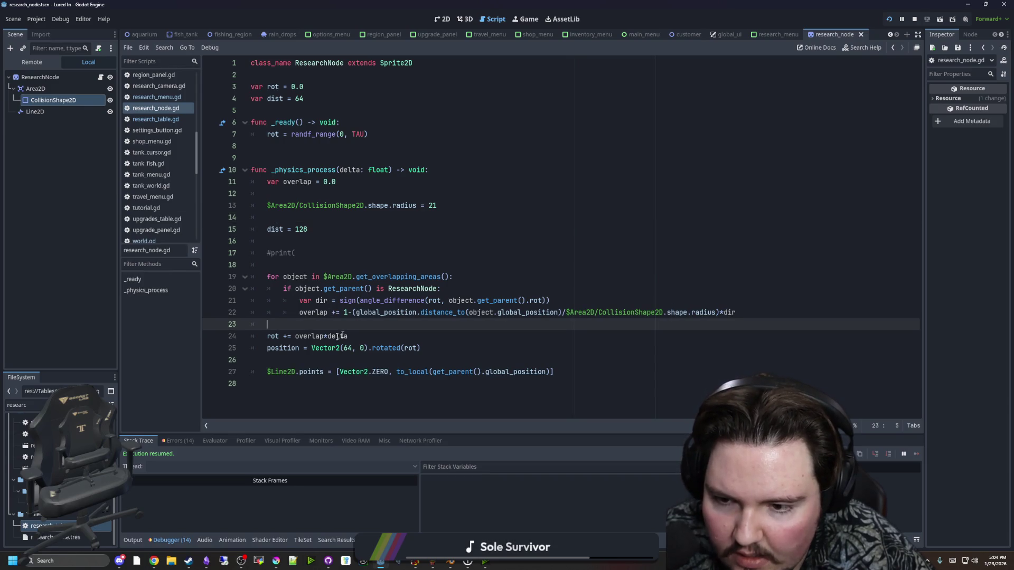
left_click(315, 360)
left_click(353, 348)
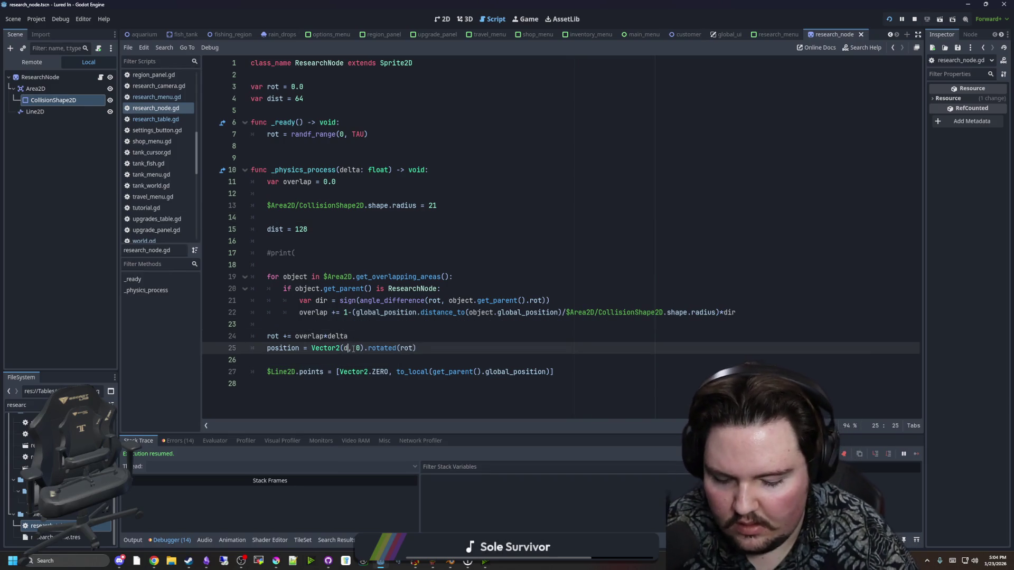
Change the gear collision radius from 21 to 32 and rerun to see the widely spread gears.
left_click(532, 21)
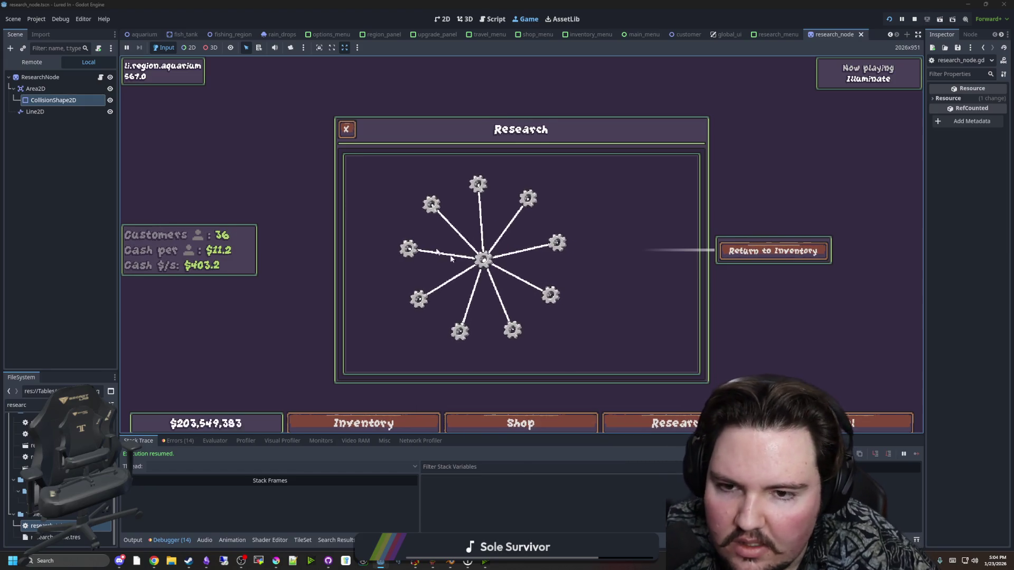
left_click(101, 77)
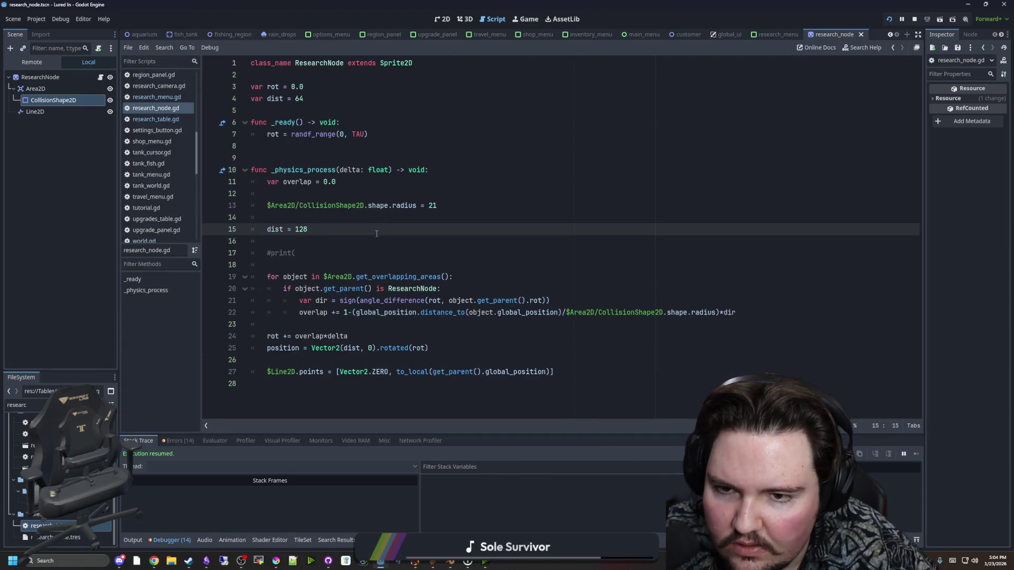
left_click(449, 203)
key("F5")
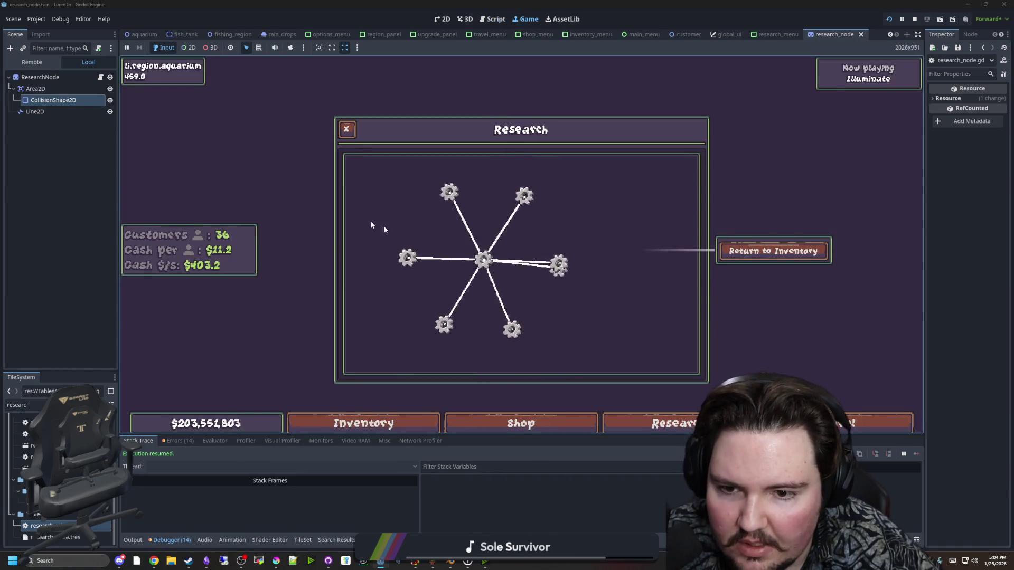
left_click(100, 78)
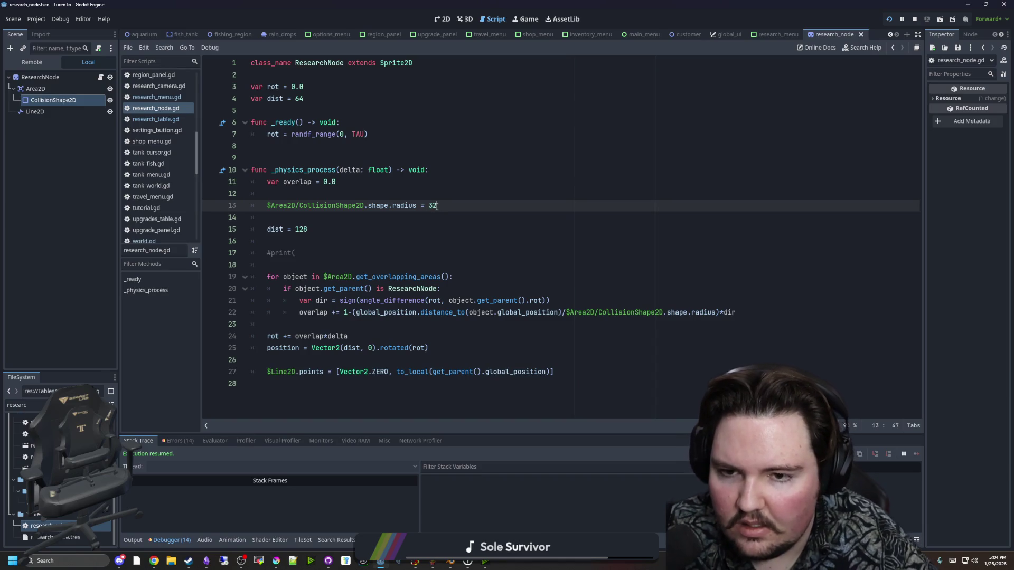
key("F5")
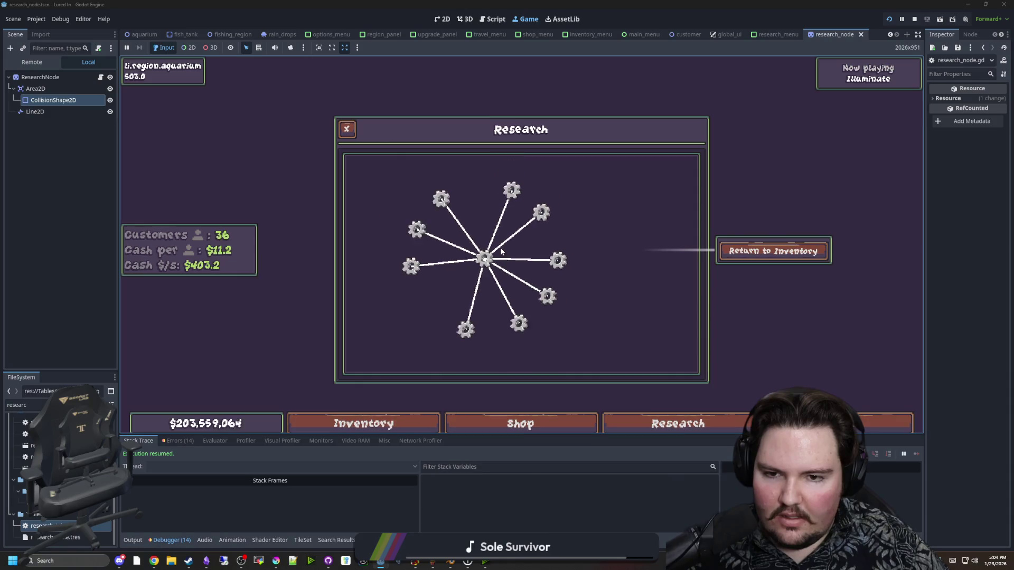
Reduce the gear distance to dist = 32 and check the running research screen.
left_click(100, 77)
left_click(453, 210)
left_click(335, 229)
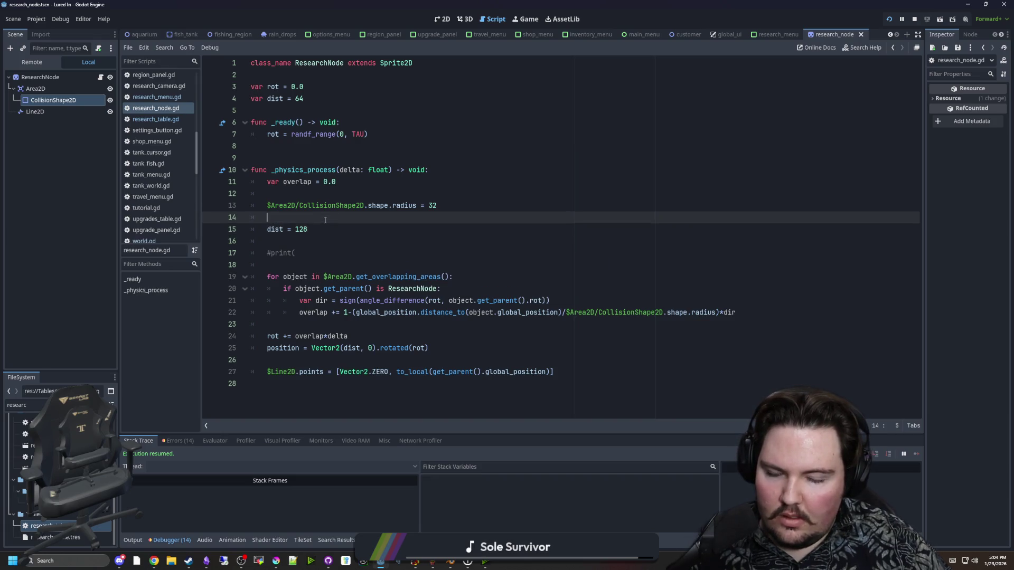
left_click(531, 22)
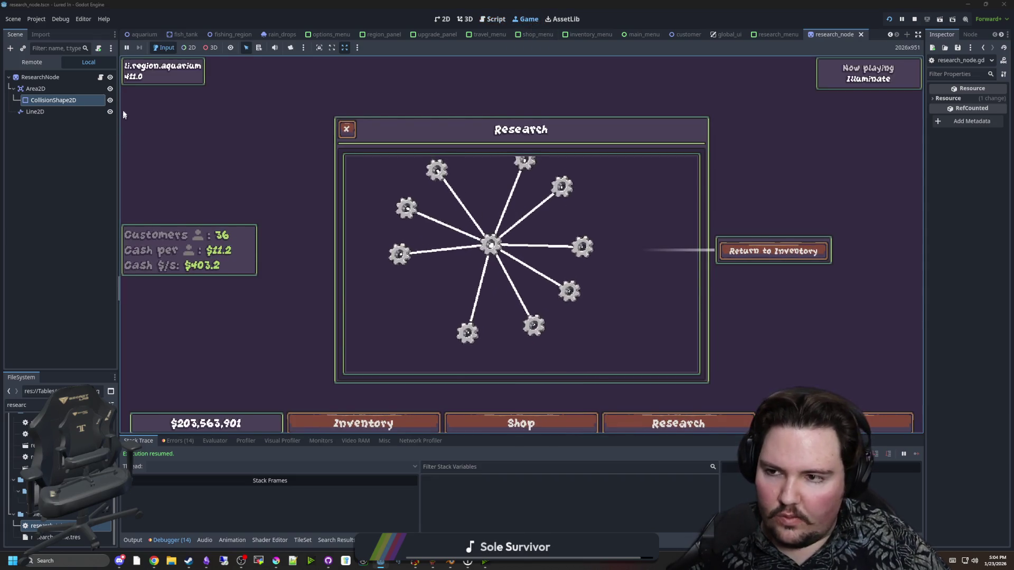
left_click(494, 19)
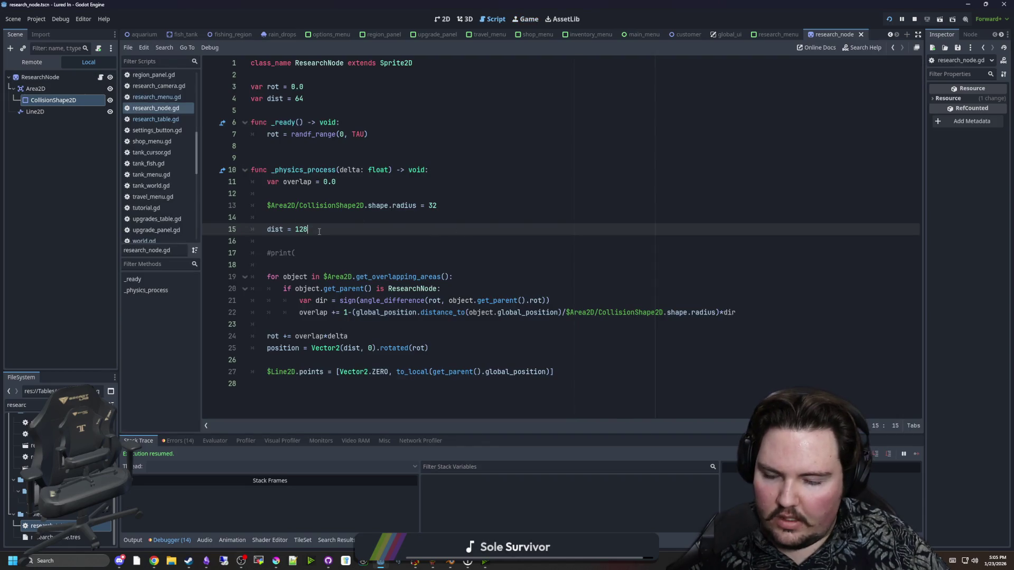
type("$")
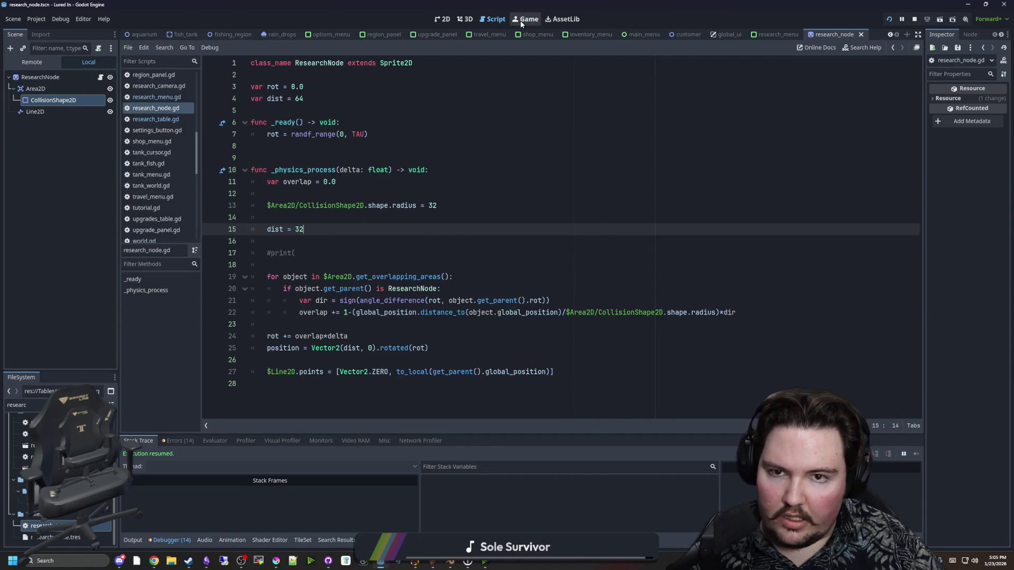
left_click(526, 19)
left_click(494, 19)
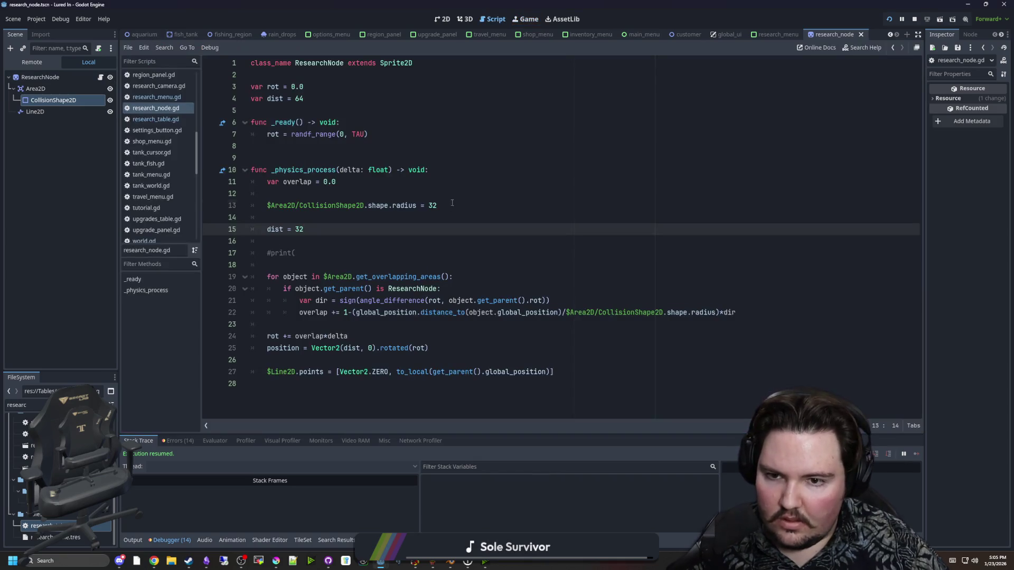
Try collision radius 16, then 8, then settle on 12, rerunning the game after each.
left_click(452, 206)
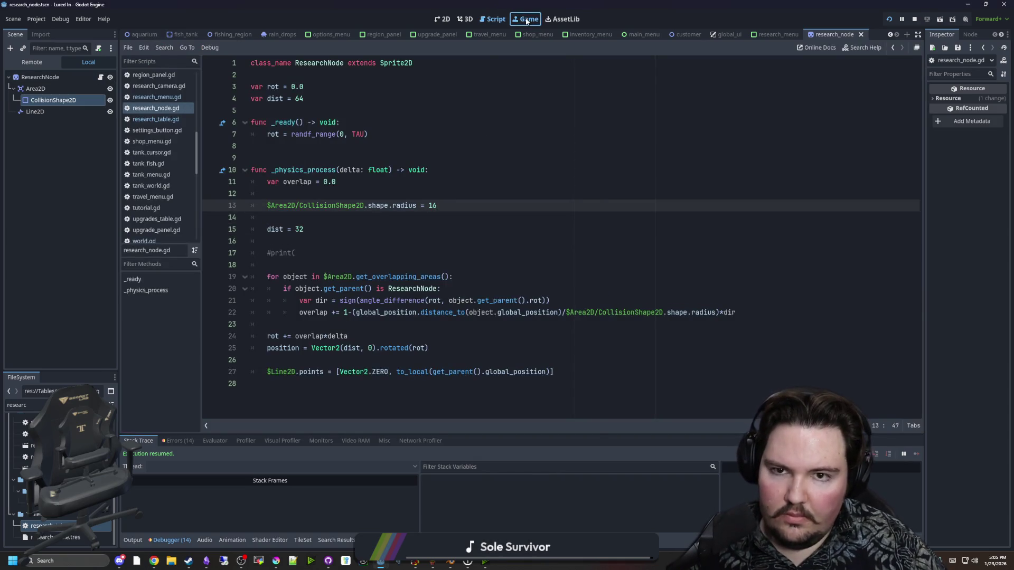
left_click(526, 19)
key("ctrl+F3")
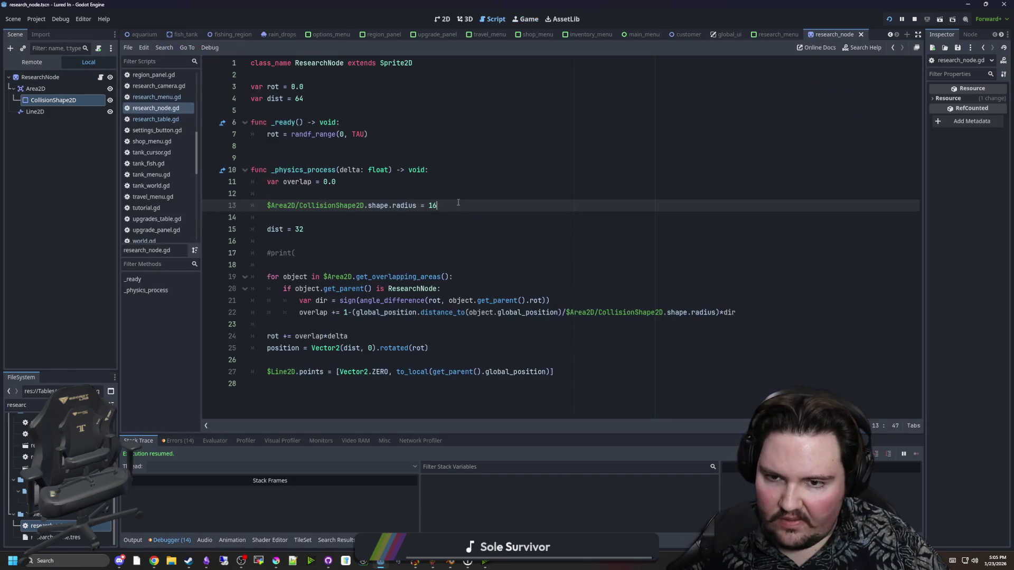
key("BackSpace")
key("BackSpace")
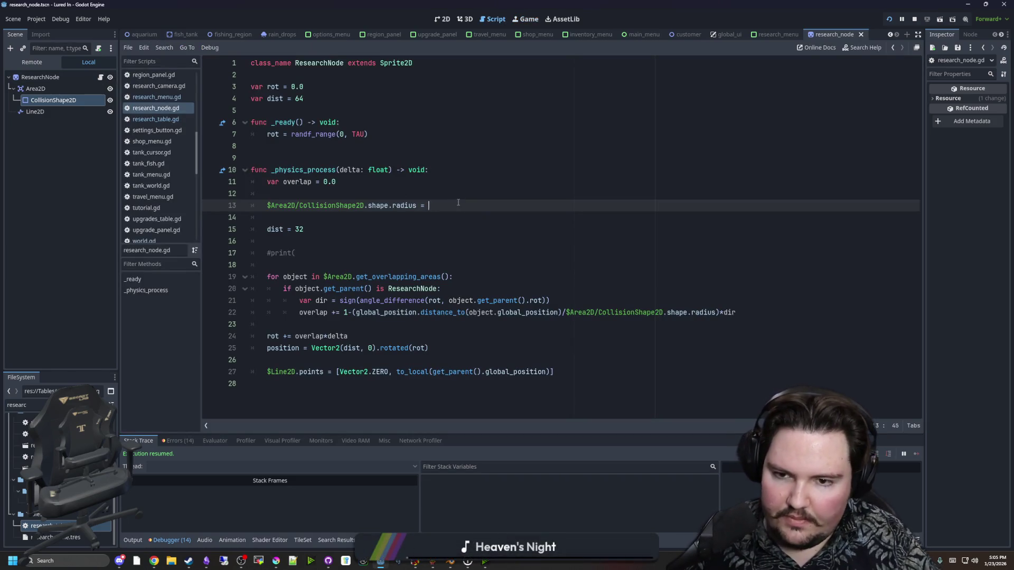
key("ctrl+s")
key("ctrl+F4")
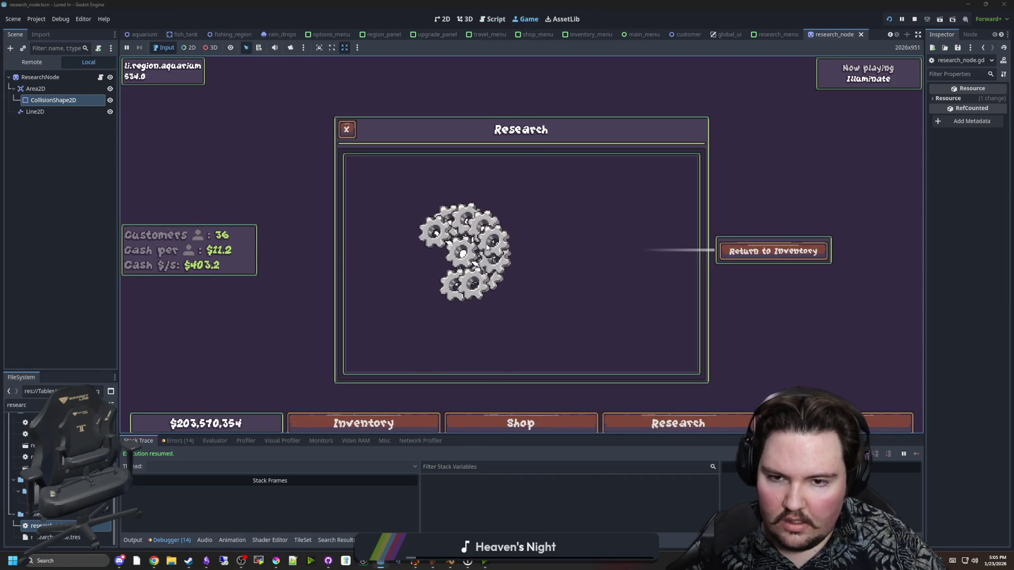
key("ctrl+F3")
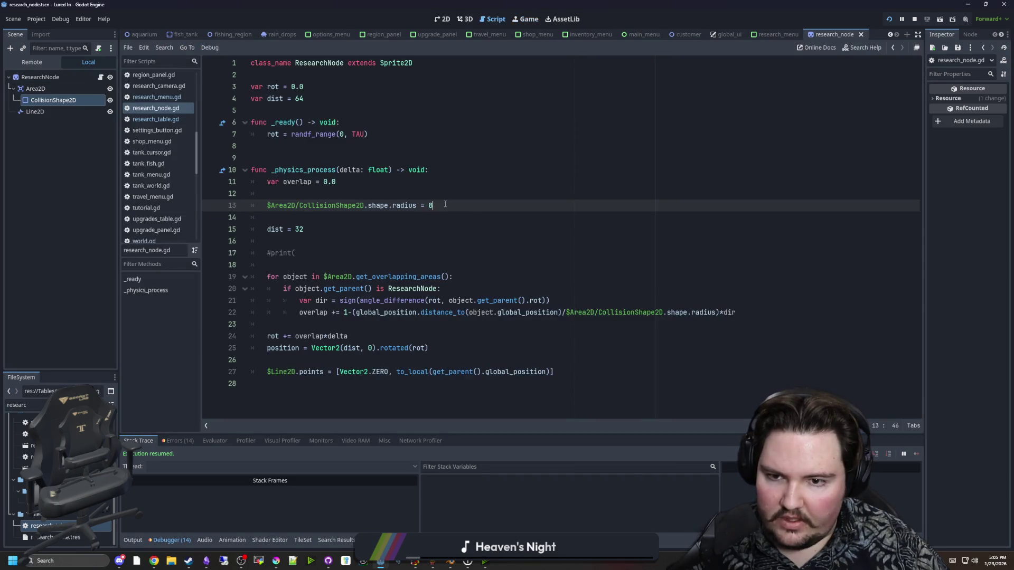
key("ctrl+s")
key("ctrl+F4")
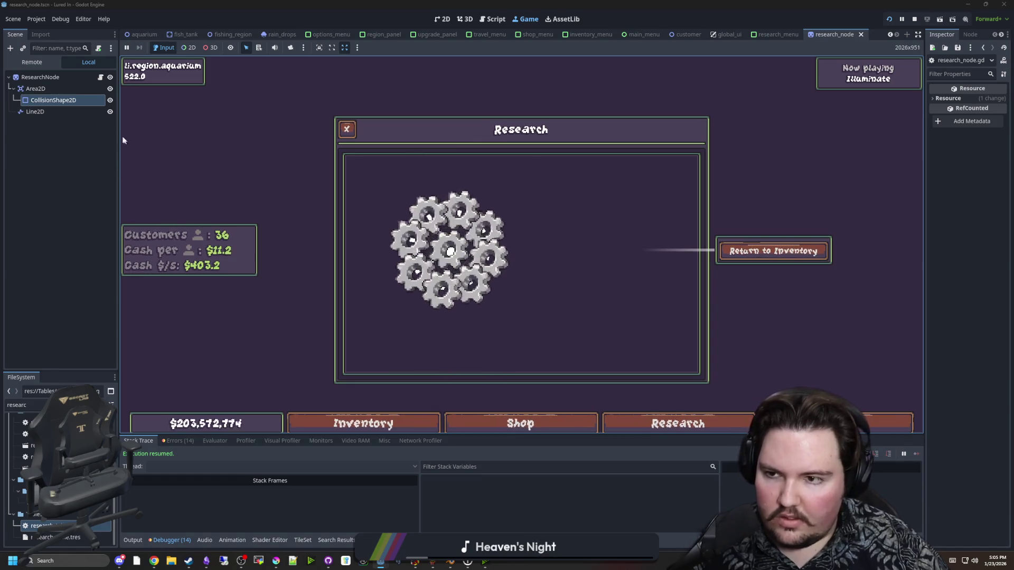
key("ctrl+F3")
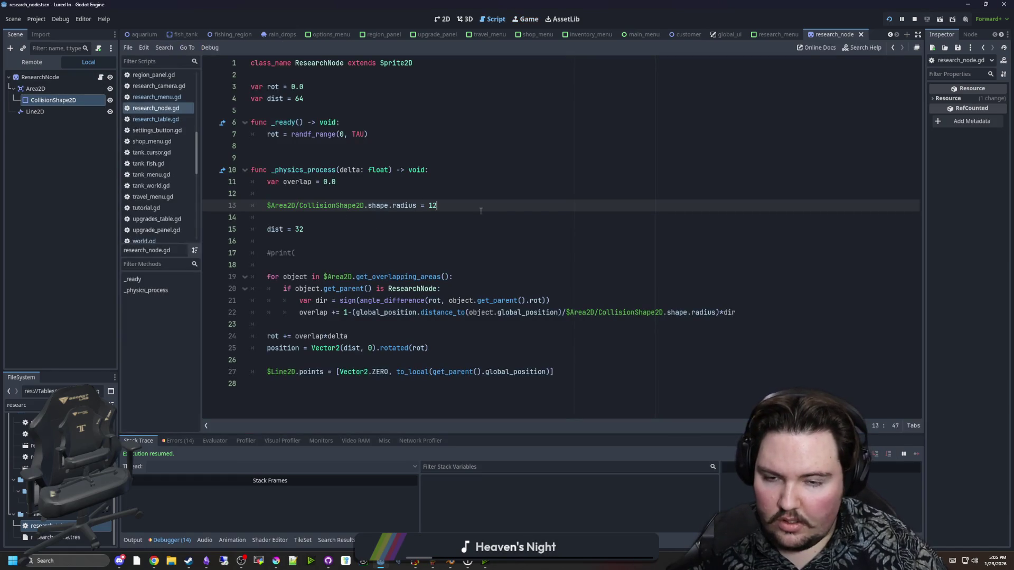
key("ctrl+s")
left_click(527, 23)
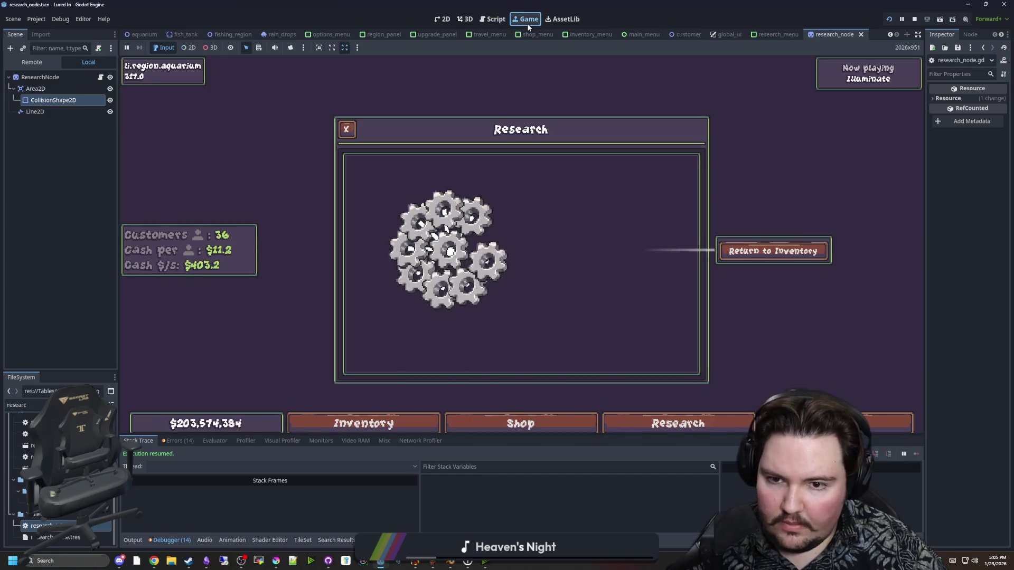
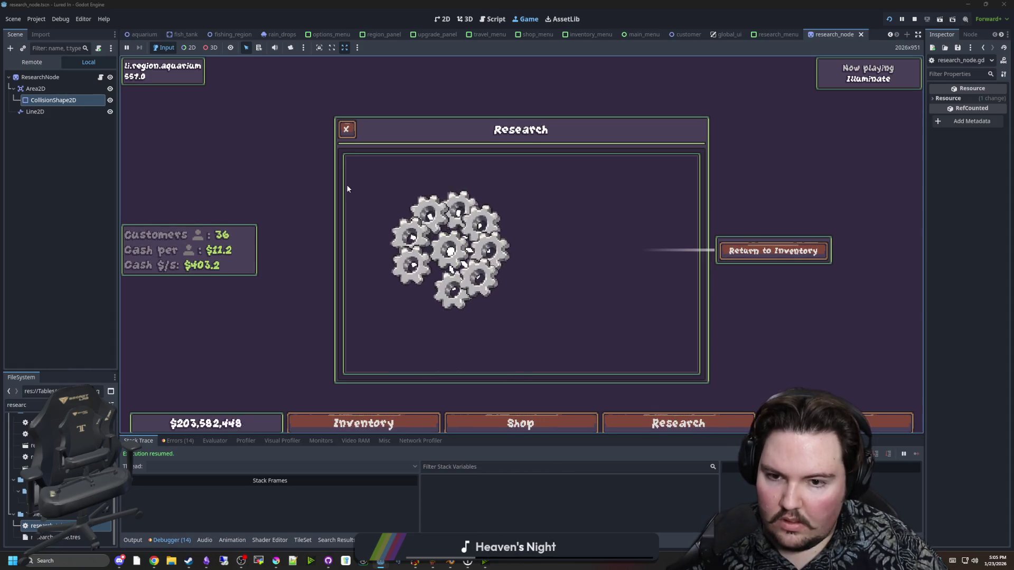
Save and rerun the game to see gear spread at radius 10 and distance 32.
left_click(101, 77)
key("ctrl+s")
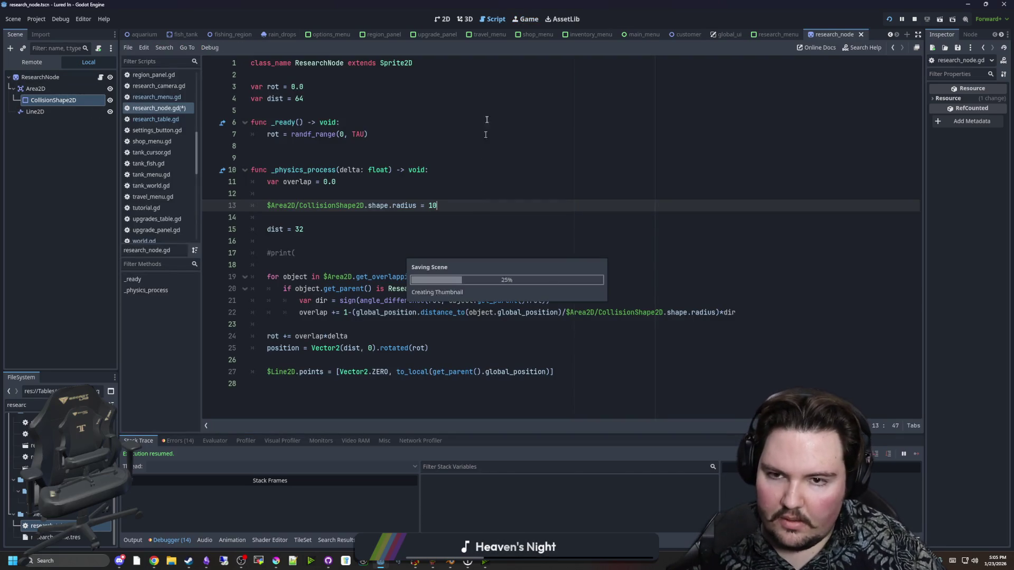
left_click(525, 19)
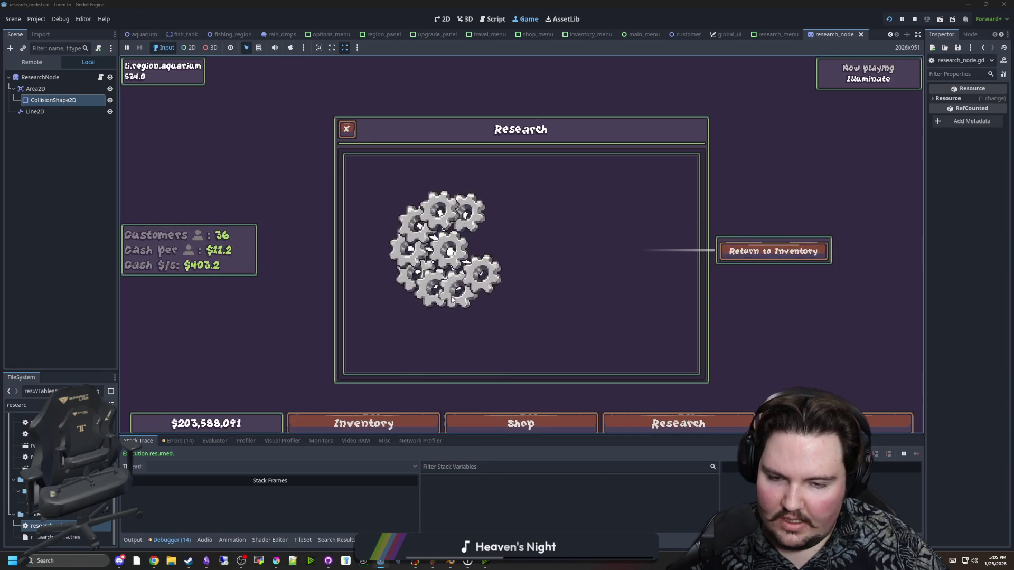
left_click(100, 77)
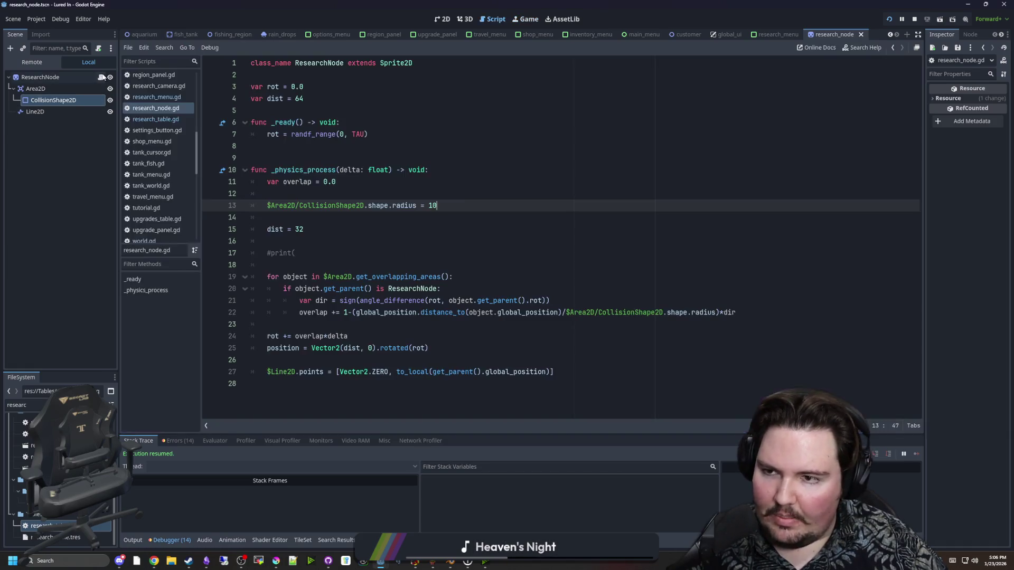
key("Down")
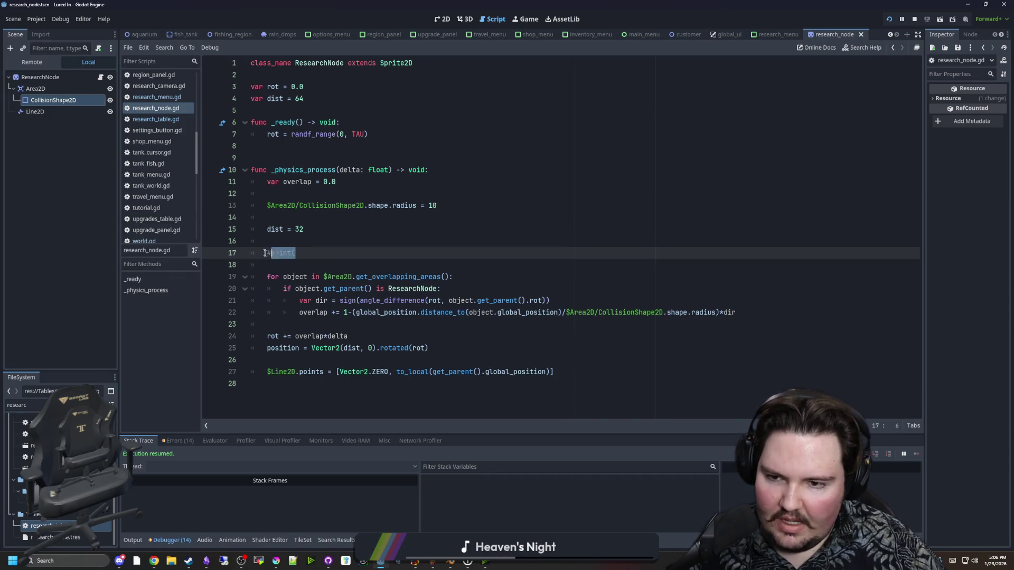
Delete the commented-out #print line and look up the angle_difference documentation.
left_click_drag(295, 253, 229, 241)
key("BackSpace")
key("BackSpace")
left_click(574, 275)
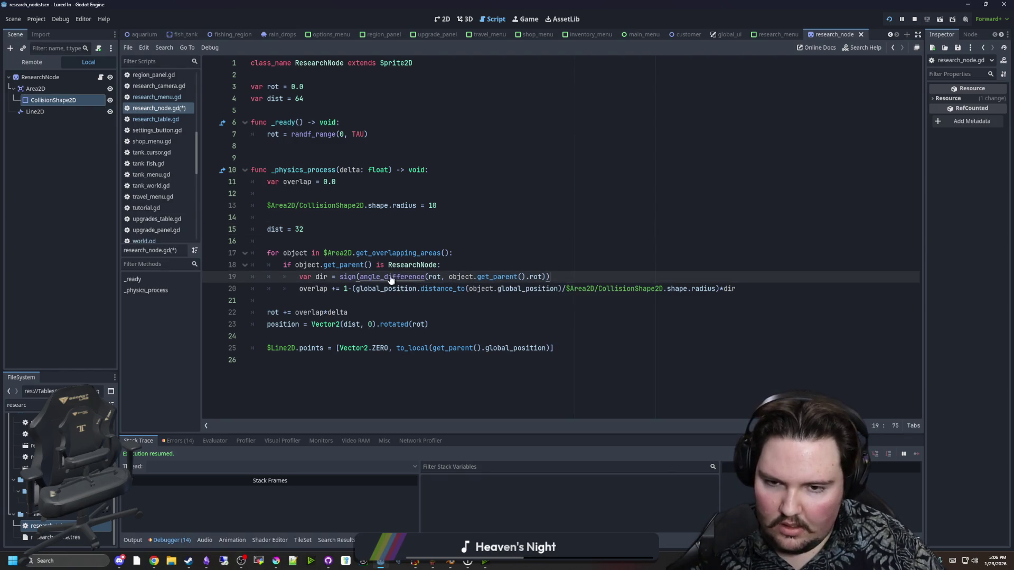
left_click(388, 277, "ctrl")
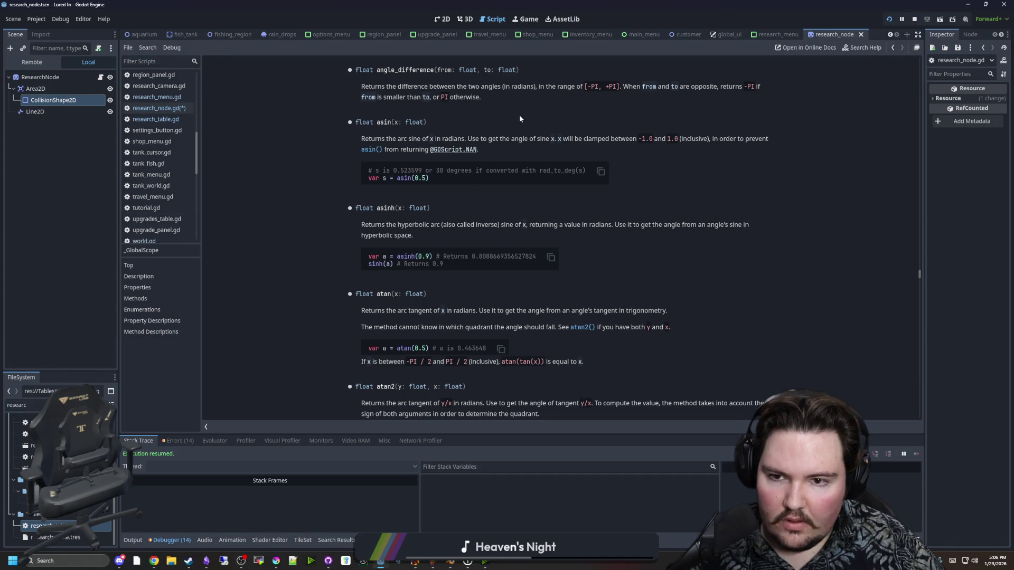
Rerun the game, then insert a new indented line above the var dir statement.
key("F5")
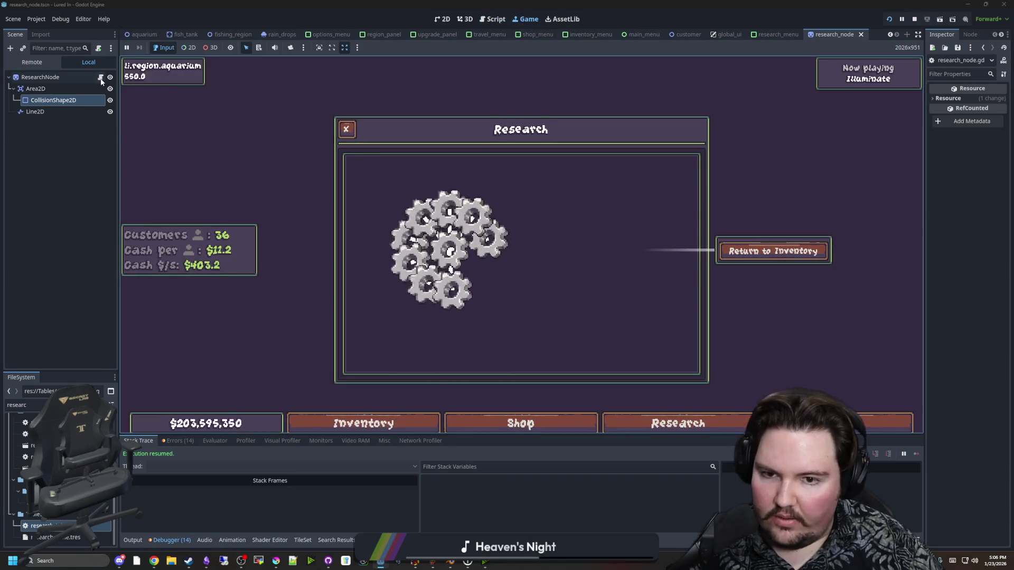
key("ctrl+F3")
left_click(435, 253)
key("Down")
key("Down")
key("Home")
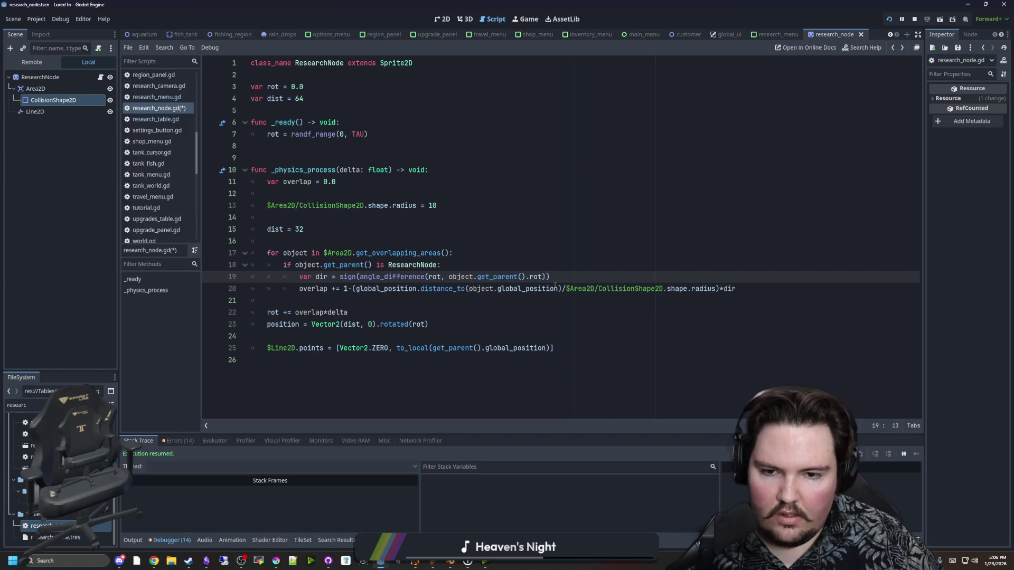
key("Up")
key("End")
key("Return")
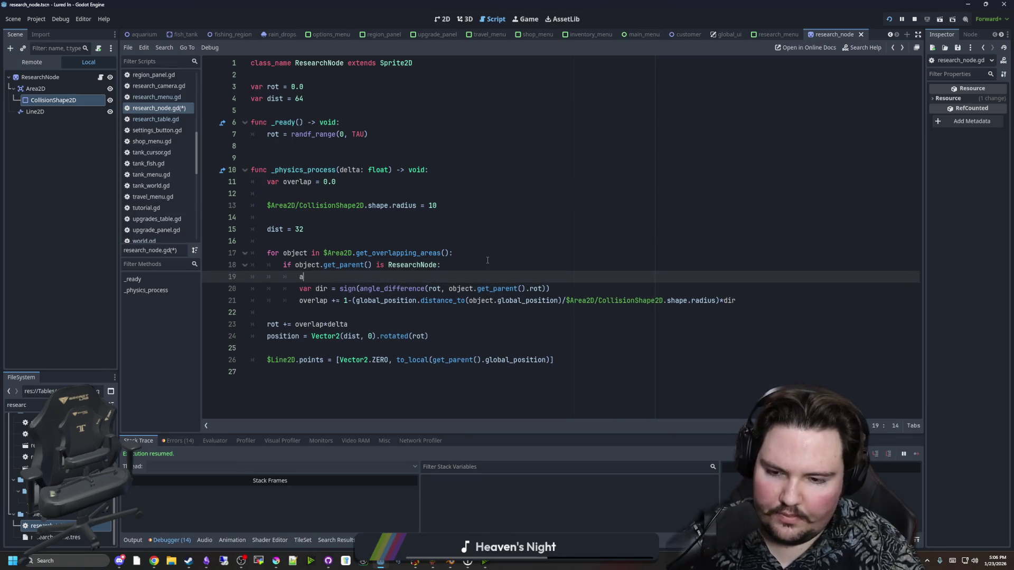
Try inserting an angle_difference call on the new line, then erase it.
type("angle")
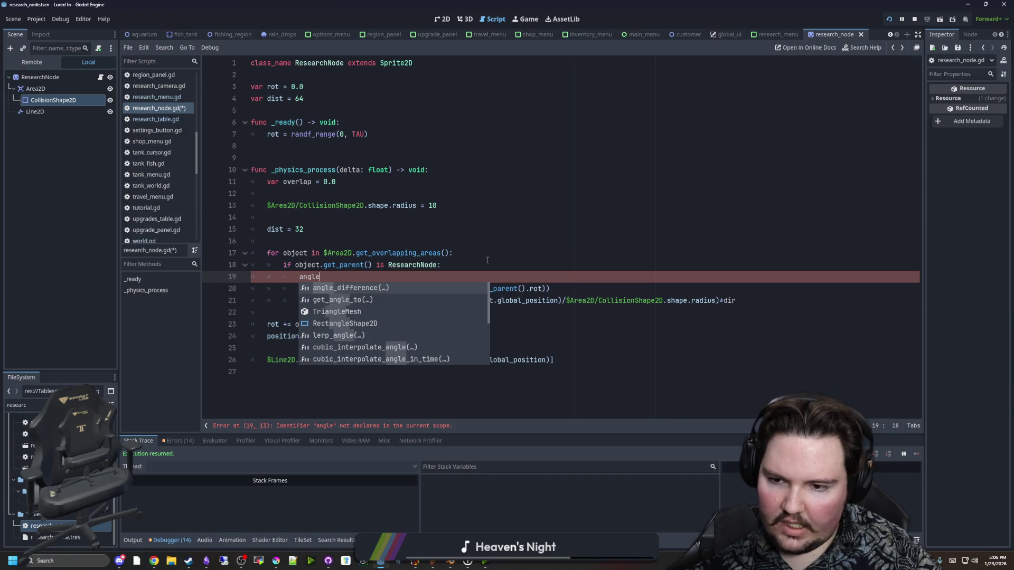
left_click(488, 260)
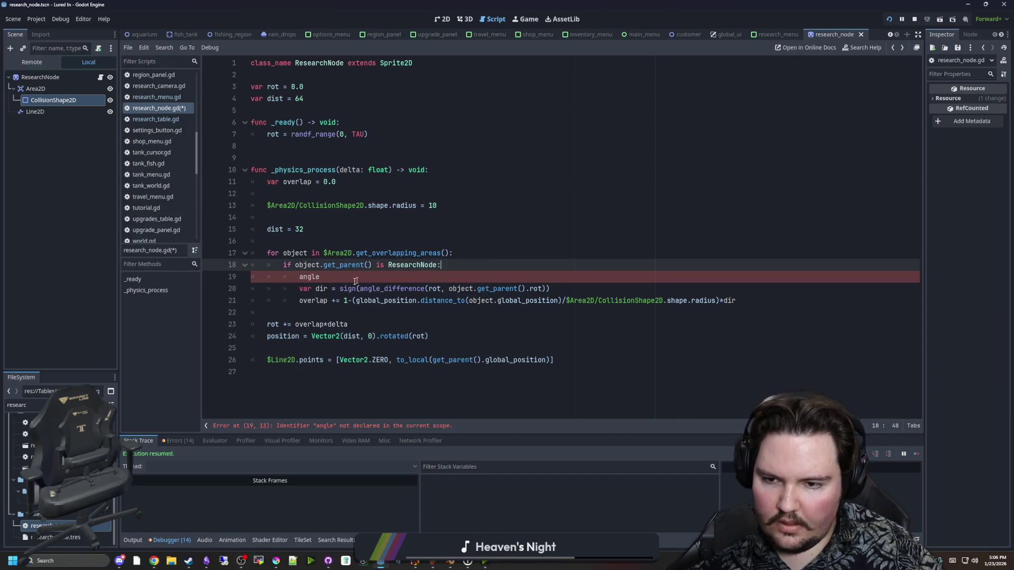
left_click(336, 279)
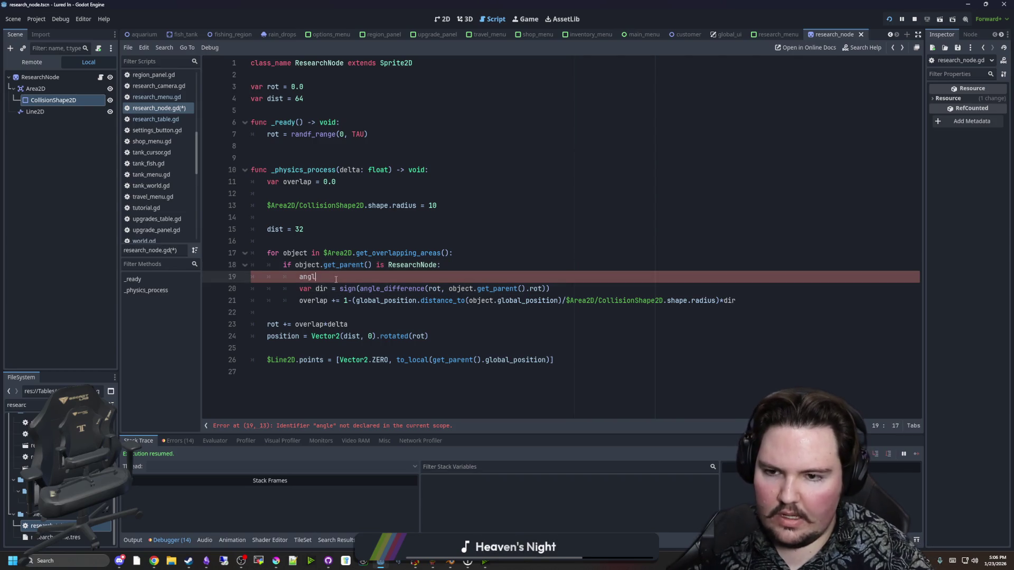
type("e")
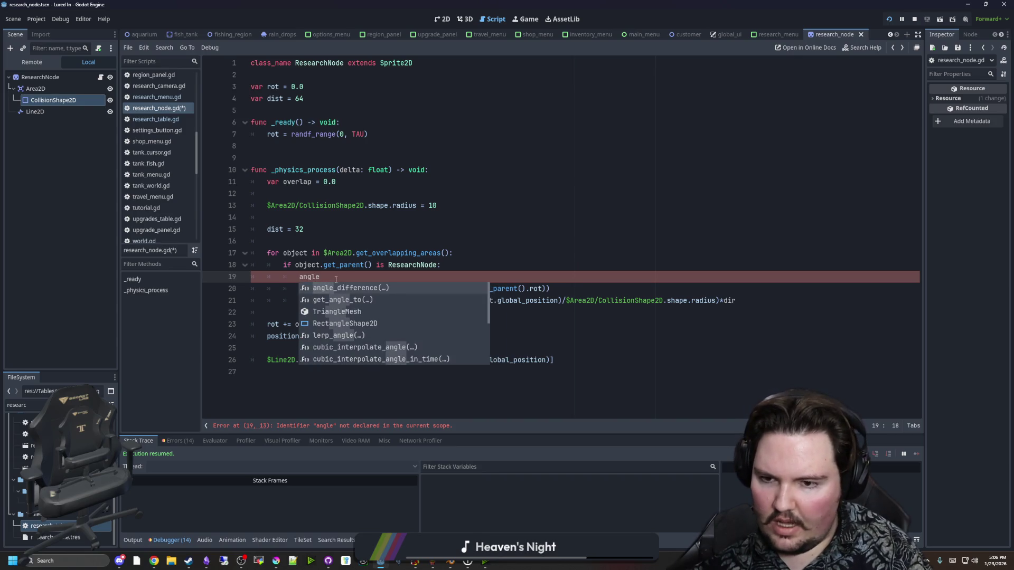
key("Return")
key("BackSpace")
key("BackSpace")
key("BackSpace")
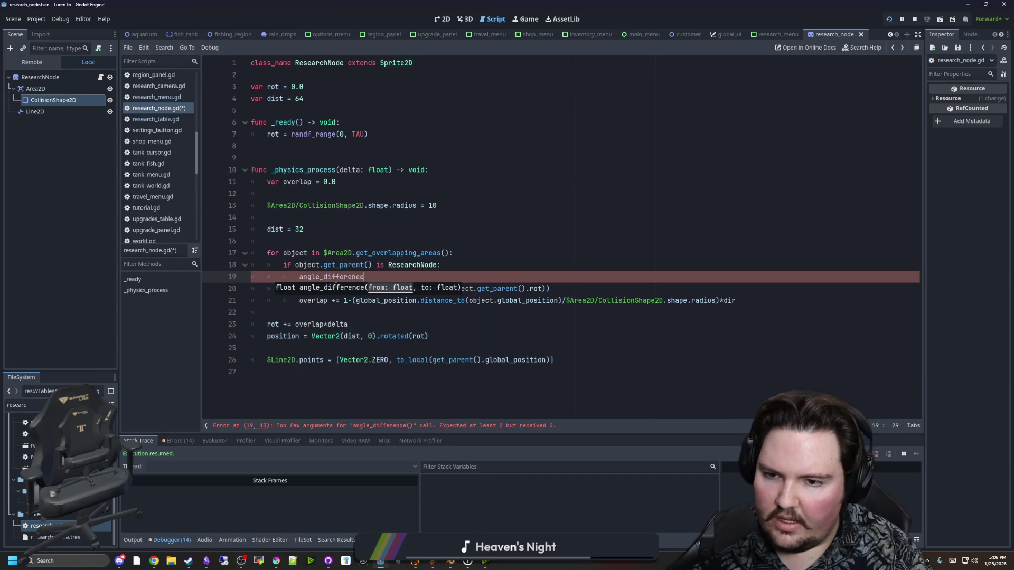
key("BackSpace")
key("BackSpace")
key("BackSpace")
Insert a lerp_angle() call from autocomplete and open its documentation.
type("lerp")
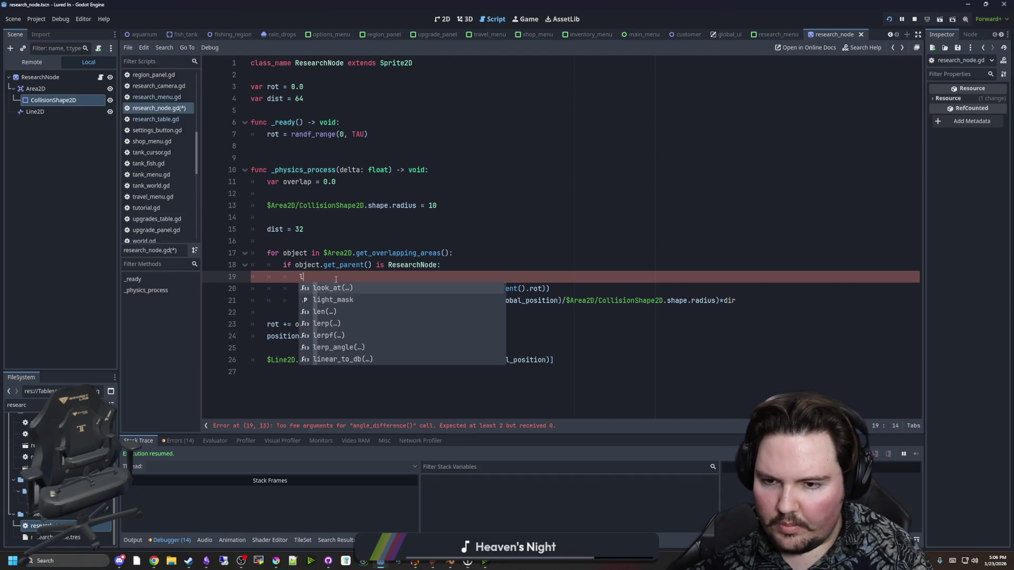
key("Down")
key("Down")
key("Return")
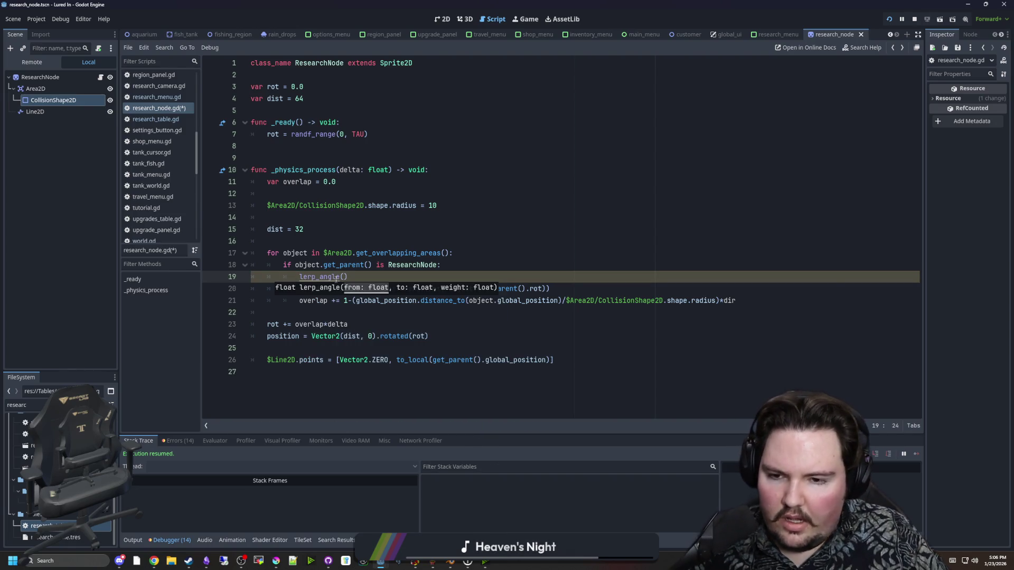
left_click(328, 278, "ctrl")
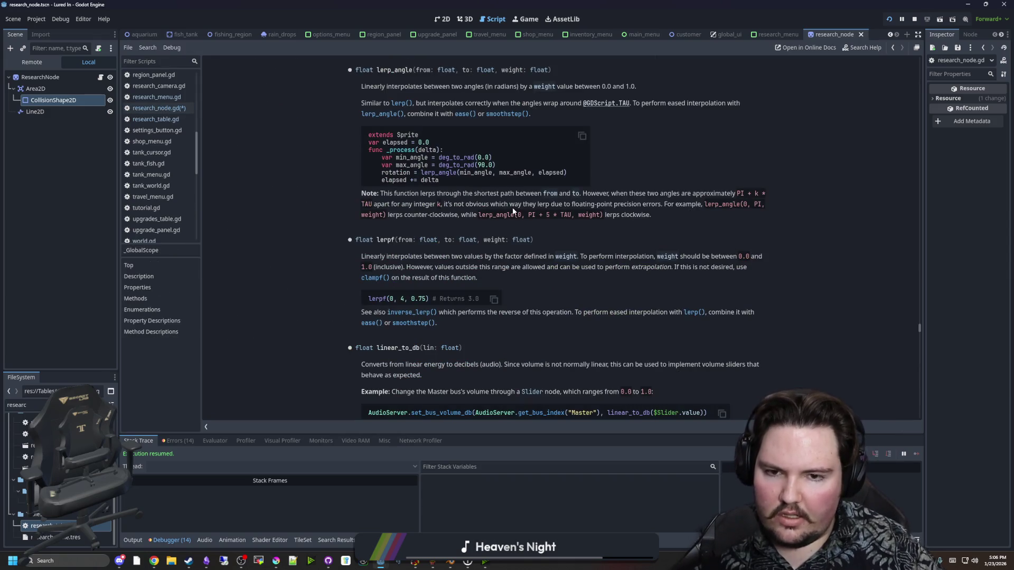
Check the running game, reread the lerp_angle help, and place the caret inside lerp_angle().
left_click(527, 20)
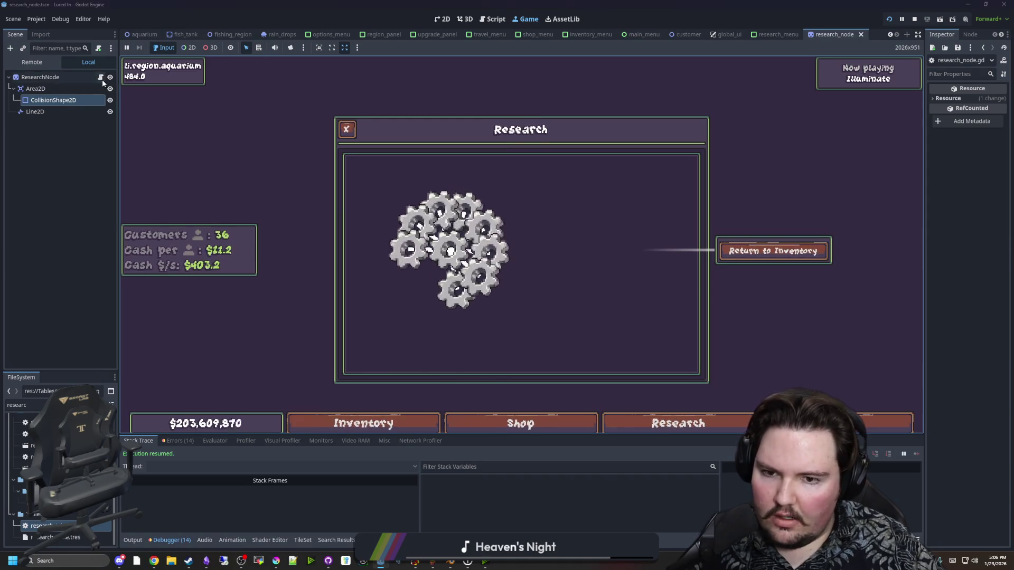
key("ctrl+F3")
left_click(321, 277, "ctrl")
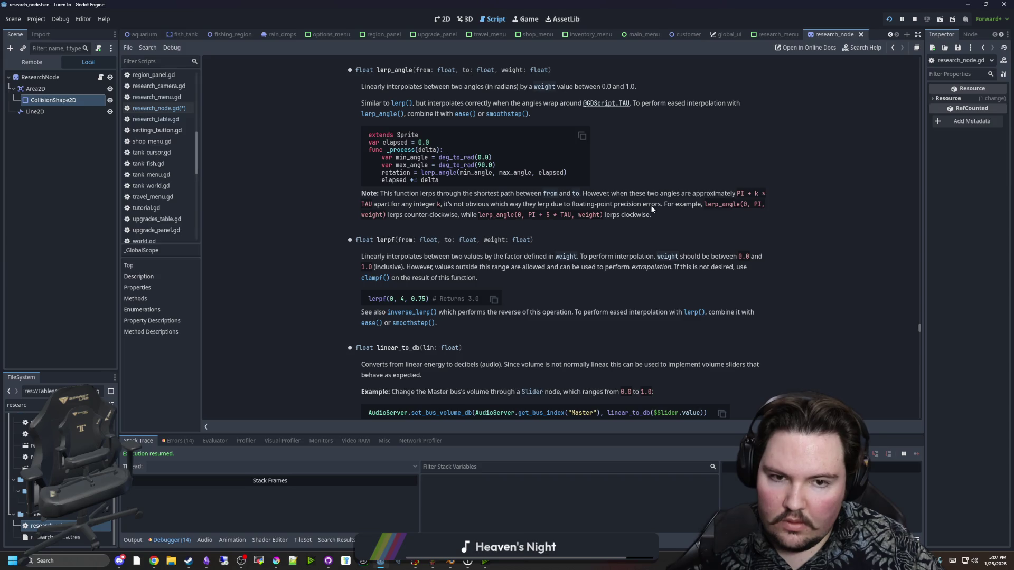
left_click(158, 108)
key("Left")
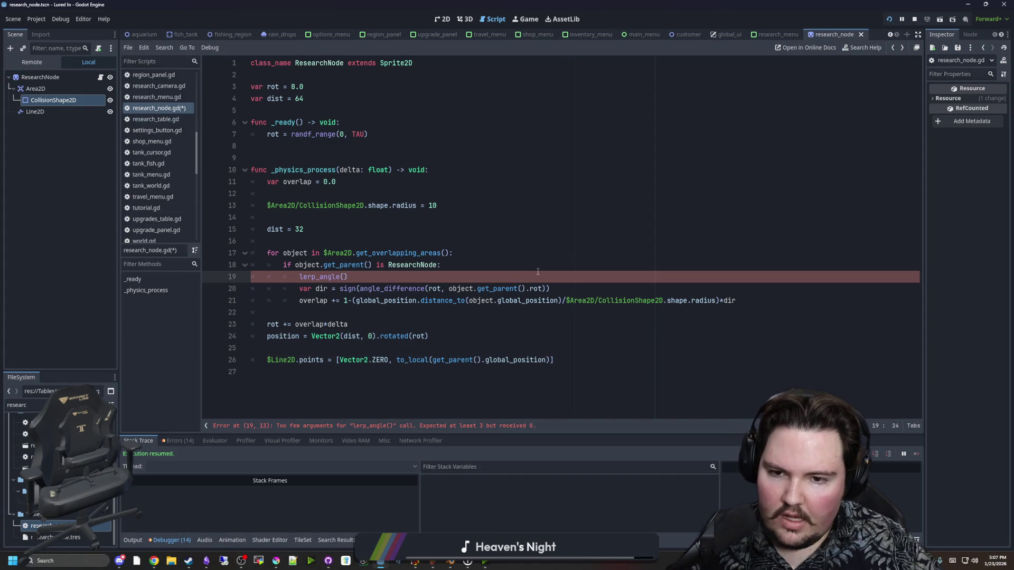
Fill in lerp_angle(rot, object.get_parent().rot, 1) and save the script.
type("rot, object.")
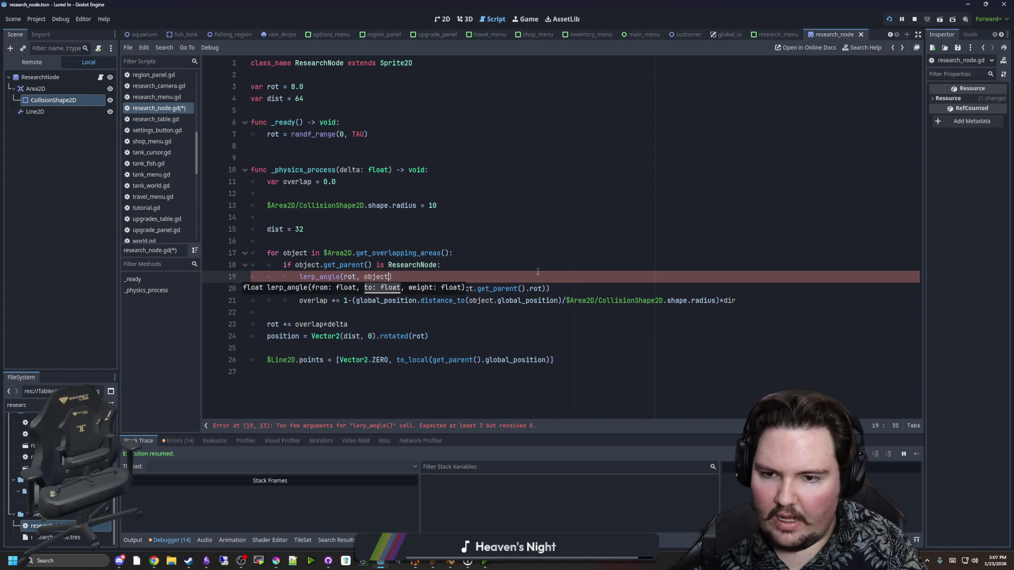
type("get_pare")
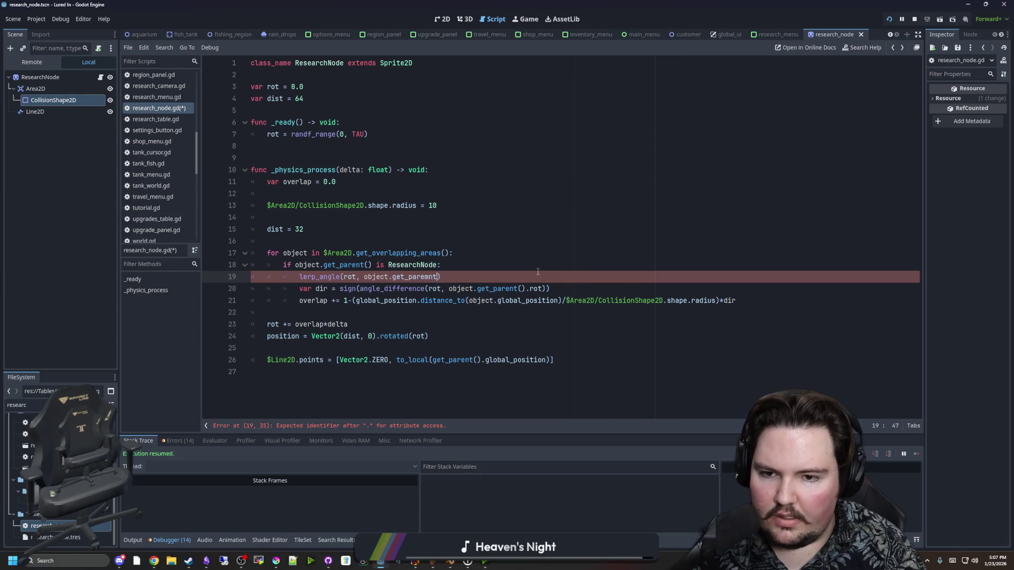
type("nt().rot)")
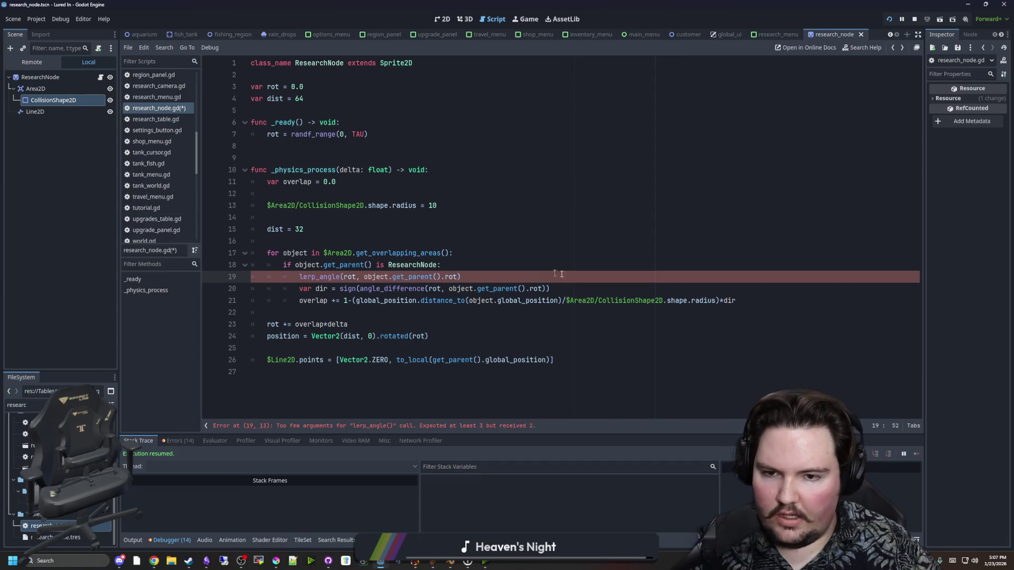
left_click(554, 253)
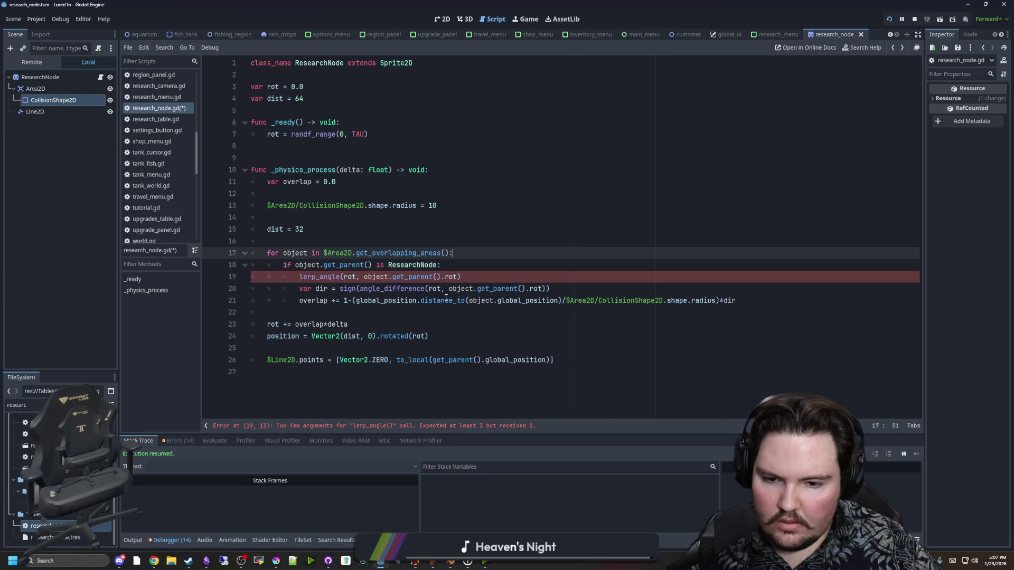
left_click(458, 276)
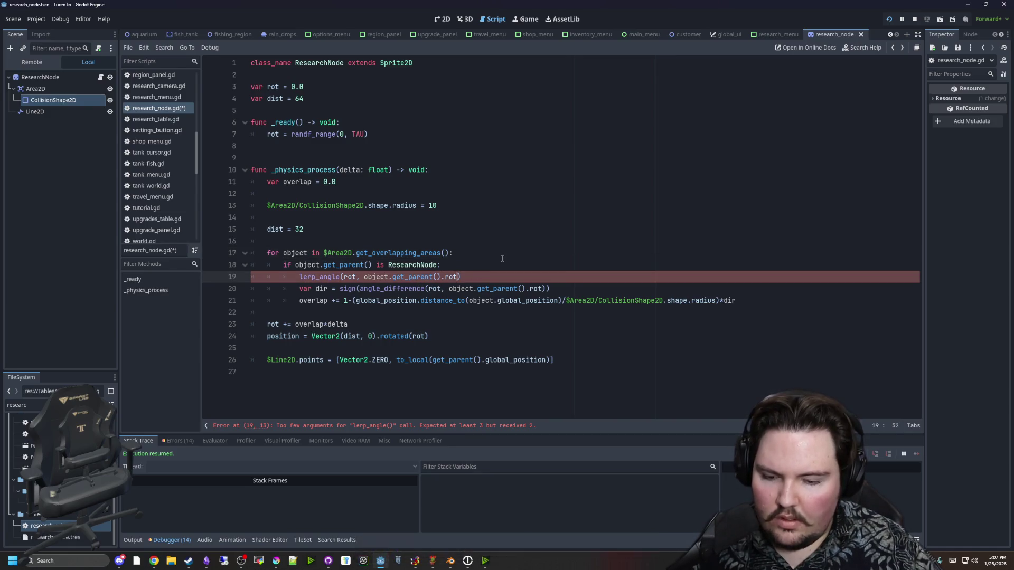
type(", 1")
left_click(502, 258)
key("ctrl+s")
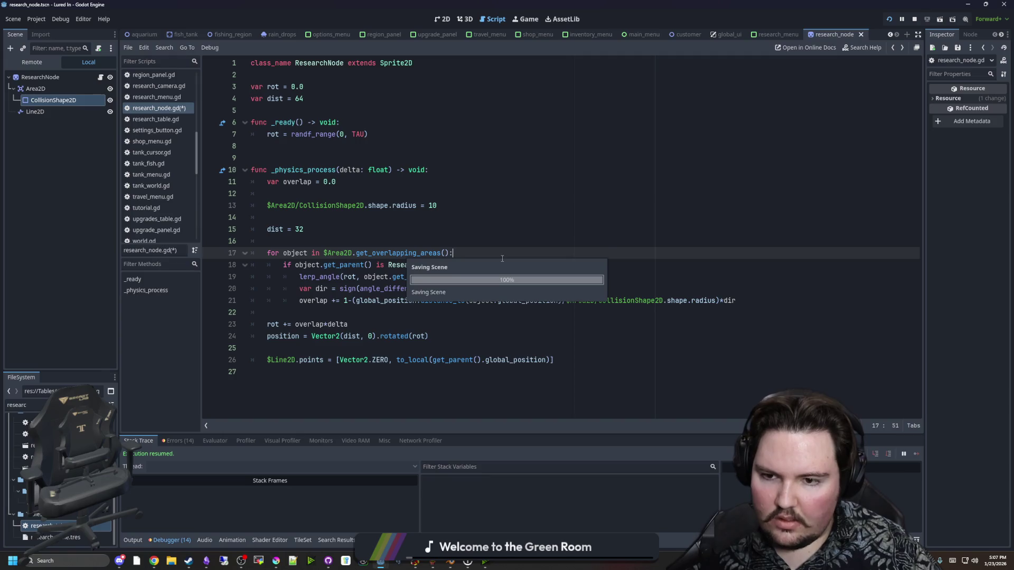
Assign the lerp_angle result to var dir, comment out the old dir line, and check the game.
left_click(315, 277)
type("var ")
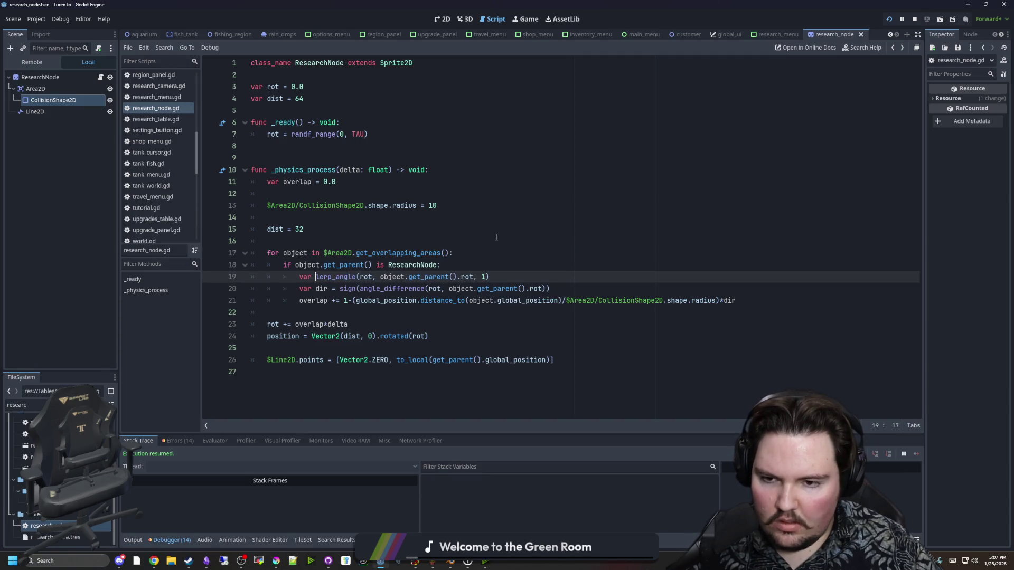
type("dir =")
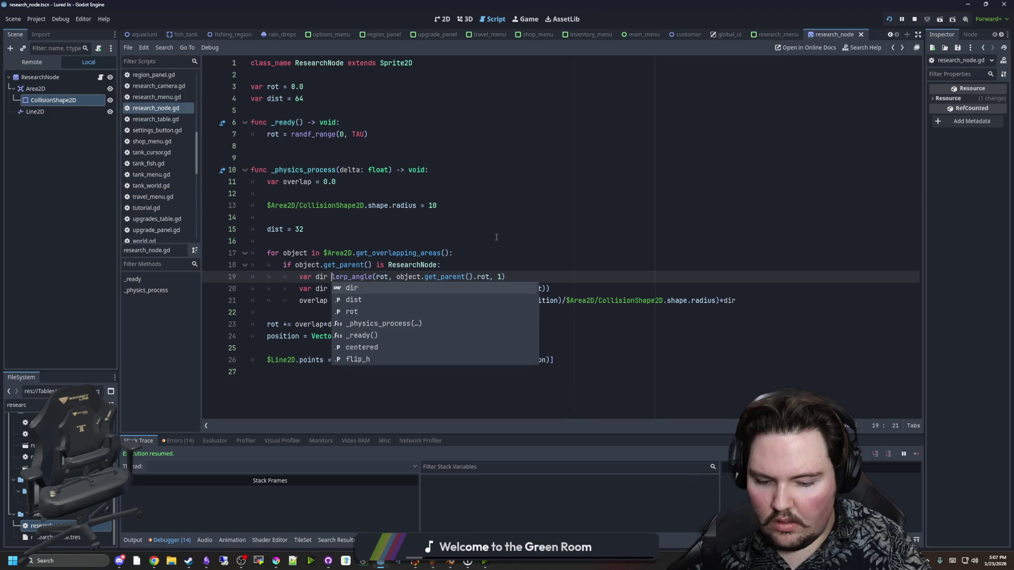
left_click(497, 237)
left_click(528, 288)
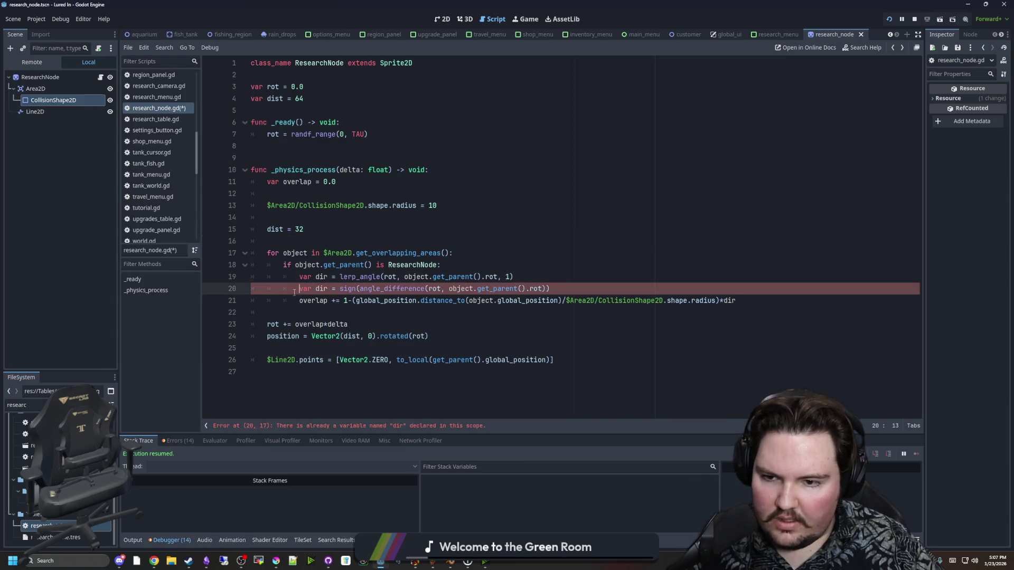
key("ctrl+k")
left_click(566, 261)
left_click(522, 21)
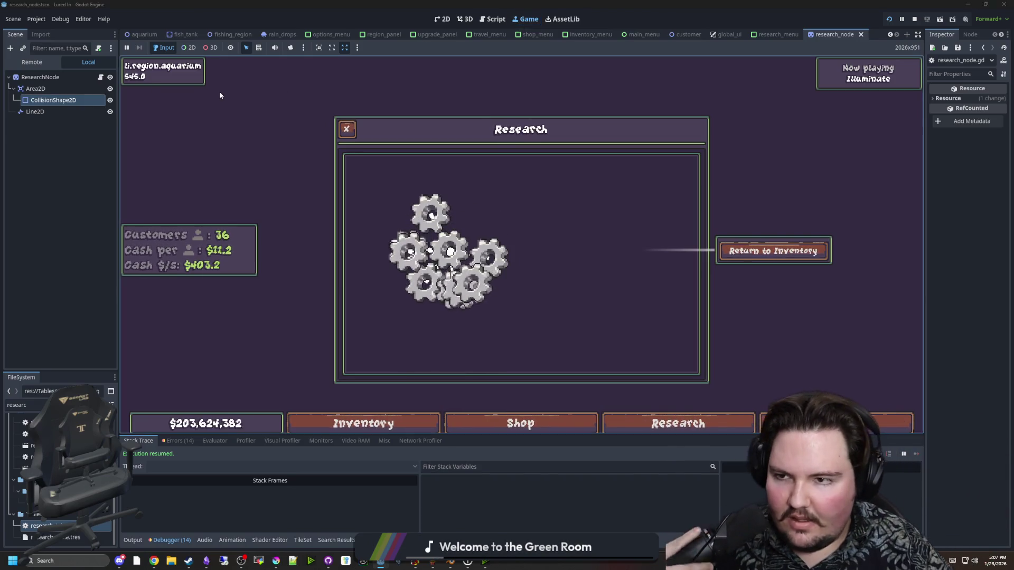
left_click(101, 77)
Read the lerp_angle and TAU reference pages, then close the help to return to research_node.gd.
left_click(468, 244)
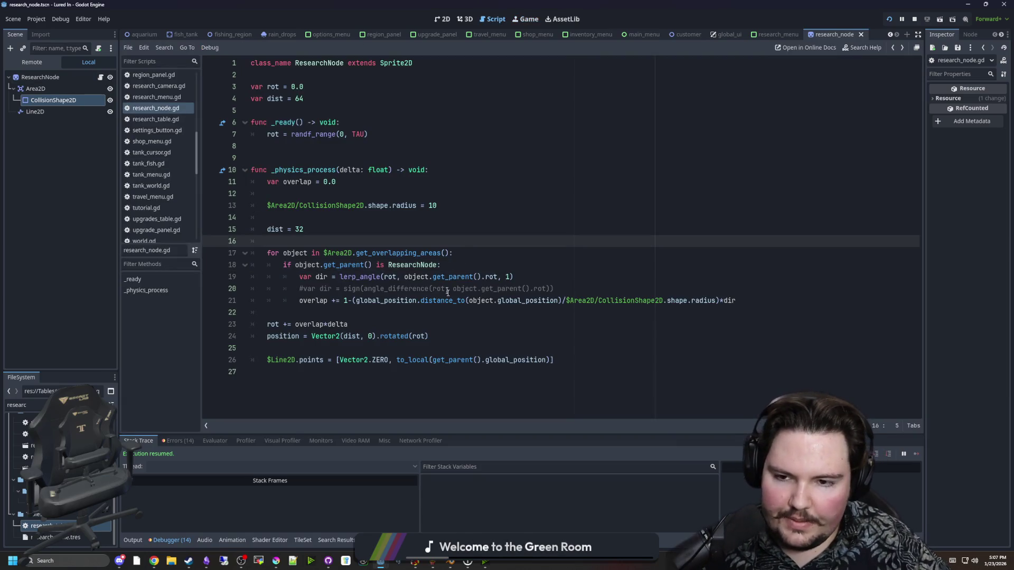
left_click(467, 264)
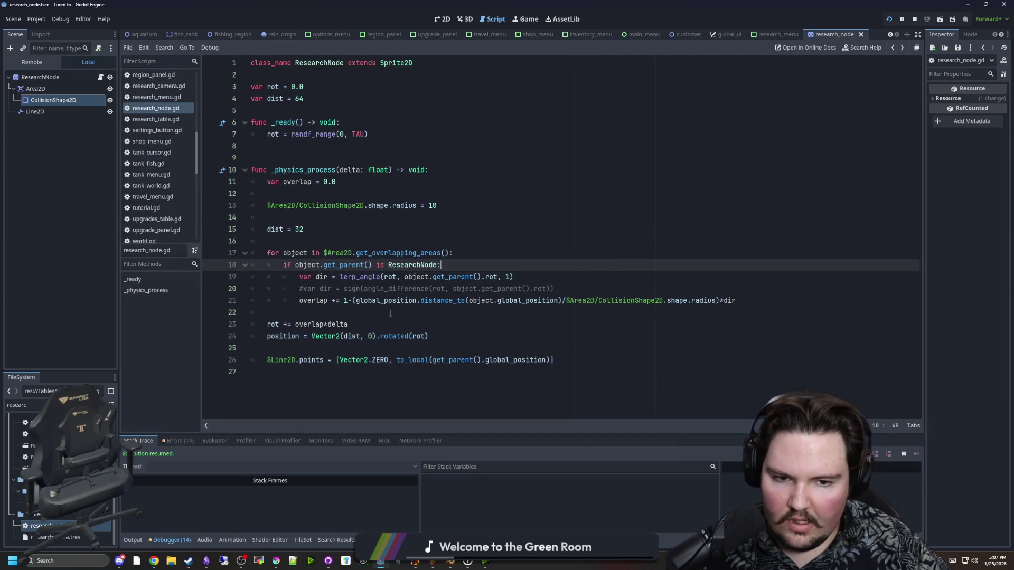
left_click(359, 277, "ctrl")
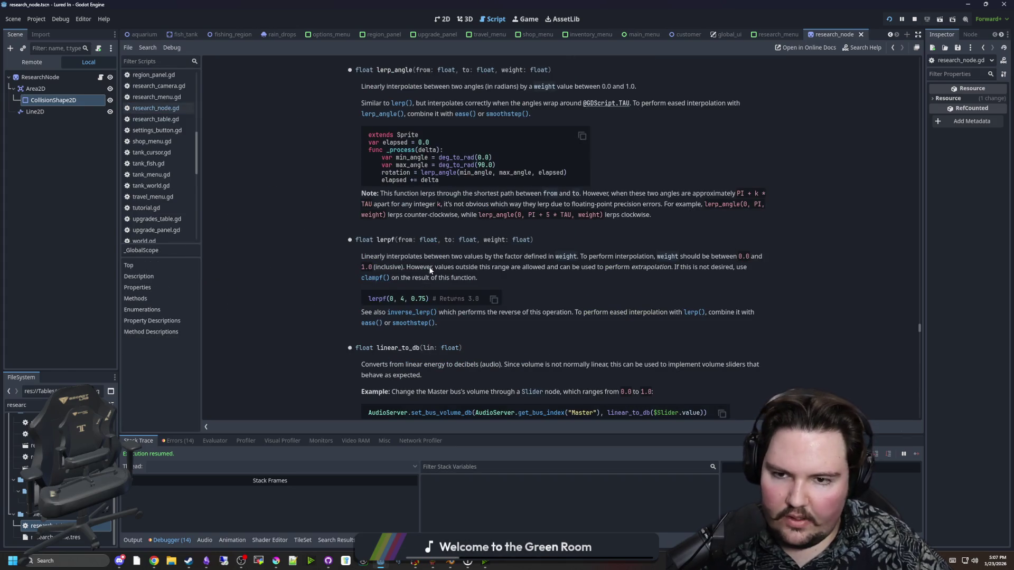
scroll(430, 269, "up", 1)
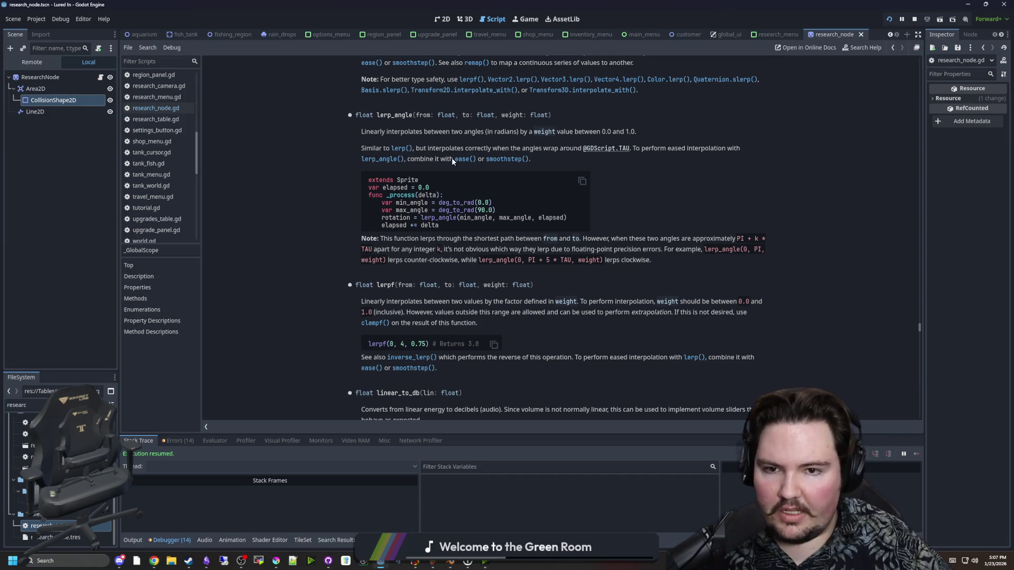
left_click(620, 149)
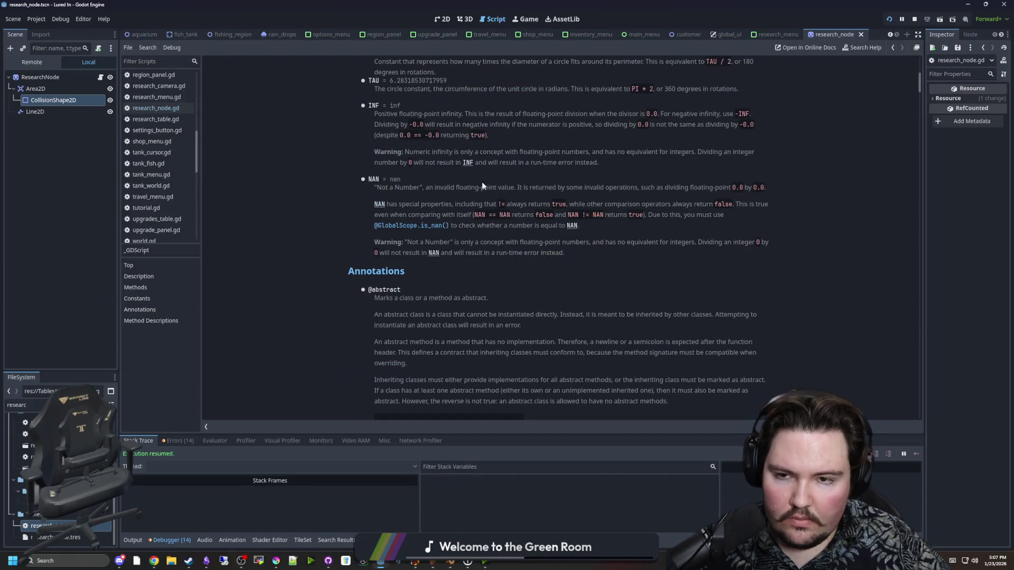
key("ctrl+w")
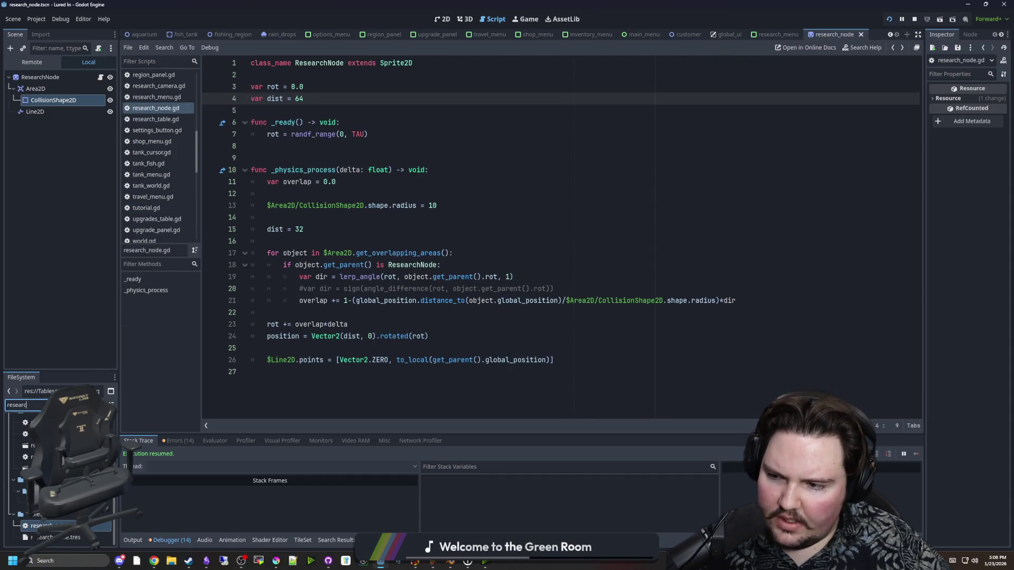
type("dbd")
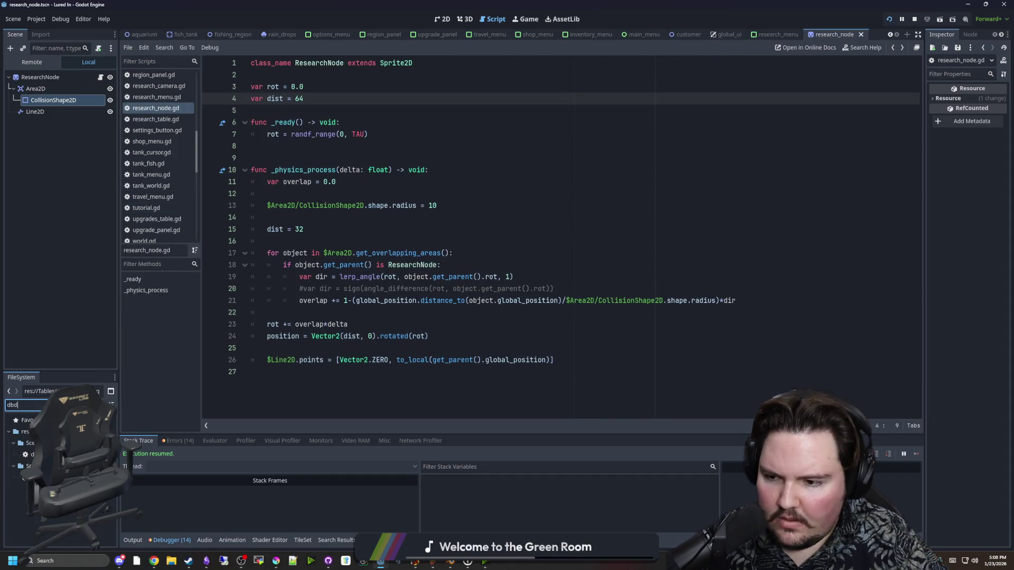
key("Return")
scroll(337, 330, "down", 5)
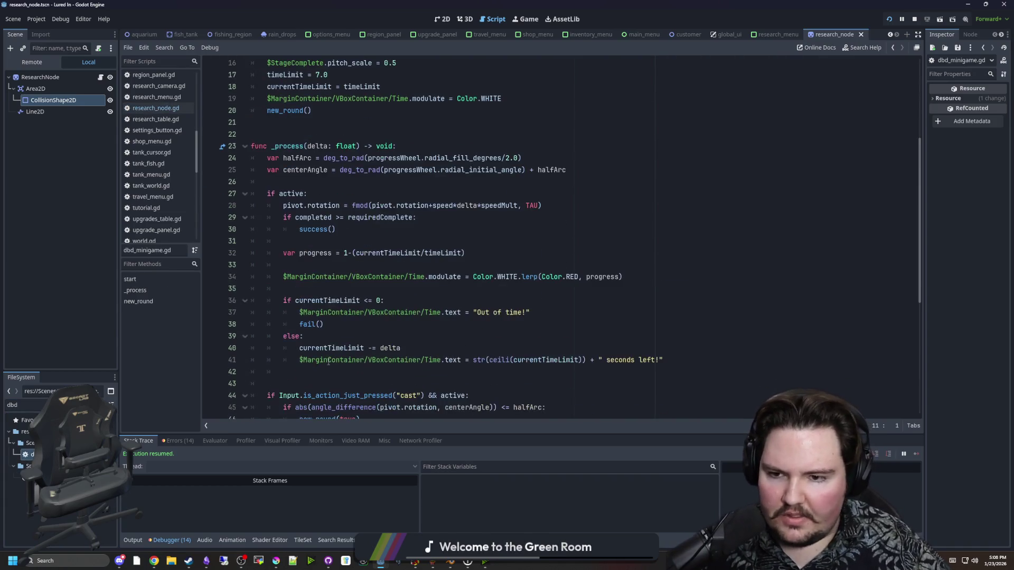
left_click(332, 182)
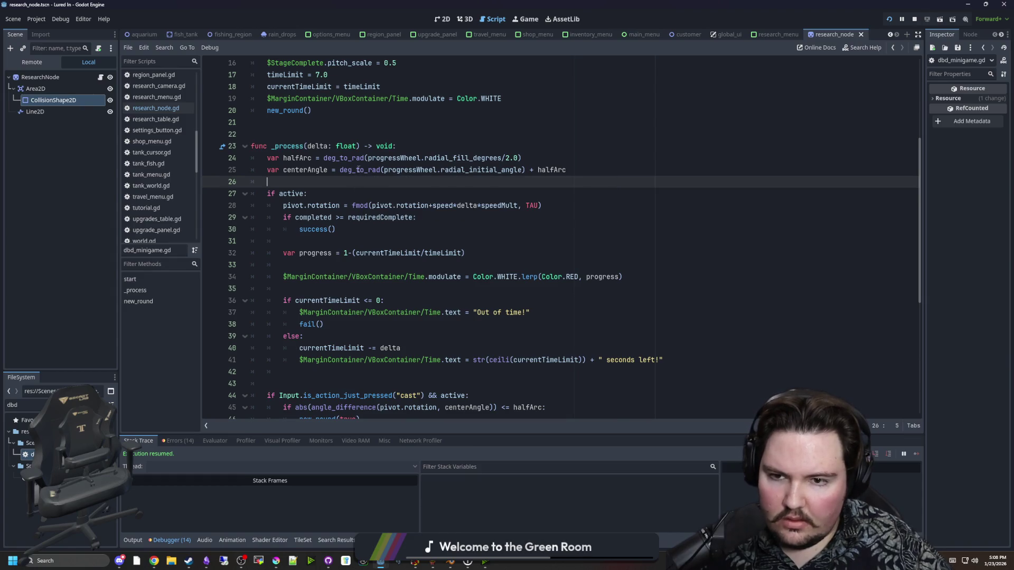
left_click(522, 158)
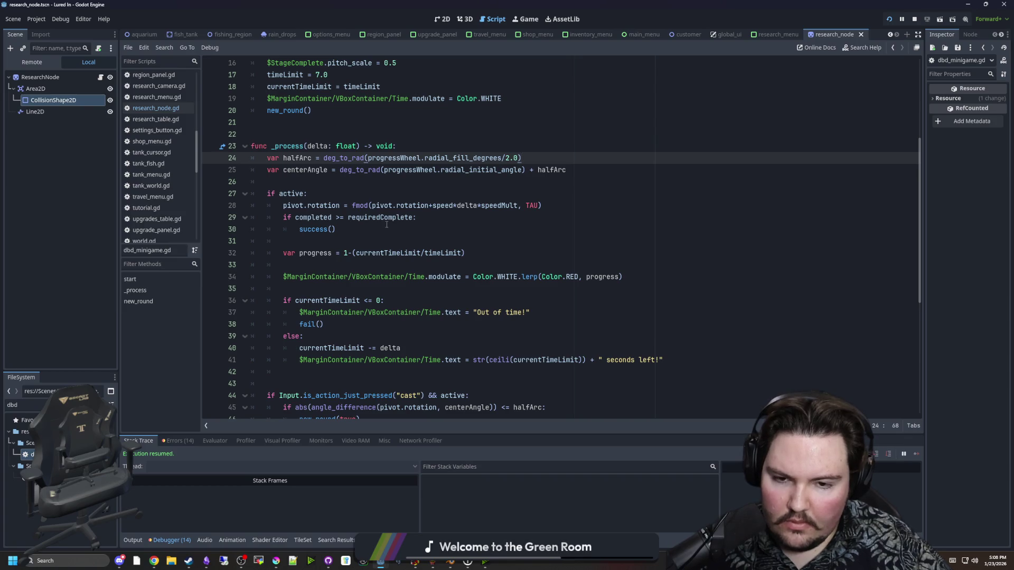
scroll(386, 225, "down", 2)
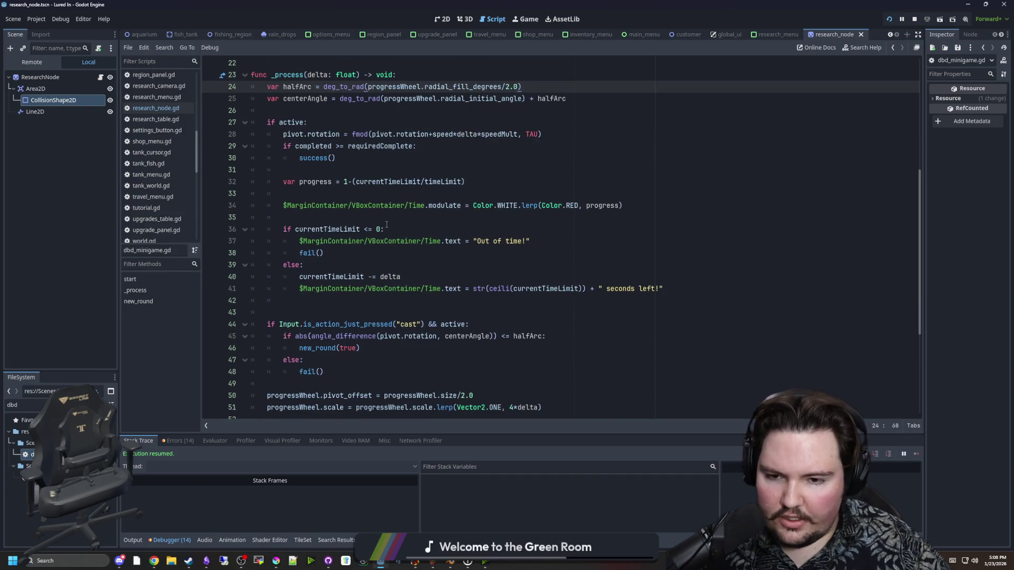
mouse_move(353, 340)
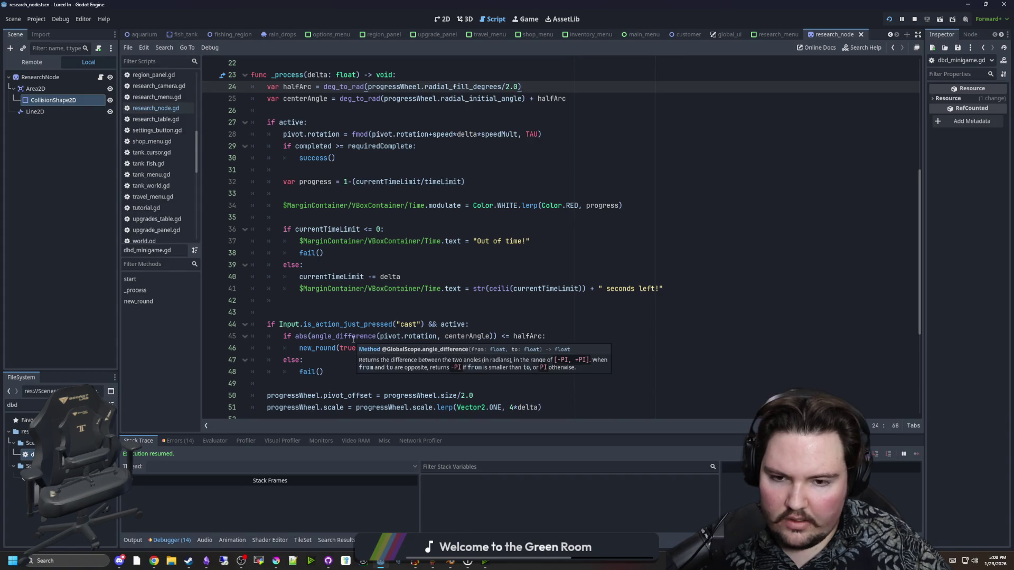
left_click(343, 363)
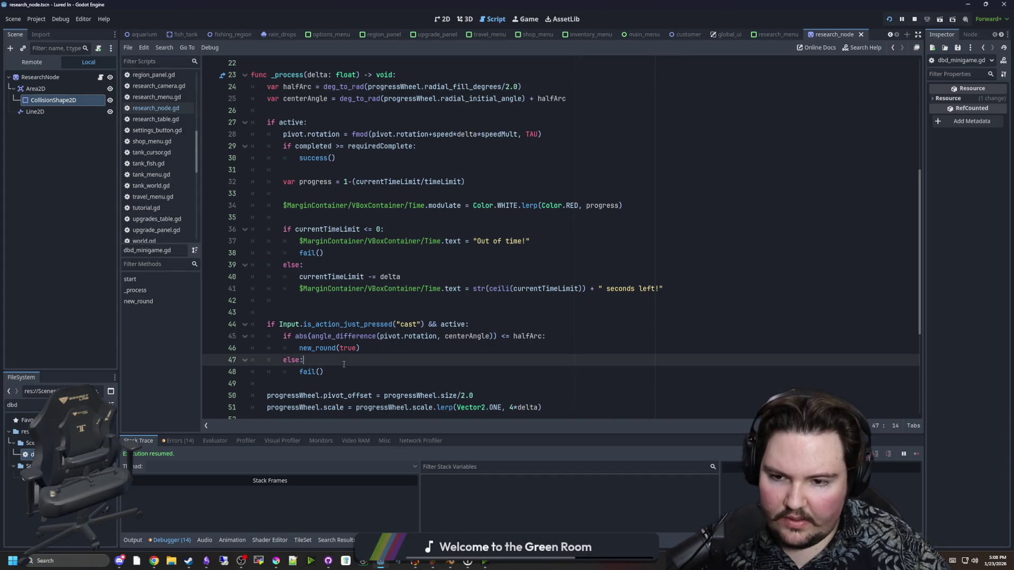
left_click(393, 347)
scroll(394, 347, "down", 1)
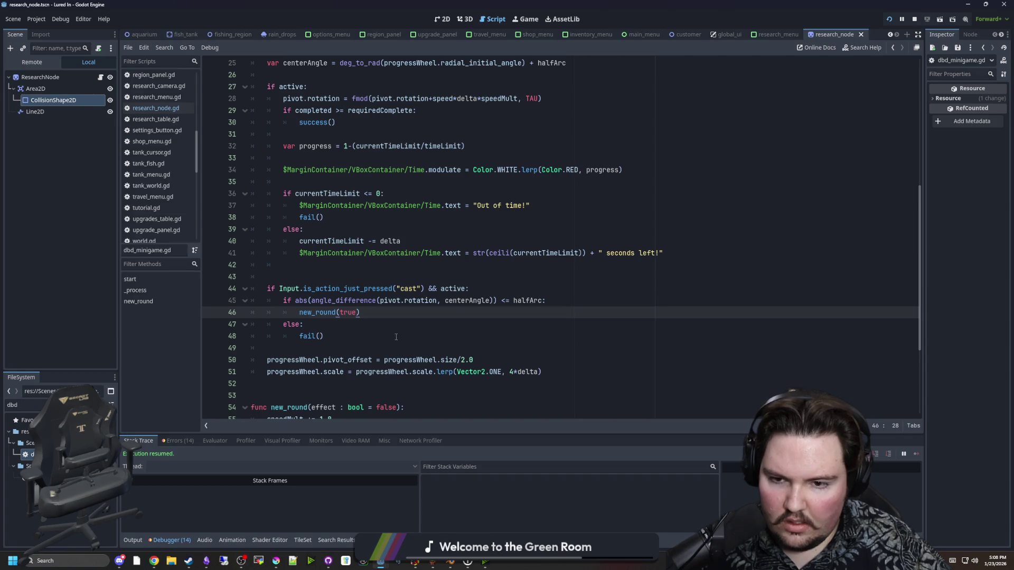
scroll(401, 327, "up", 1)
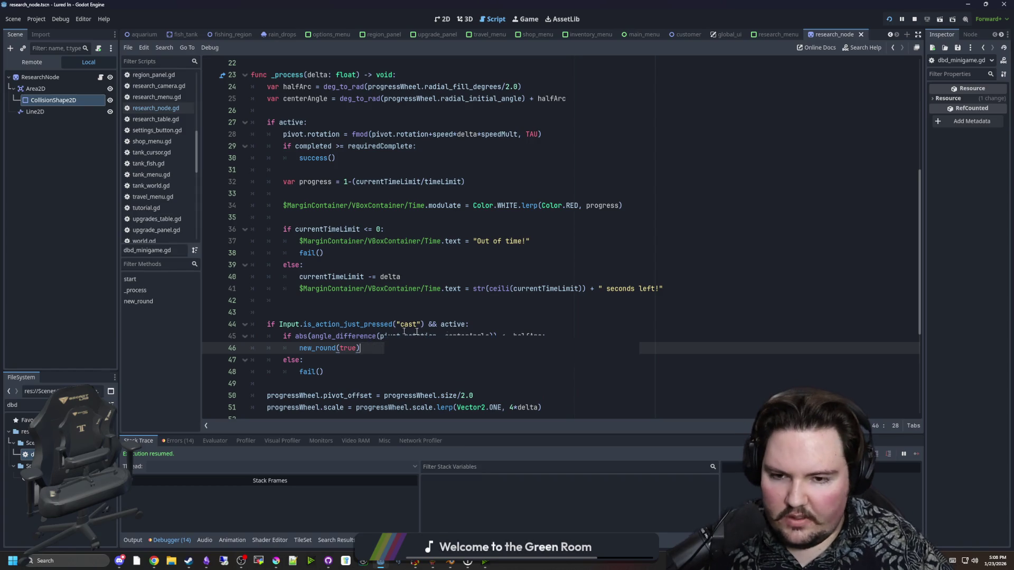
scroll(365, 157, "up", 1)
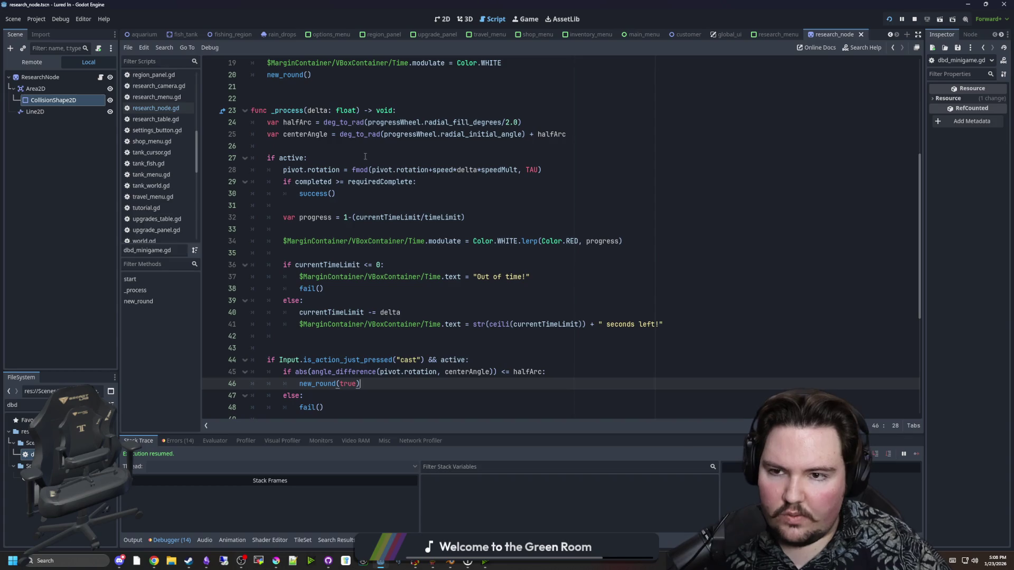
left_click_drag(368, 122, 522, 122)
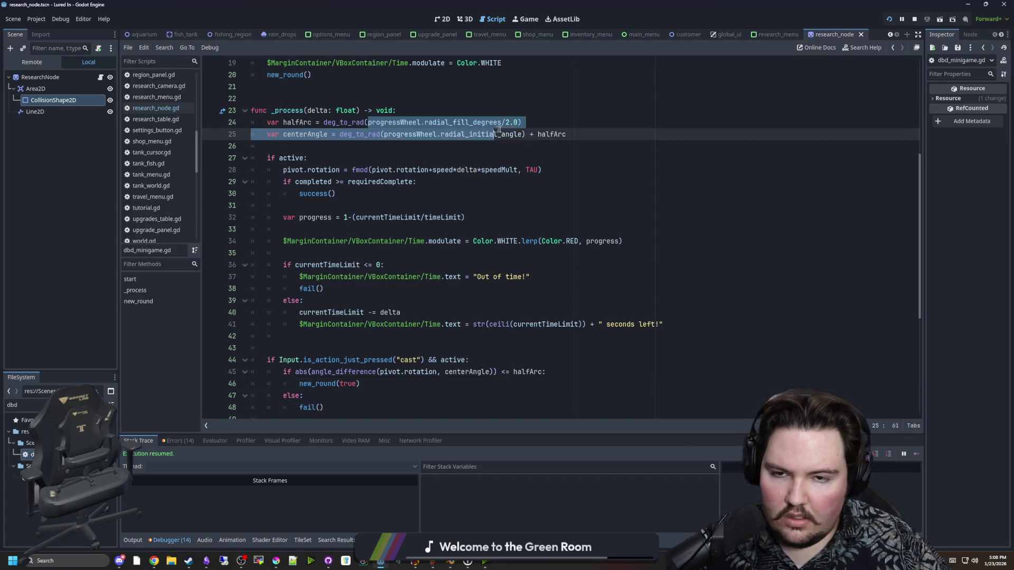
key("Right")
left_click_drag(384, 134, 539, 134)
key("End")
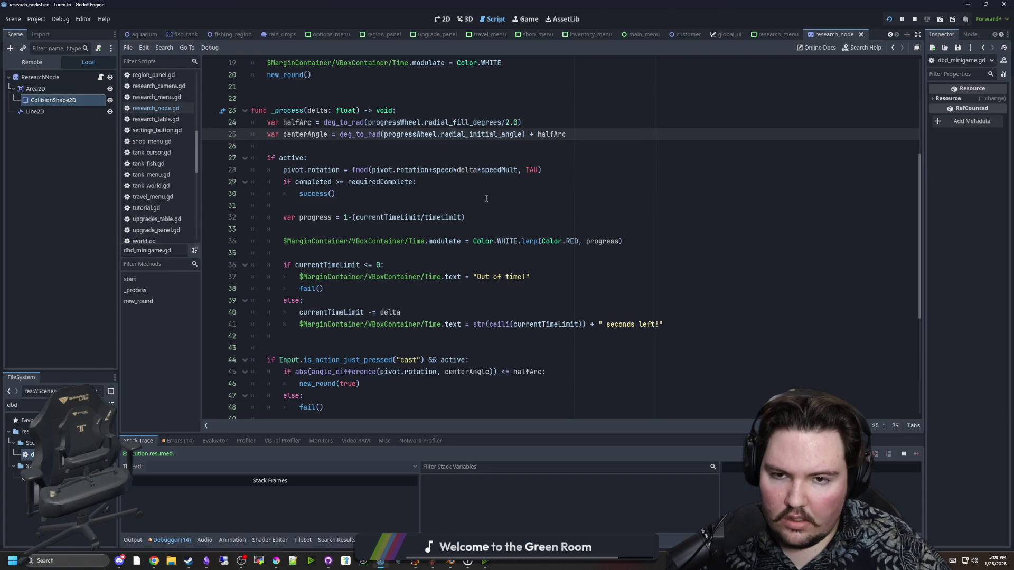
scroll(474, 197, "down", 3)
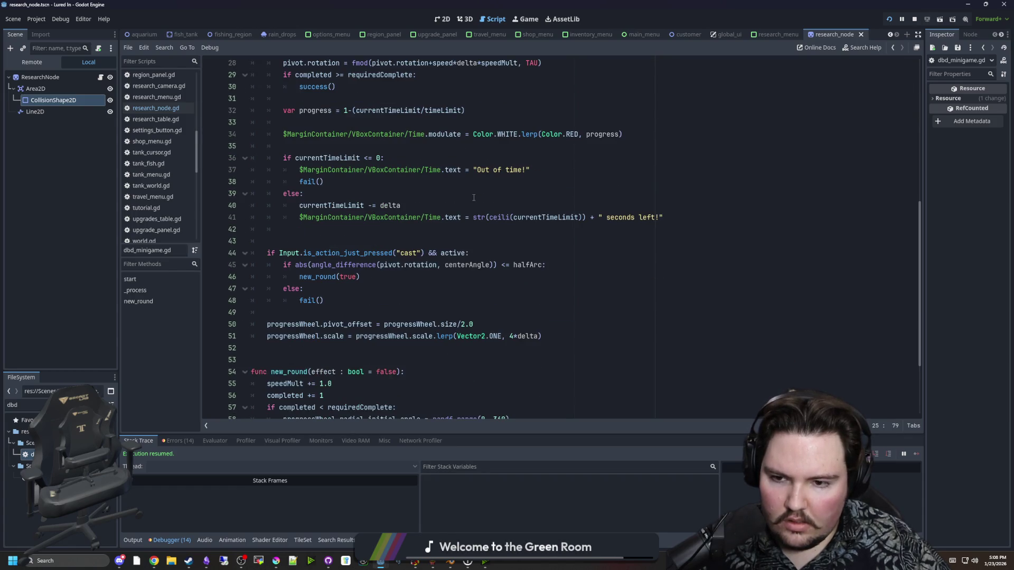
left_click(299, 264)
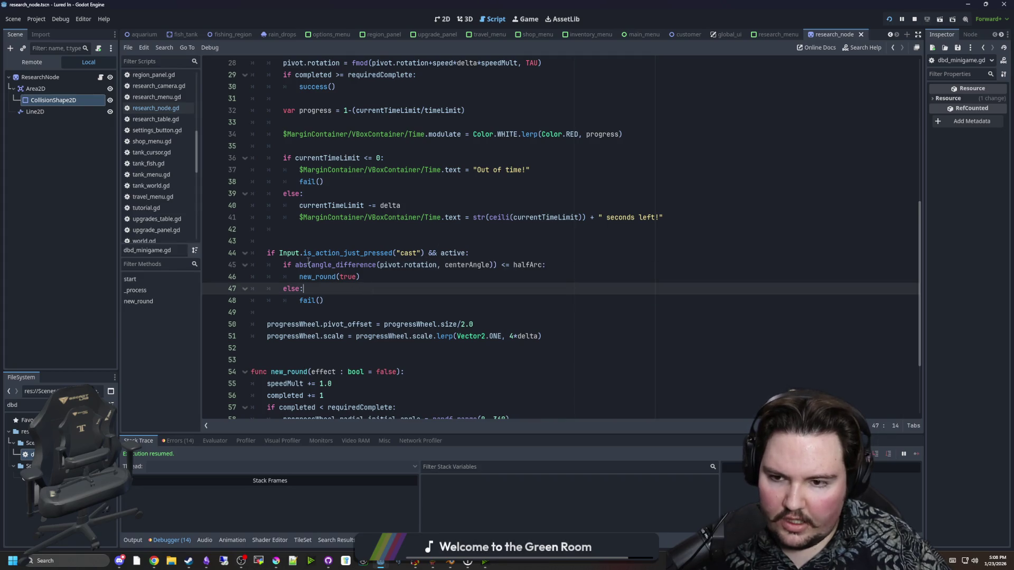
left_click(556, 263)
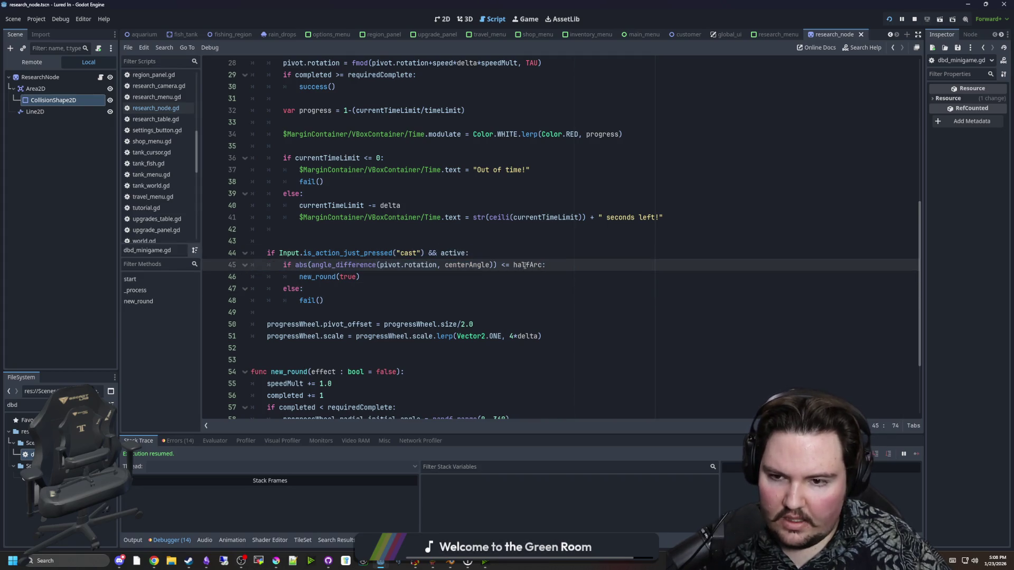
left_click(348, 292)
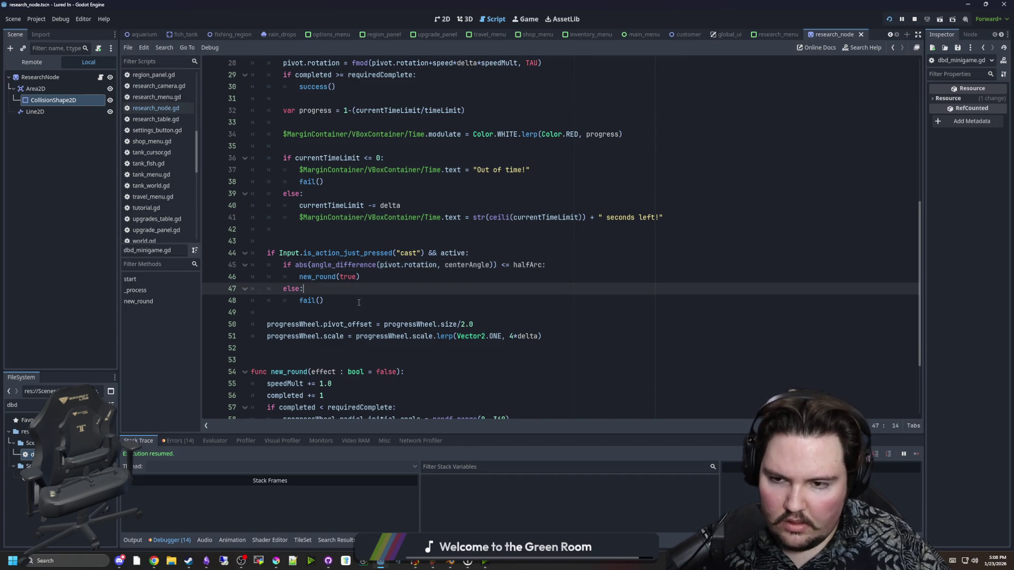
scroll(358, 302, "up", 5)
scroll(359, 303, "down", 6)
left_click(96, 79)
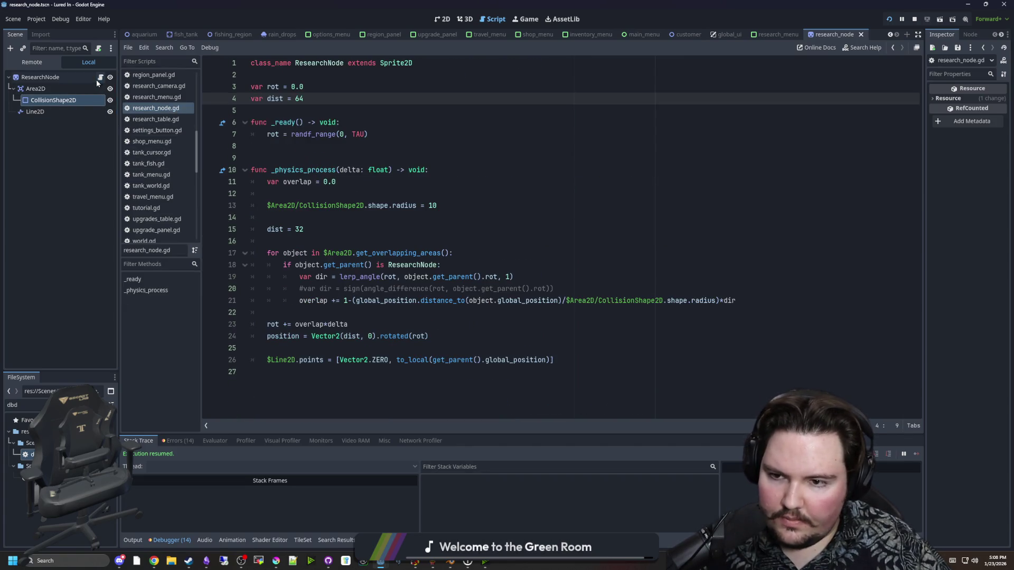
Add an angle_difference line below the ResearchNode check and comment out the lerp_angle dir line.
left_click(355, 241)
left_click(468, 264)
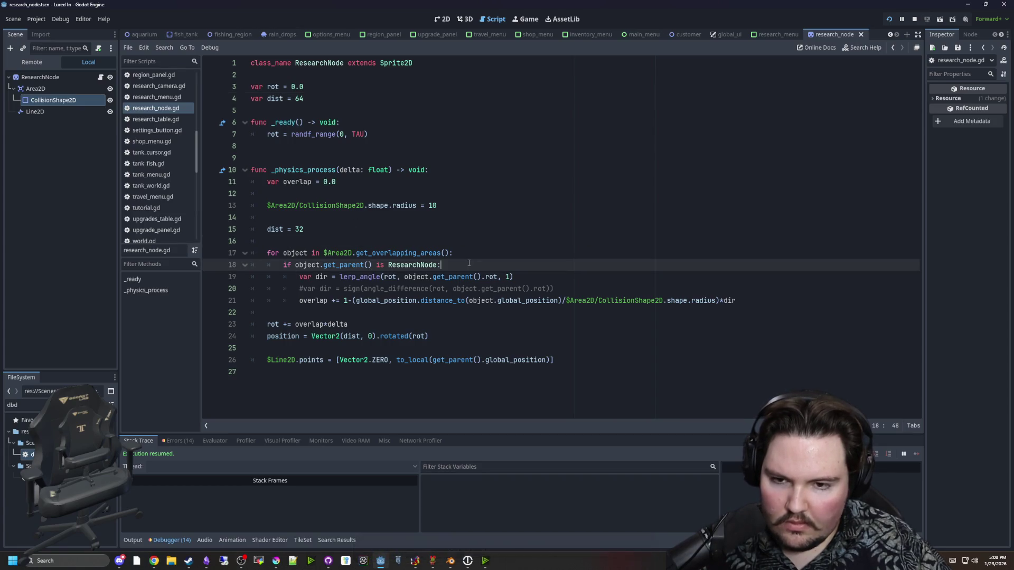
key("Return")
key("Return")
key("Return")
key("Up")
type("gle")
key("Return")
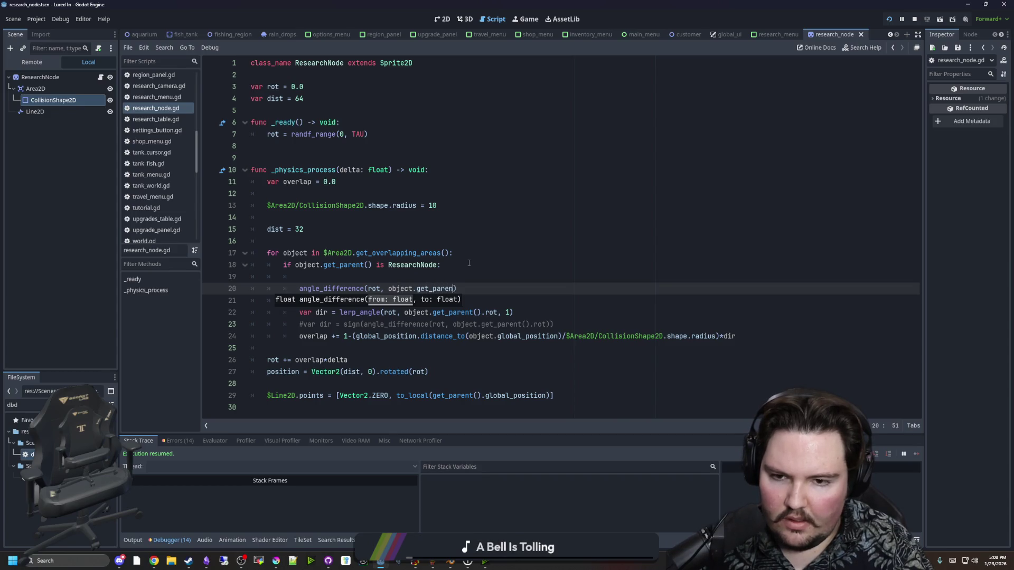
type("t()")
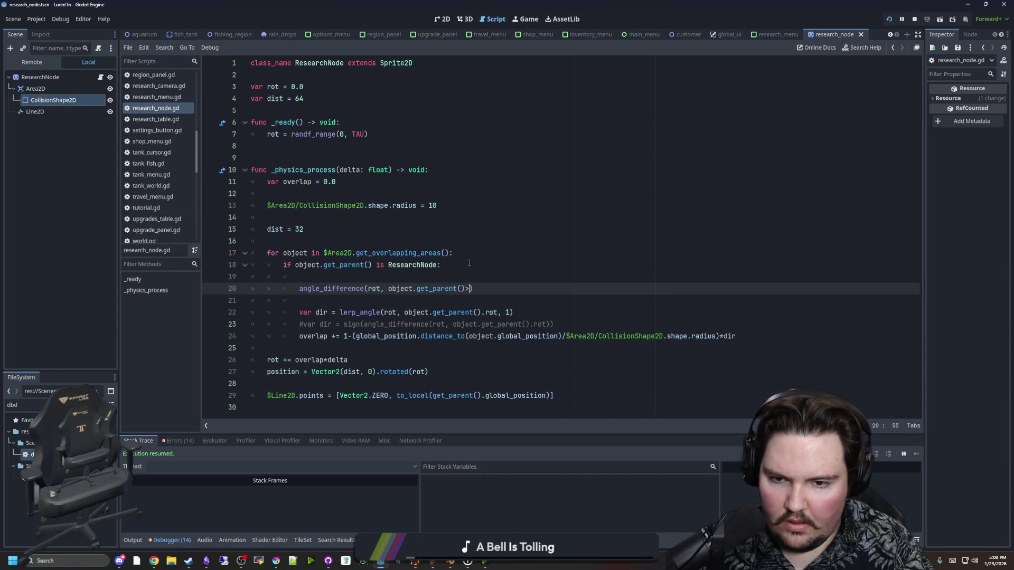
left_click(304, 312)
key("ctrl+k")
left_click(298, 288)
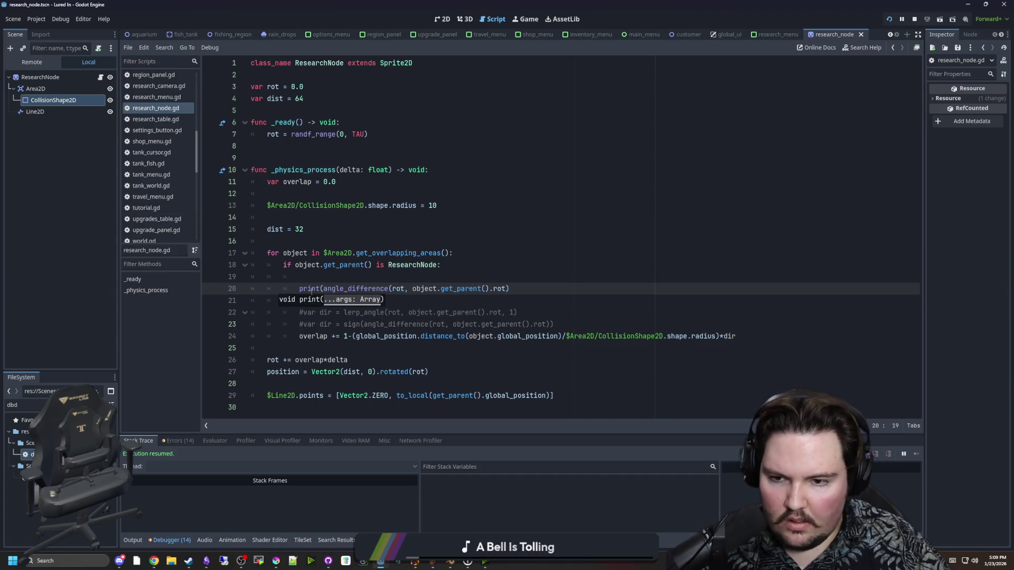
Turn line 20 into var dir = angle_difference(...), drop the extra parenthesis, and add print(dir).
left_click(553, 293)
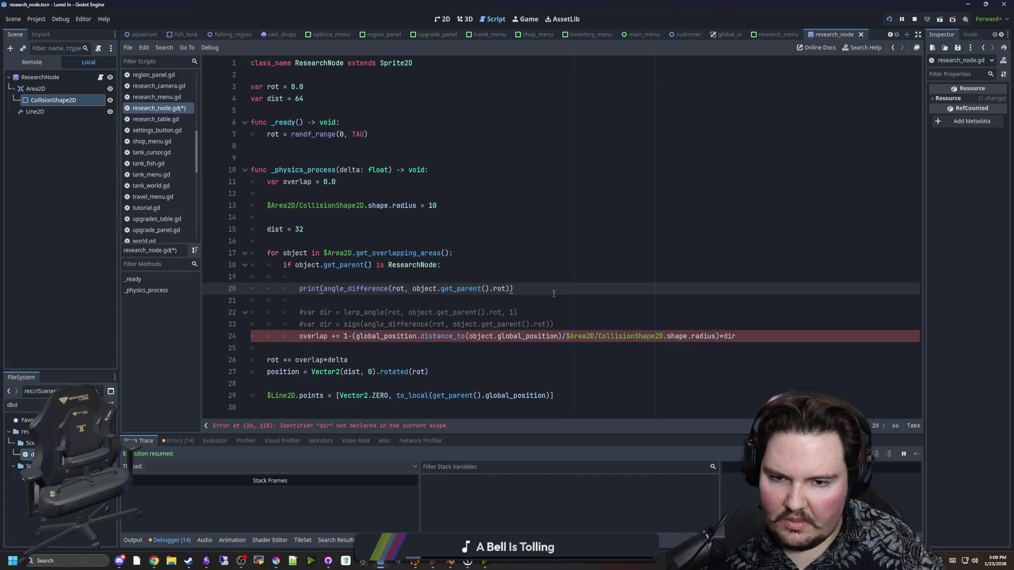
left_click(579, 282)
key("Down")
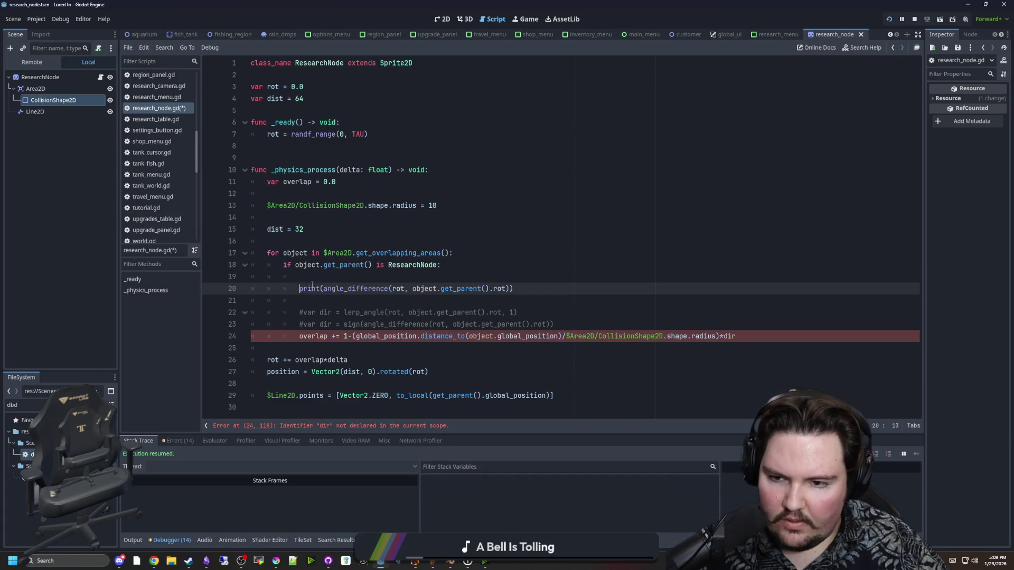
type("var dir =")
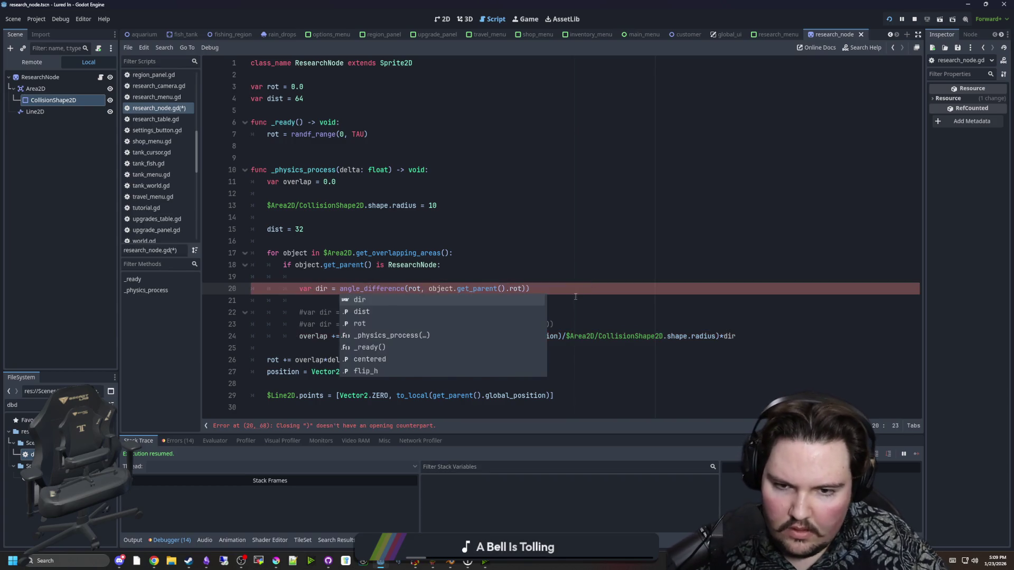
left_click(578, 290)
key("BackSpace")
key("Return")
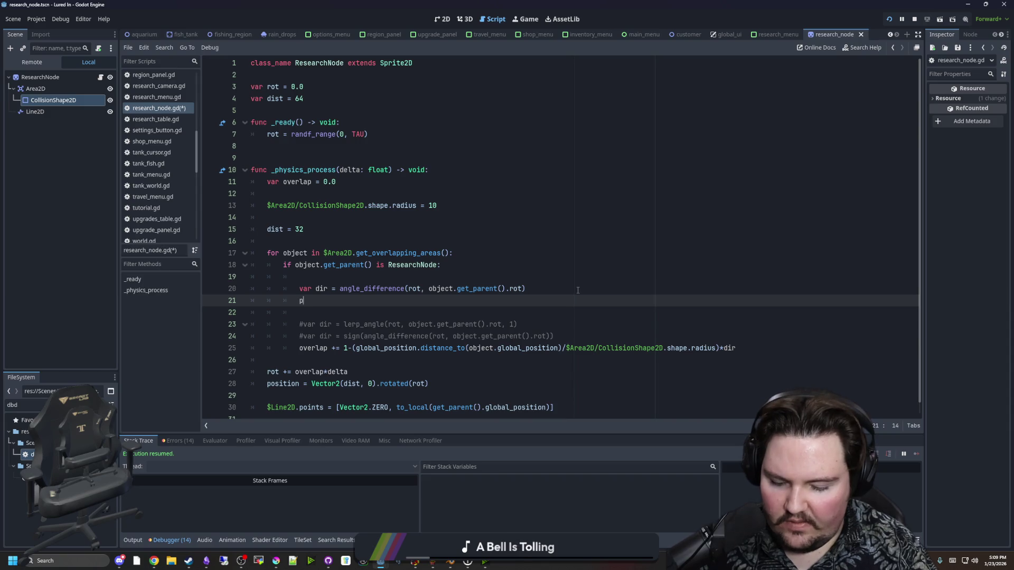
type("ir")
left_click(577, 290)
Run the game, inspect the printed dir values in Output, and rerun.
key("ctrl+s")
left_click(527, 20)
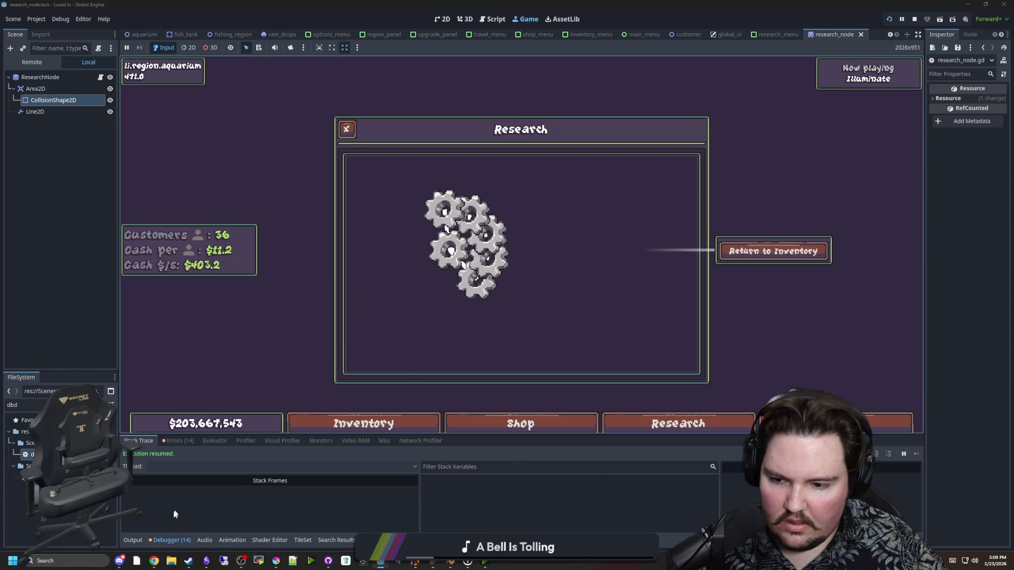
left_click(132, 540)
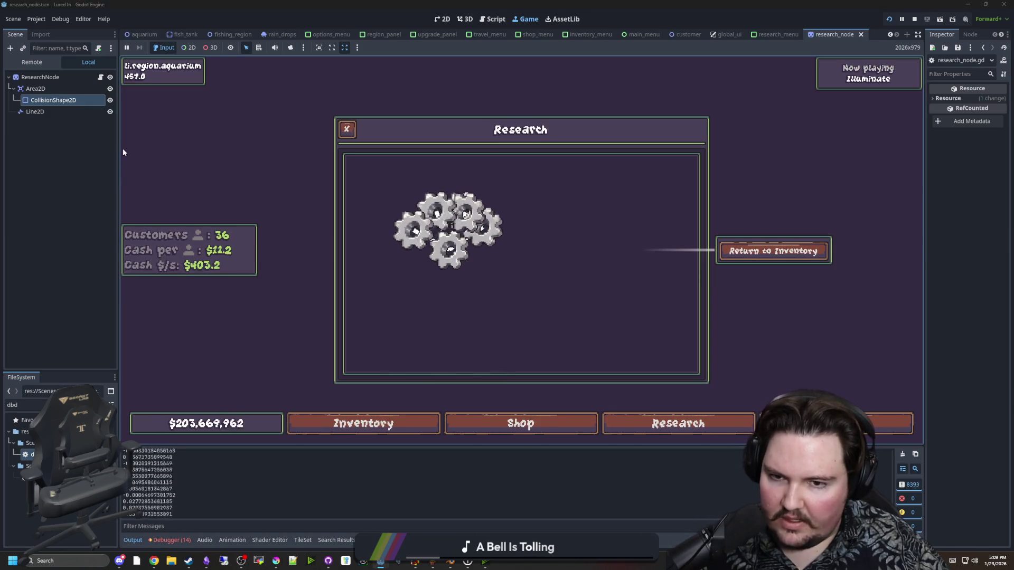
key("ctrl+F3")
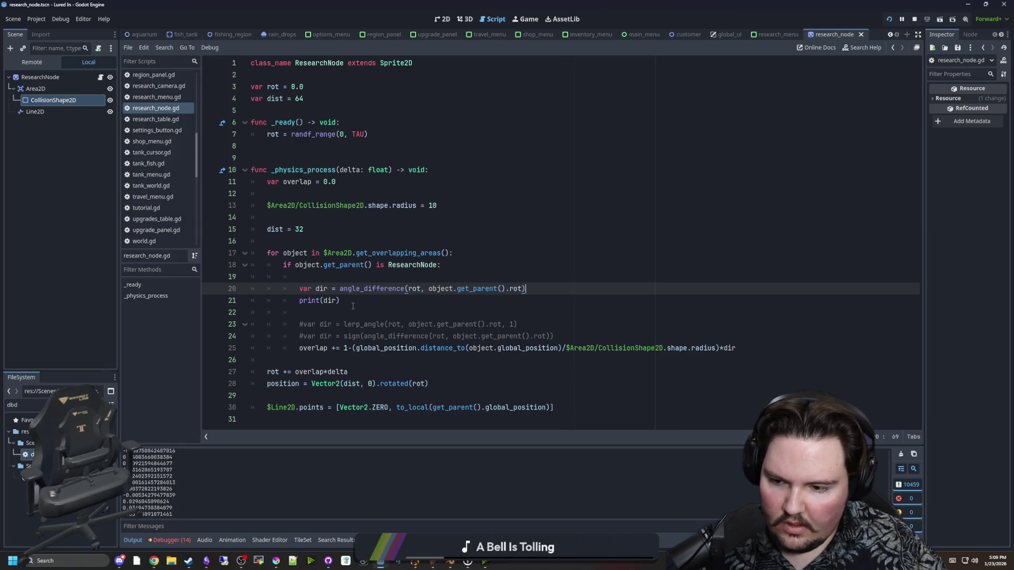
left_click(385, 304)
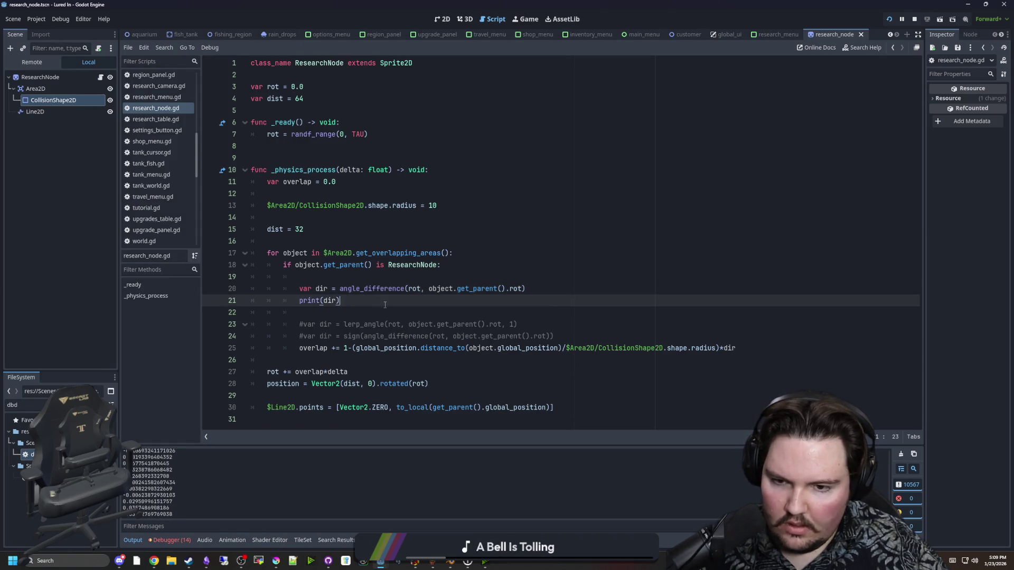
left_click(338, 310)
left_click(380, 277)
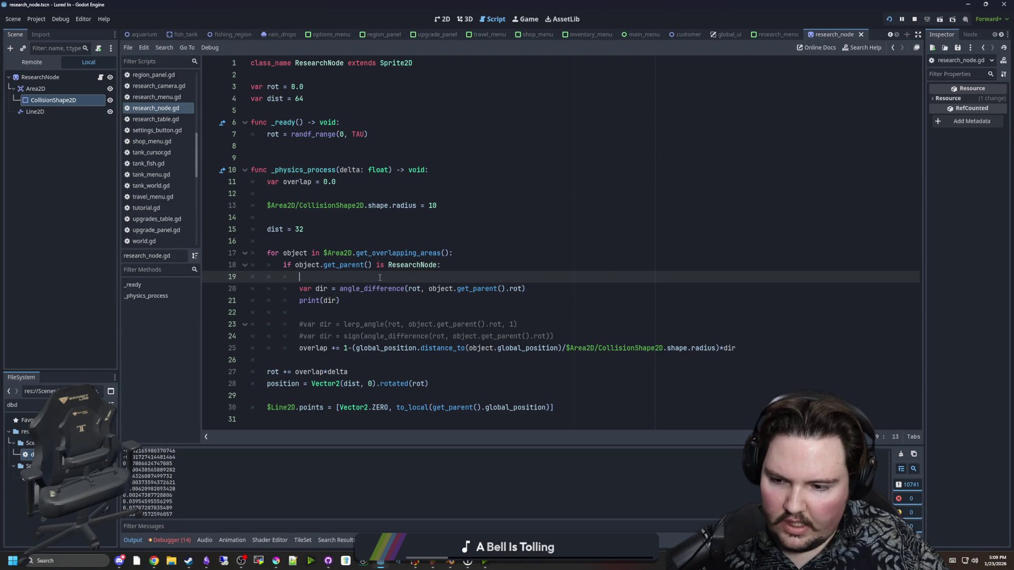
key("ctrl+s")
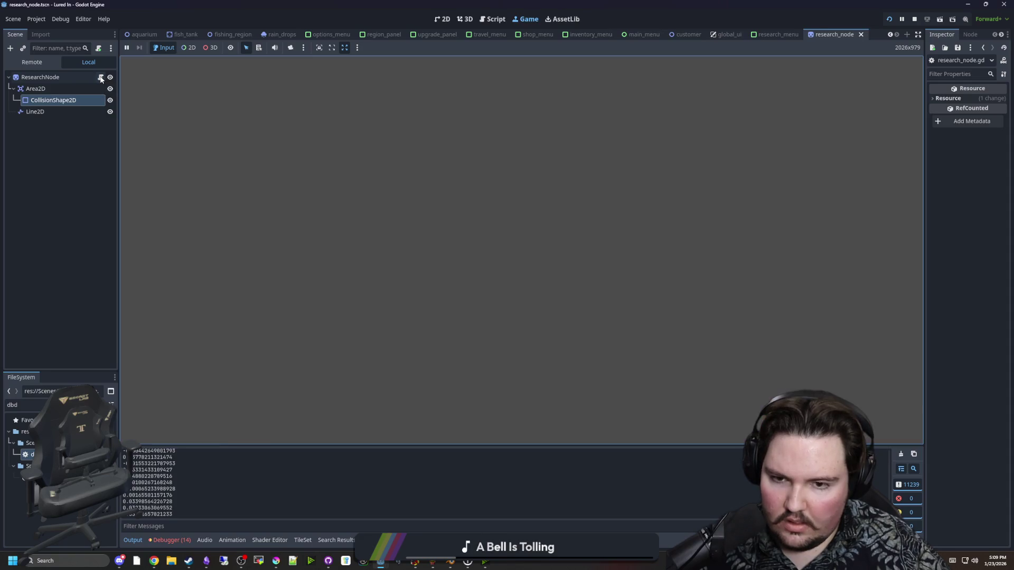
left_click(101, 77)
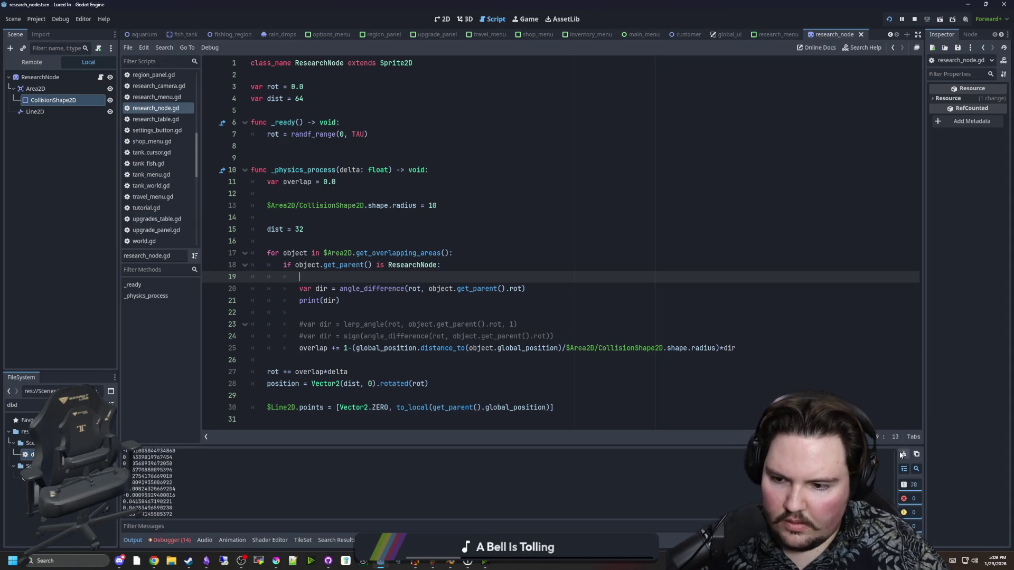
left_click(297, 302)
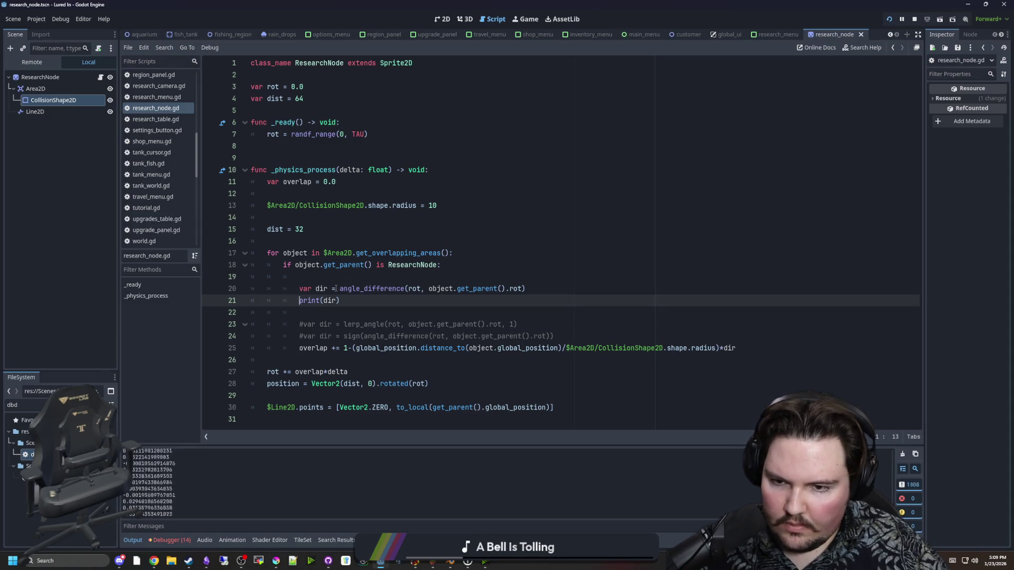
Wrap angle_difference in sign() on line 20 and test the gears in-game.
left_click(339, 289)
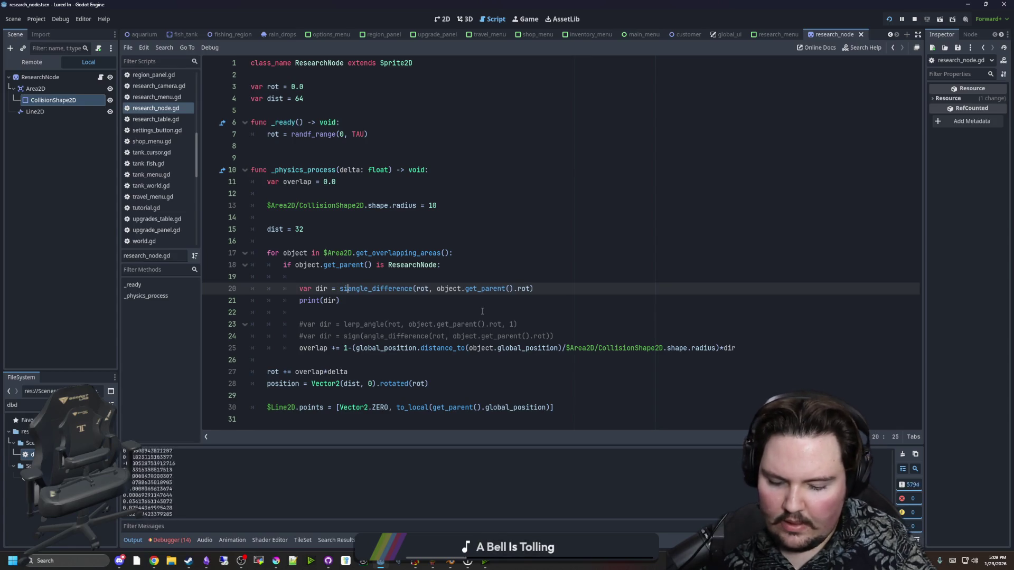
left_click(564, 289)
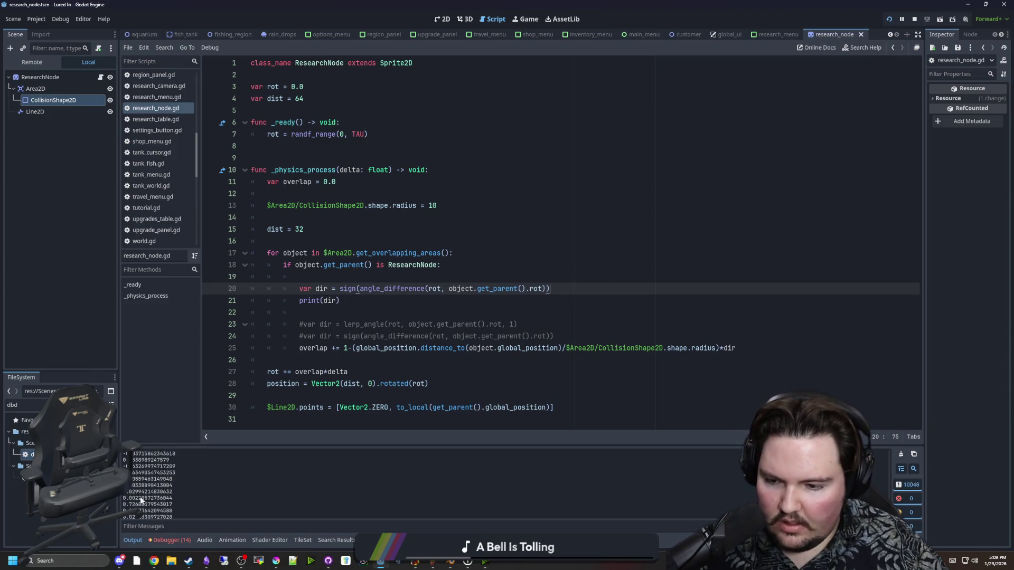
left_click(526, 19)
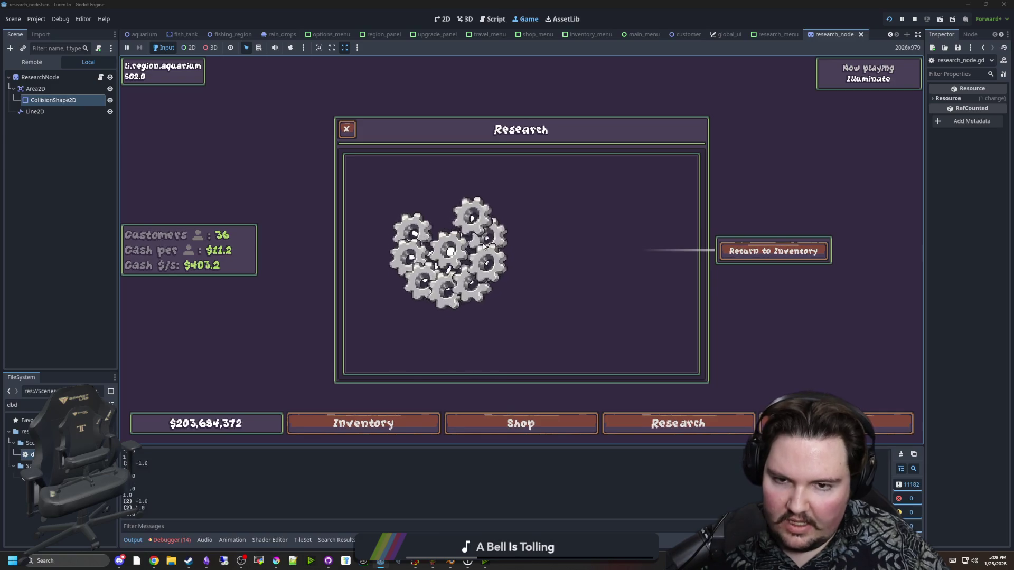
left_click(99, 77)
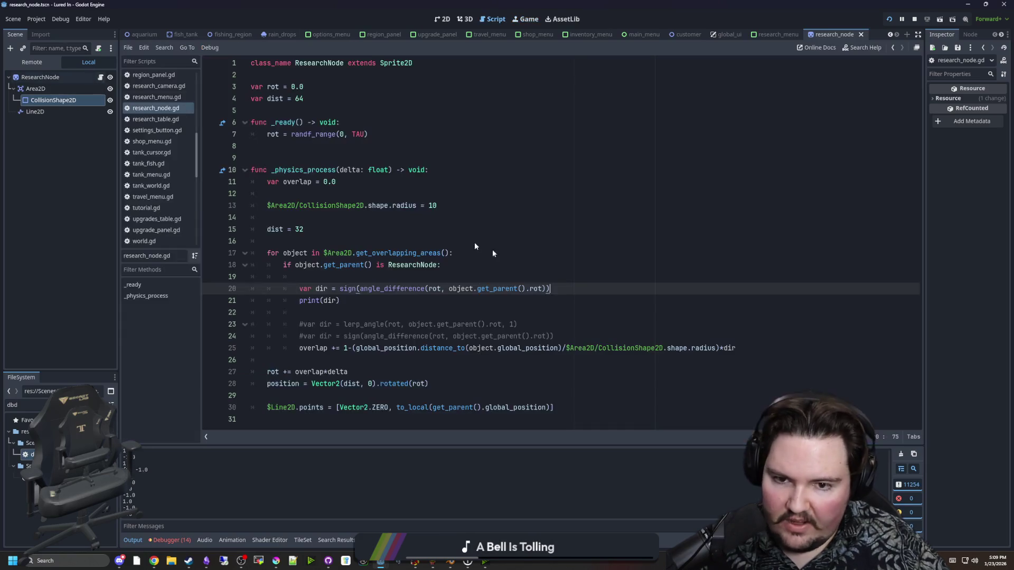
Try a negated -sign(...) direction and test it in the game.
left_click(341, 288)
type("-")
key("Up")
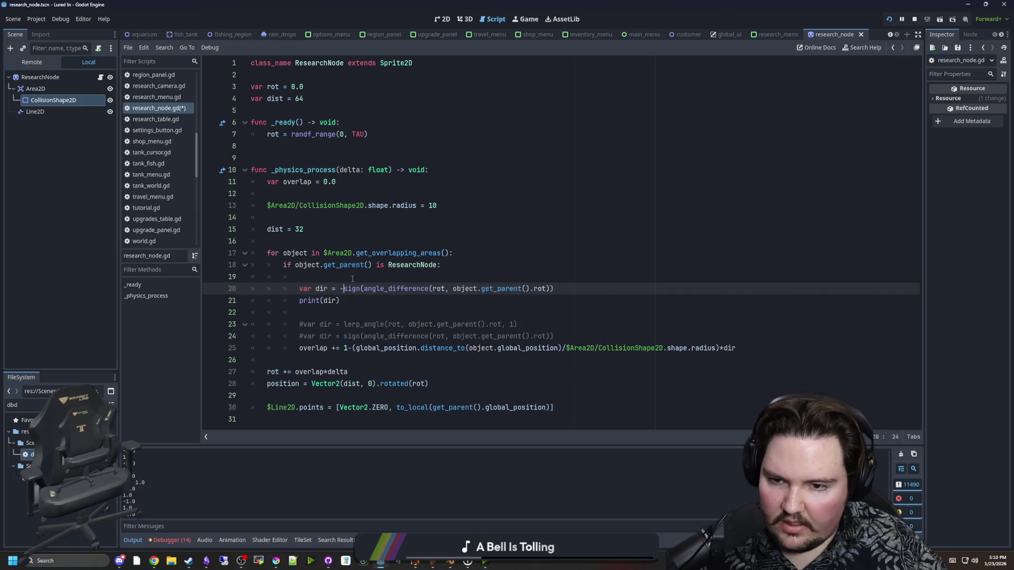
key("ctrl+s")
left_click(529, 18)
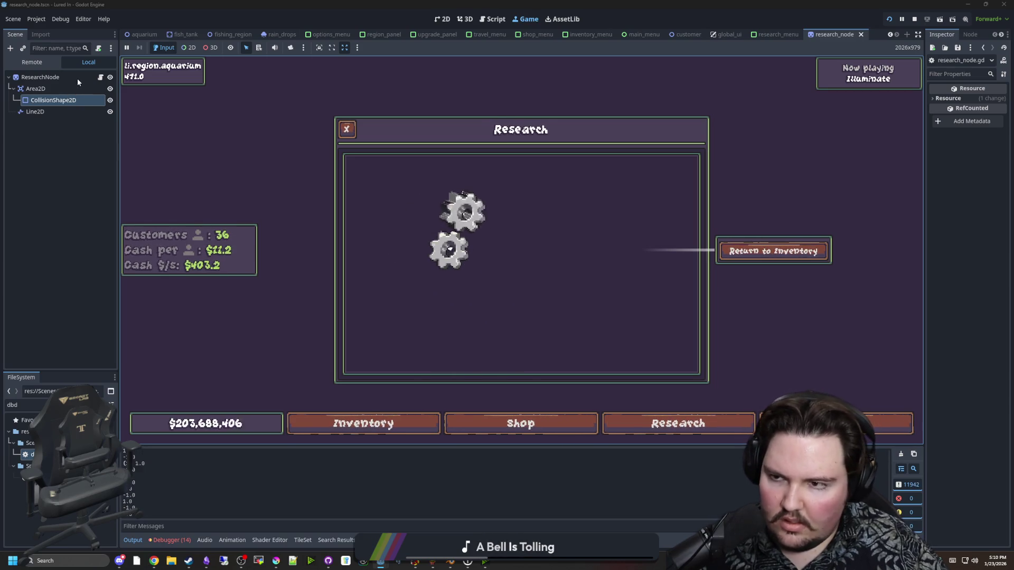
key("ctrl+F3")
Remove the minus sign again and rerun the game twice.
left_click(343, 289)
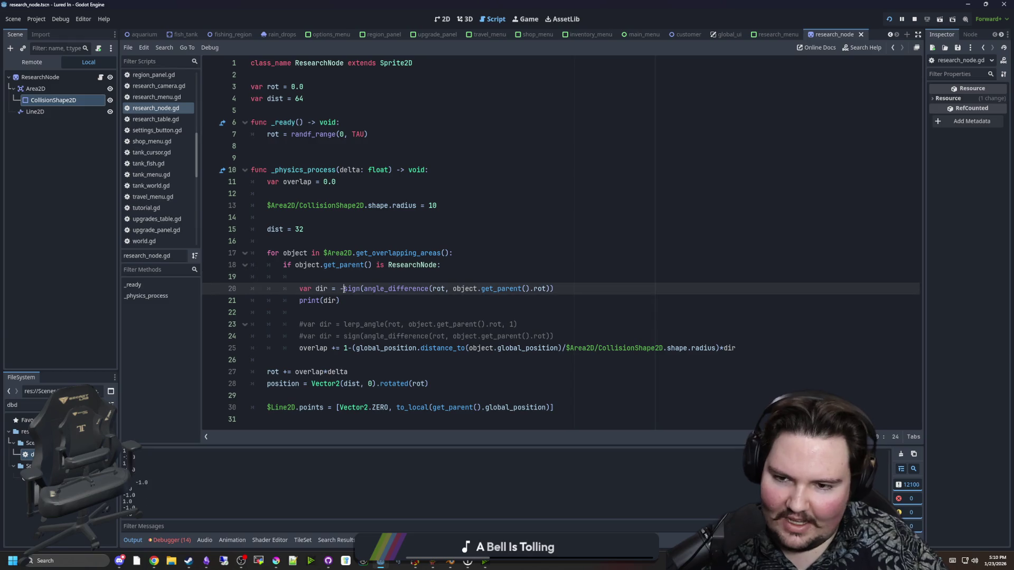
left_click(357, 278)
key("ctrl+s")
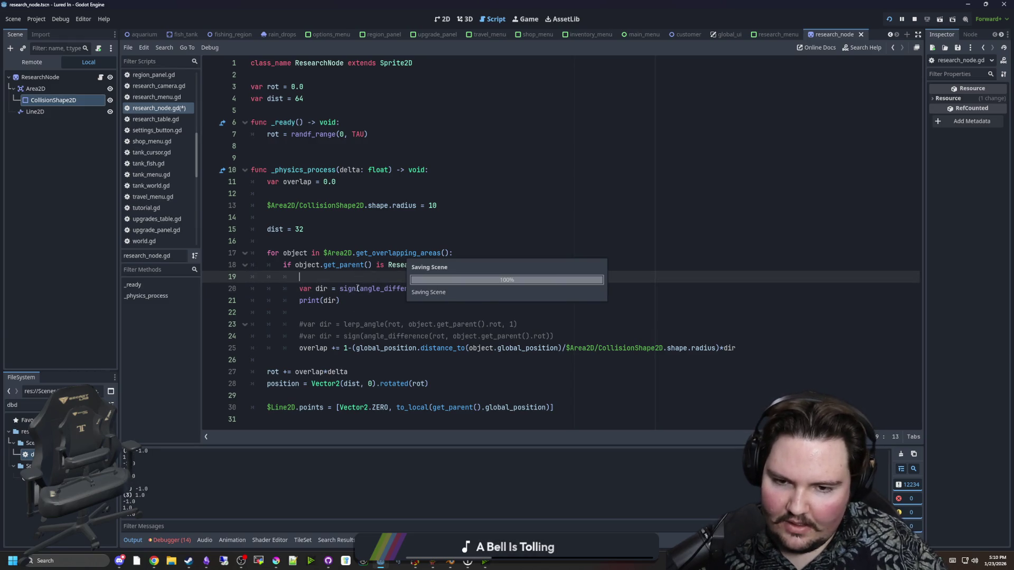
key("ctrl+s")
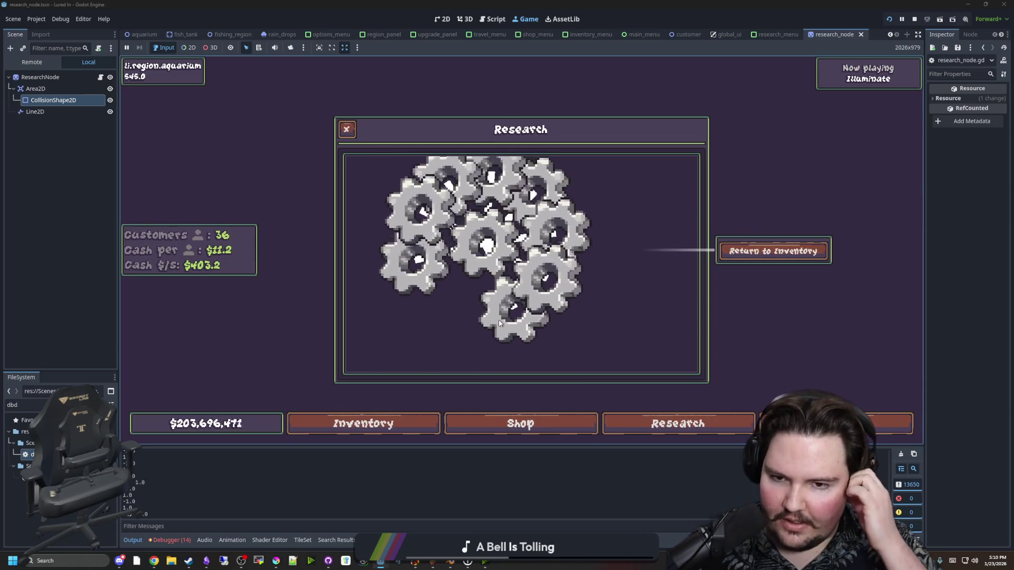
left_click(99, 77)
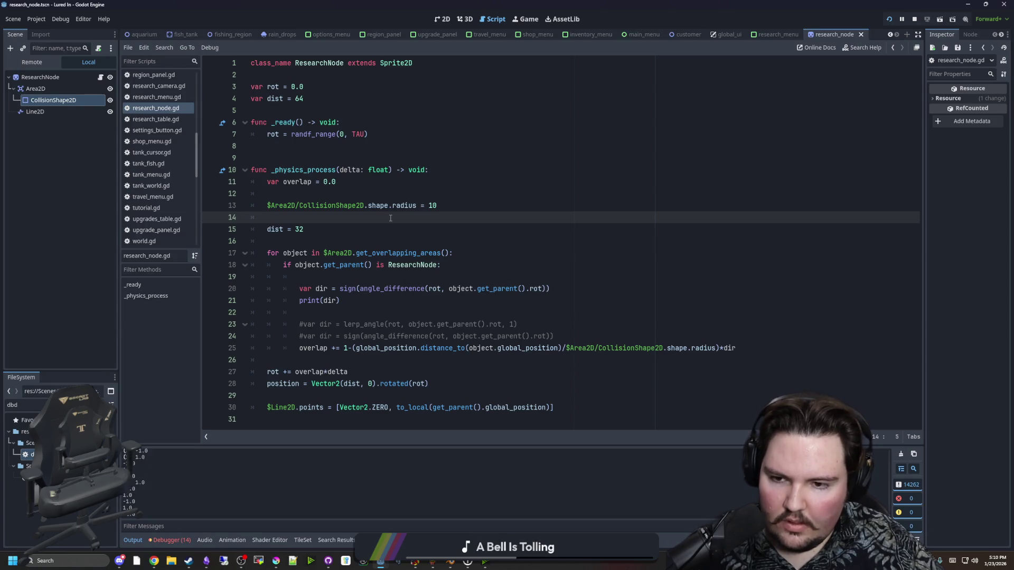
Wrap (1-(distance/radius)) in parentheses on line 25 and test the game.
left_click(412, 310)
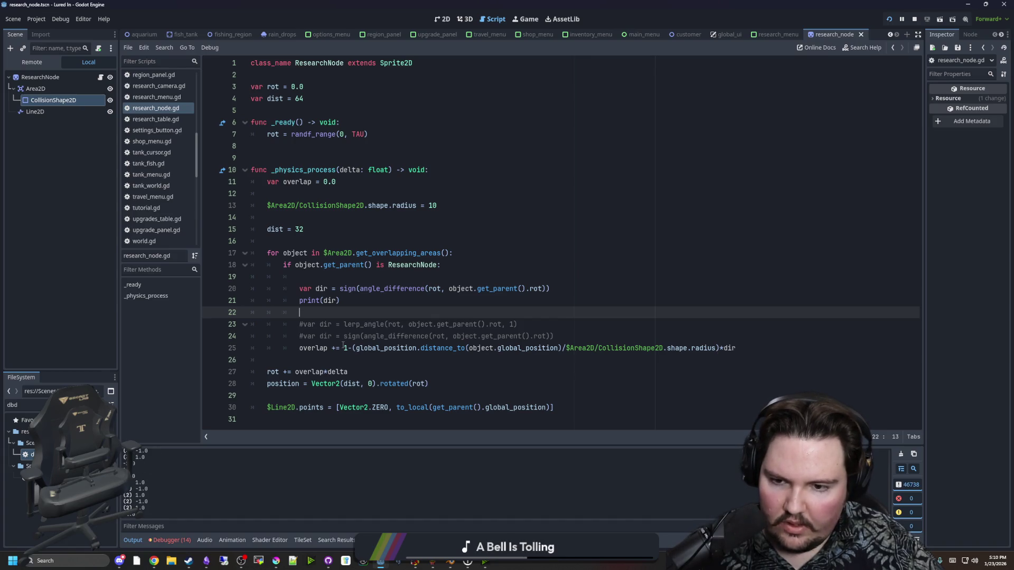
left_click(343, 347)
type("(")
left_click(723, 349)
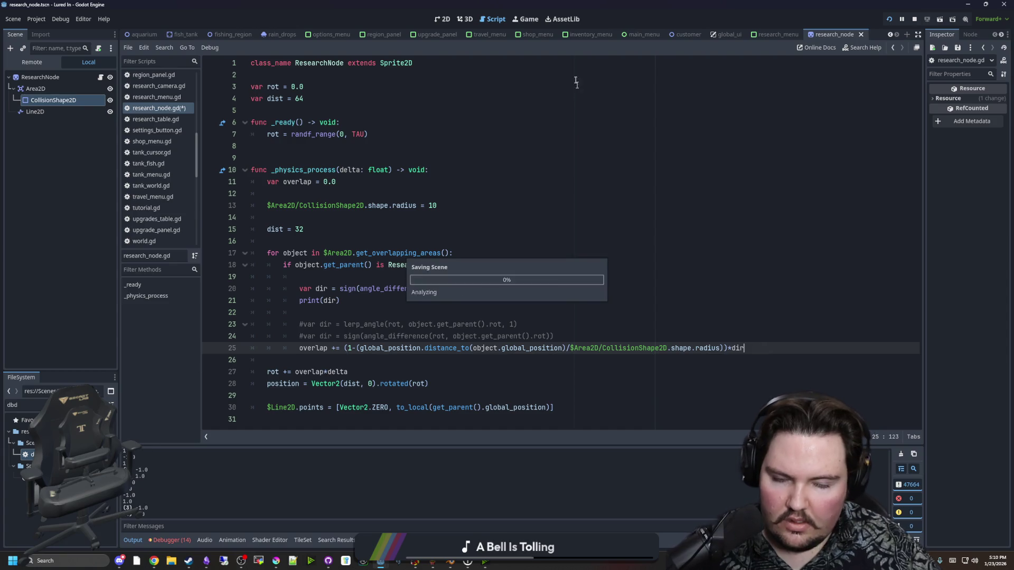
left_click(525, 20)
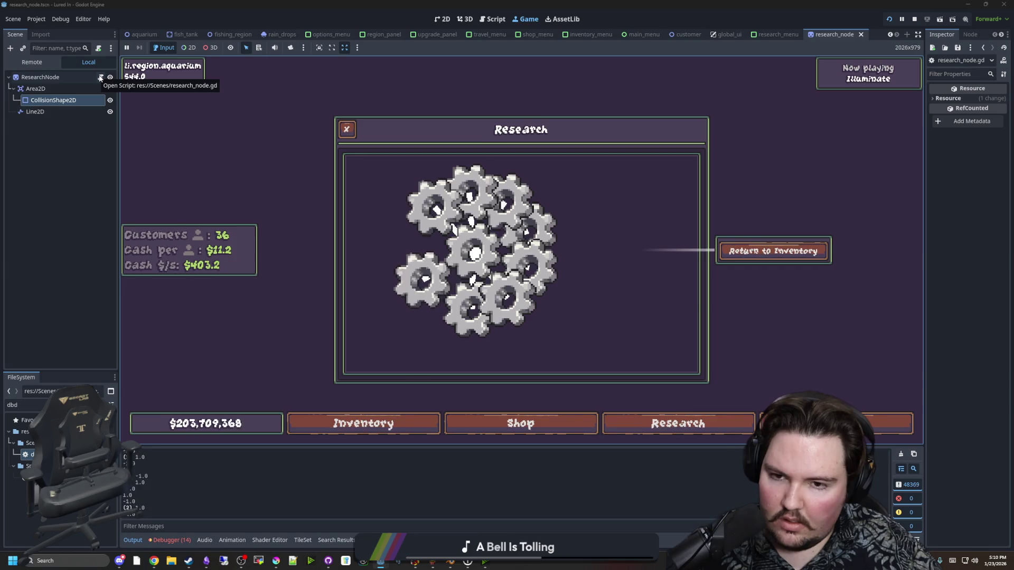
Raise the collision shape radius from 10 to 16 and rerun the game.
left_click(100, 78)
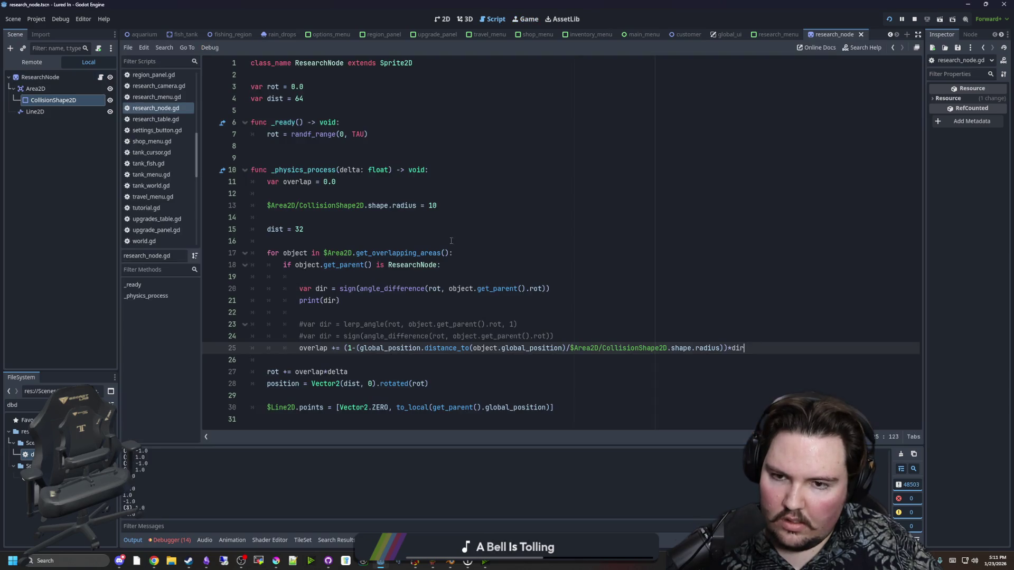
left_click(446, 206)
key("F5")
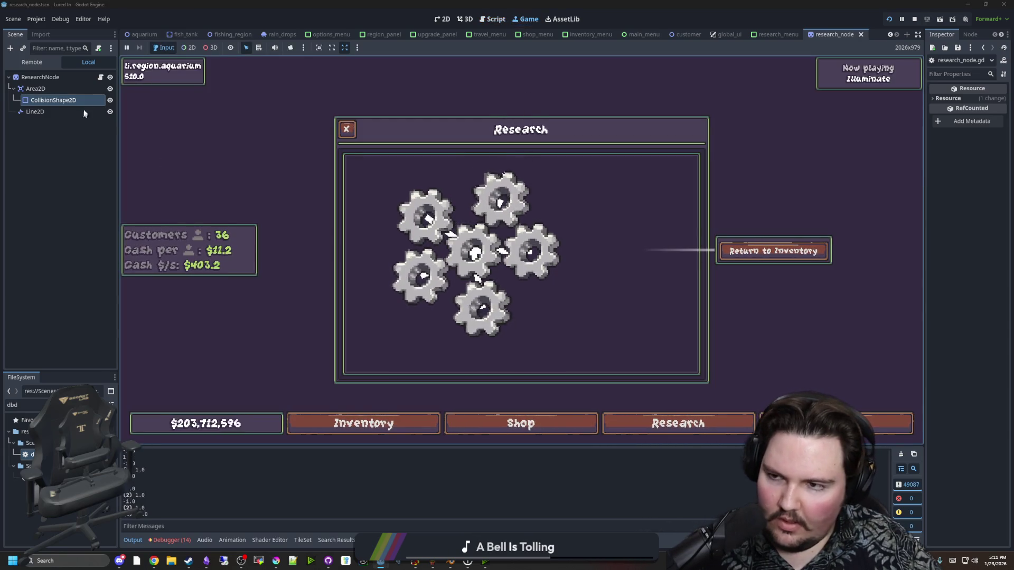
key("ctrl+F3")
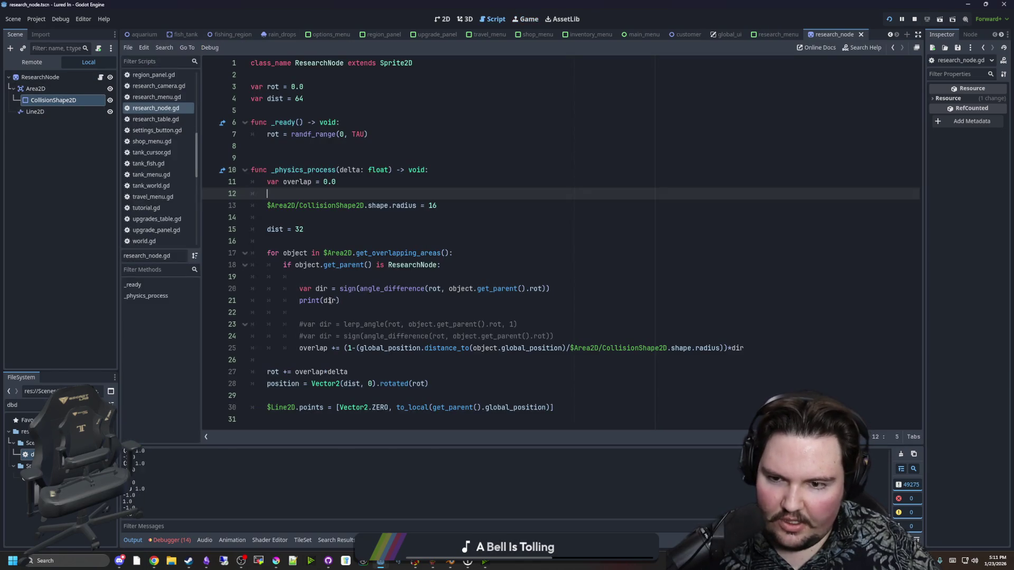
Change the collision shape radius to 5, rerun the game, and save.
left_click(341, 292)
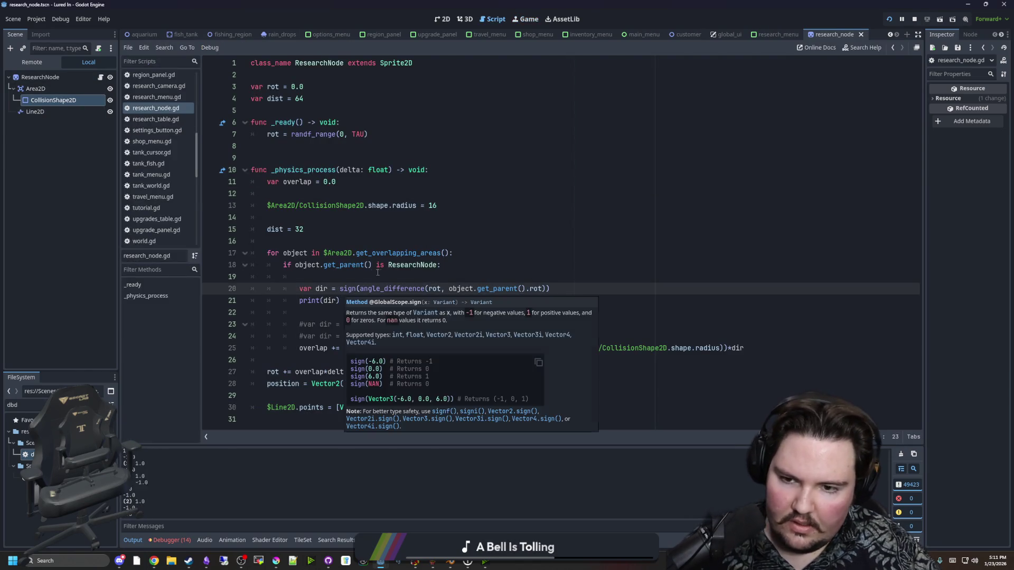
left_click(529, 21)
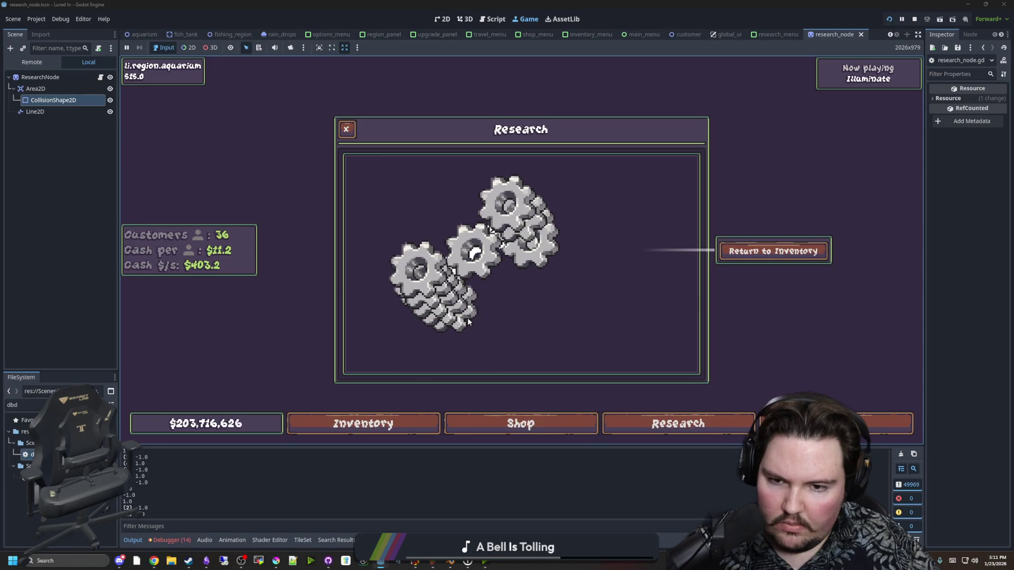
key("ctrl+F3")
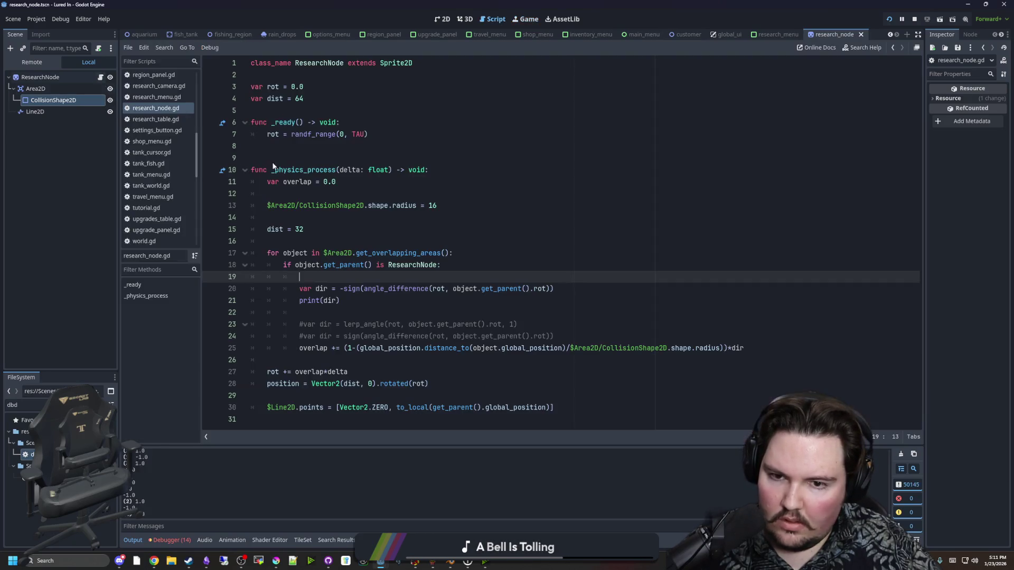
left_click(437, 205)
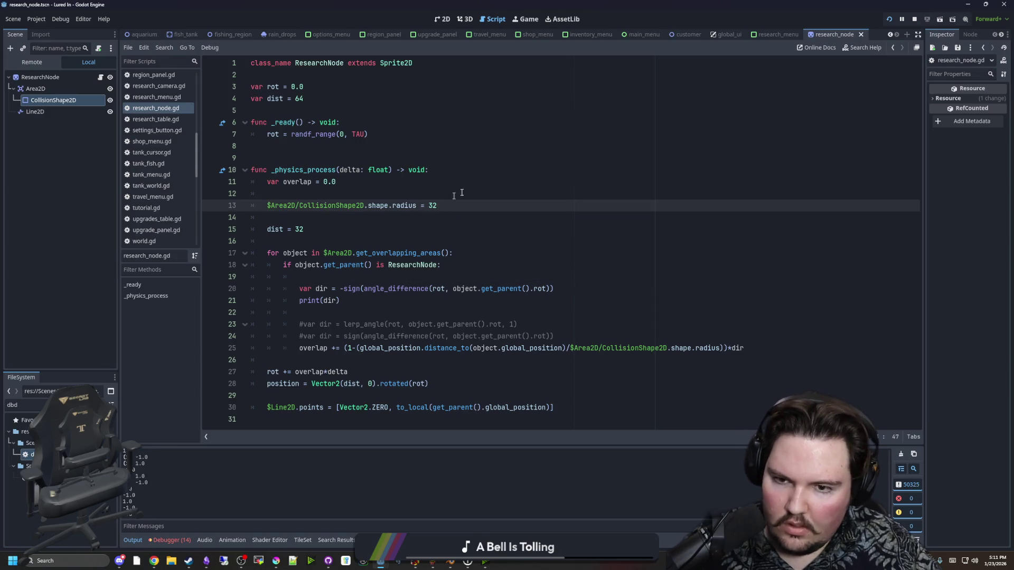
key("F5")
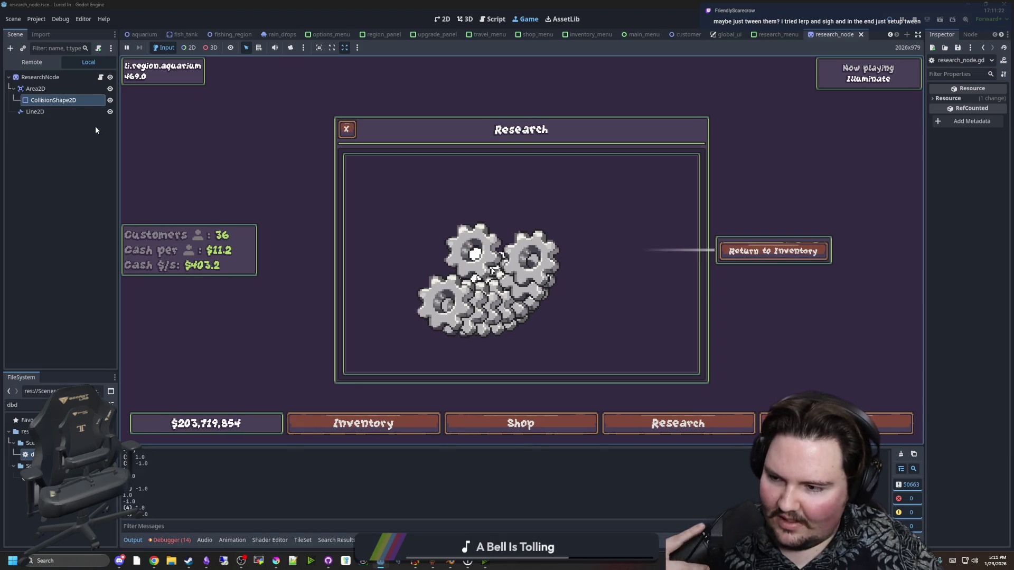
left_click(101, 77)
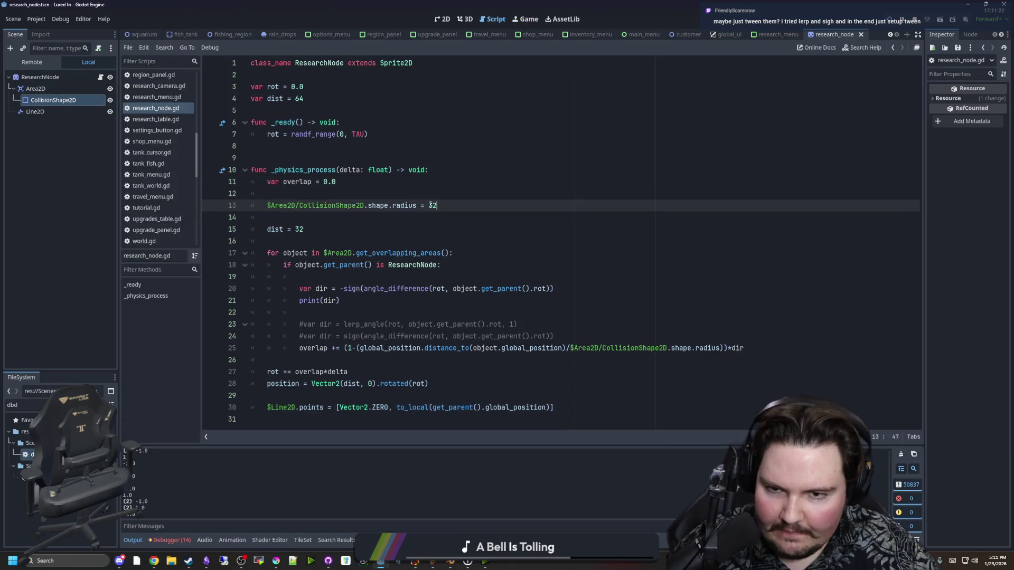
left_click(457, 183)
key("ctrl+s")
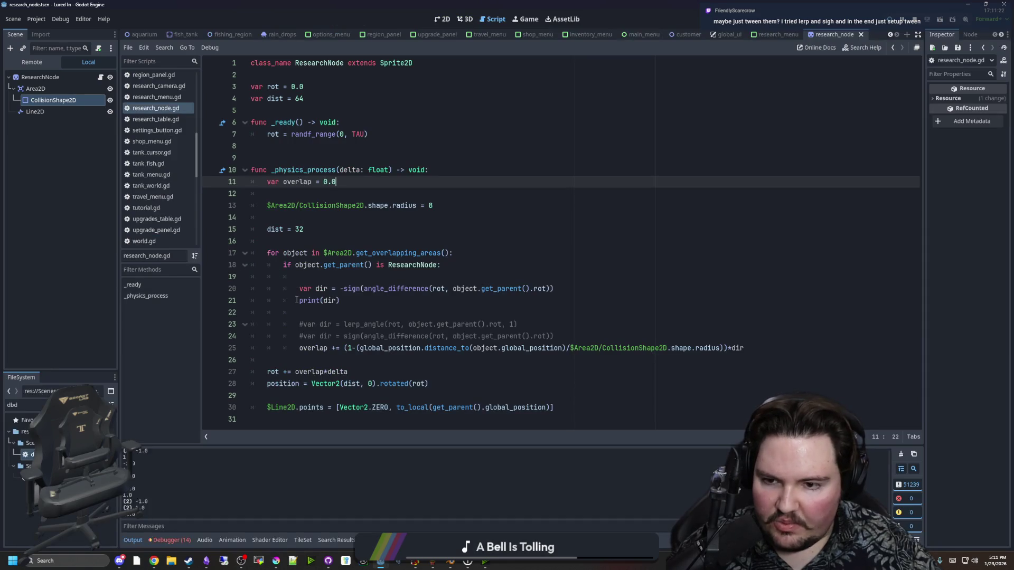
Comment out print(dir), save, and check the gears with the new radius.
left_click(297, 300)
type("#")
key("Up")
key("Up")
key("ctrl+s")
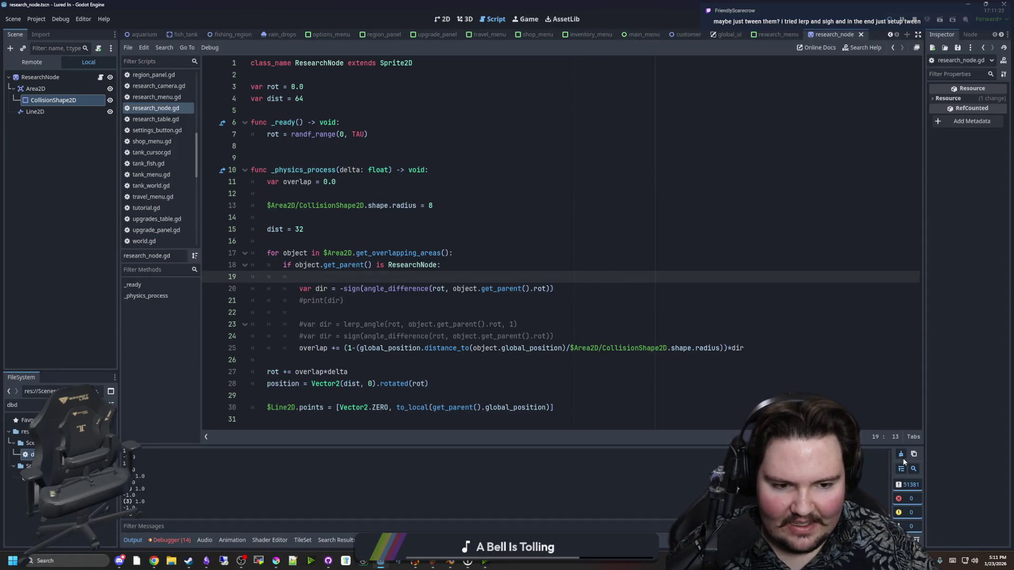
left_click(525, 21)
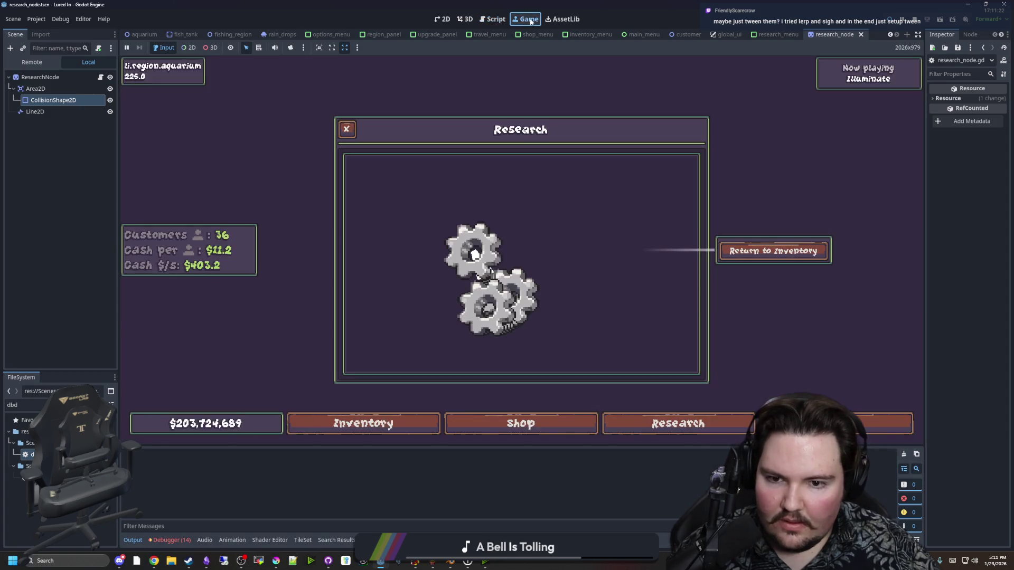
left_click(104, 81)
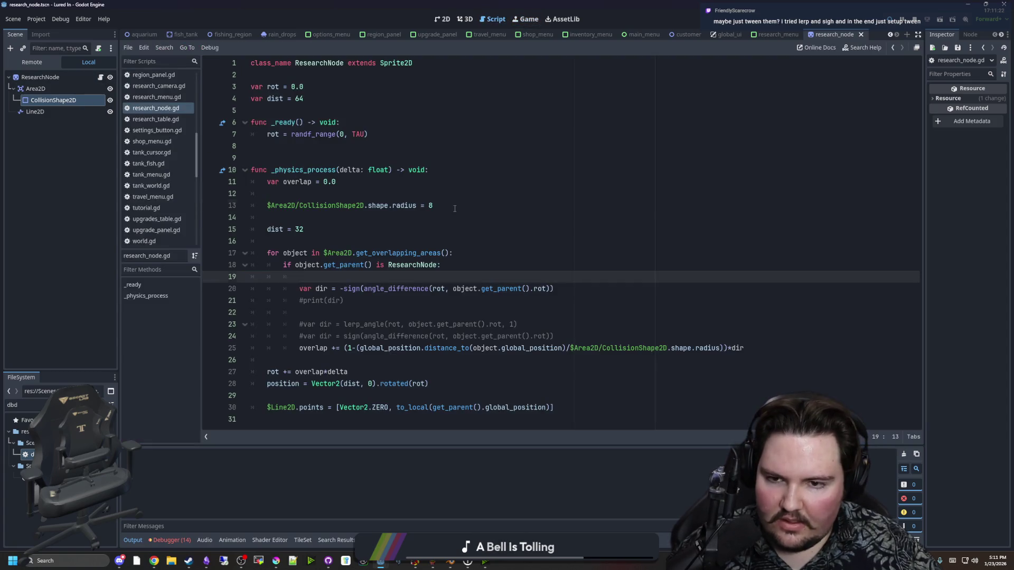
left_click(453, 208)
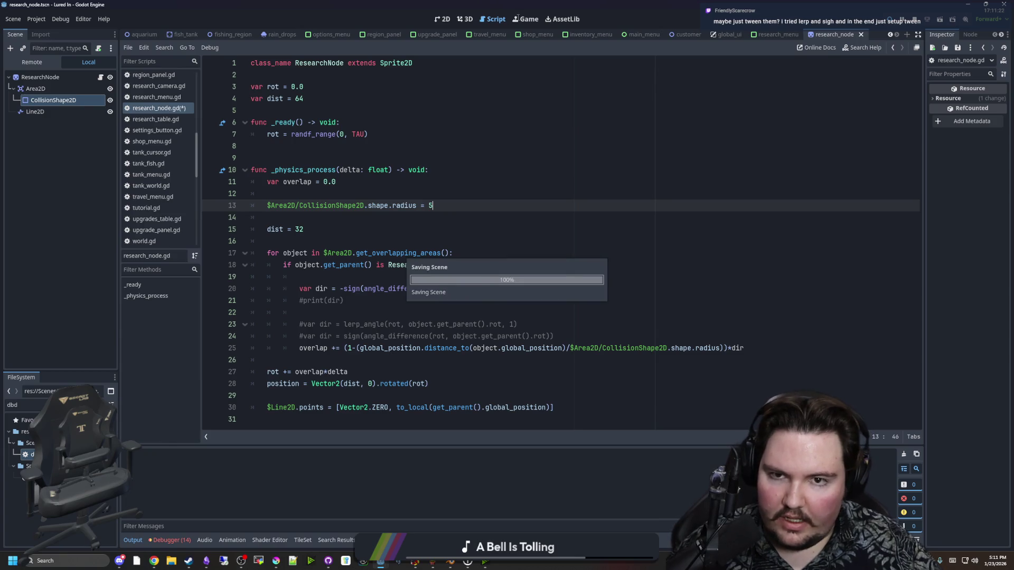
left_click(525, 19)
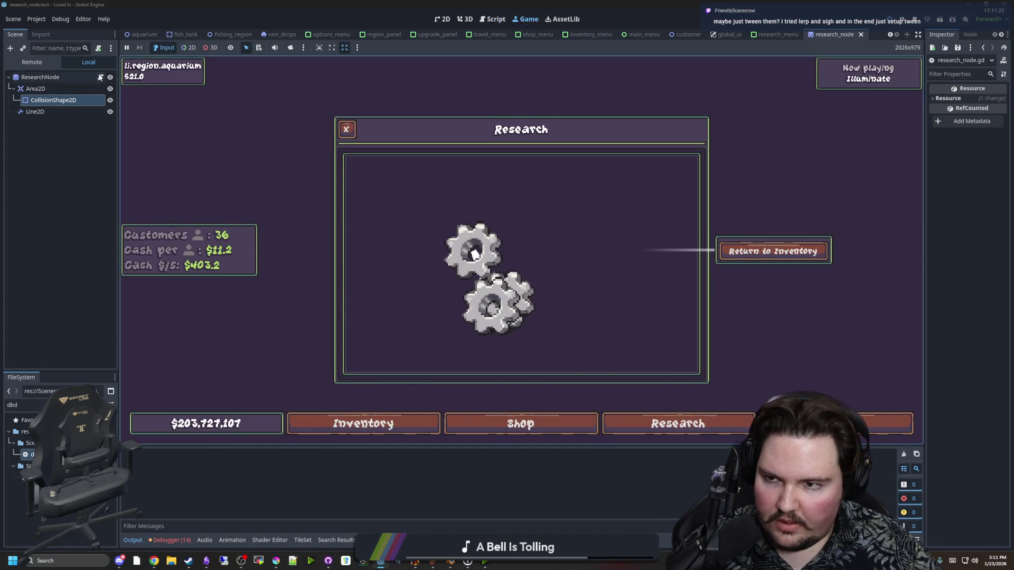
left_click(100, 77)
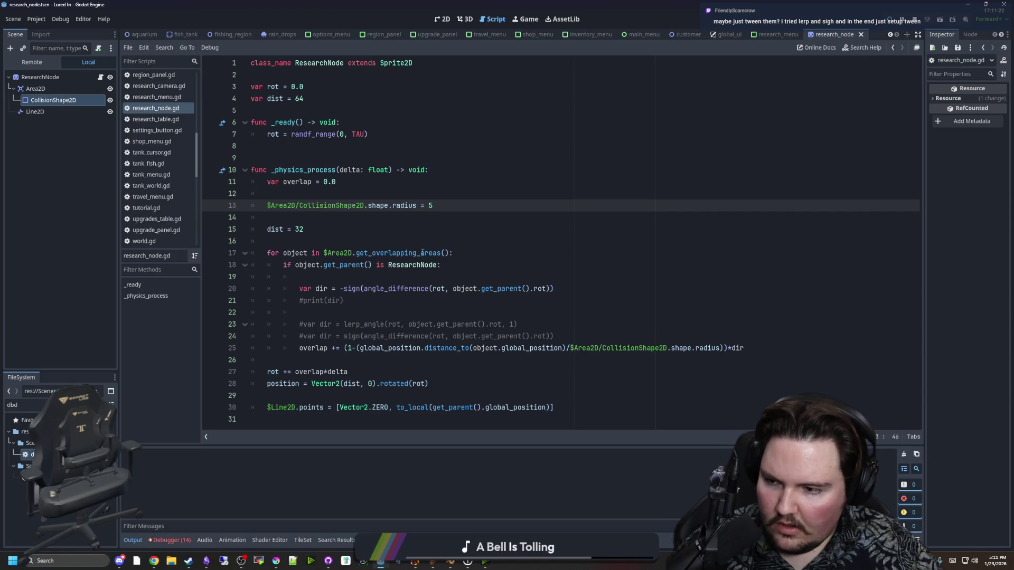
Watch the gears once more, then open the angle_difference documentation.
mouse_move(422, 253)
left_click(378, 217)
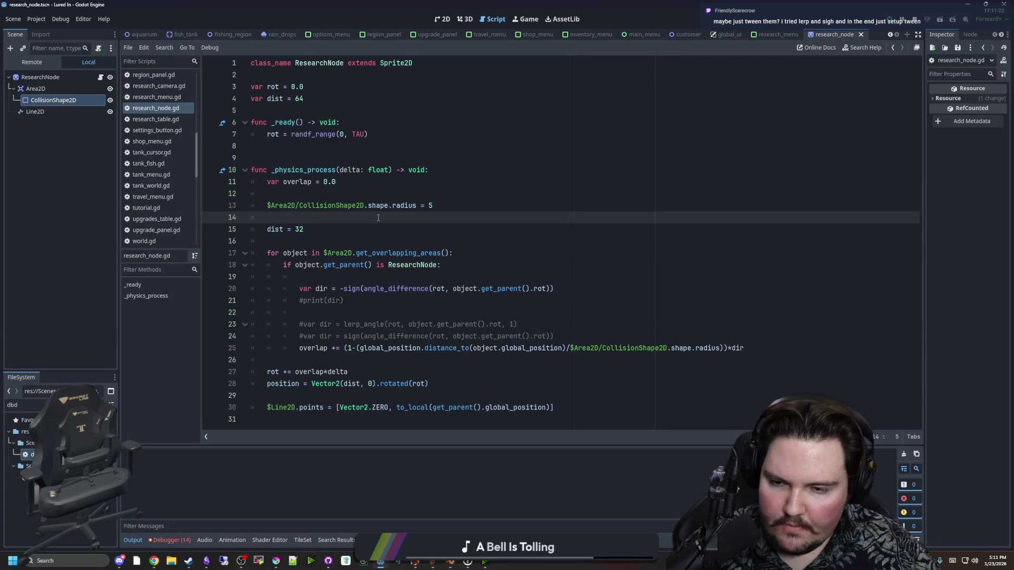
left_click(404, 193)
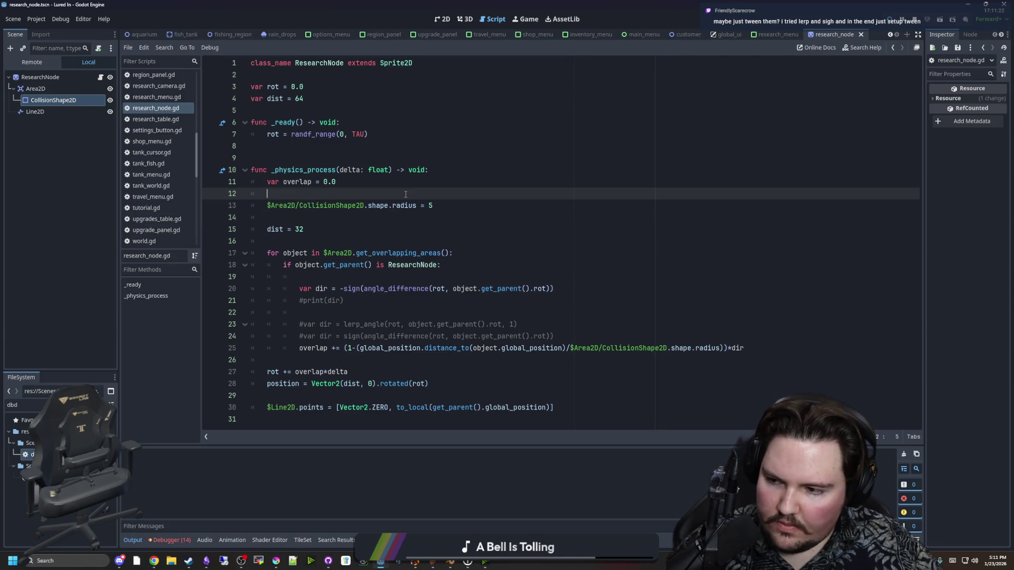
left_click(405, 217)
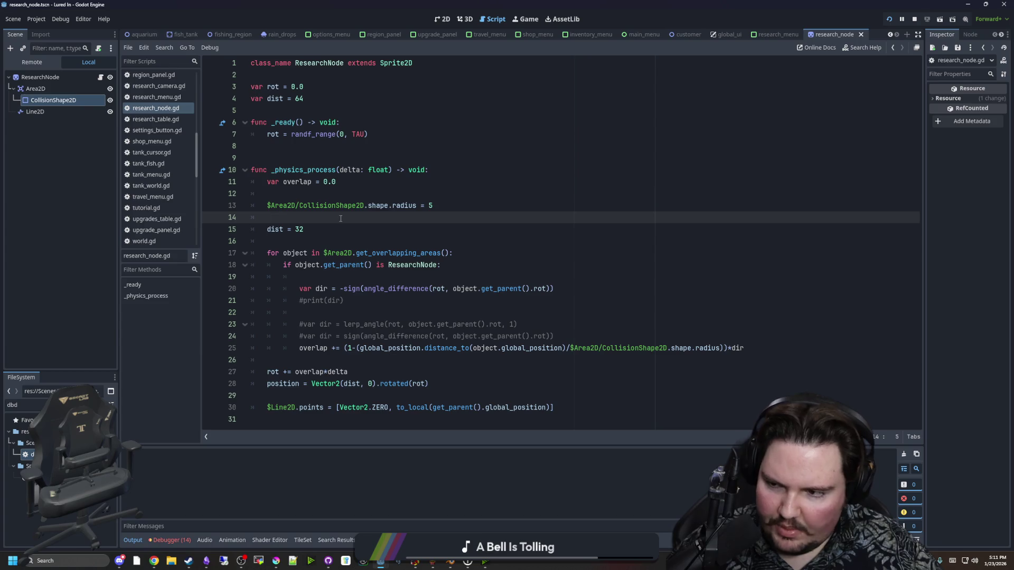
left_click(523, 19)
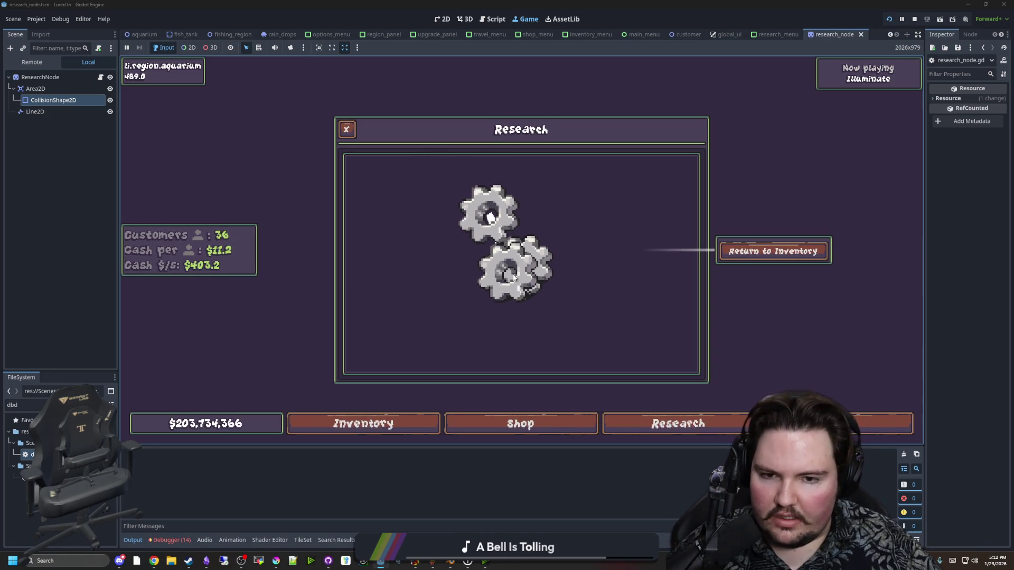
key("ctrl+F3")
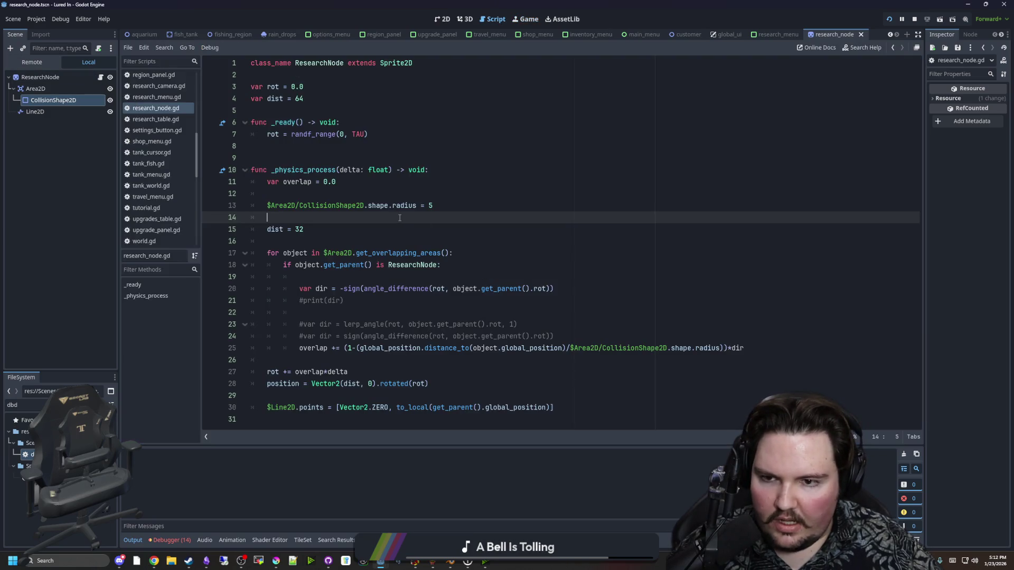
left_click(406, 294, "ctrl")
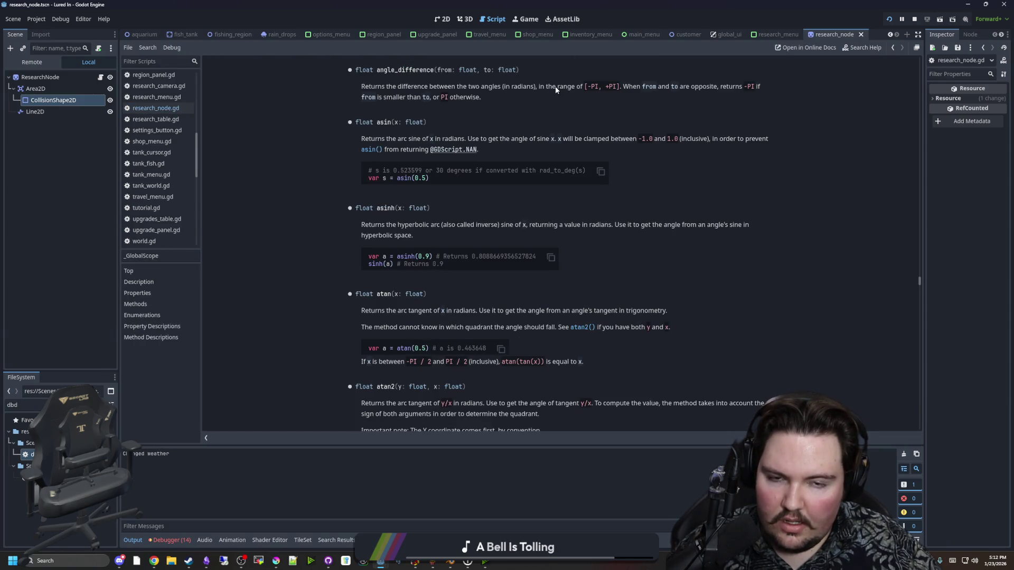
Return from the angle_difference help to research_node.gd and save the script.
key("alt+Left")
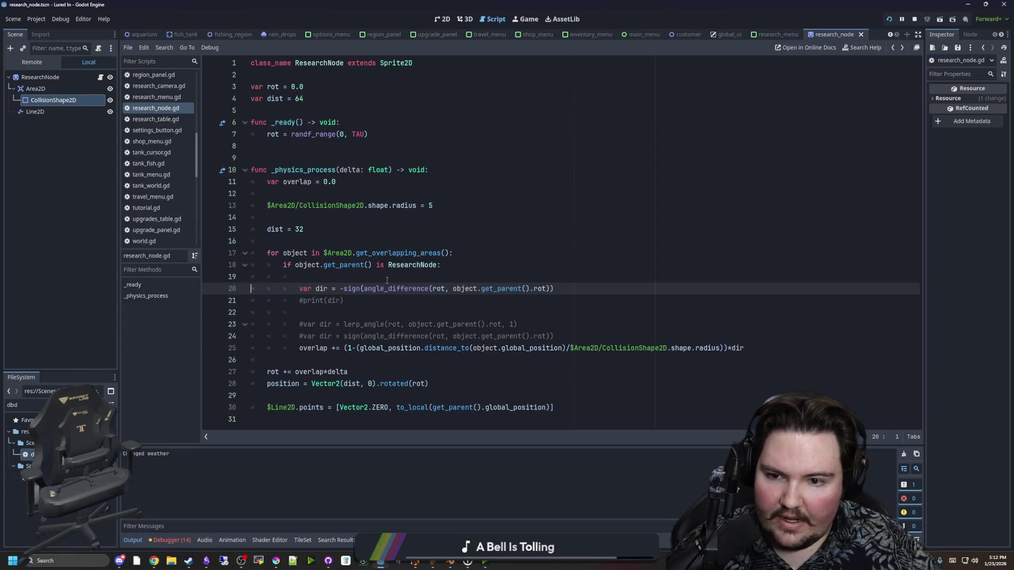
left_click(384, 279)
key("ctrl+s")
key("ctrl+s")
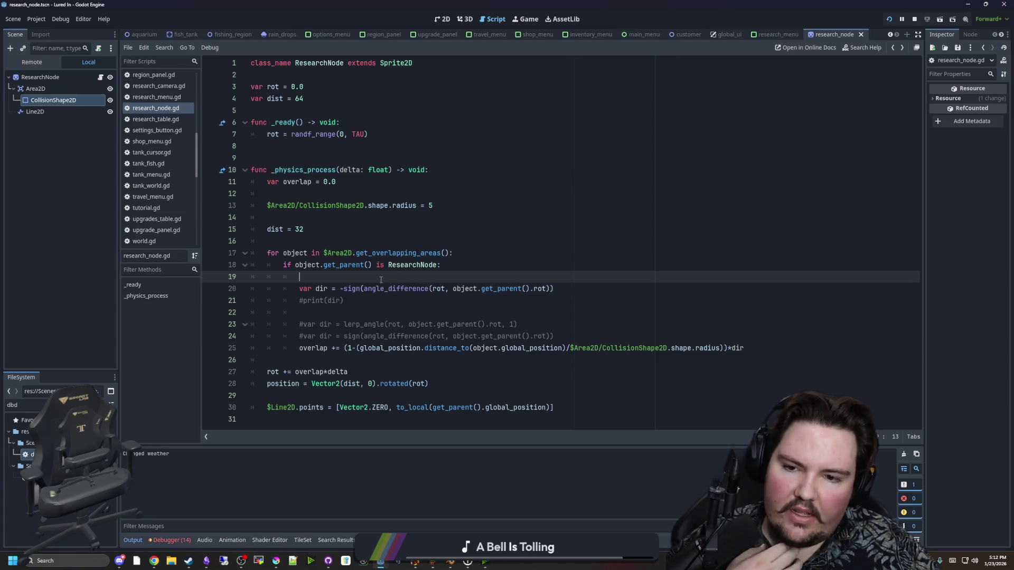
Watch the gears in the running game, then go back to research_node.gd near lines 16–24.
left_click(538, 19)
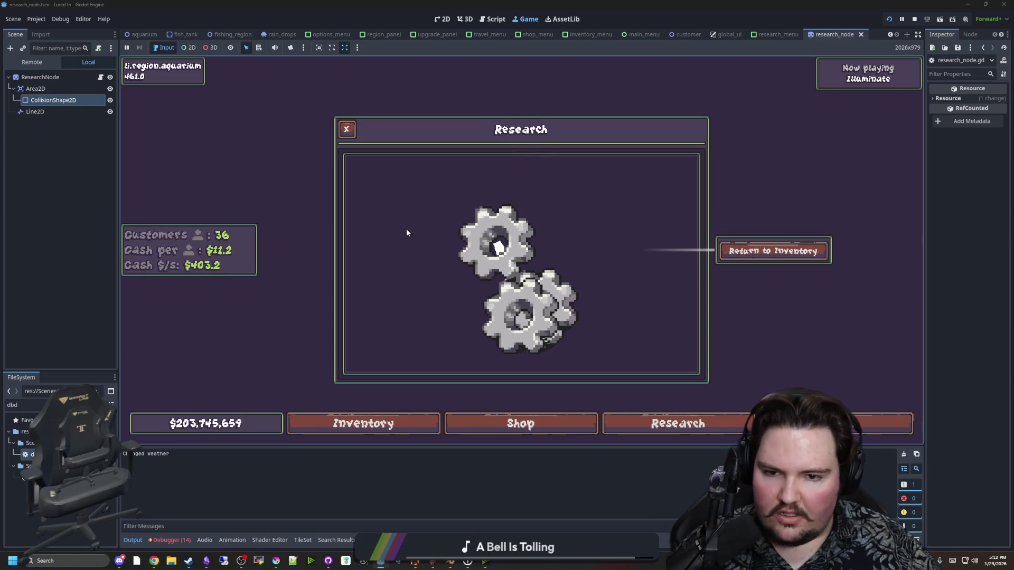
key("ctrl+F3")
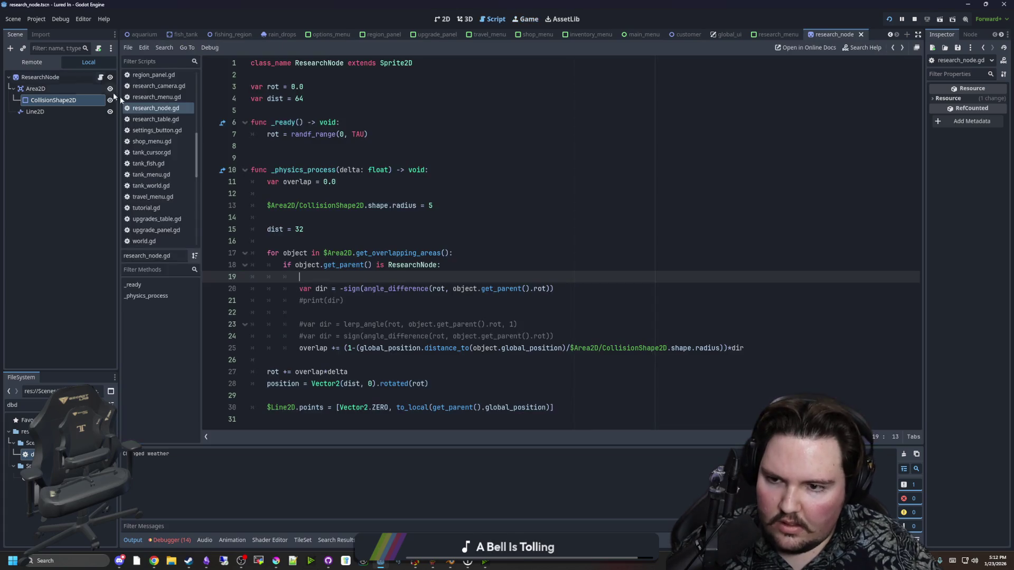
key("Down")
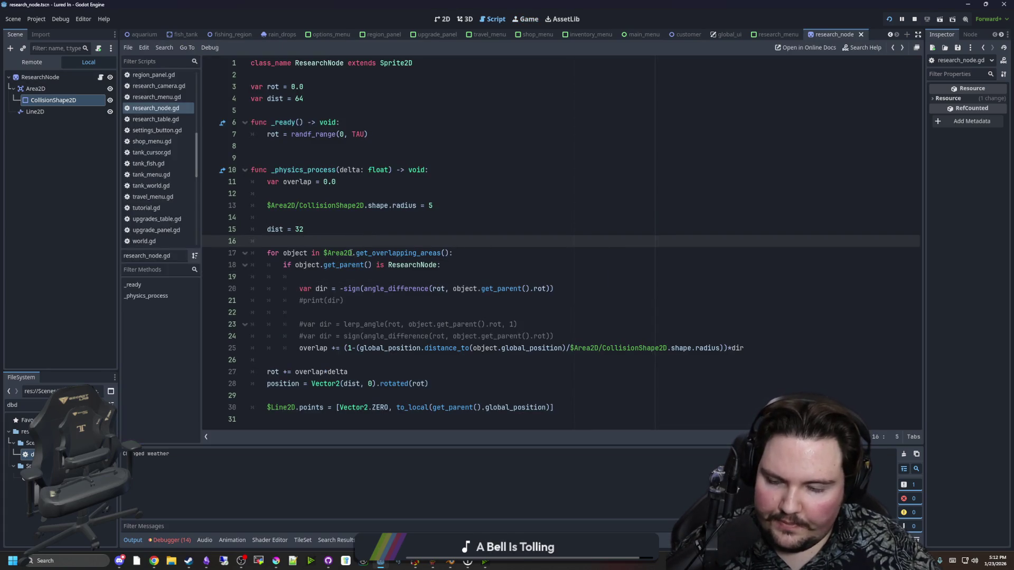
left_click(357, 301)
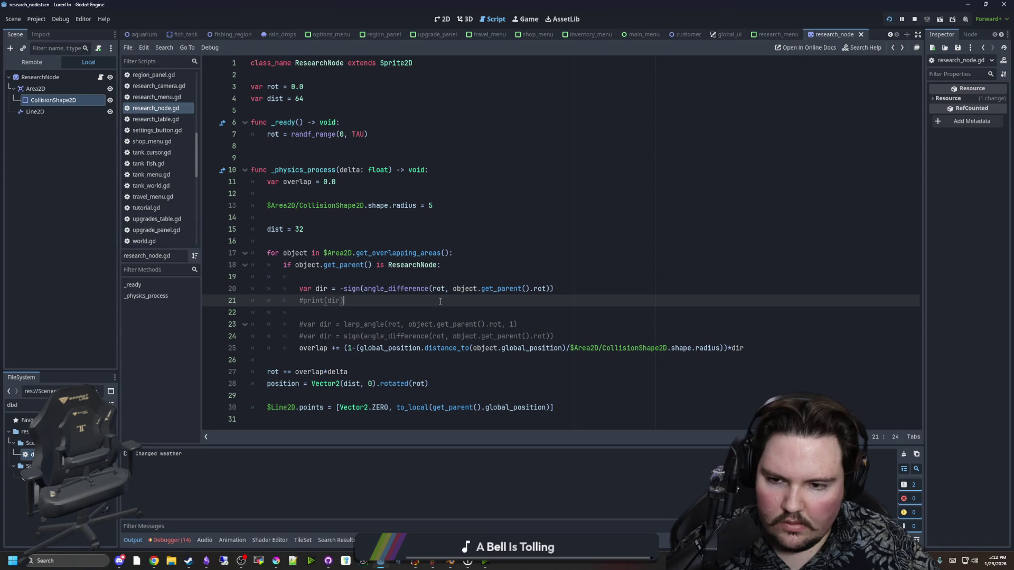
left_click(362, 310)
Delete commented lines 21–24 and remove the minus before sign() on line 20.
left_click(572, 337)
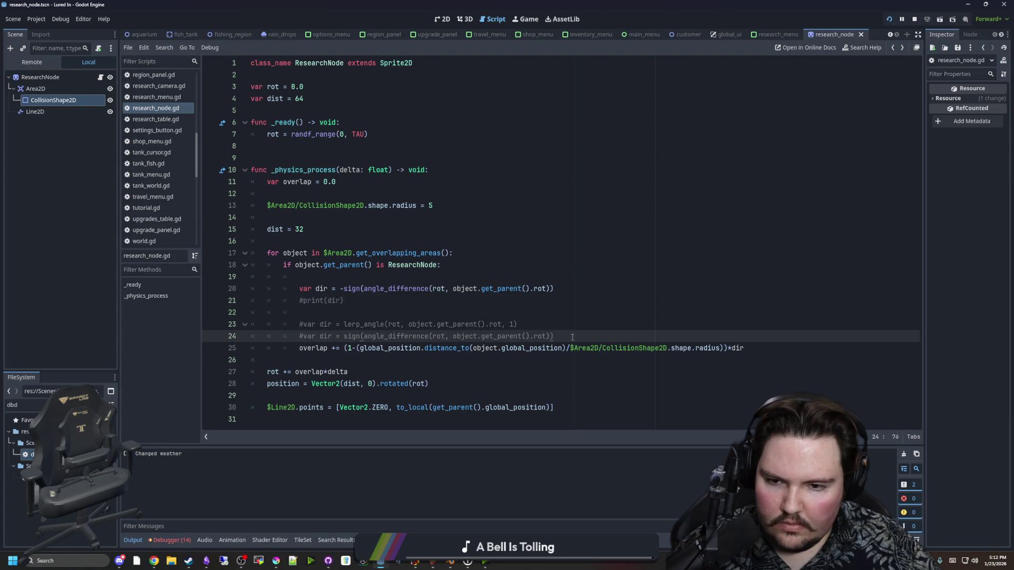
left_click_drag(573, 337, 222, 301)
key("Delete")
key("Delete")
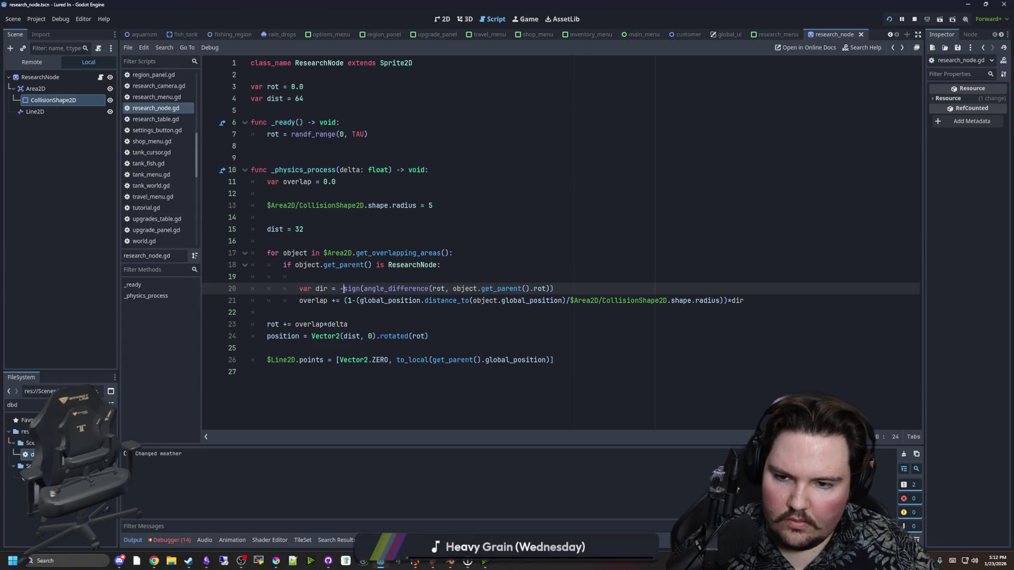
left_click(340, 289)
key("BackSpace")
left_click(317, 276)
Check the gear spacing in the running game and return to research_node.gd.
left_click(530, 22)
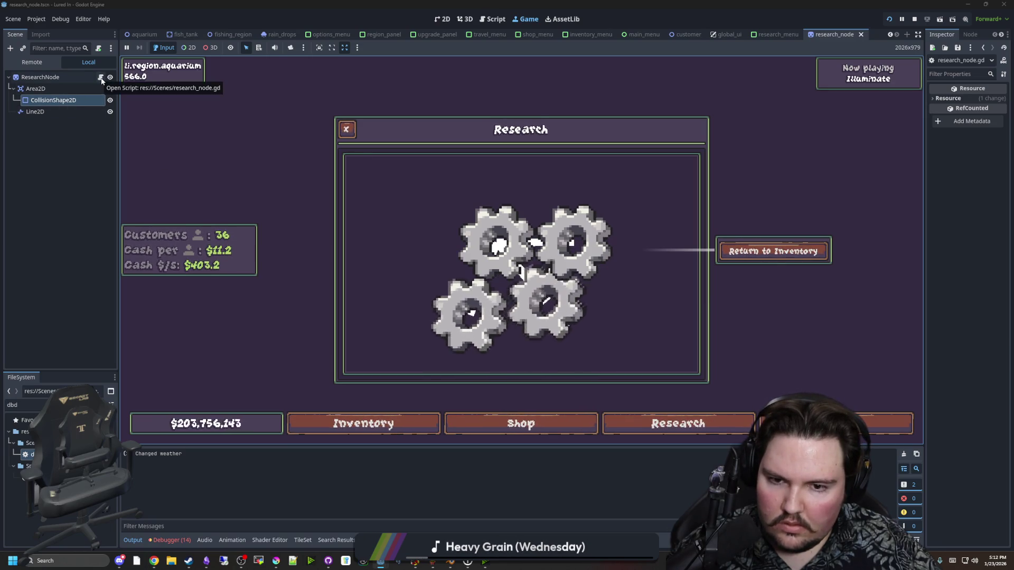
left_click(101, 78)
left_click(526, 19)
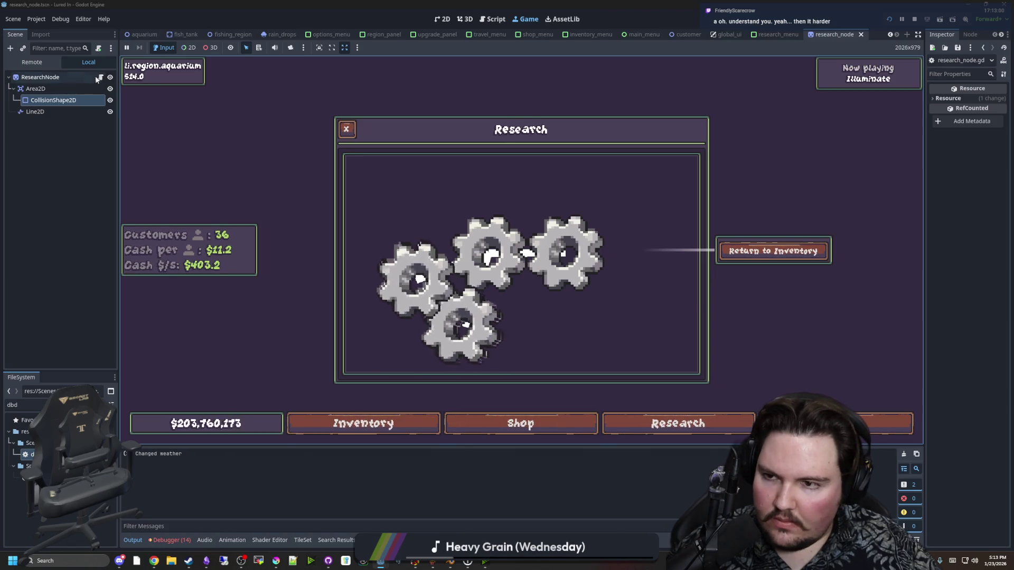
key("ctrl+F3")
left_click(381, 240)
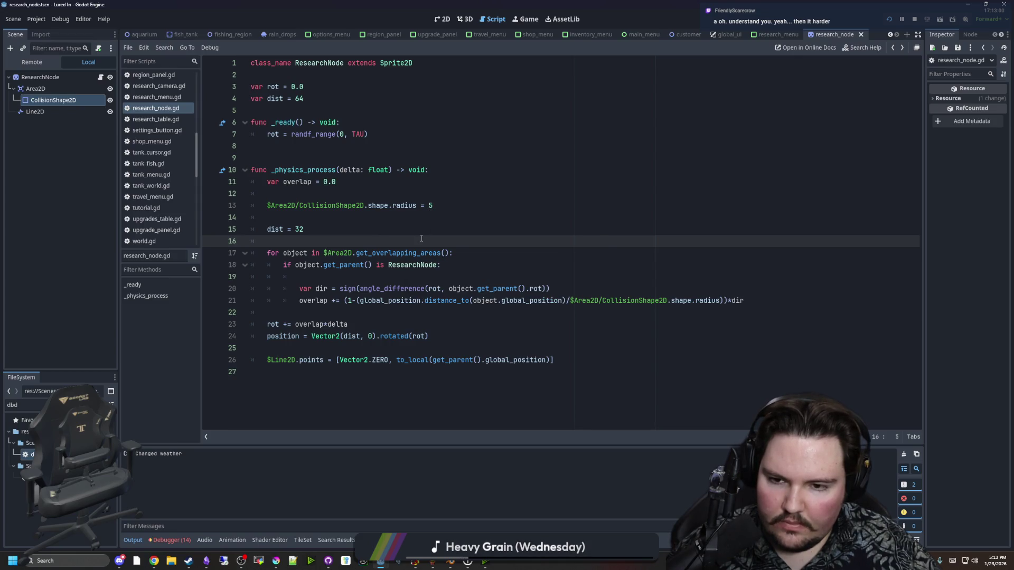
Run the game with F5 to test the new dist value, then return to the script.
left_click(326, 230)
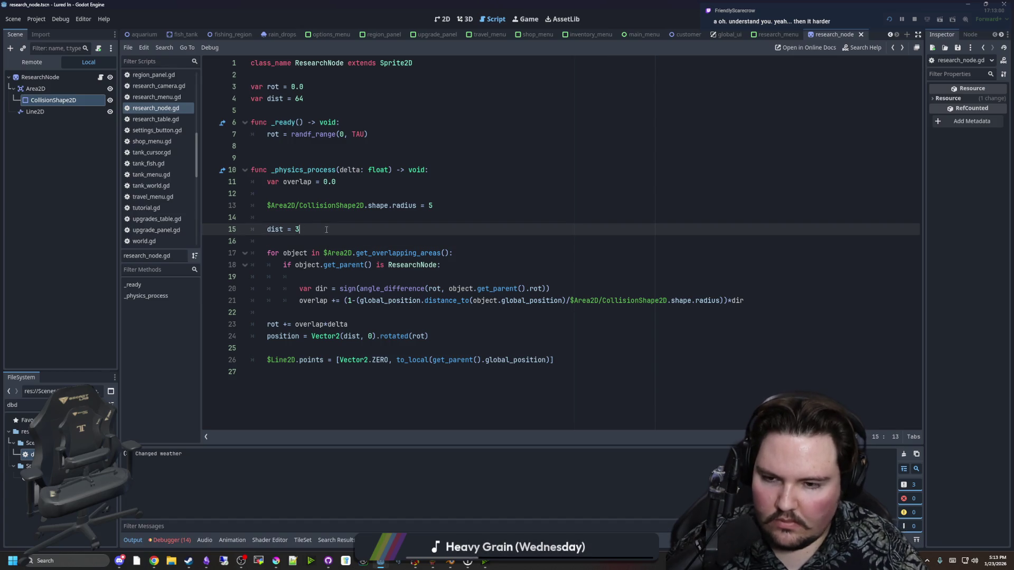
key("F5")
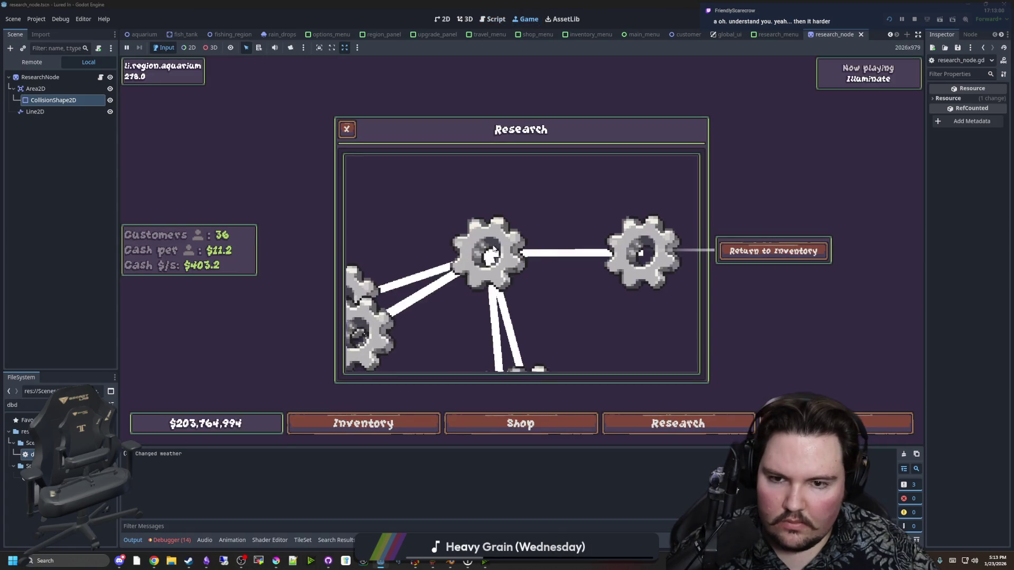
scroll(451, 179, "up", 2)
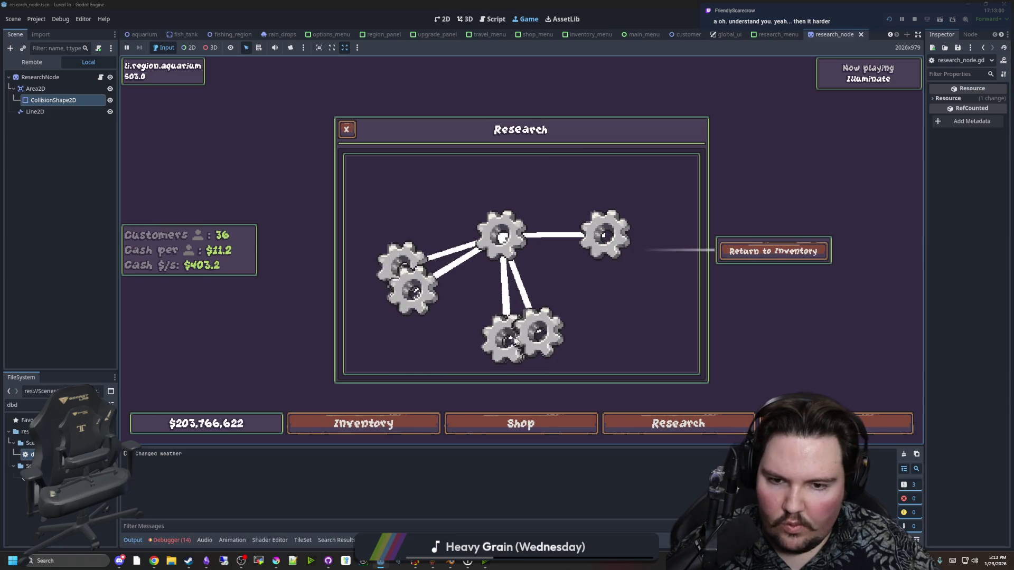
left_click(98, 77)
Add a print(overlap) line inside the for loop and rerun the game.
left_click(423, 265)
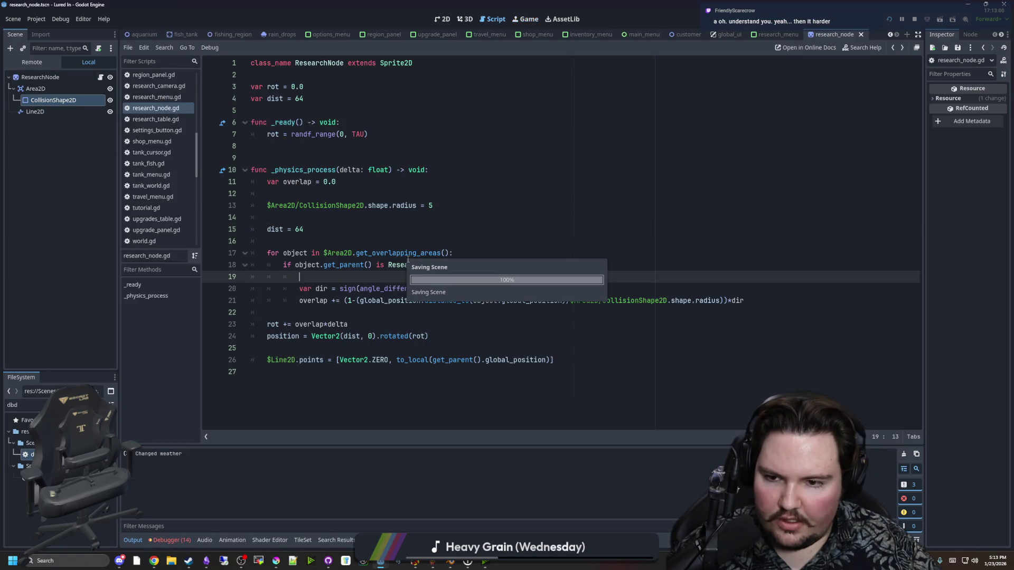
left_click(349, 229)
left_click(331, 241)
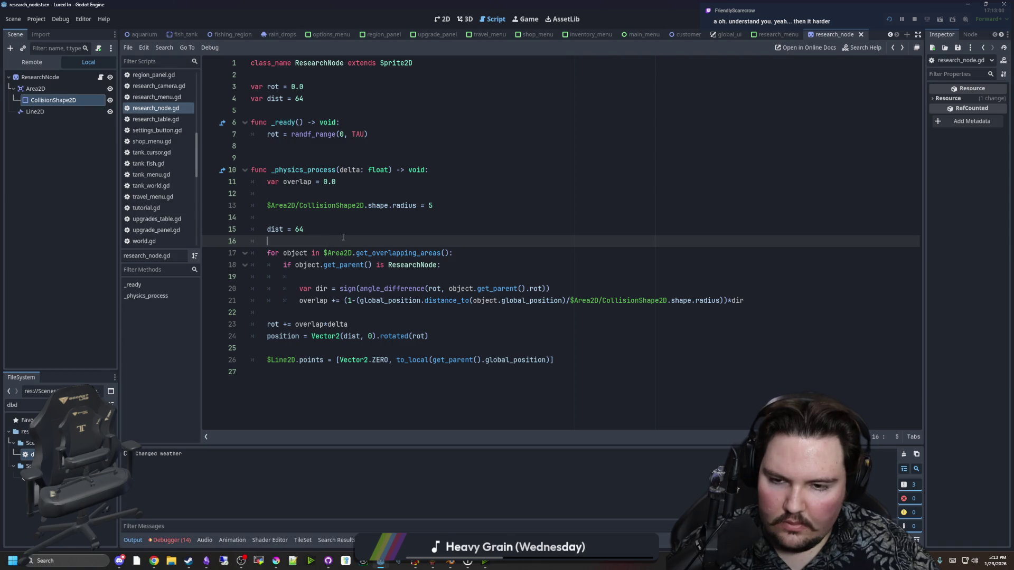
left_click(369, 312)
key("Return")
key("Up")
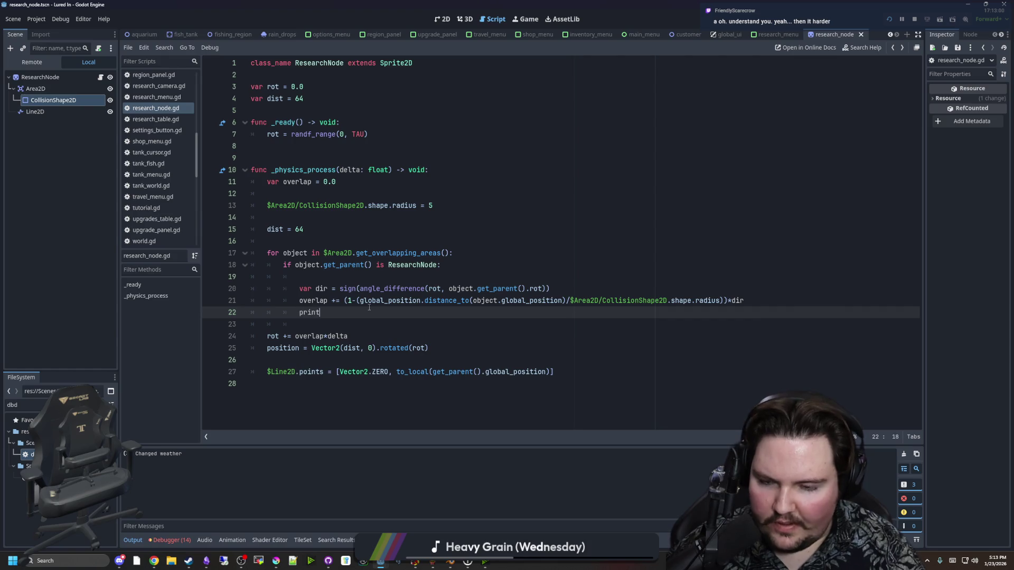
type("t(o")
type(")")
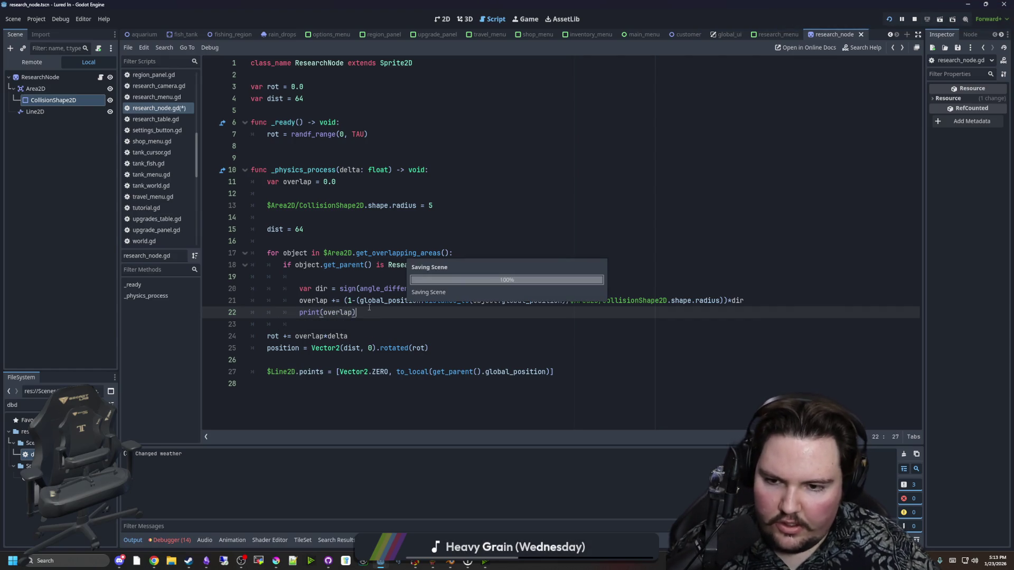
key("F5")
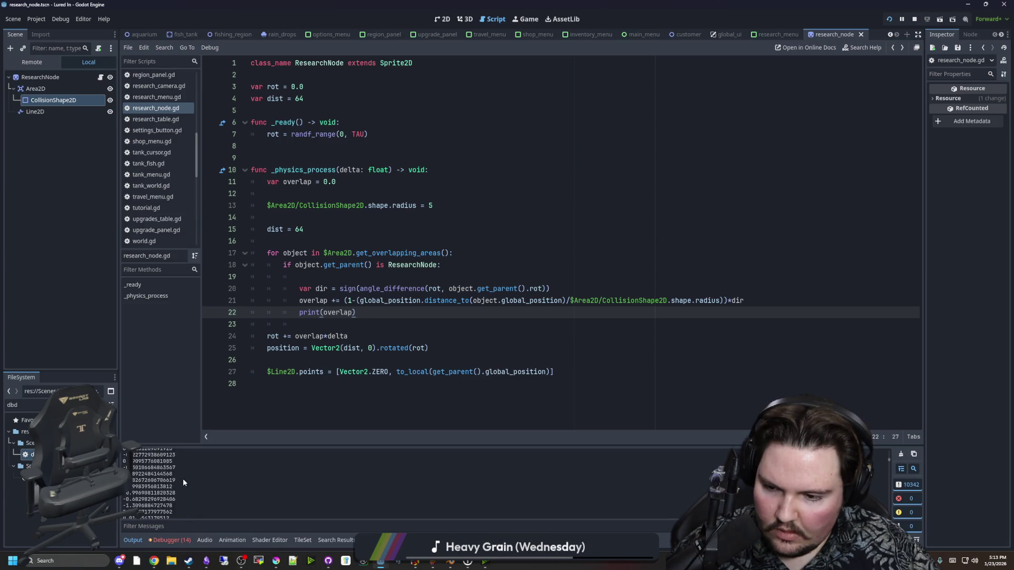
Comment out the in-loop print and add print(overlap) after the loop, clearing the output log.
key("ctrl+k")
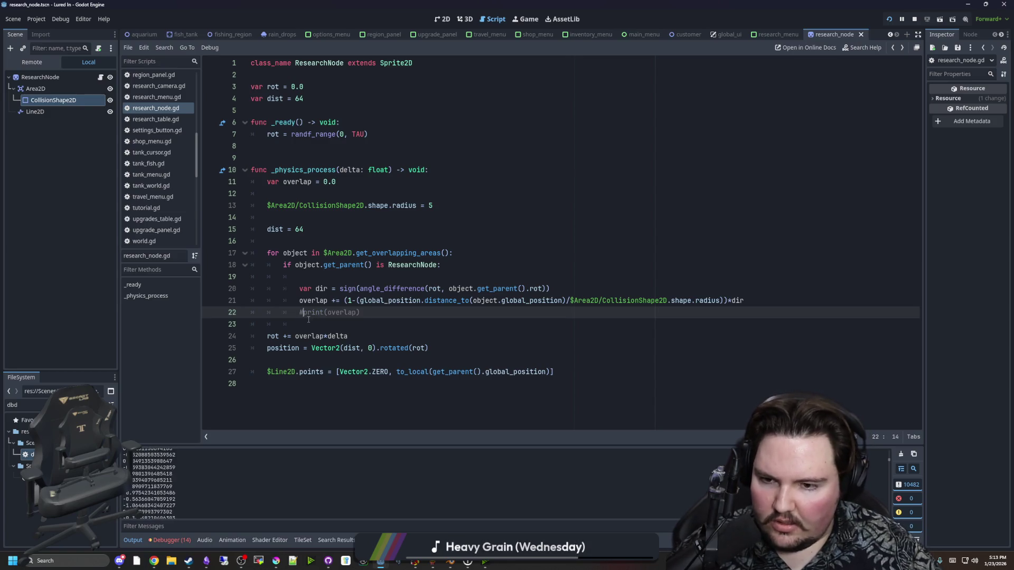
left_click(308, 322)
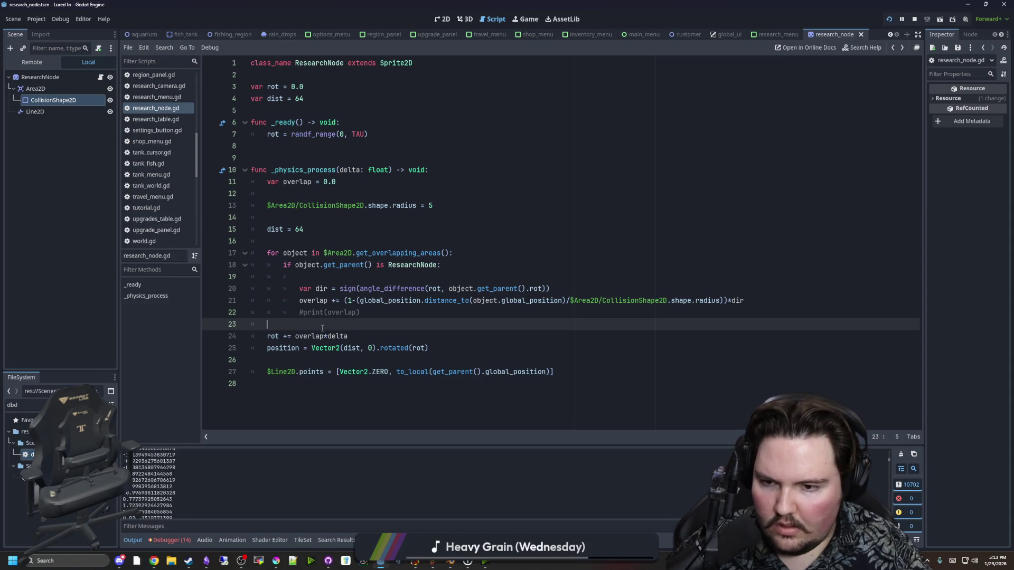
key("BackSpace")
key("BackSpace")
key("Return")
key("Return")
key("Up")
type("print(overlap)")
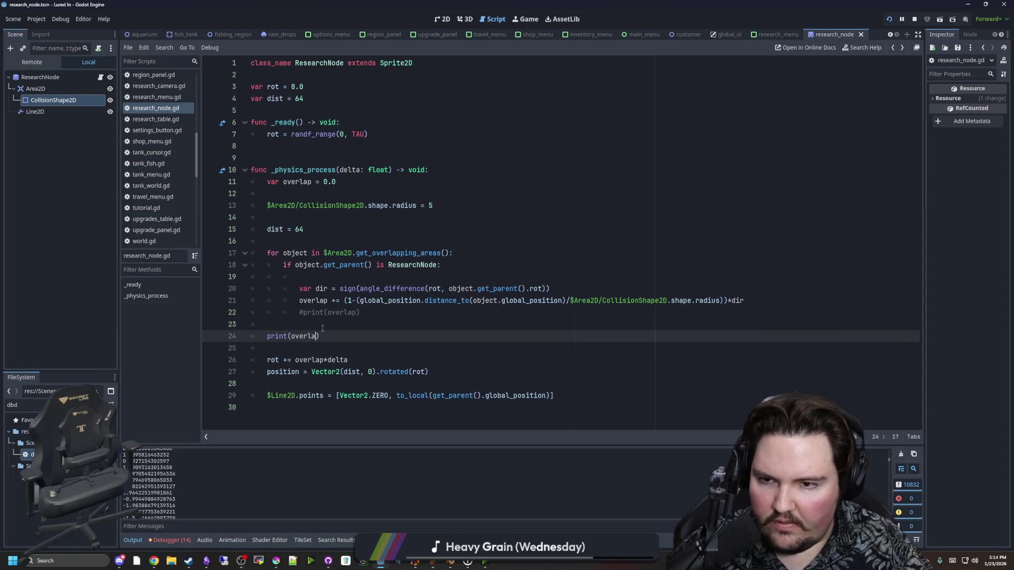
key("Up")
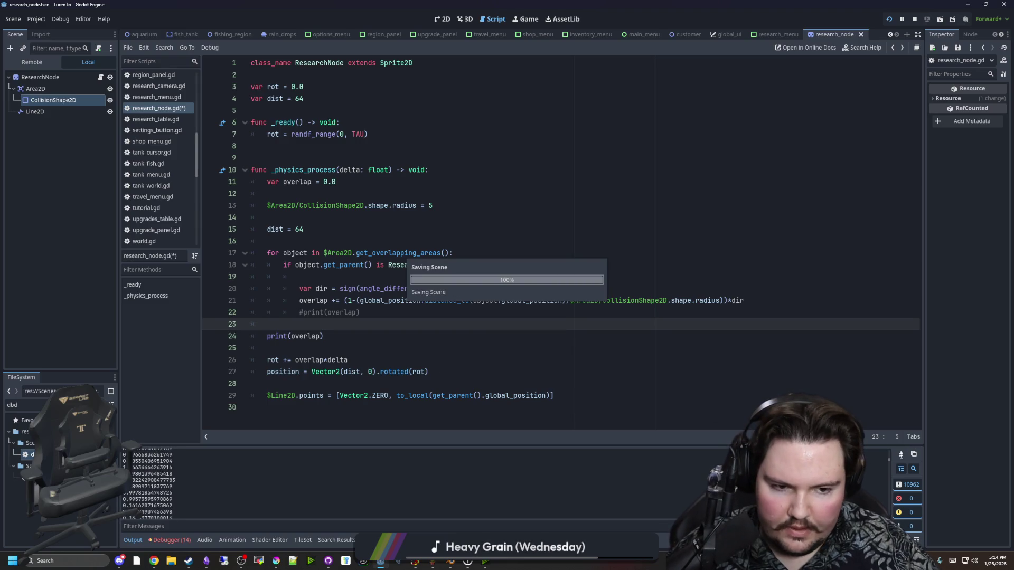
left_click(902, 455)
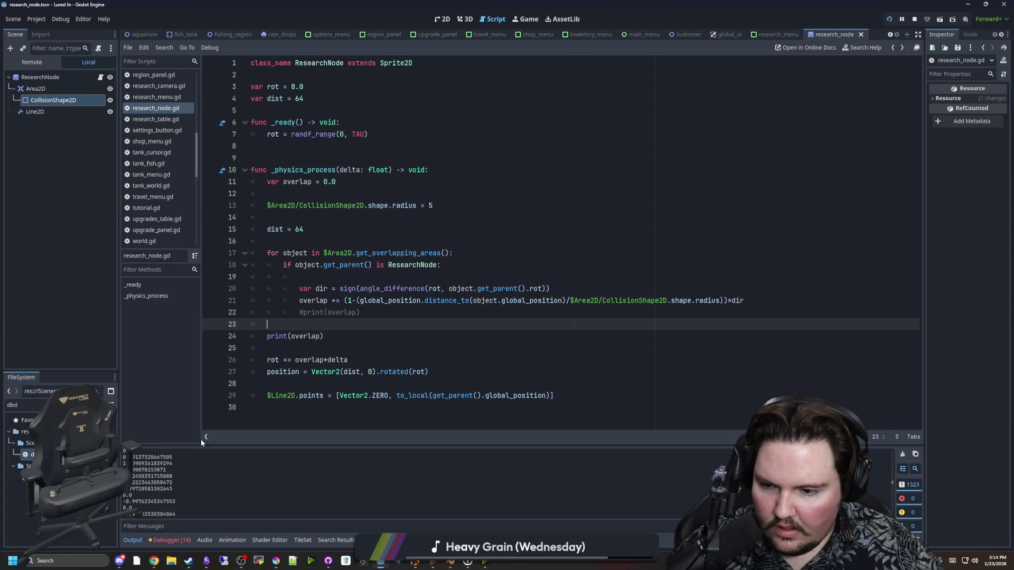
View the research gears in the running game, then return and clear the output.
left_click(523, 20)
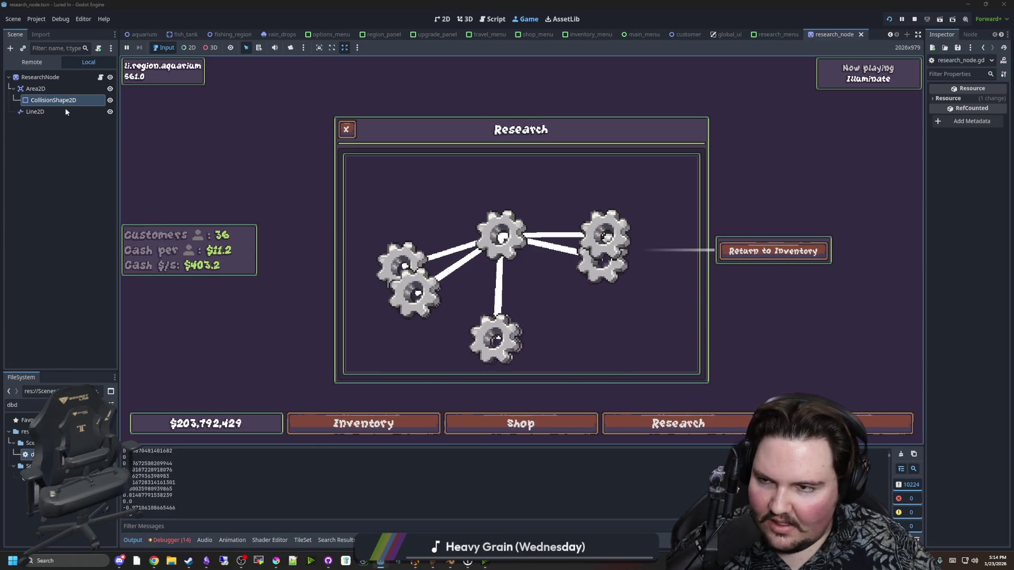
left_click(100, 77)
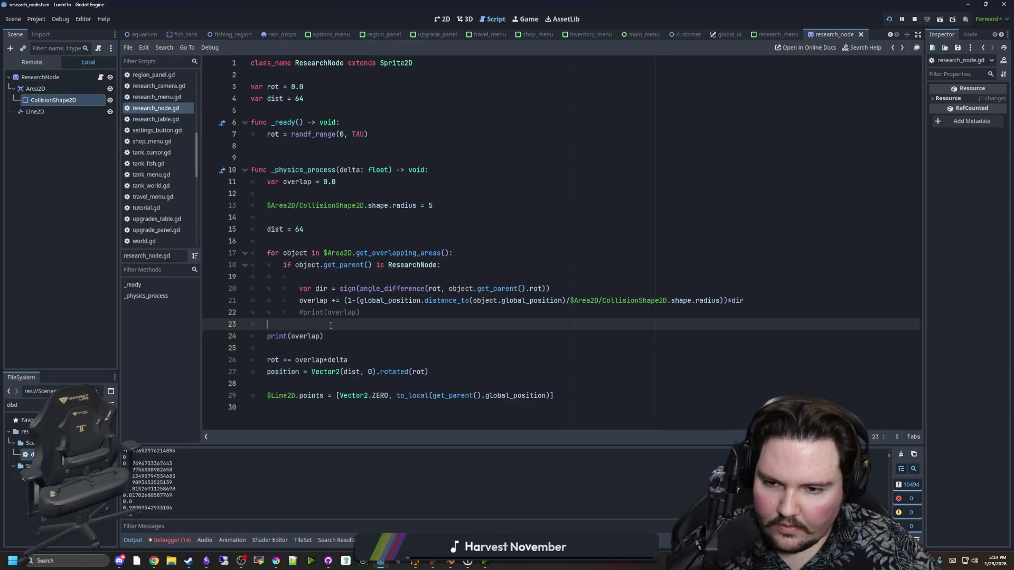
left_click(904, 456)
Comment out the print(overlap) after the loop and select loop body lines 20–24.
key("Up")
key("Up")
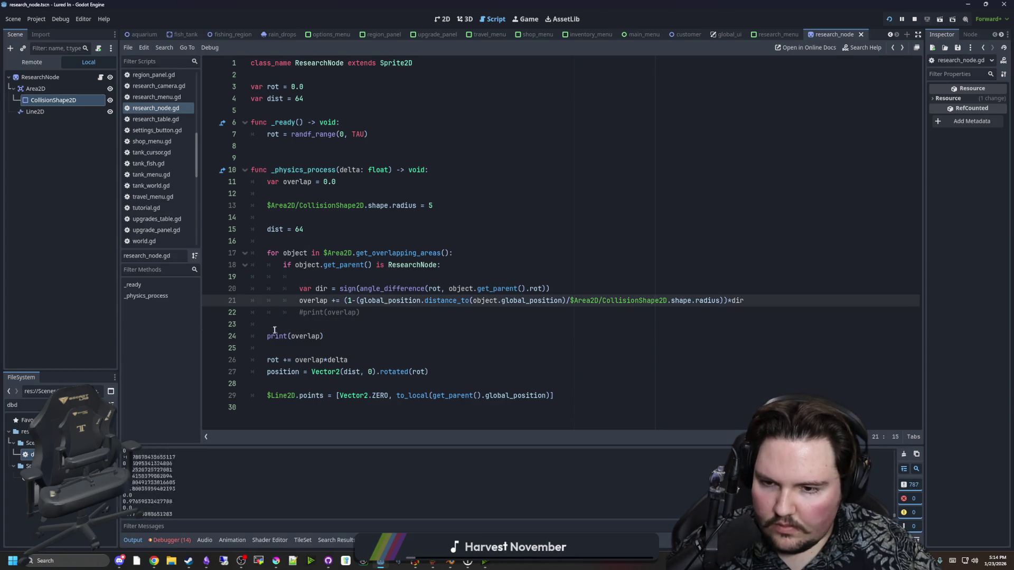
key("Down")
key("Down")
key("Down")
key("ctrl+k")
key("Up")
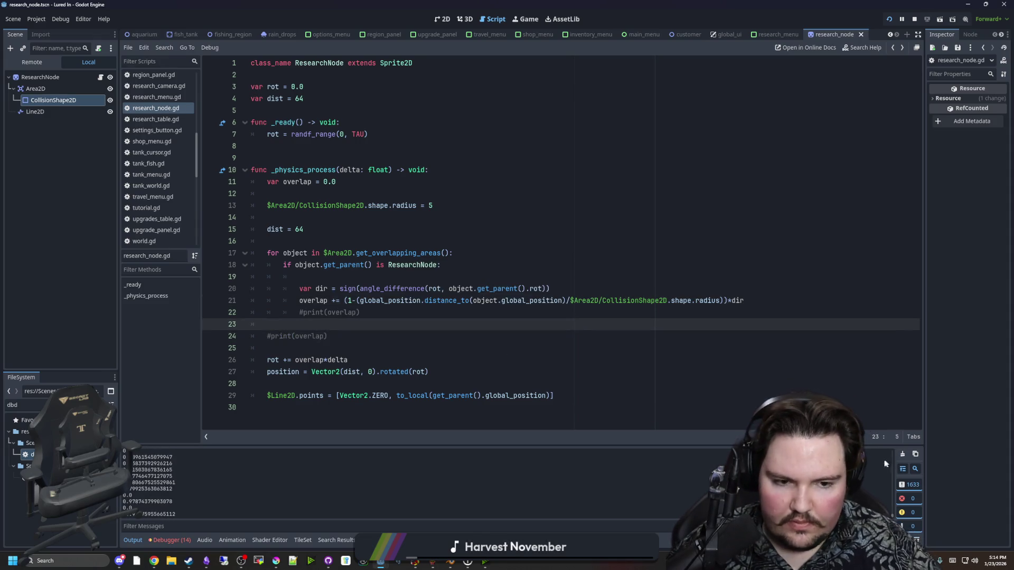
left_click(900, 459)
left_click(341, 351)
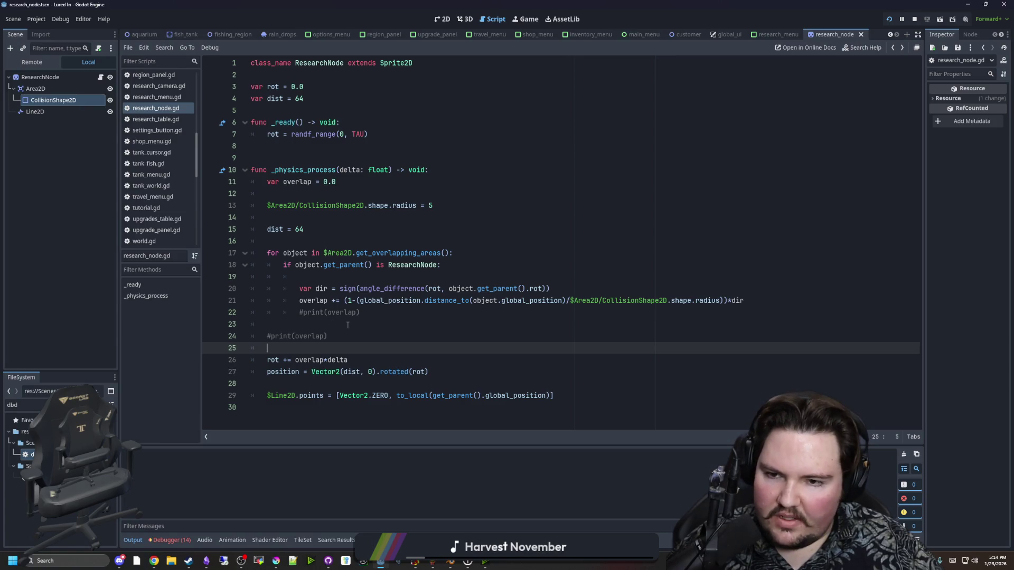
mouse_move(356, 338)
left_mouse_down()
mouse_move(222, 256)
mouse_move(209, 287)
left_mouse_up()
Comment out the old overlap lines and add a position direction_to line in the if block.
key("ctrl+k")
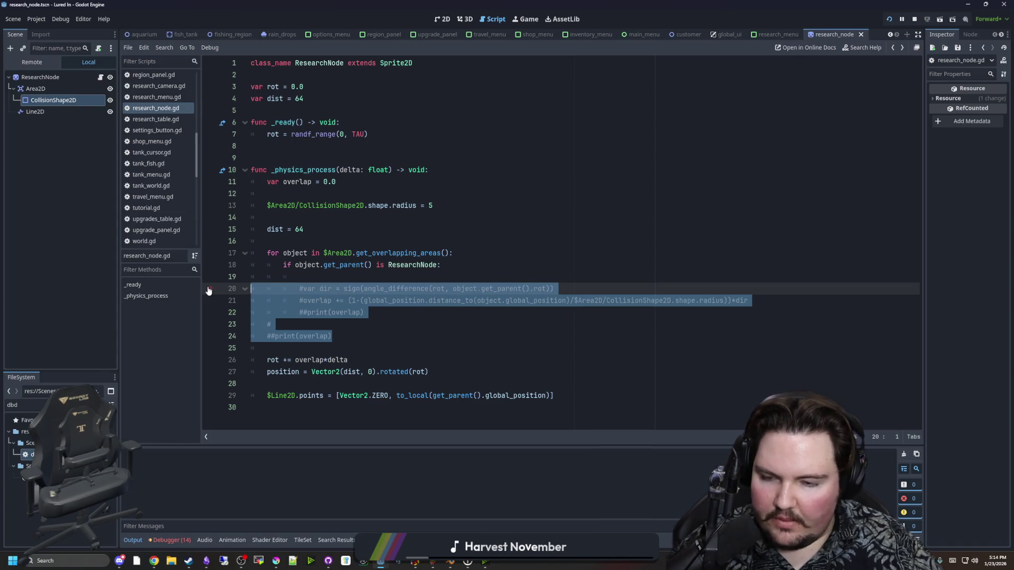
left_click(436, 275)
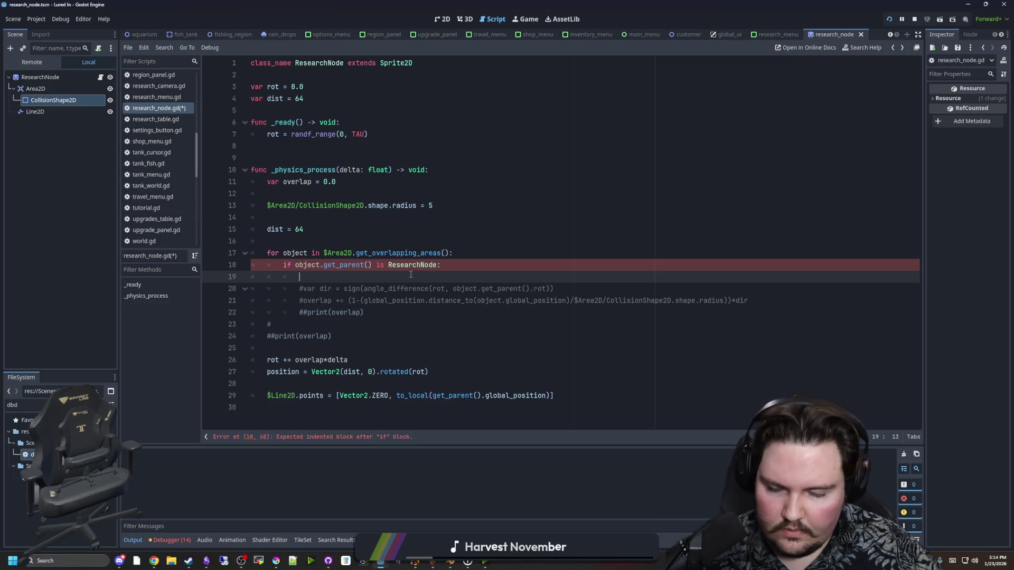
key("Return")
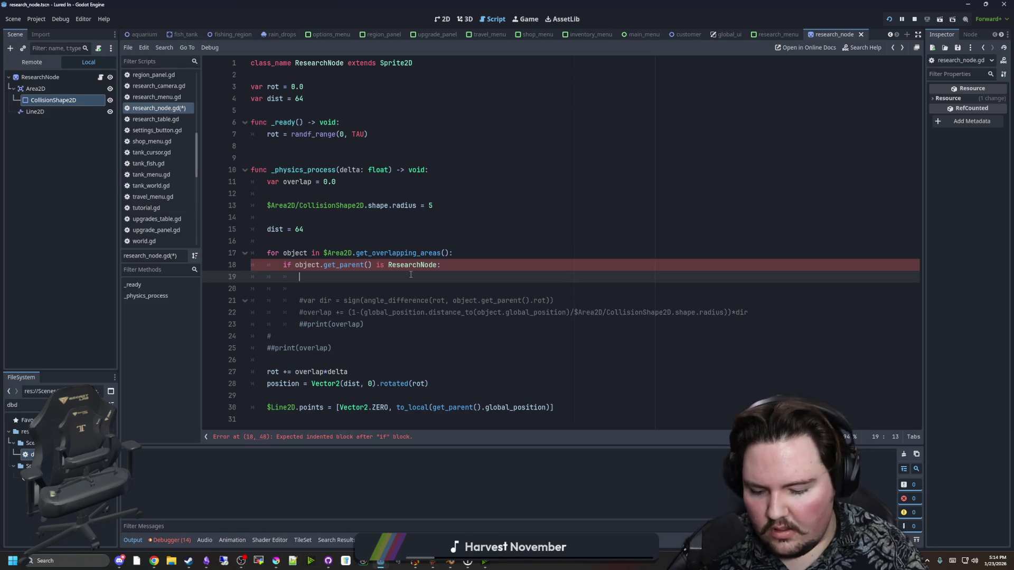
key("BackSpace")
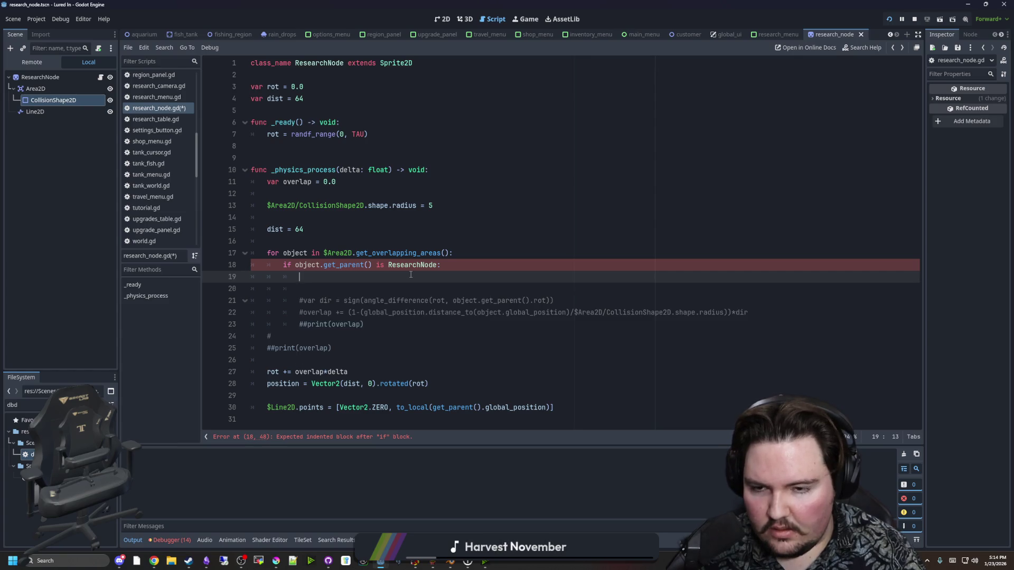
type("position")
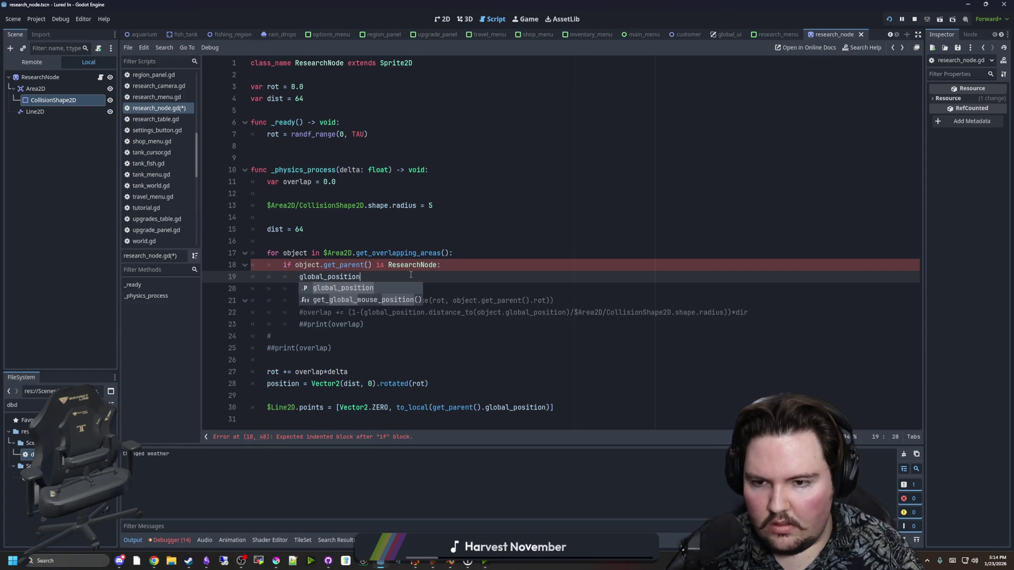
type(".direc")
key("Return")
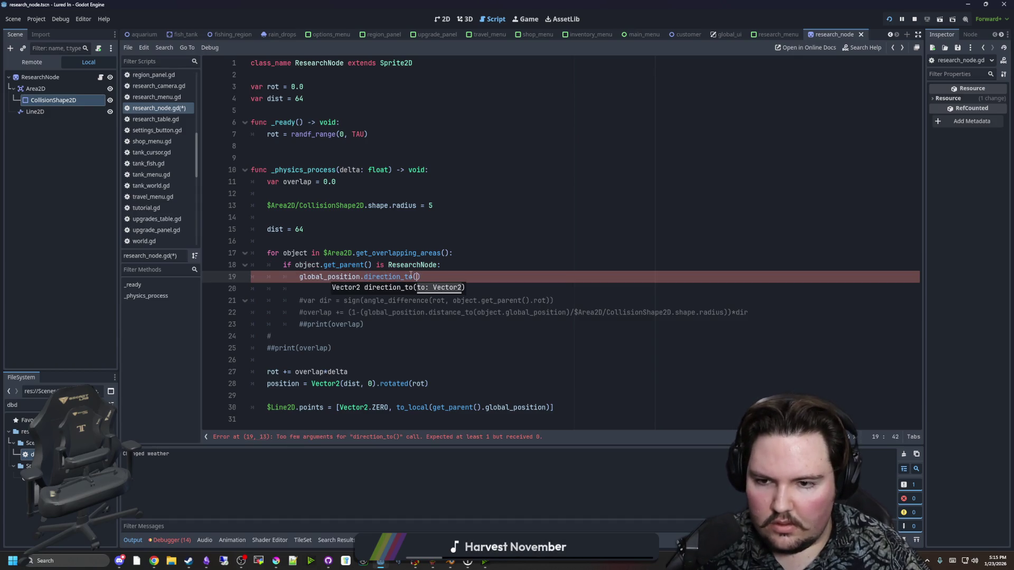
key("BackSpace")
key("BackSpace")
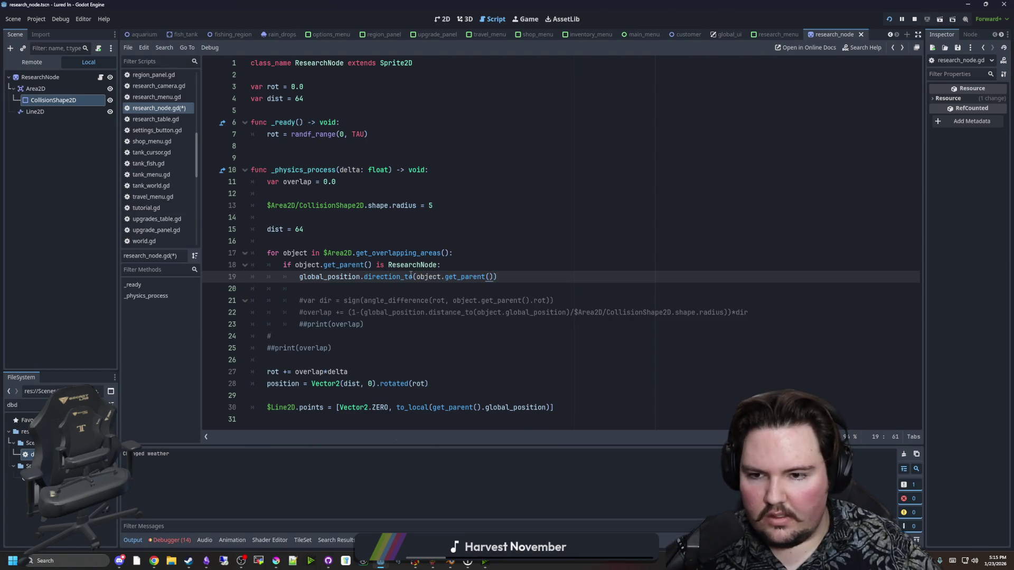
Insert a blank line below the new code and comment out the rot and position updates.
left_click(293, 287)
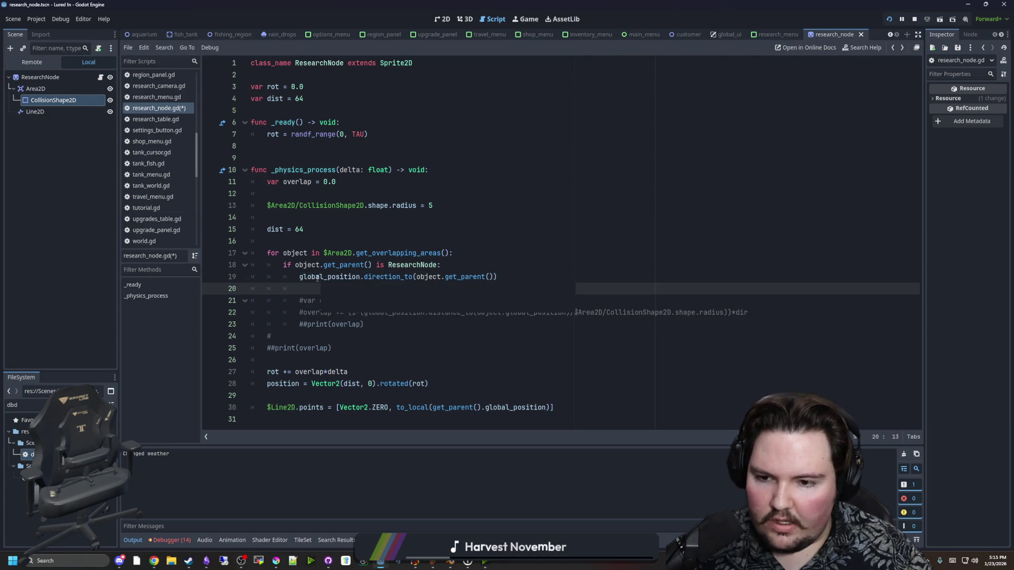
key("Return")
key("Up")
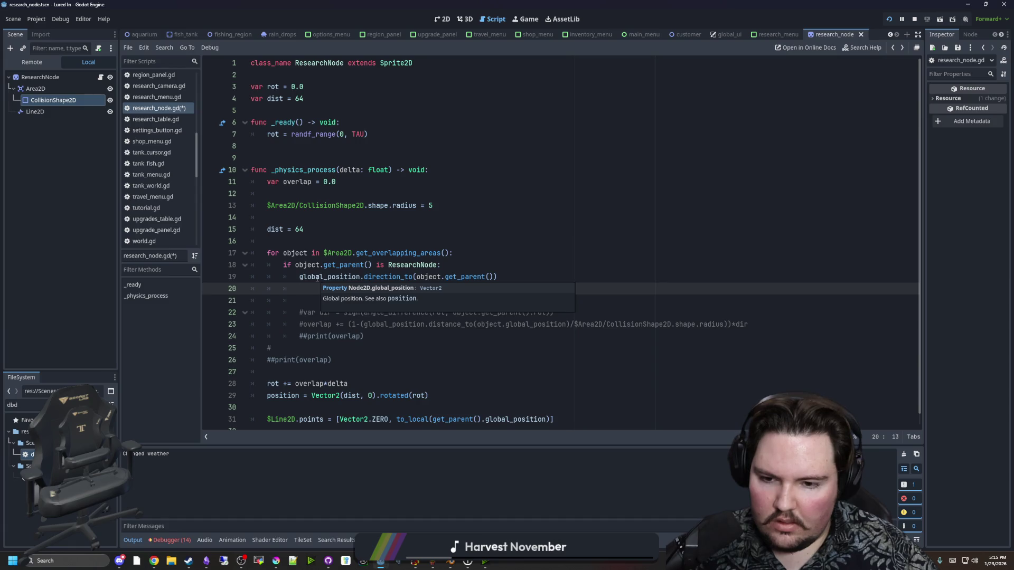
left_click(312, 385)
left_click(310, 374)
scroll(310, 374, "down", 1)
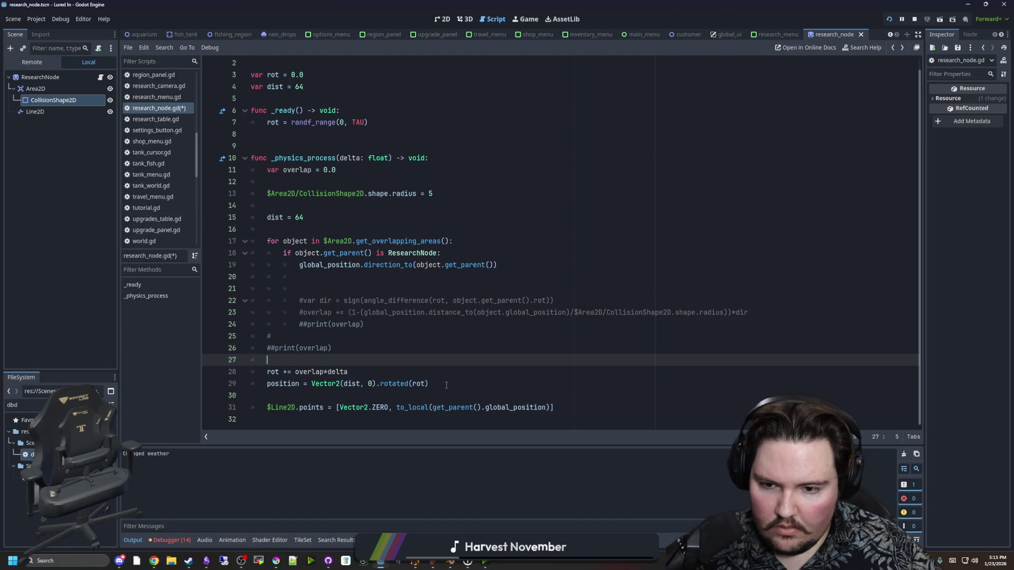
left_click(267, 386)
key("ctrl+k")
key("Up")
key("ctrl+k")
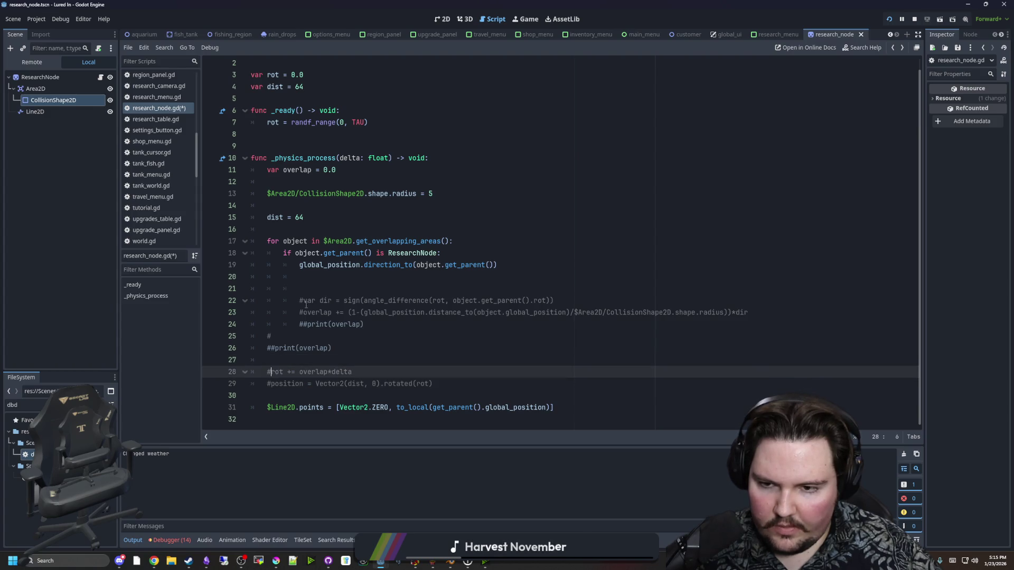
Turn line 19 into a 'var dir =' assignment.
left_click(319, 282)
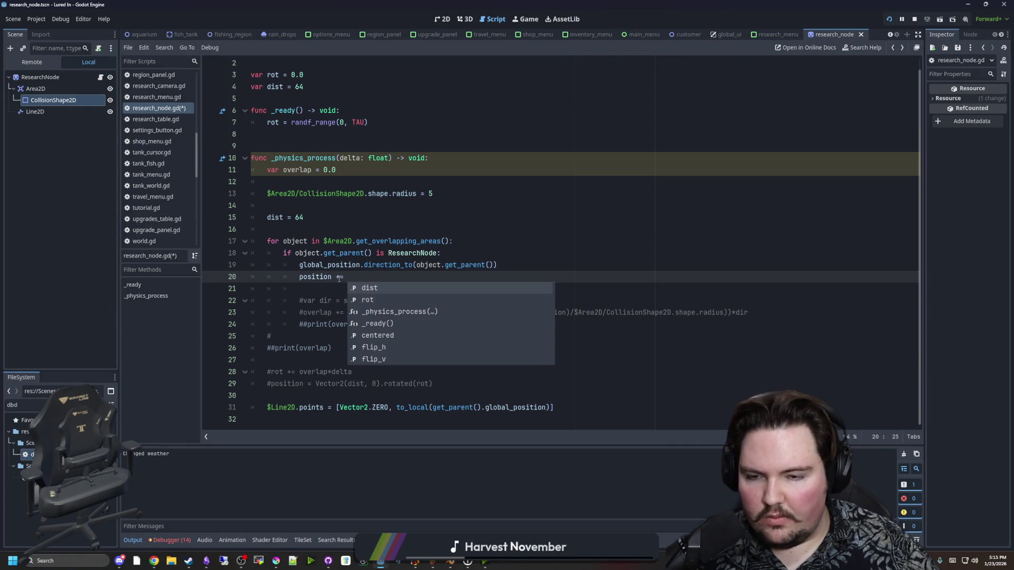
key("Escape")
key("Up")
key("Home")
type("ar dir =")
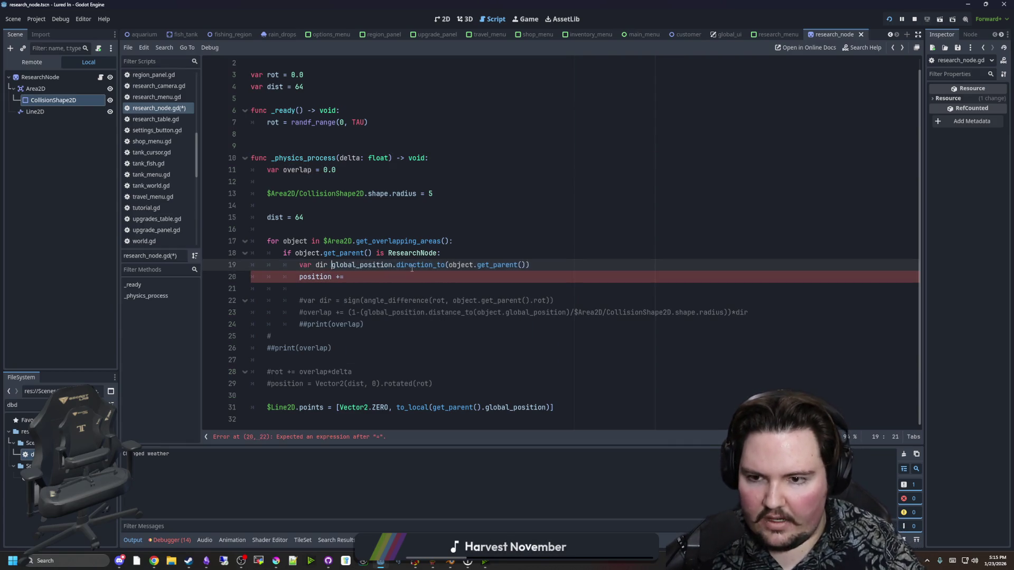
left_click(357, 276)
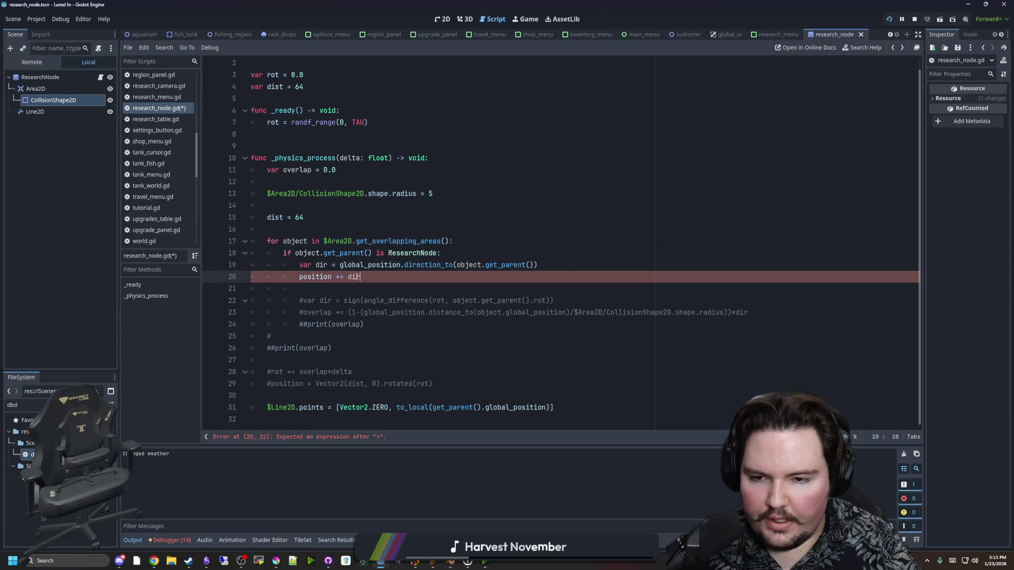
left_click(313, 290)
key("Down")
key("Down")
key("Down")
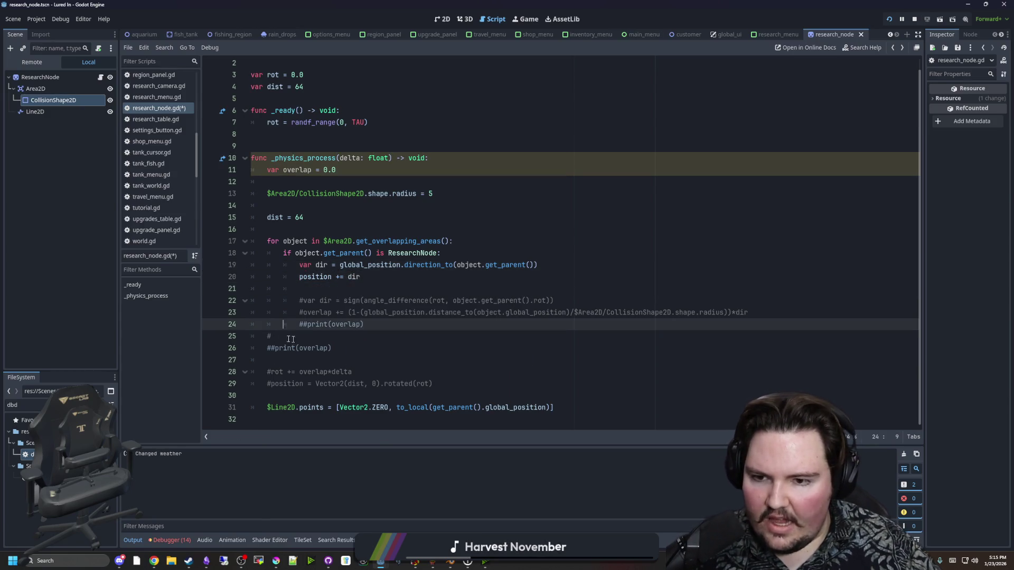
Add position.limit_length(dist) after the loop and check limit_length in the Vector2 docs.
left_click(280, 373)
left_click(281, 362)
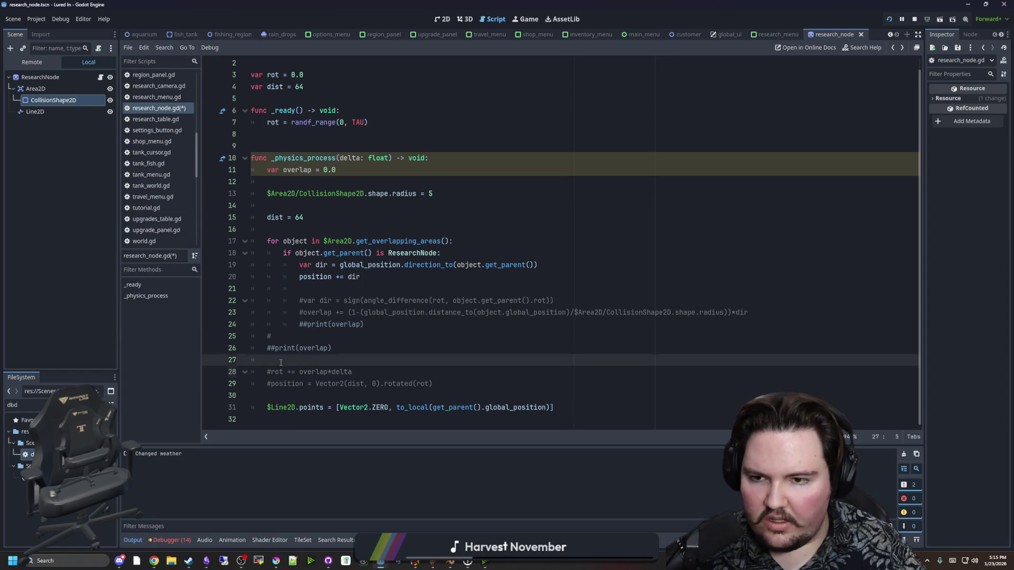
key("Return")
key("Return")
key("Up")
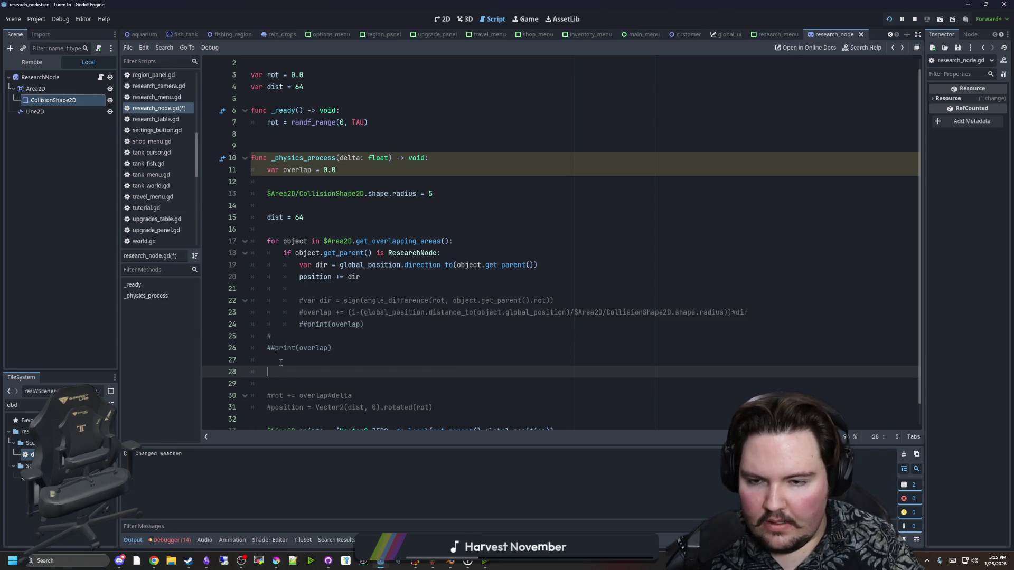
type("position ")
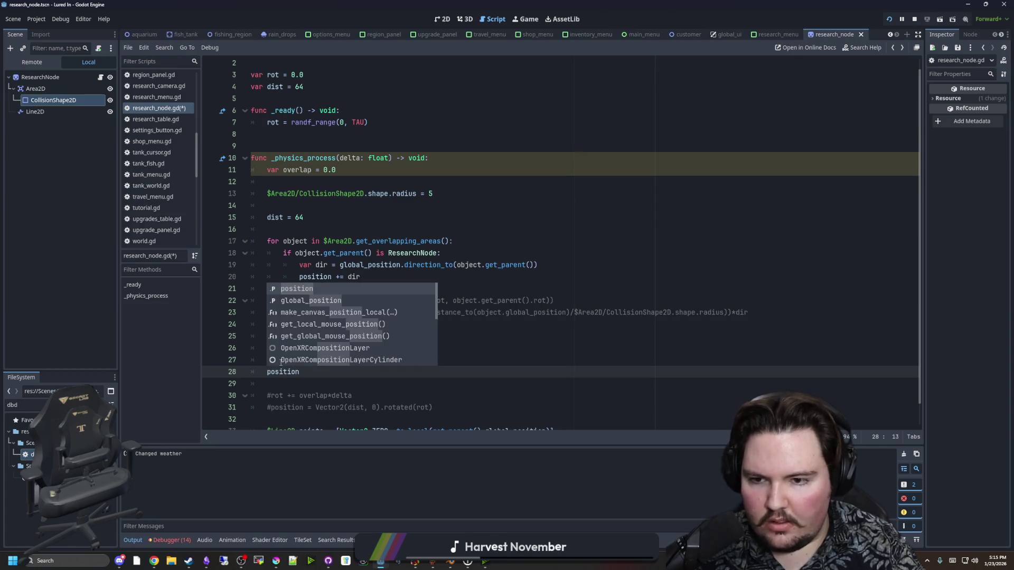
type("lim")
key("Return")
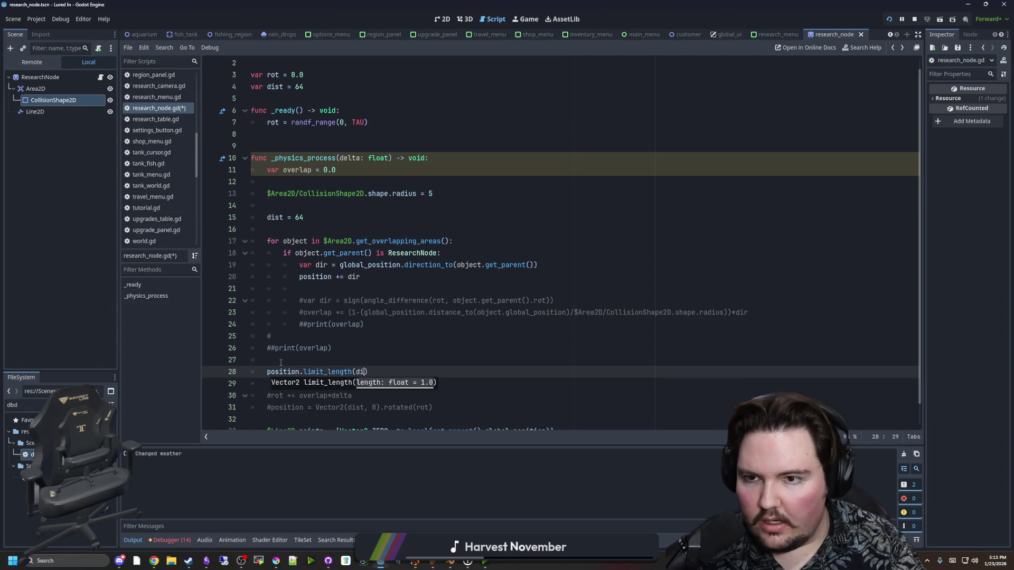
left_click(318, 371, "ctrl")
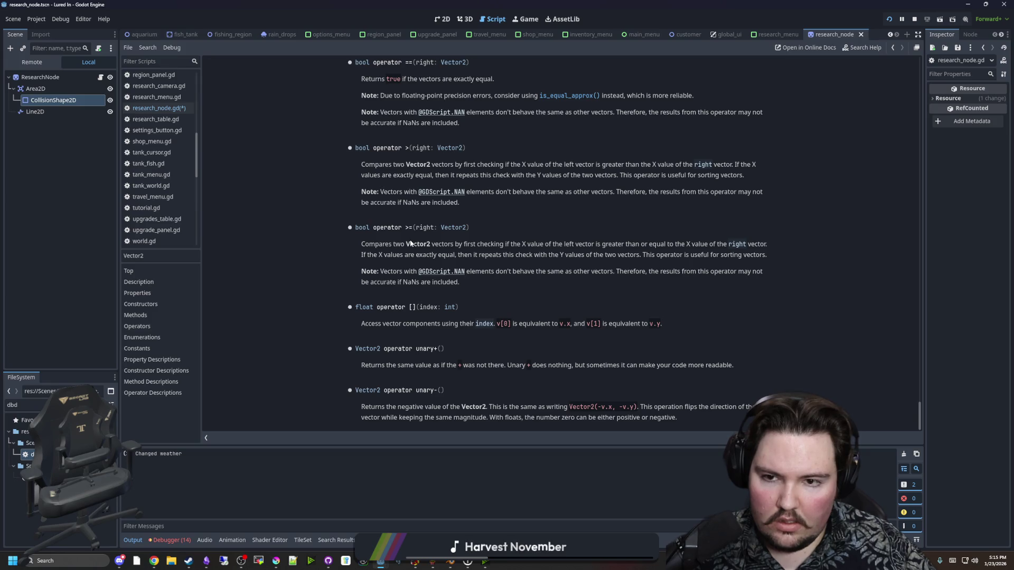
scroll(450, 336, "up", 3)
key("alt+Left")
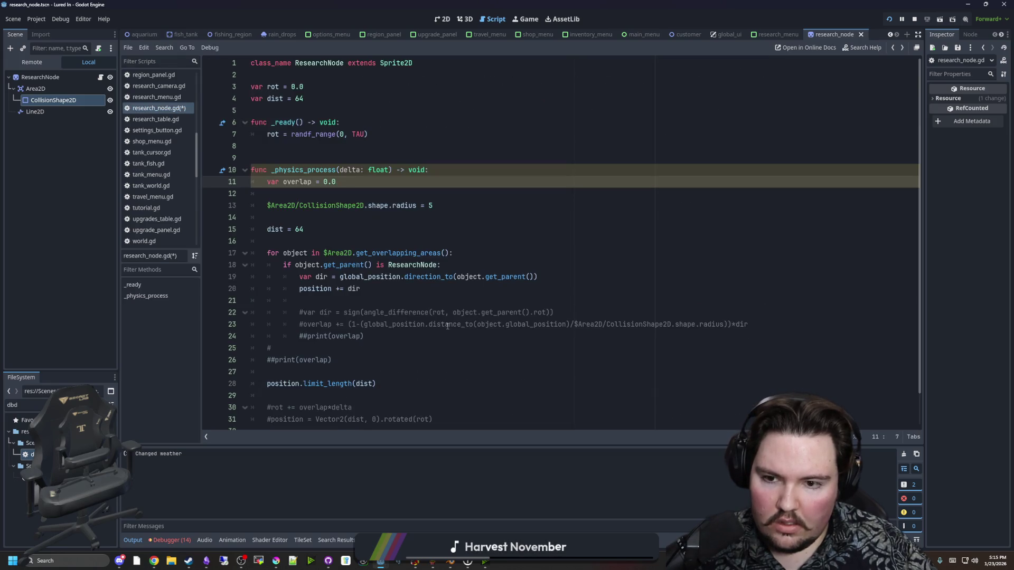
left_click(360, 343)
scroll(360, 344, "down", 1)
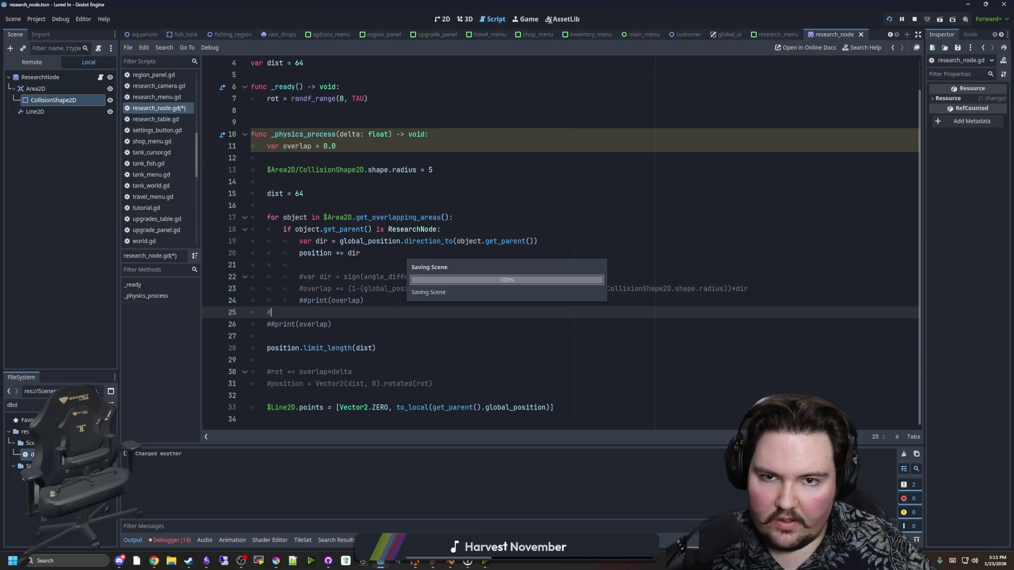
Run the game and fix line 19 to use get_parent().global_position.
left_click(529, 19)
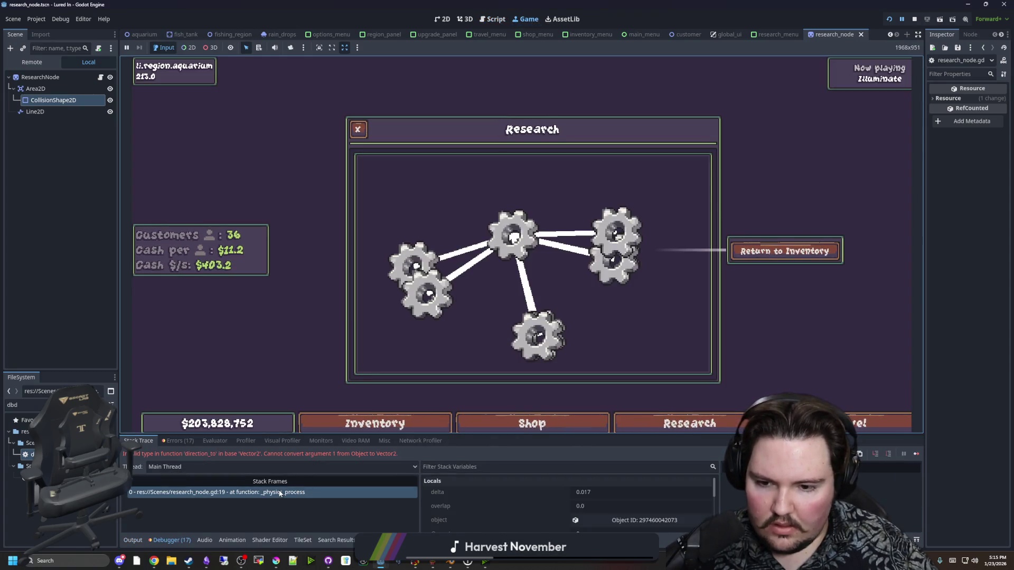
left_click(275, 492)
left_click(534, 240)
type(".global_position")
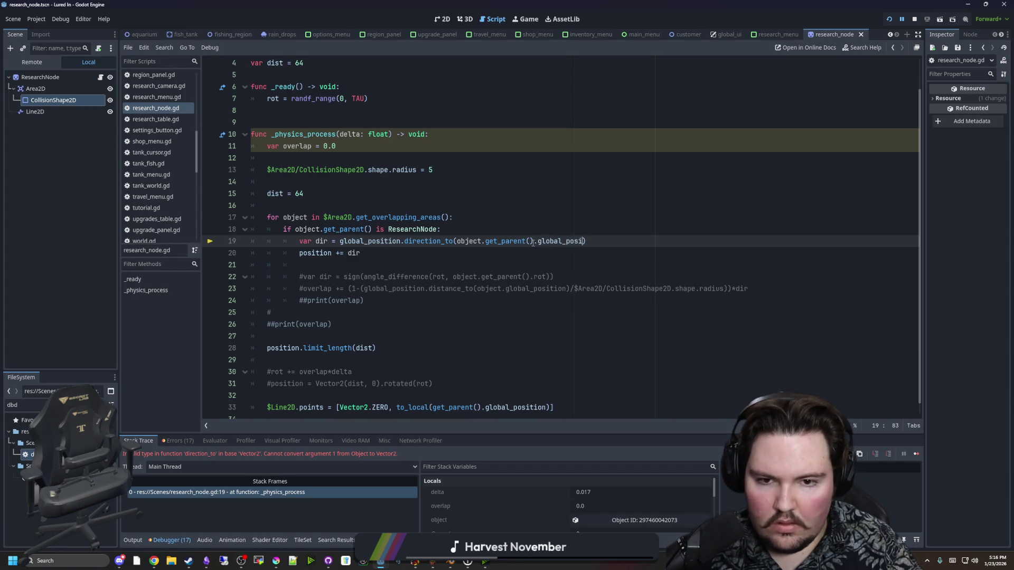
Resume the game and drag the end gear to watch the gears push apart.
left_click(919, 453)
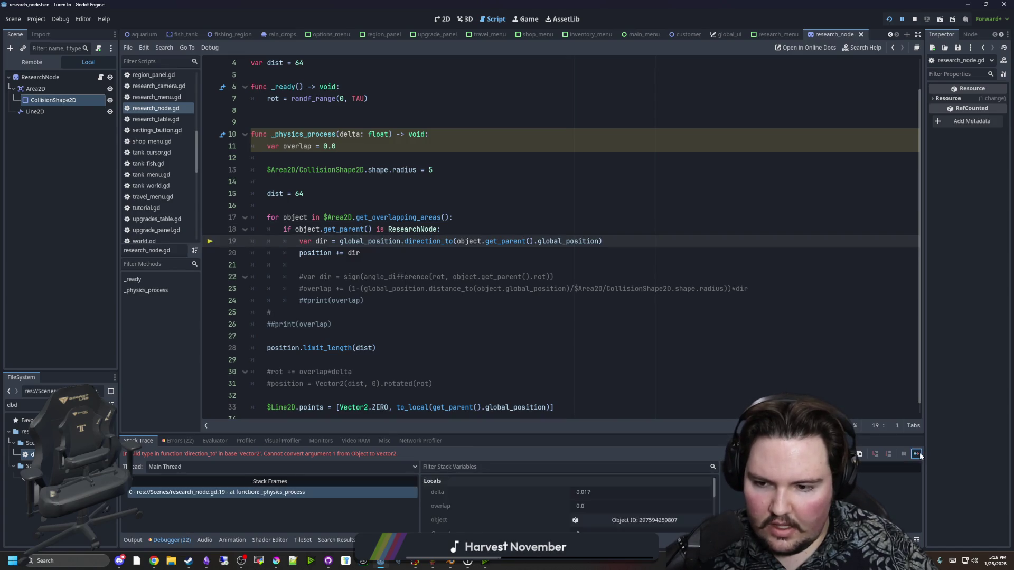
left_click(917, 454)
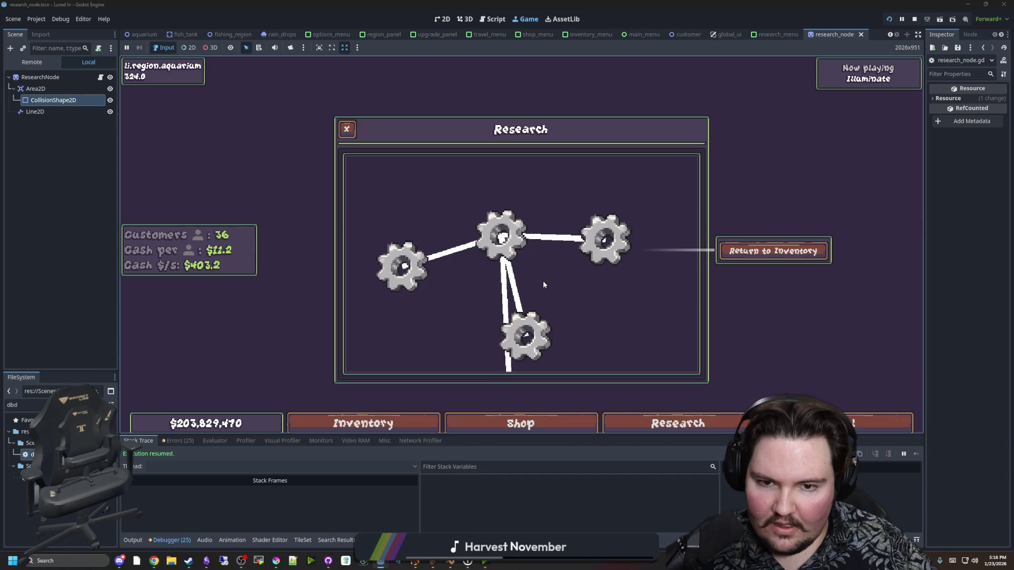
mouse_move(497, 254)
left_mouse_down()
mouse_move(555, 328)
mouse_move(555, 344)
mouse_move(519, 317)
mouse_move(538, 350)
mouse_move(521, 315)
left_mouse_up()
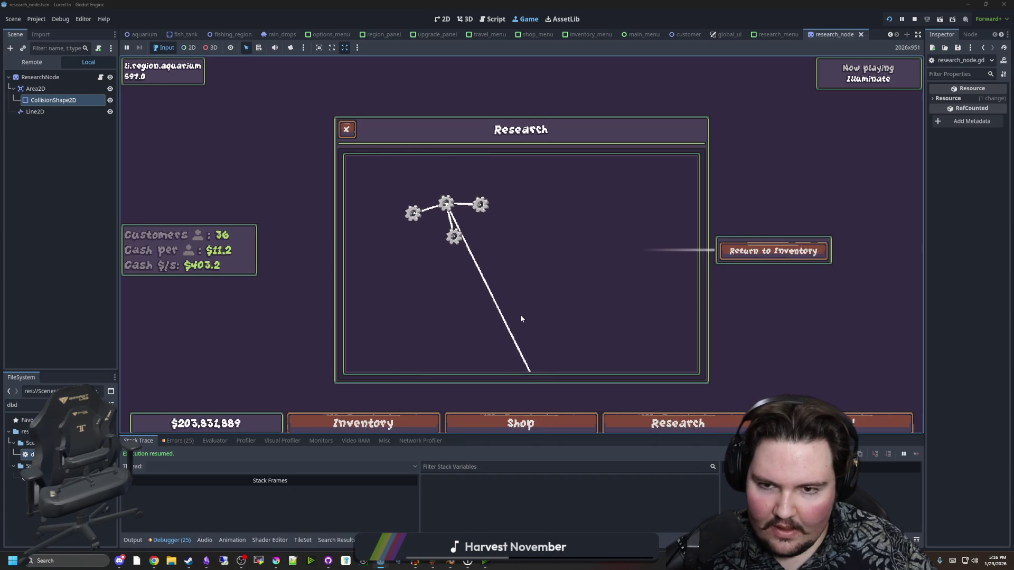
left_click(492, 19)
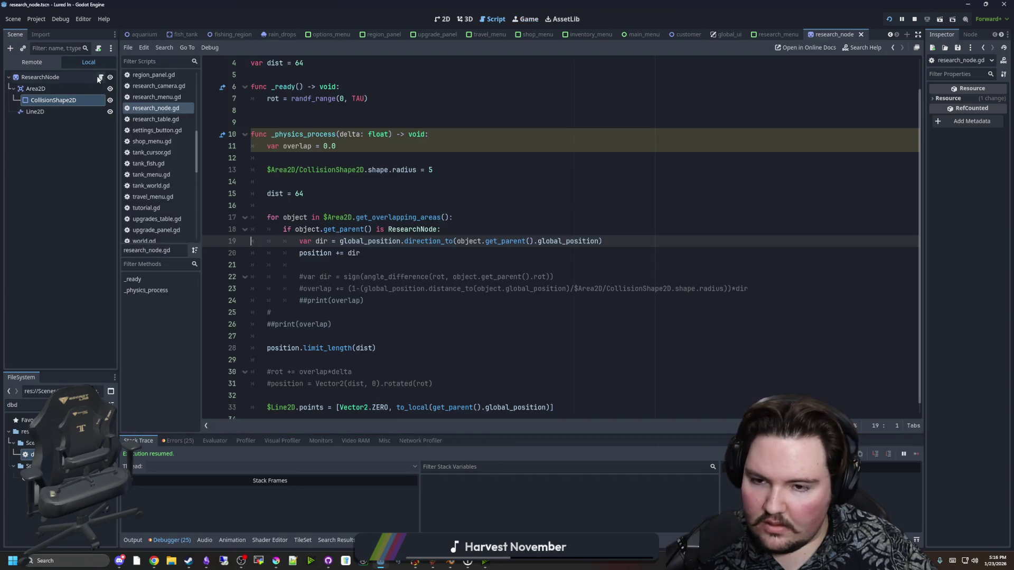
Read the limit_length entry in the Vector2 documentation.
left_click(322, 313)
scroll(314, 327, "down", 1)
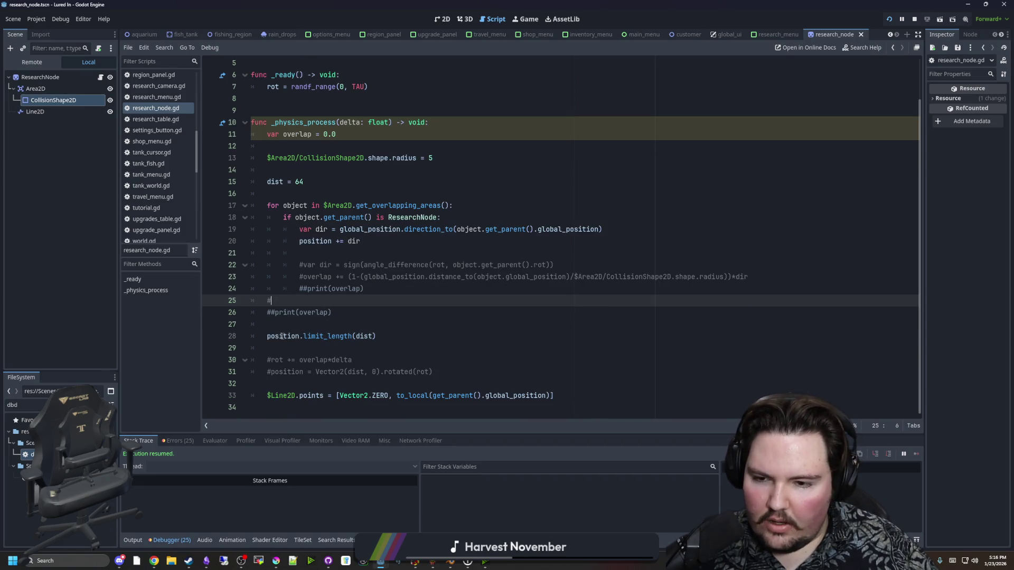
left_click(323, 337, "ctrl")
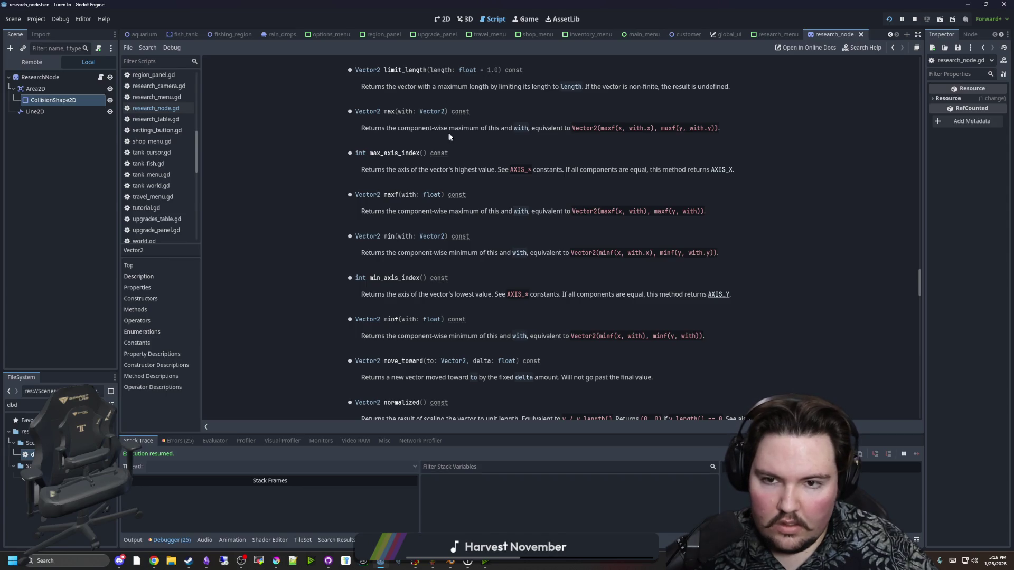
key("alt+Left")
left_click(329, 322)
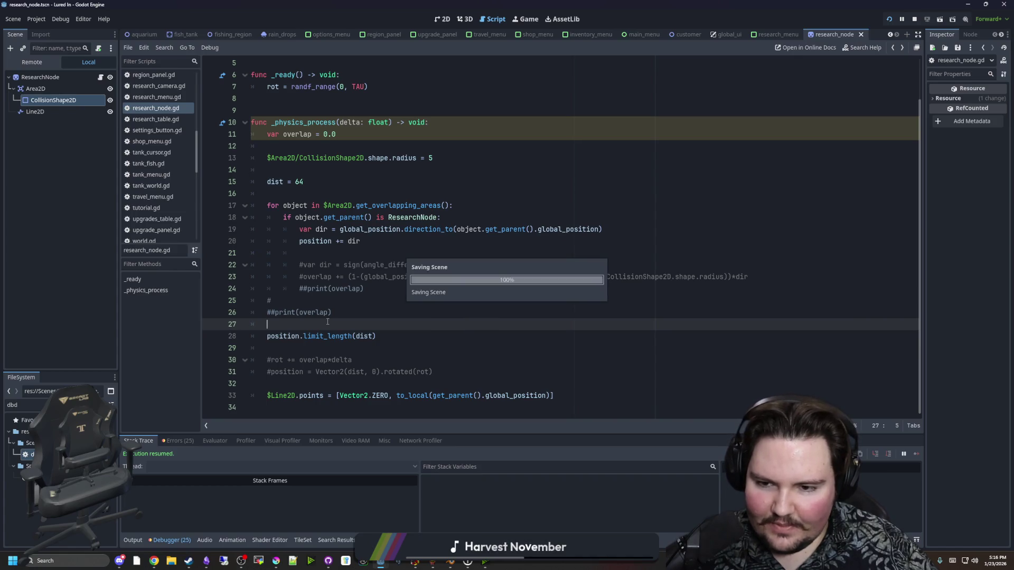
left_click(322, 335, "ctrl")
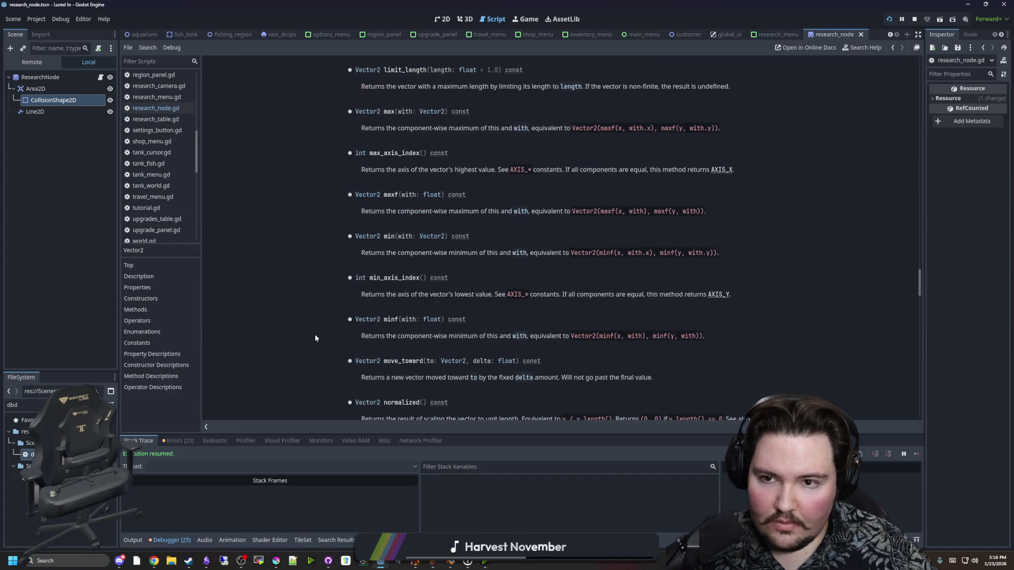
key("alt+Left")
Change line 28 to position = position.limit_length(dist) and run the game with F5.
left_click(270, 336)
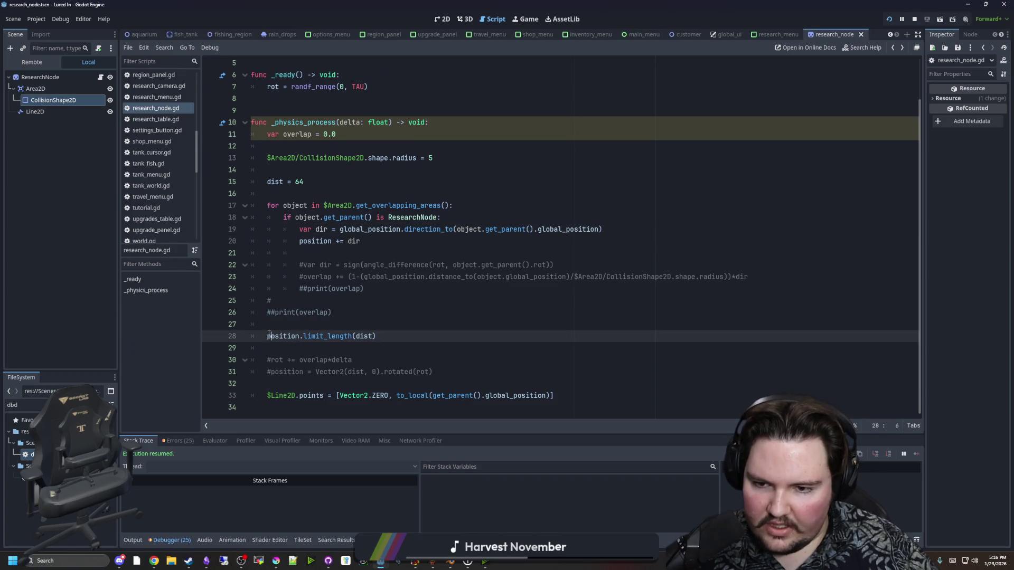
type("position =")
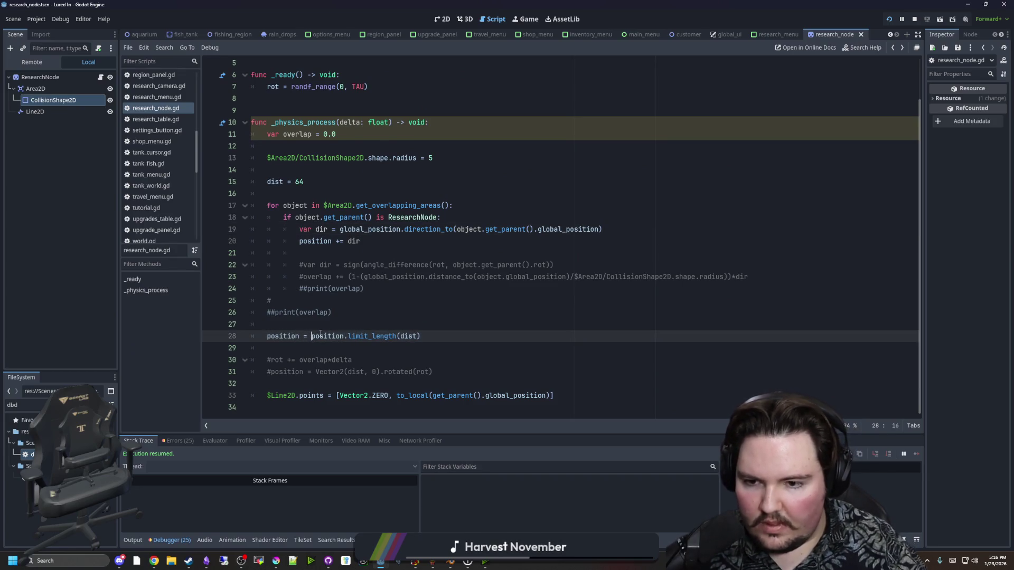
key("Escape")
key("F5")
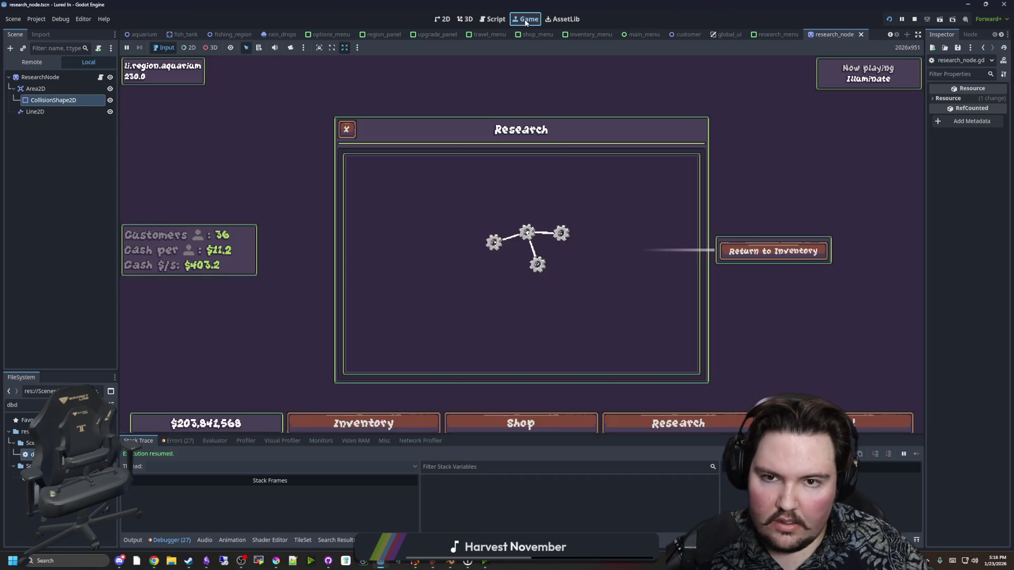
Reopen the Research panel via Main Menu and Play to check the gear layout.
scroll(583, 264, "up", 3)
scroll(582, 249, "up", 2)
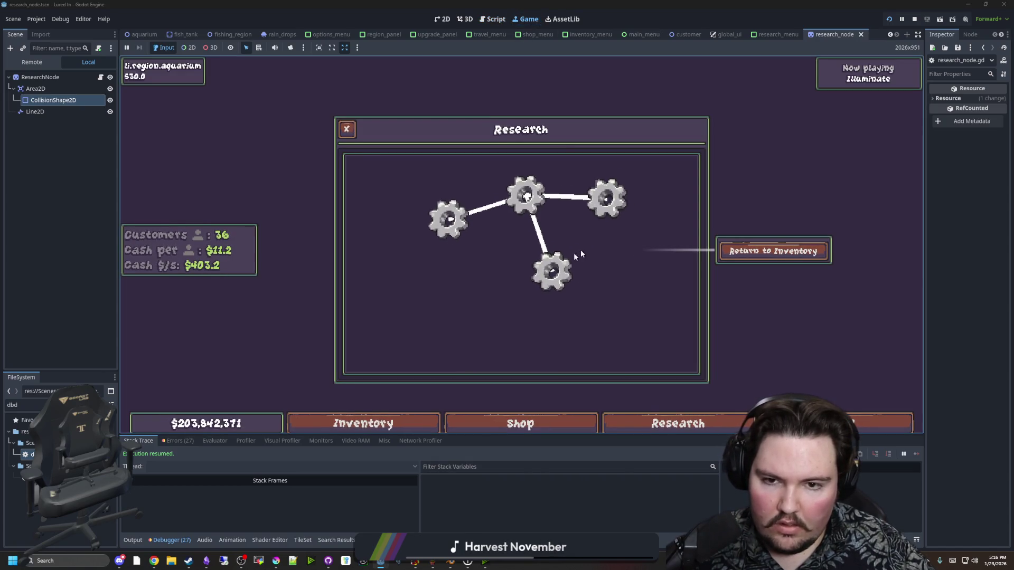
key("Escape")
key("Escape")
left_click(486, 279)
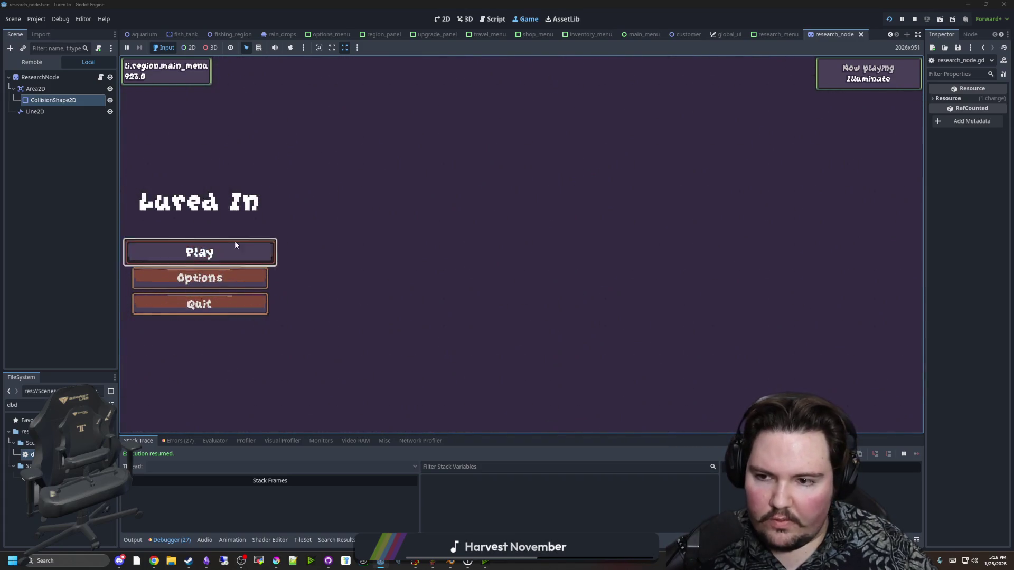
left_click(235, 241)
left_click(658, 429)
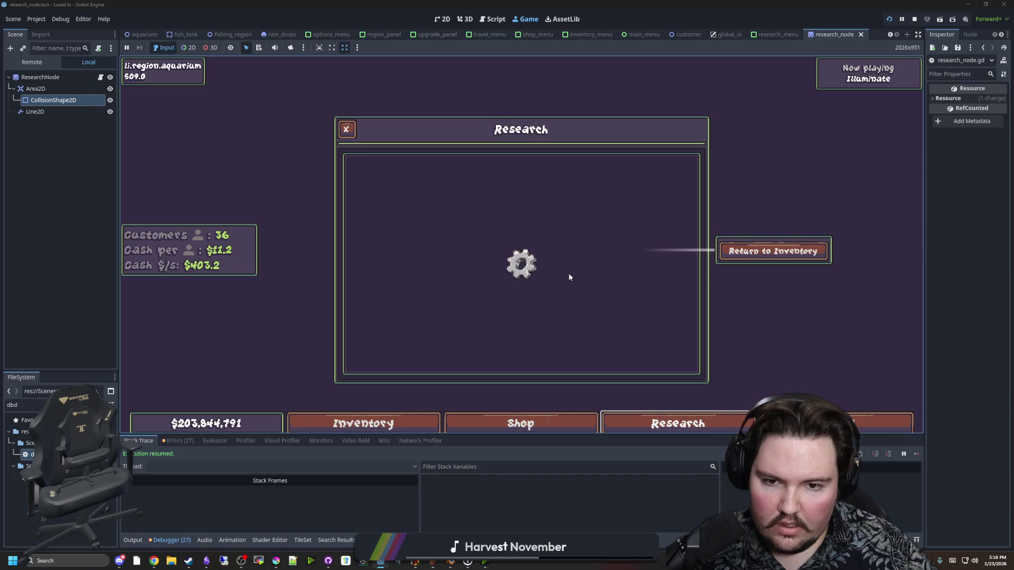
key("ctrl+F3")
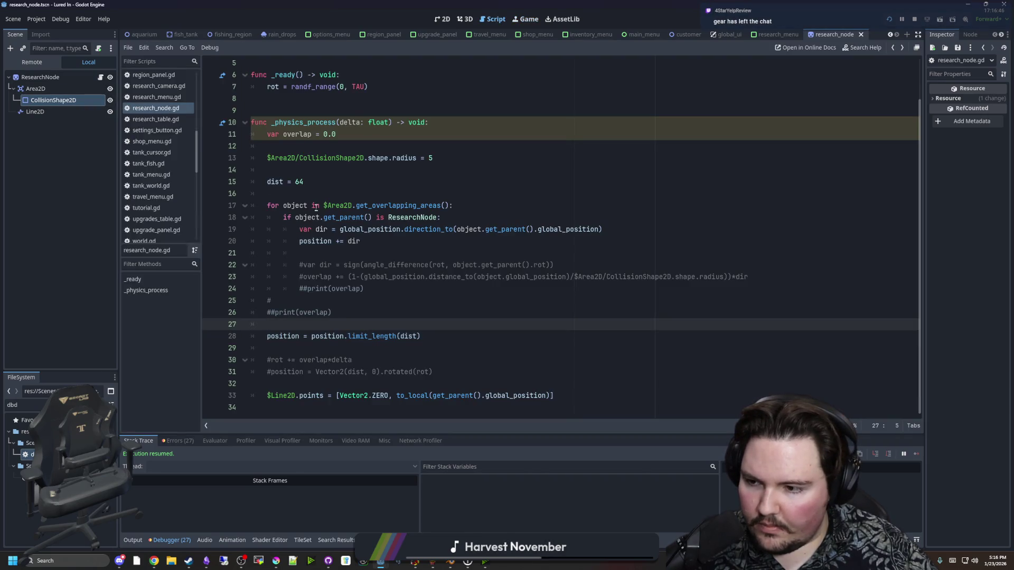
Review the limit_length documentation again before changing line 28.
left_click(347, 300)
left_click(374, 254)
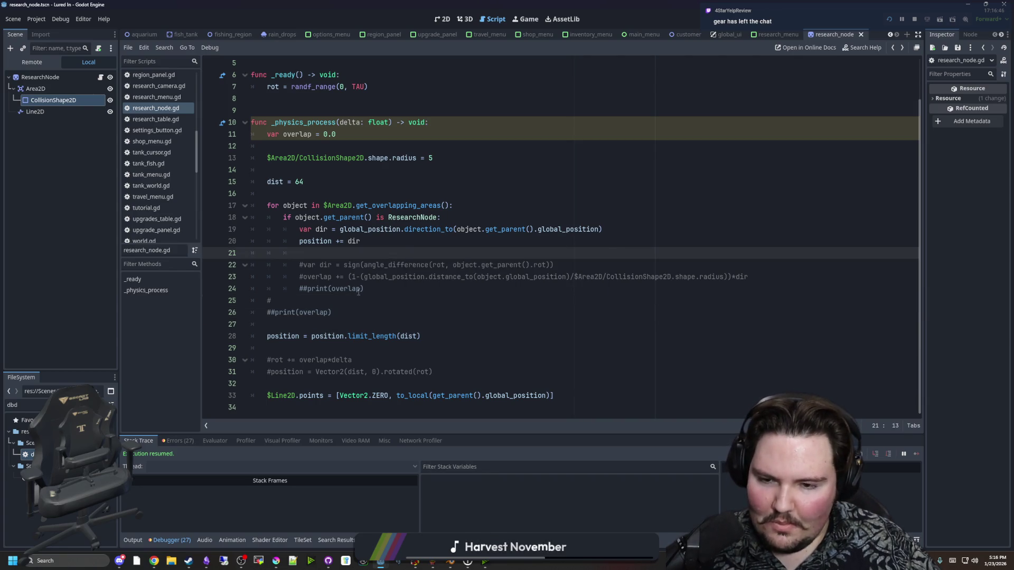
left_click(364, 343, "ctrl")
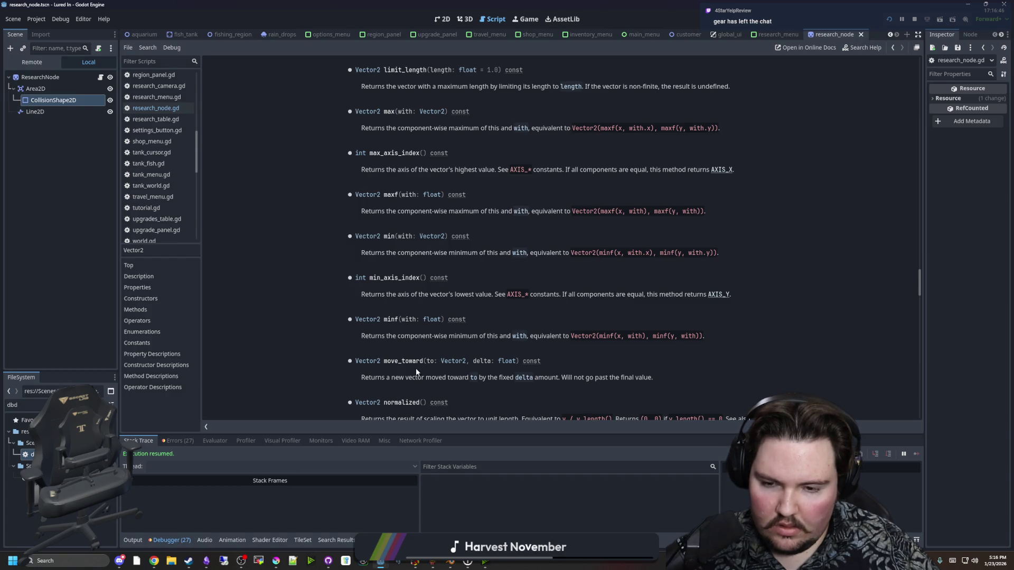
scroll(416, 371, "down", 2)
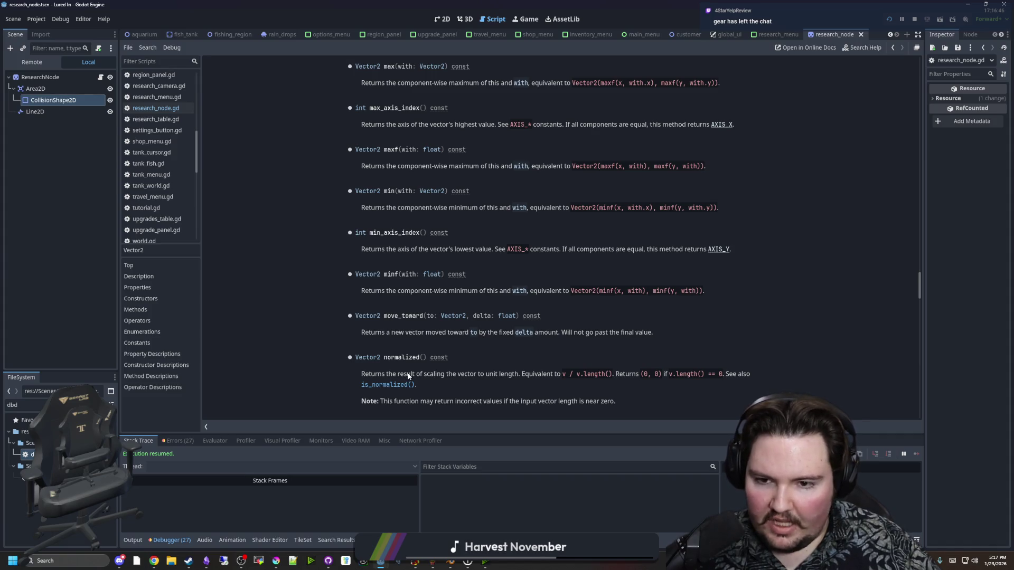
key("alt+Left")
Replace limit_length(dist) on line 28 with normalized() * dist.
left_click_drag(420, 336, 355, 339)
key("BackSpace")
type("no")
key("Return")
type("dist")
left_click(370, 324)
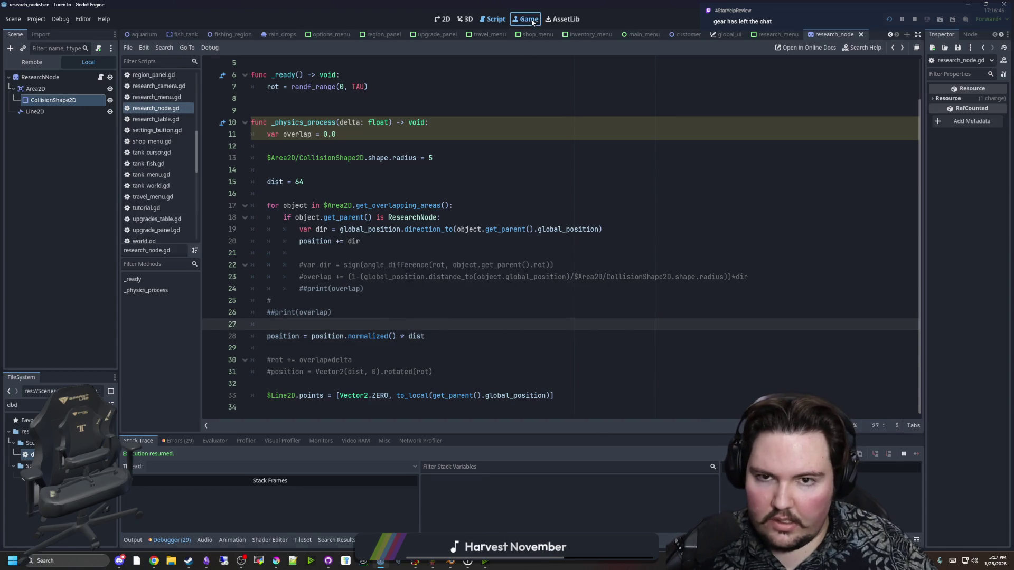
Reload the game through Esc and Main Menu to see the gear, then return to the script.
left_click(529, 19)
key("Escape")
left_click(543, 281)
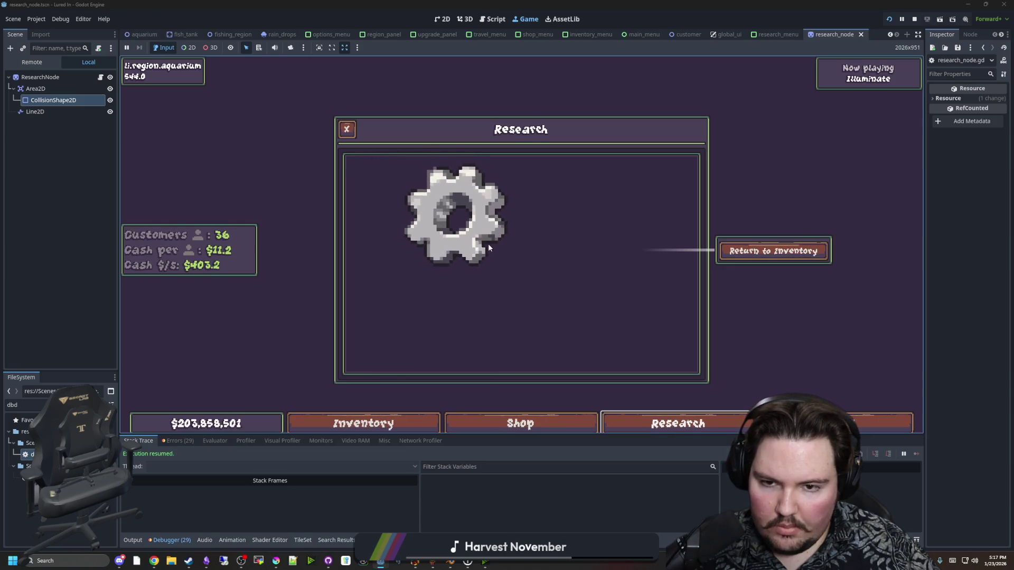
left_click(101, 77)
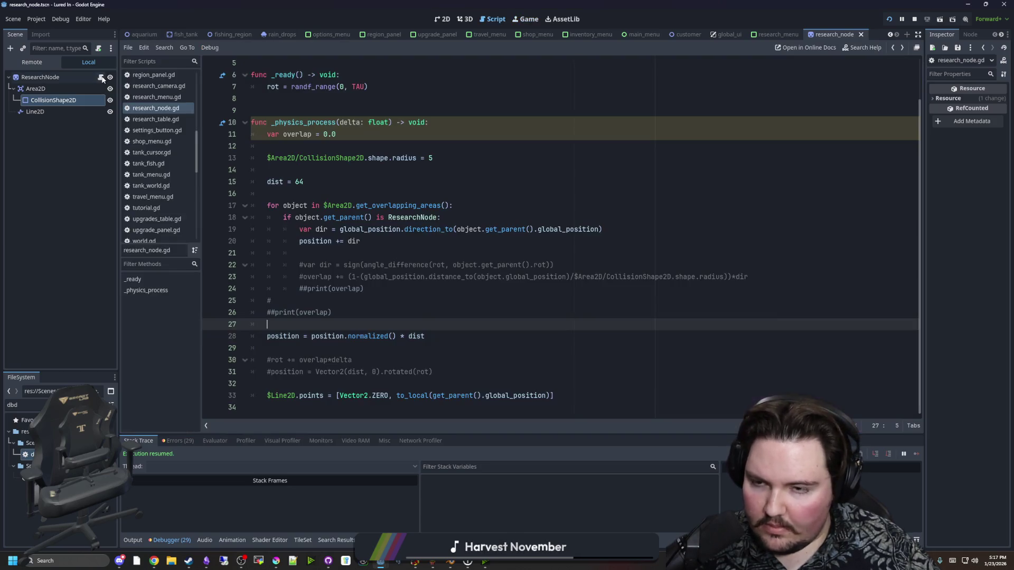
Add print(position) after the normalize line, save, and view the (0.0, 0.0) values in Output.
left_click(415, 336)
key("Up")
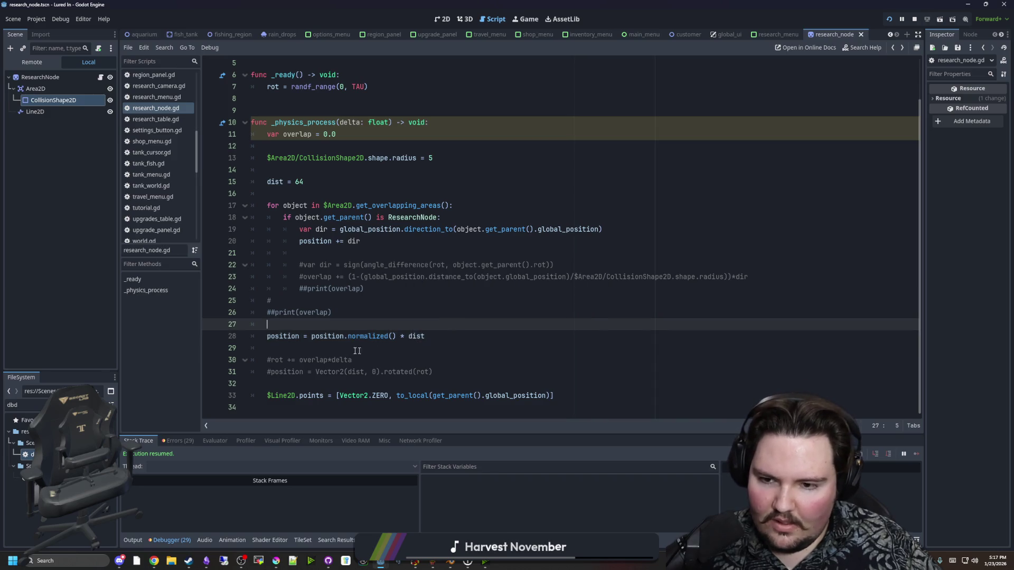
left_click(365, 348)
key("Return")
key("Return")
key("Up")
type("print(position")
key("Escape")
key("Up")
key("ctrl+s")
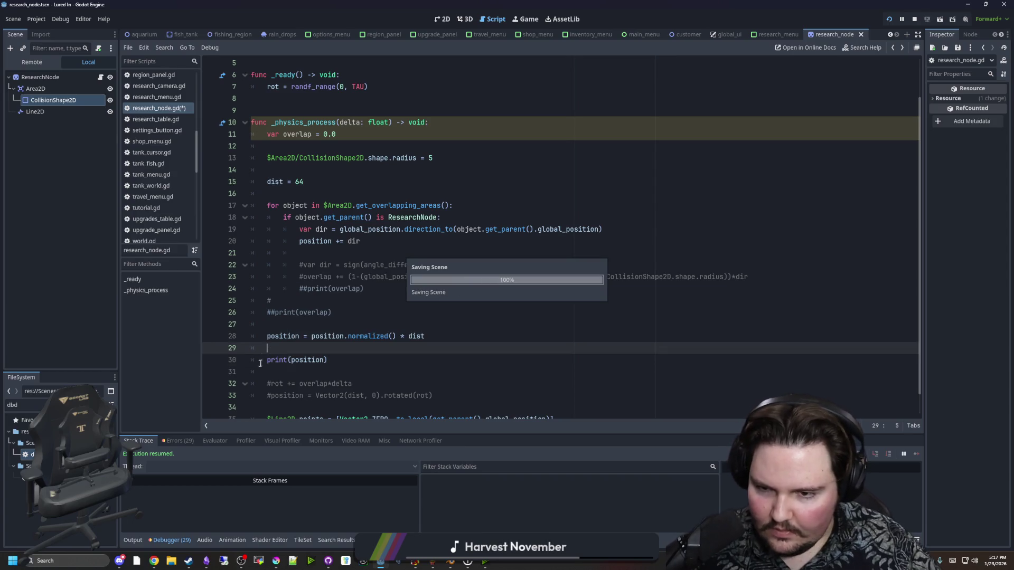
left_click(133, 539)
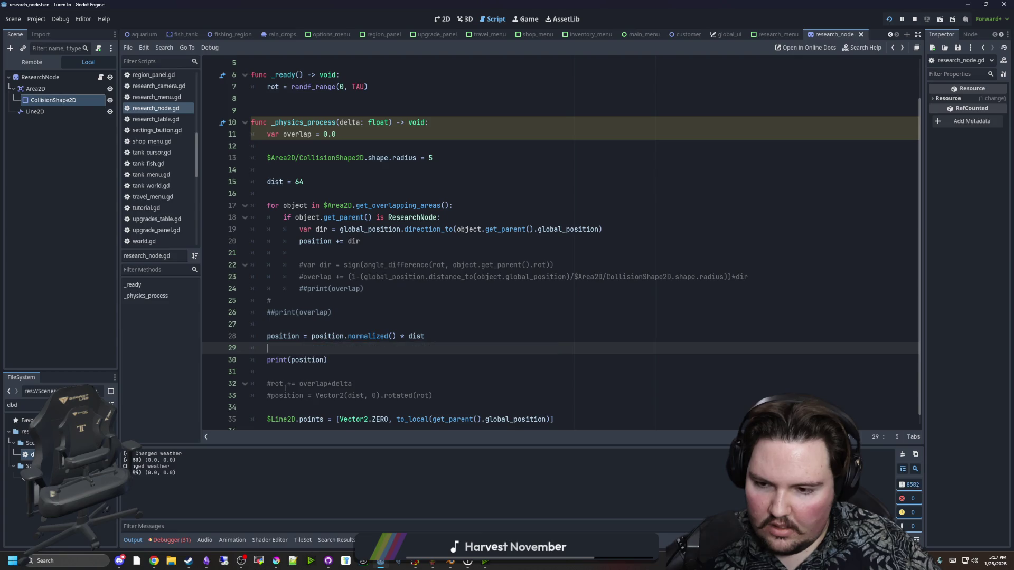
left_click(313, 325)
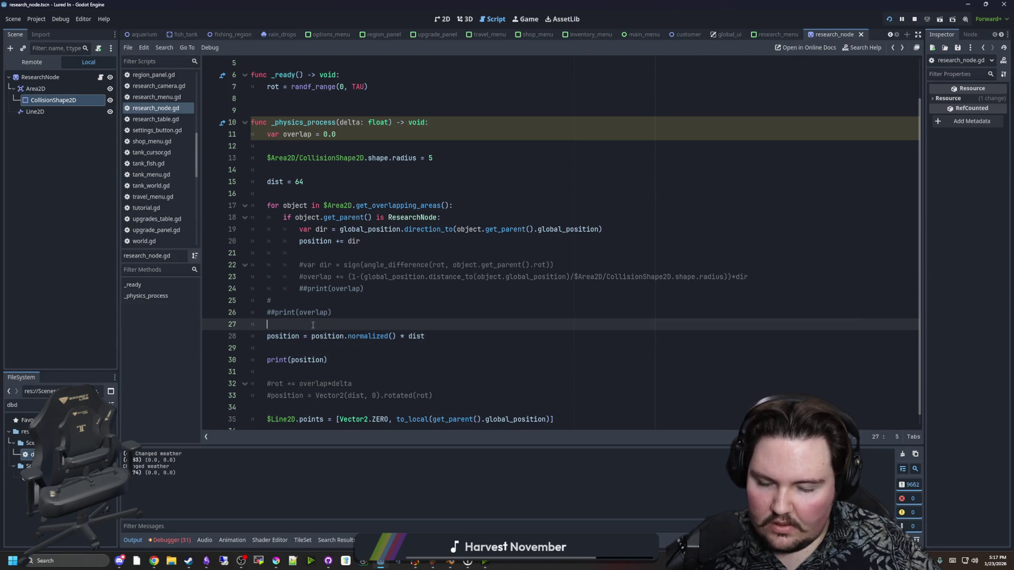
Above the normalize line, reset a position equal to Vector2.ZERO to Vector2(dist, 0), then save.
key("Return")
key("Return")
key("Up")
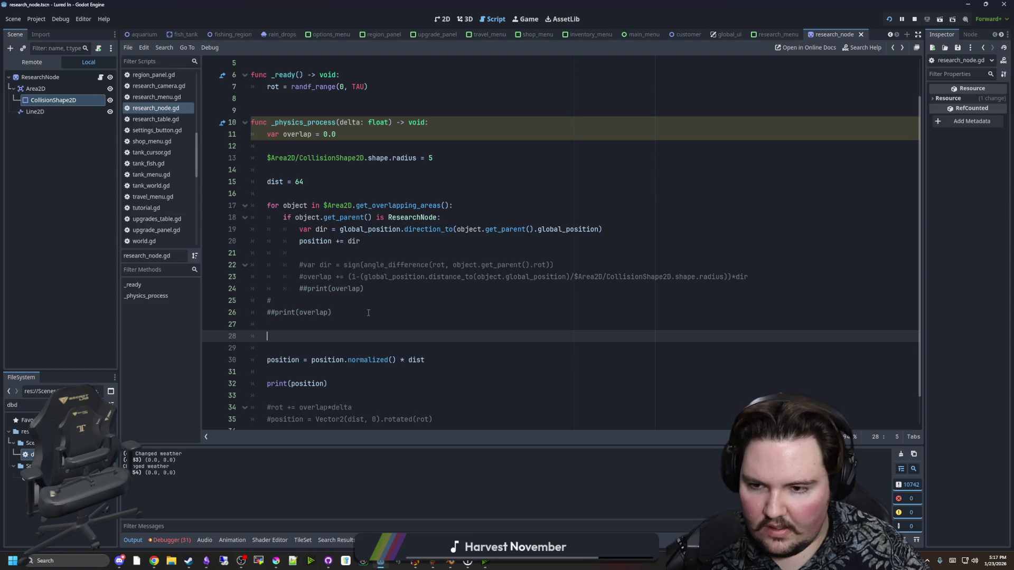
type("position.")
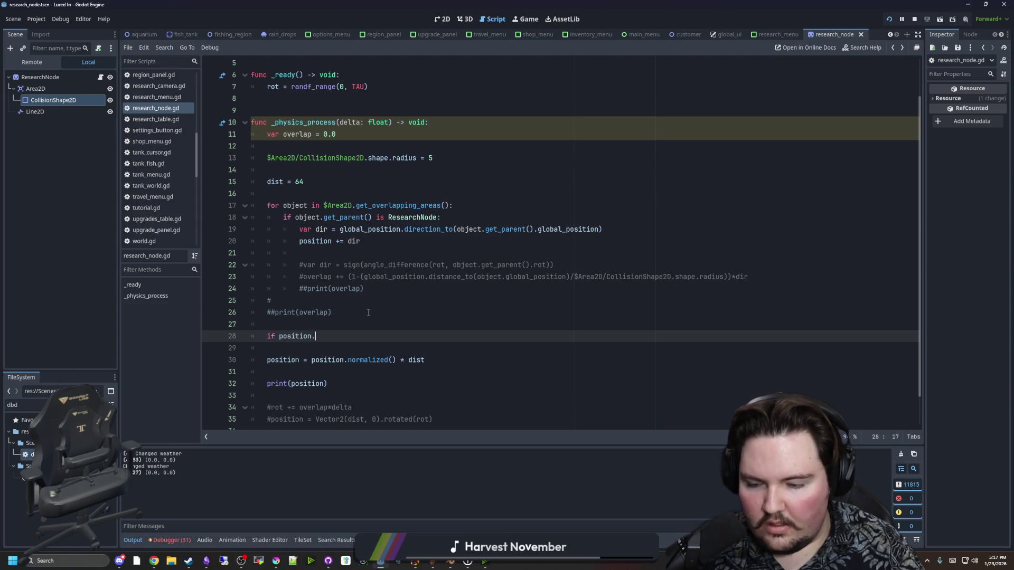
type("is_")
key("Return")
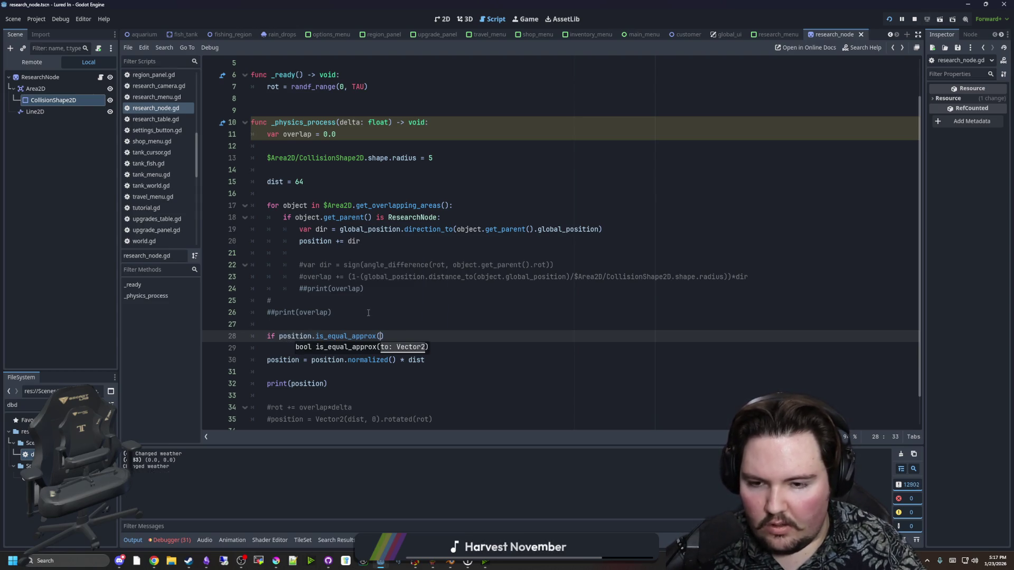
type("ector2>")
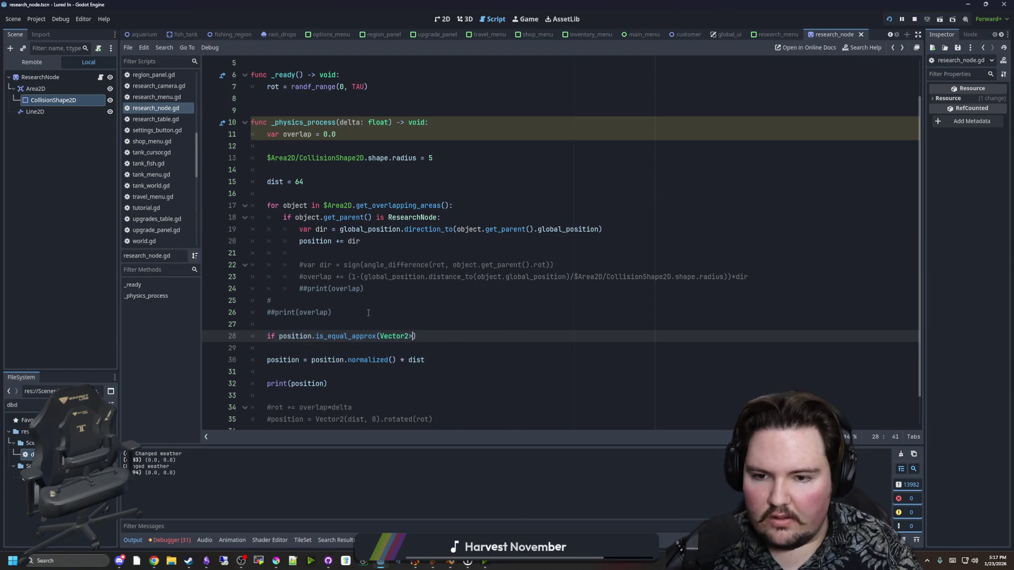
type("ERO")
key("Return")
type("position = Vector2(dist, -0")
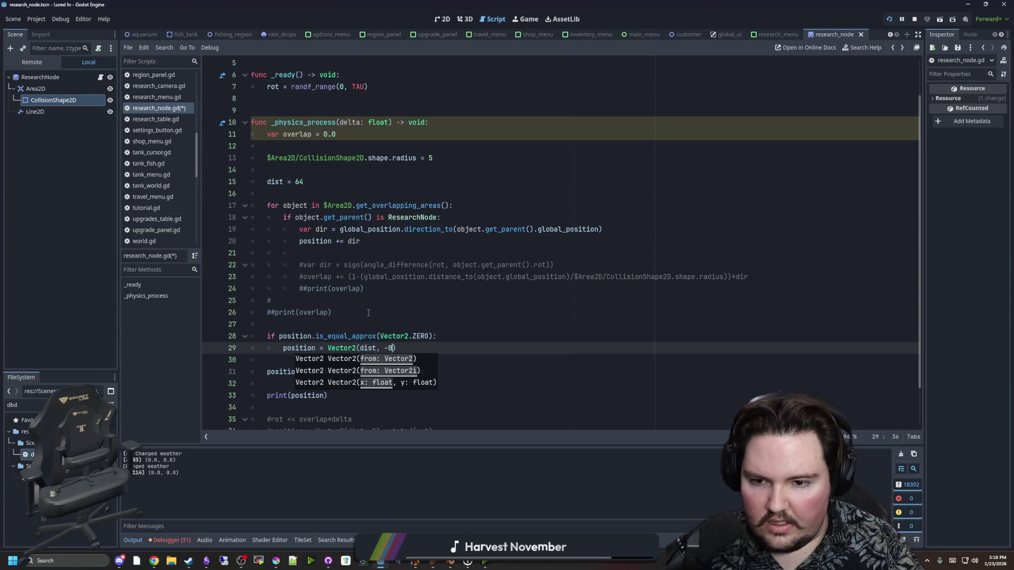
key("BackSpace")
key("BackSpace")
type("0")
left_click(368, 312)
key("ctrl+s")
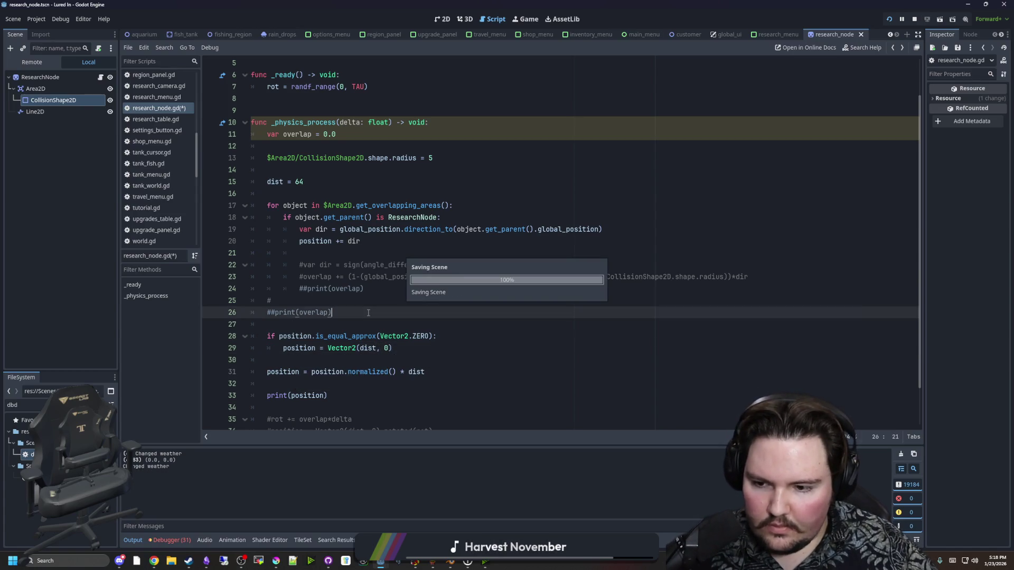
Check the gears in the running game, then read the direction_to documentation.
left_click(524, 19)
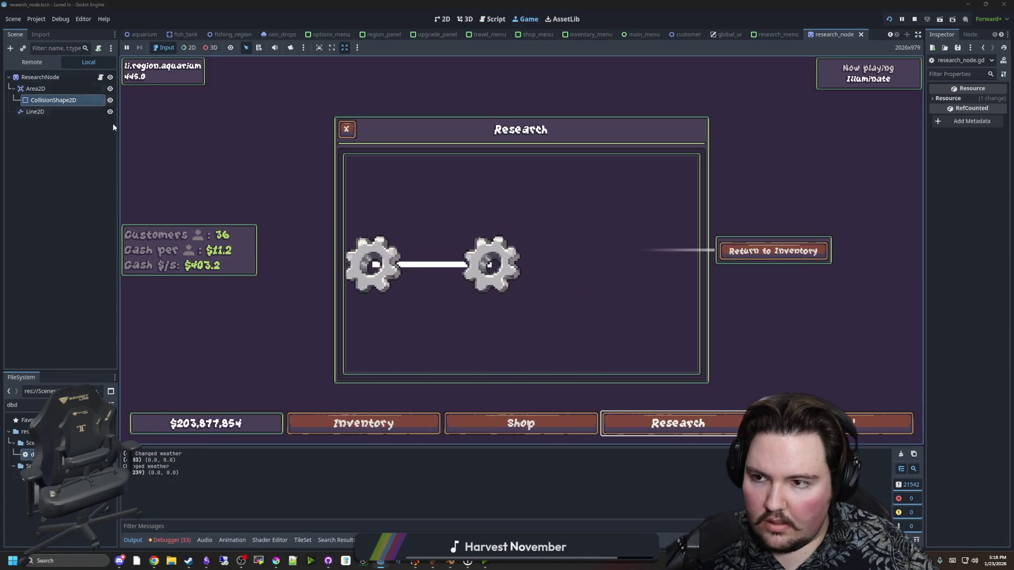
left_click(101, 76)
left_click(403, 296)
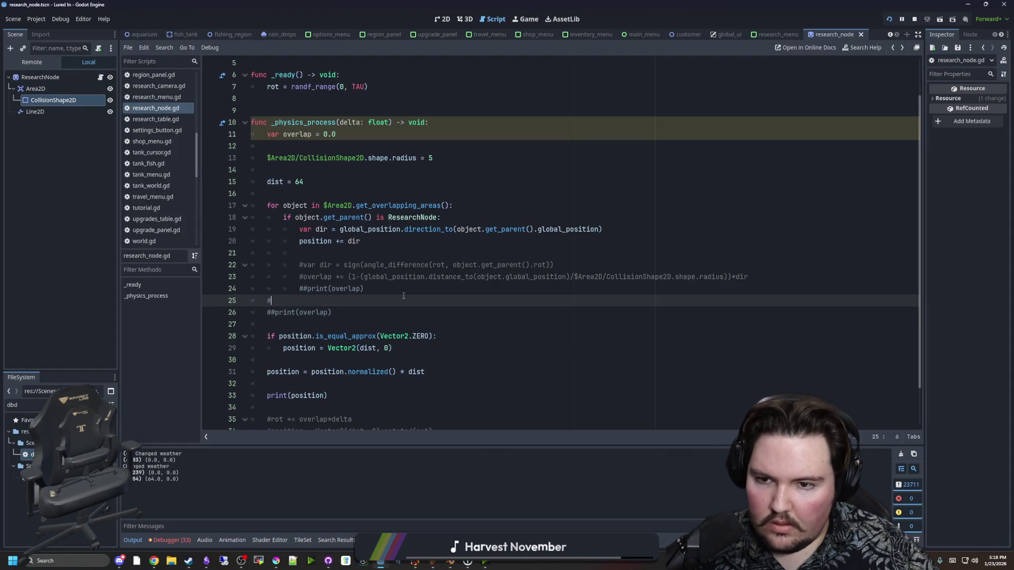
left_click(408, 248)
left_click(409, 242)
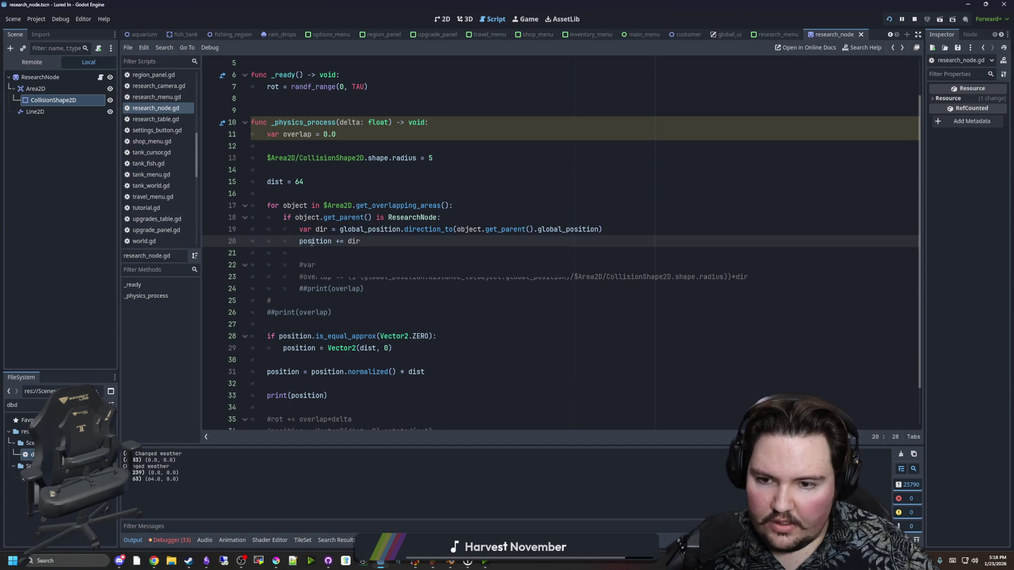
left_click(327, 302)
left_click(376, 253)
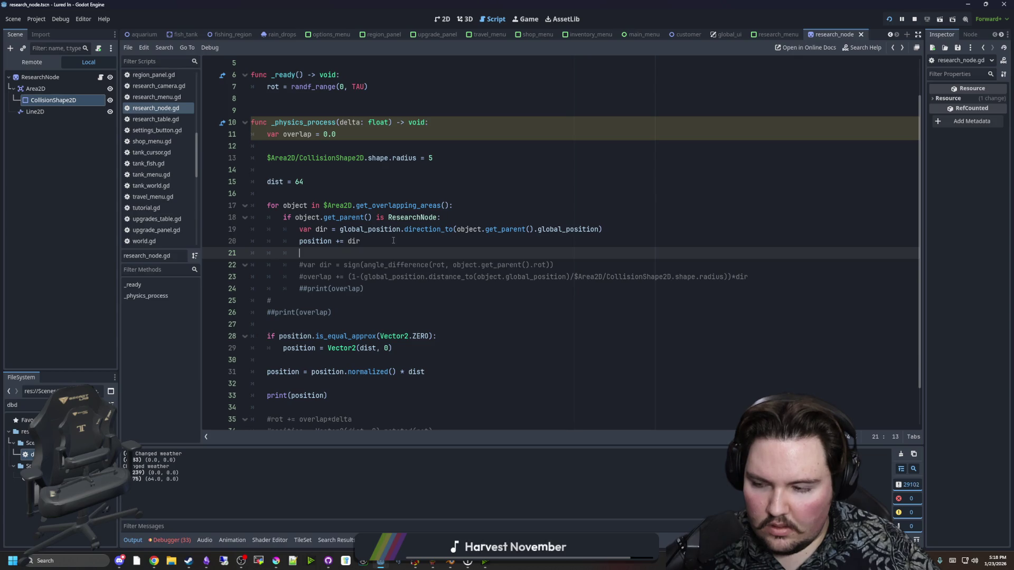
left_click(392, 241)
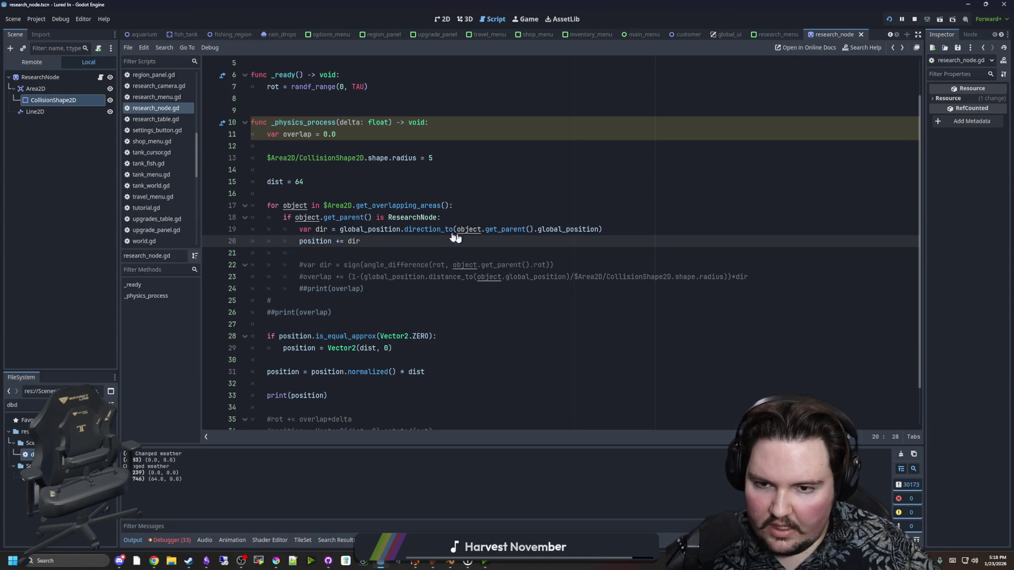
left_click(432, 230, "ctrl")
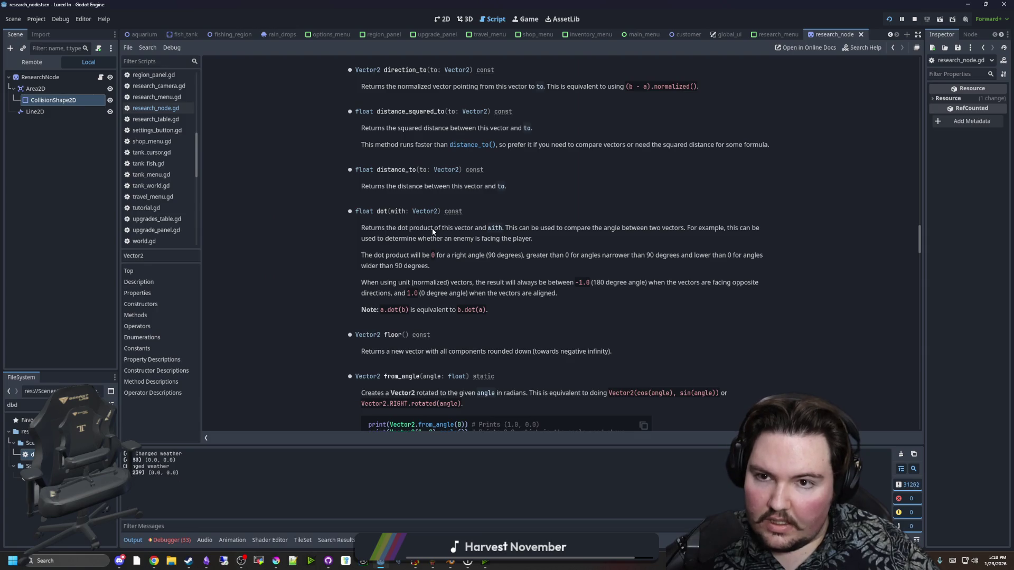
key("alt+Left")
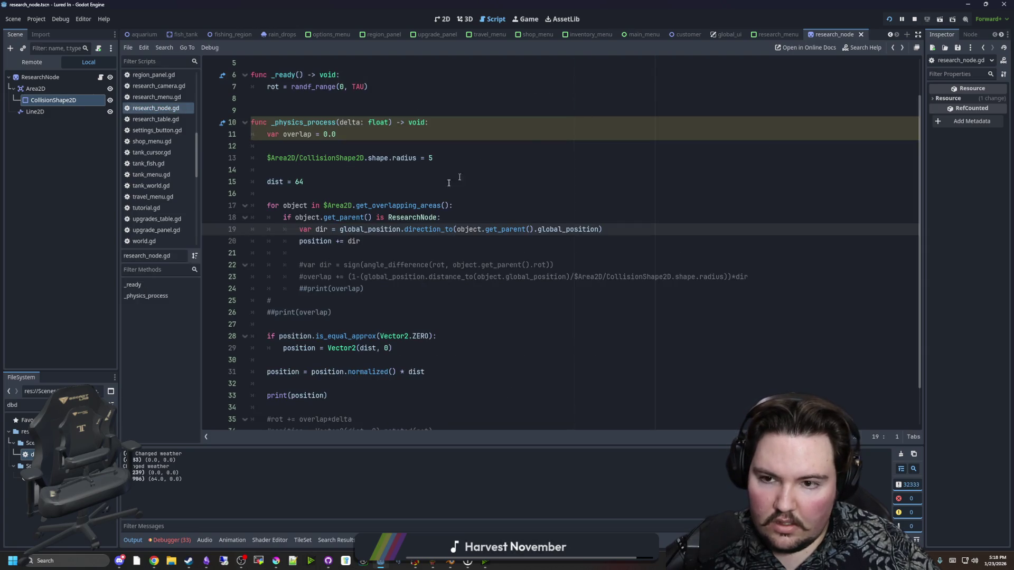
Select the commented-out overlap block in research_node.gd.
scroll(354, 222, "up", 2)
left_click(339, 148)
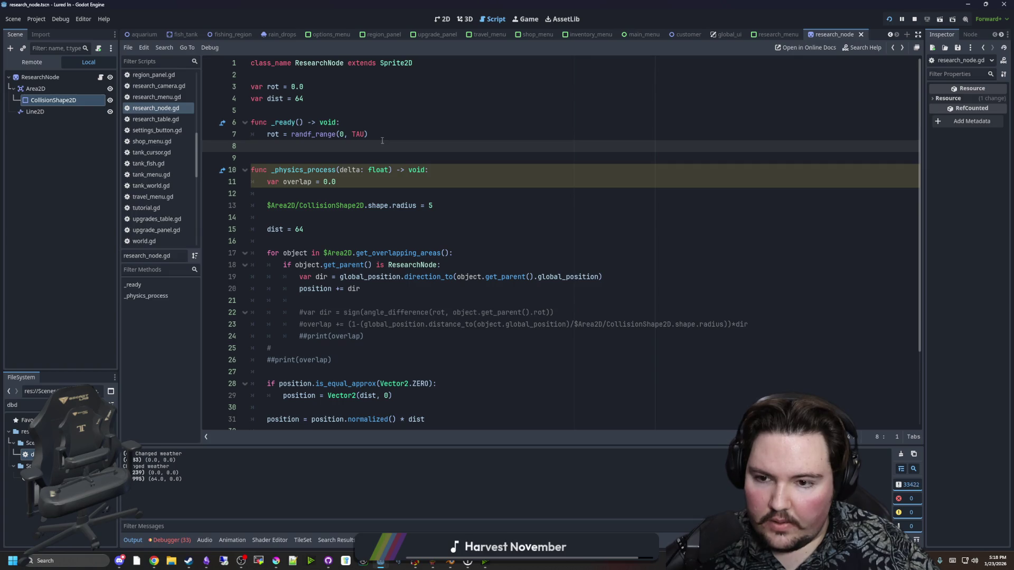
scroll(383, 140, "down", 4)
scroll(338, 333, "up", 4)
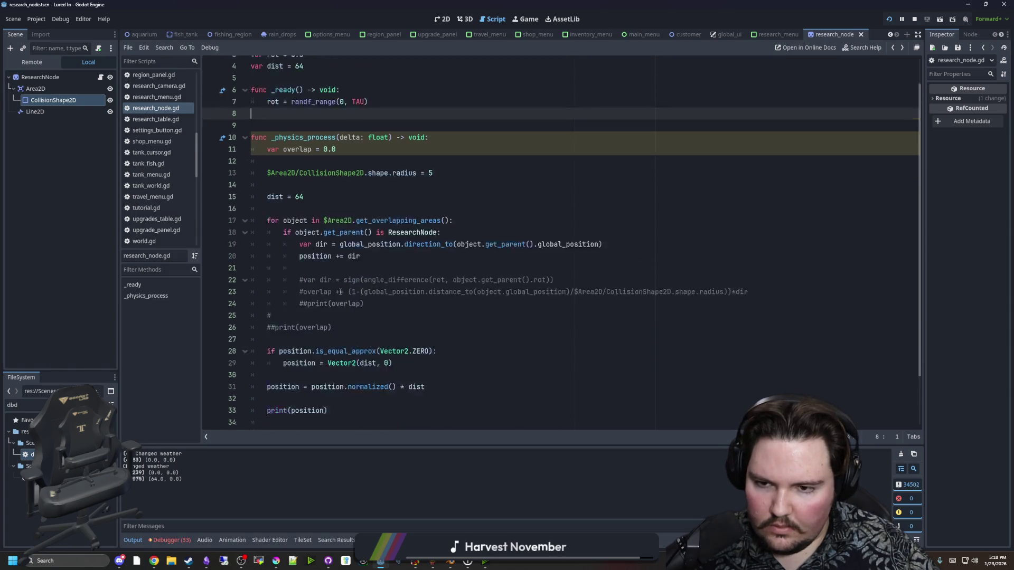
left_click_drag(352, 363, 217, 294)
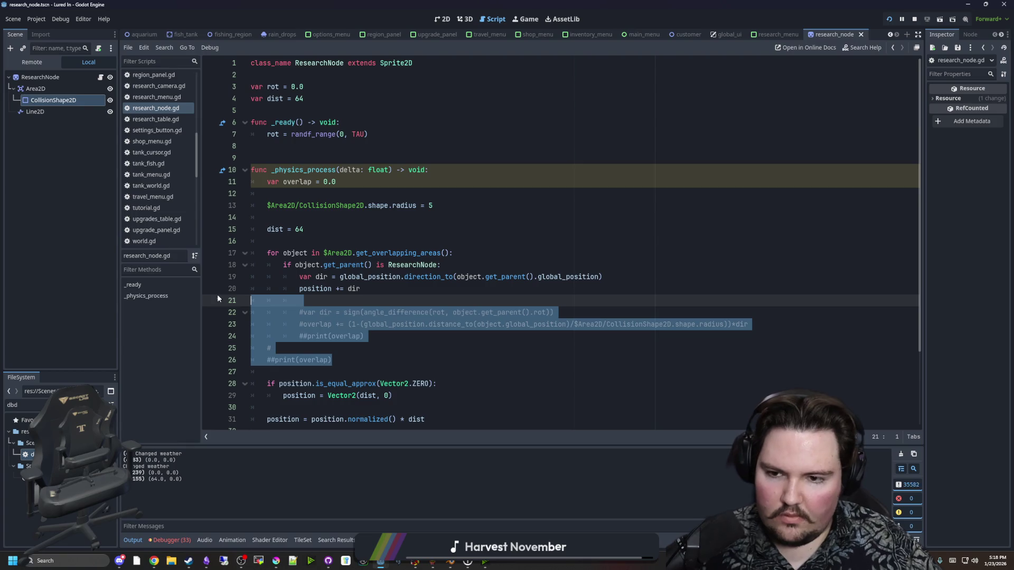
Delete the commented-out overlap block and the unused 'var overlap = 0.0' line.
key("BackSpace")
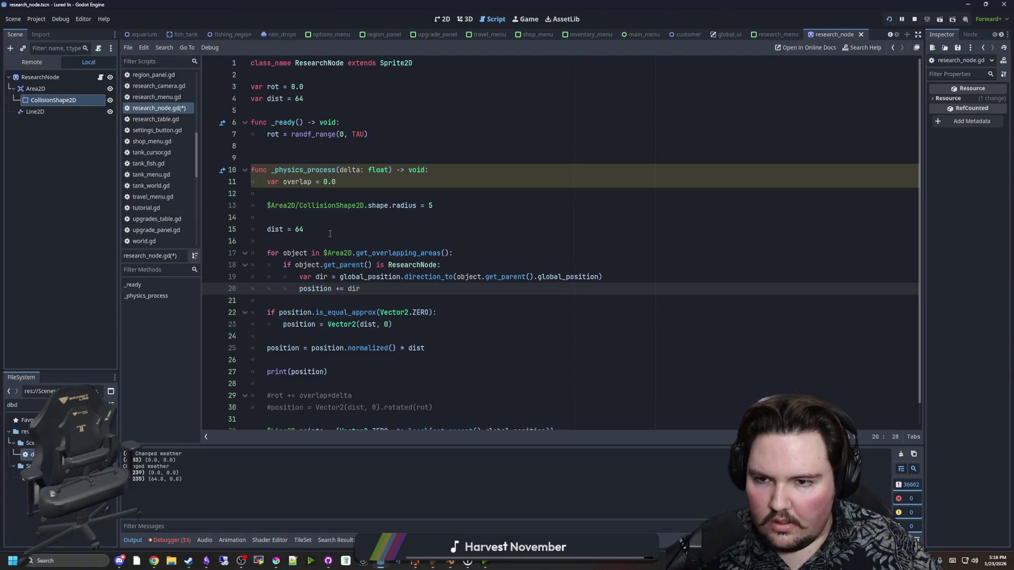
left_click(317, 207)
left_click(281, 194)
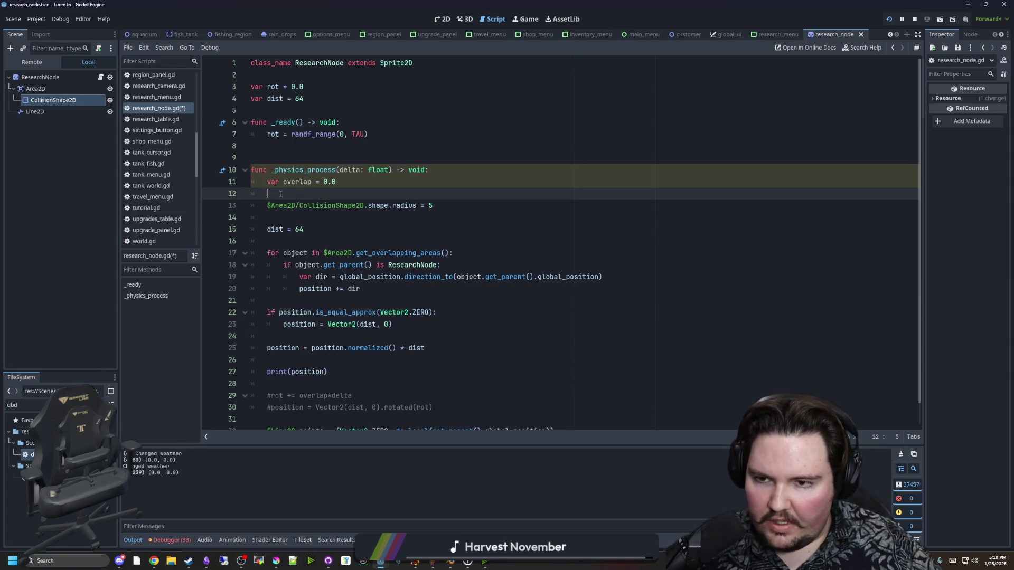
triple_click(355, 181)
key("BackSpace")
key("BackSpace")
key("Up")
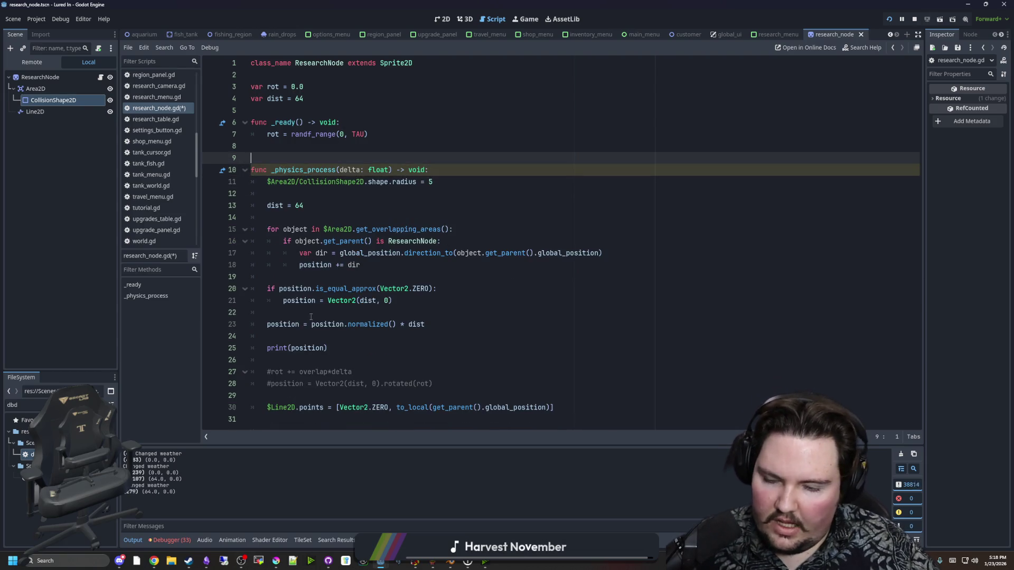
Delete the commented rot/position lines and the print(position) debug line.
left_click(315, 373)
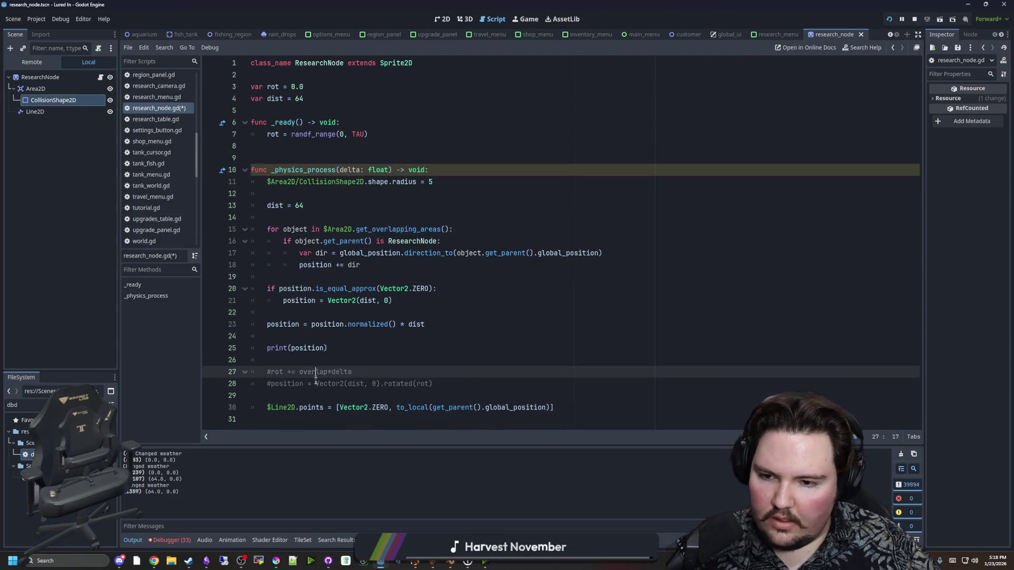
left_click_drag(471, 391, 253, 360)
key("BackSpace")
key("BackSpace")
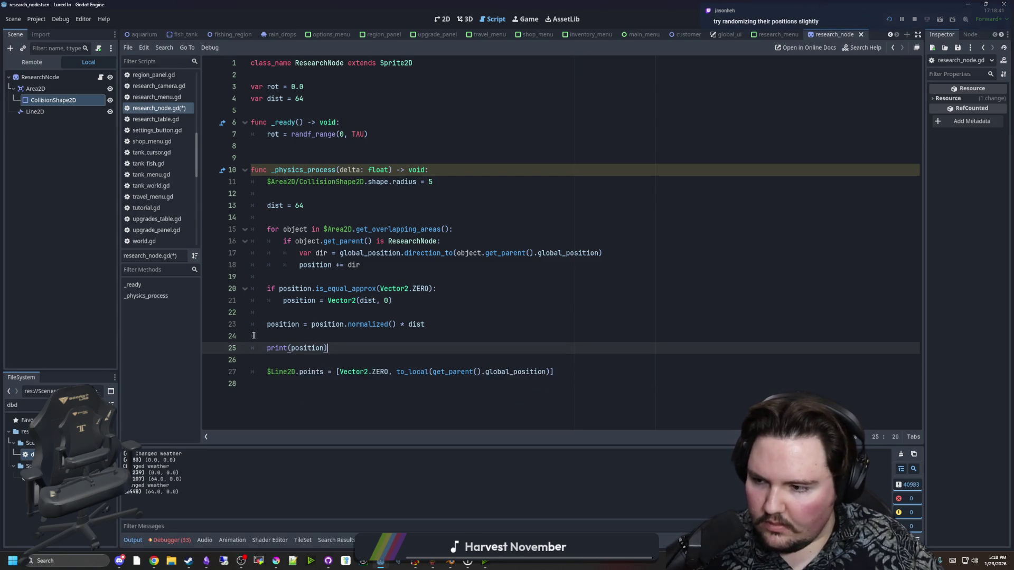
left_click_drag(362, 359, 253, 336)
key("BackSpace")
left_click(369, 134)
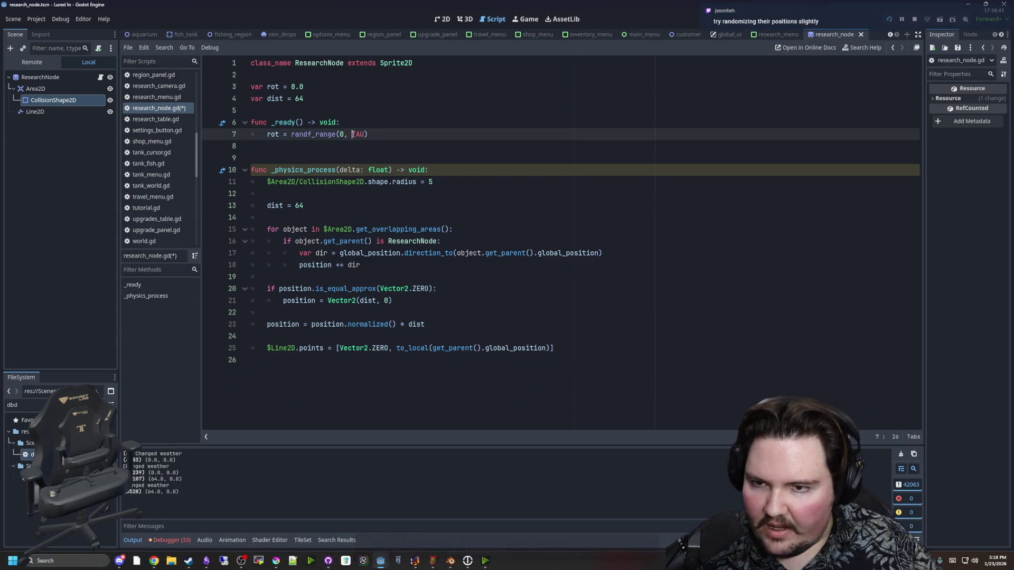
left_click_drag(368, 135, 267, 135)
left_click(283, 157)
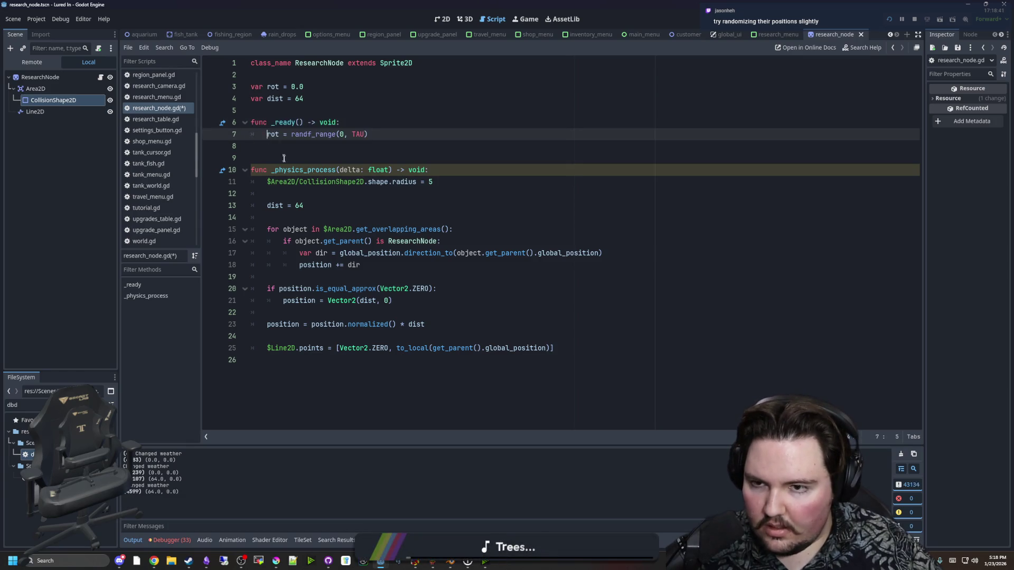
left_click(346, 124)
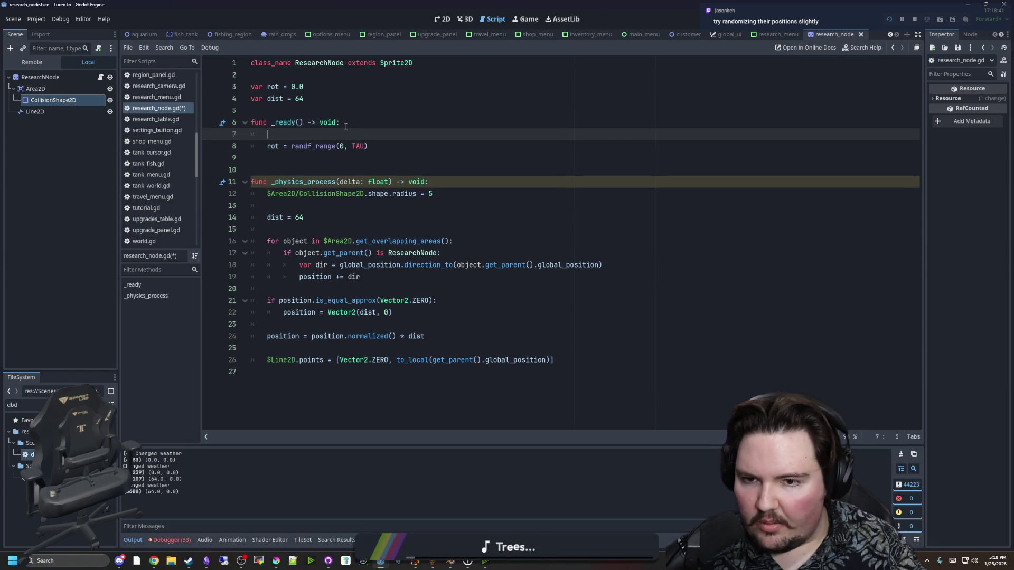
Start the gear at Vector2(dist, 0).rotated(randf_range(0, TAU)) and delete the stray rot line.
type("Vector2(dist, 0).roat")
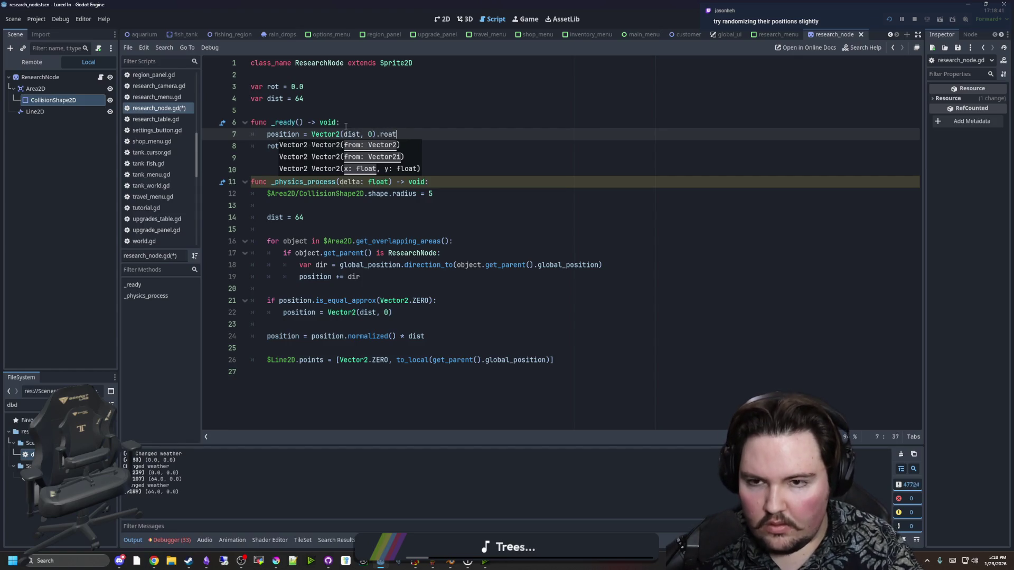
key("BackSpace")
key("BackSpace")
type("tated(")
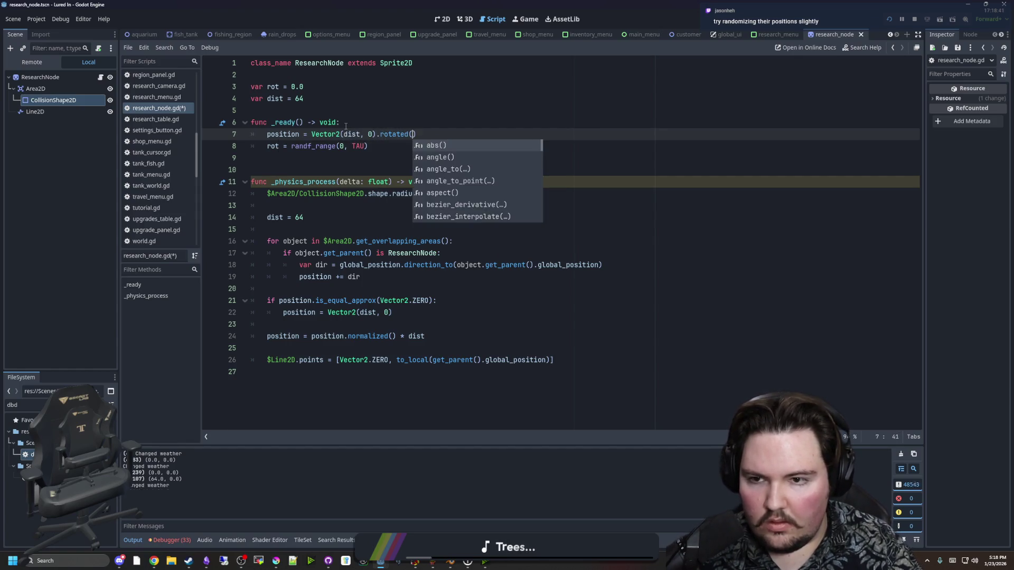
key("Return")
left_click_drag(291, 147, 380, 146)
key("ctrl+x")
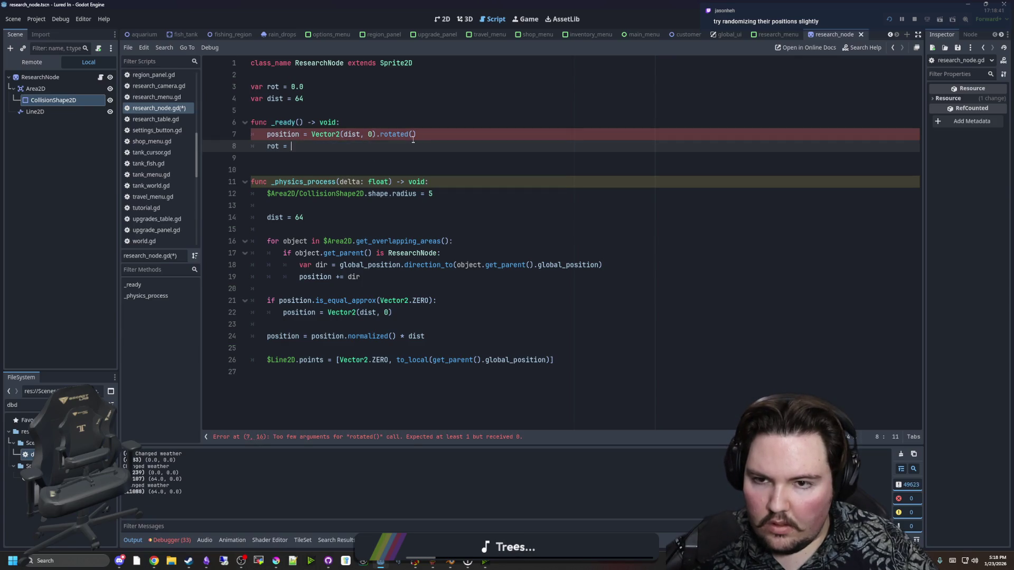
left_click(414, 134)
key("ctrl+v")
triple_click(312, 148)
key("BackSpace")
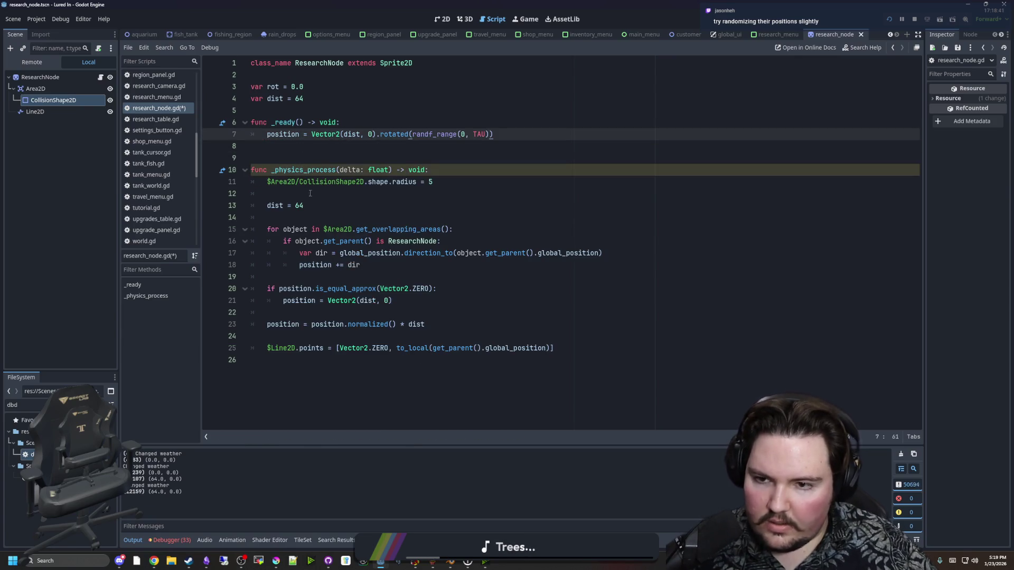
Save, run the game, load the aquarium and inspect the Research panel gears.
left_click(307, 201)
left_click(308, 193)
key("ctrl+s")
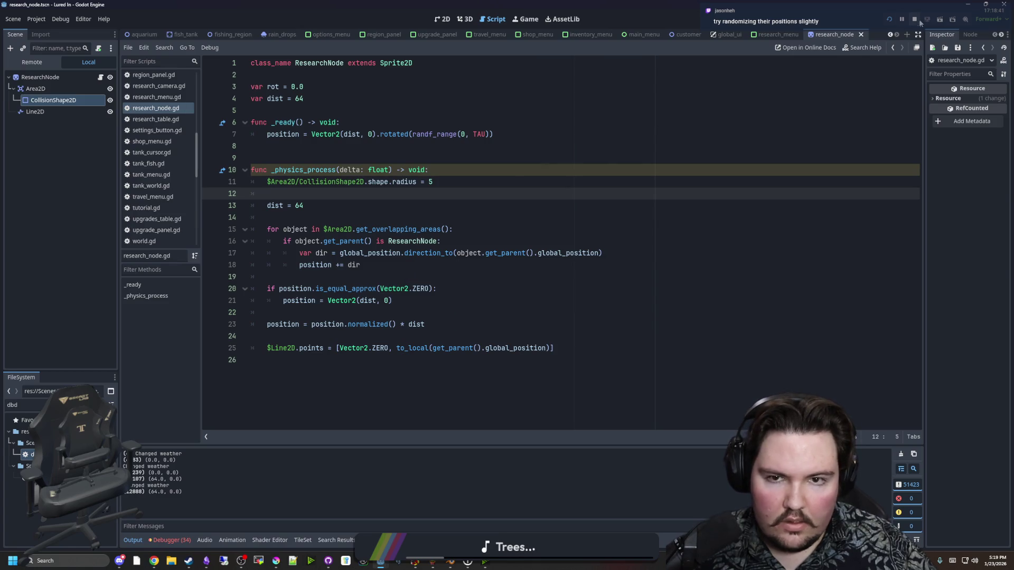
left_click(520, 19)
key("Escape")
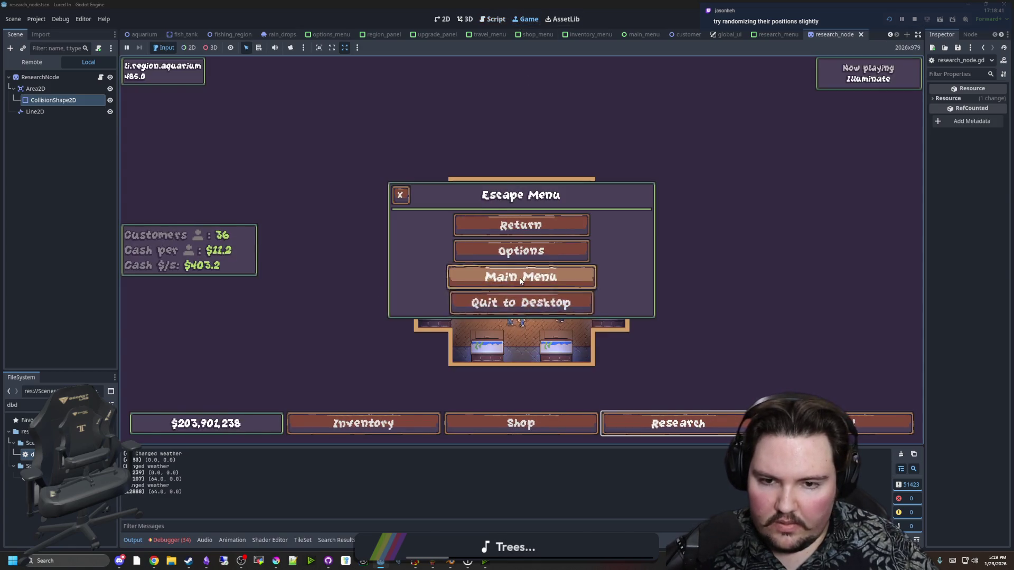
left_click(520, 276)
left_click(199, 253)
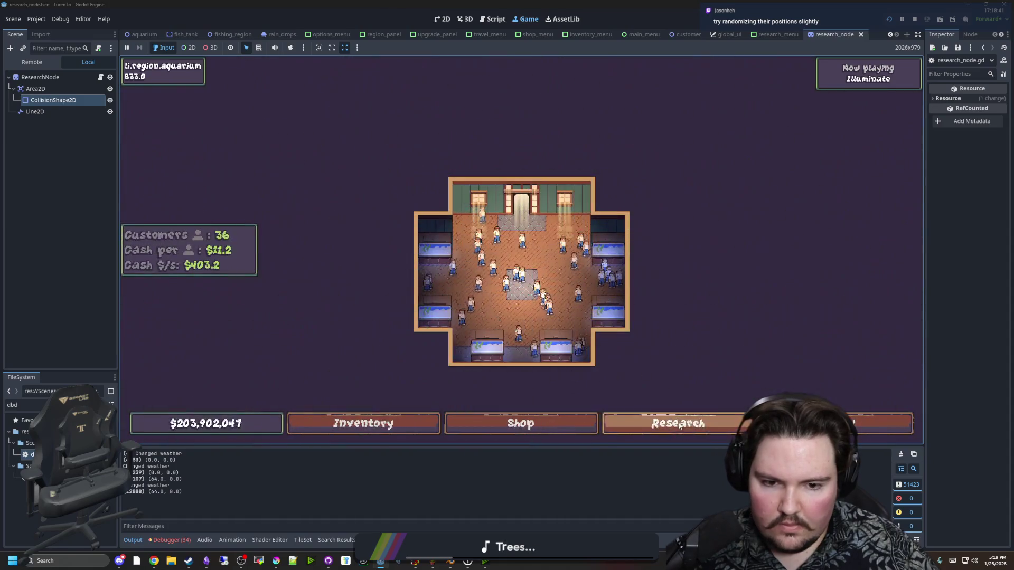
left_click(676, 421)
scroll(544, 281, "up", 2)
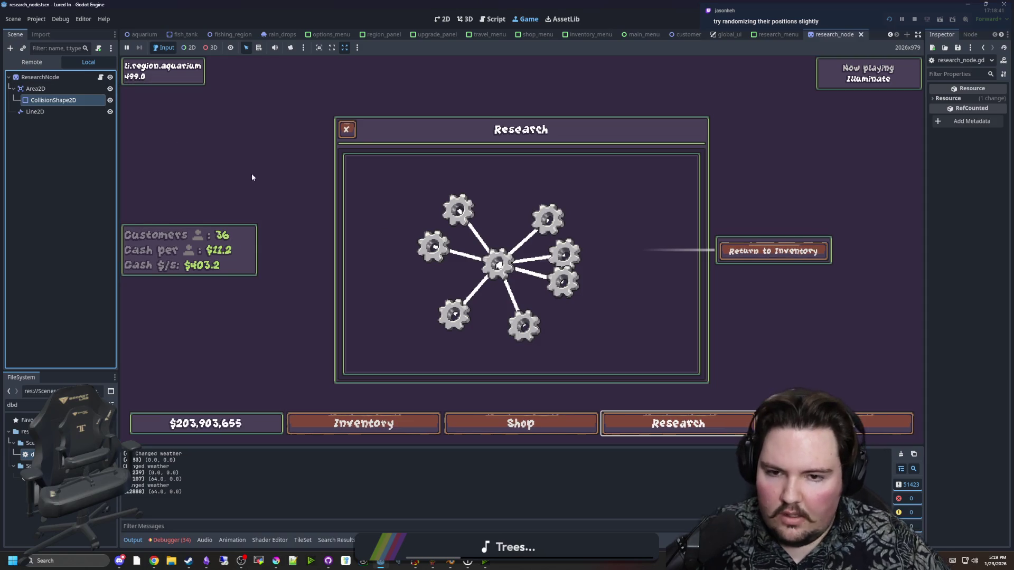
left_click(100, 78)
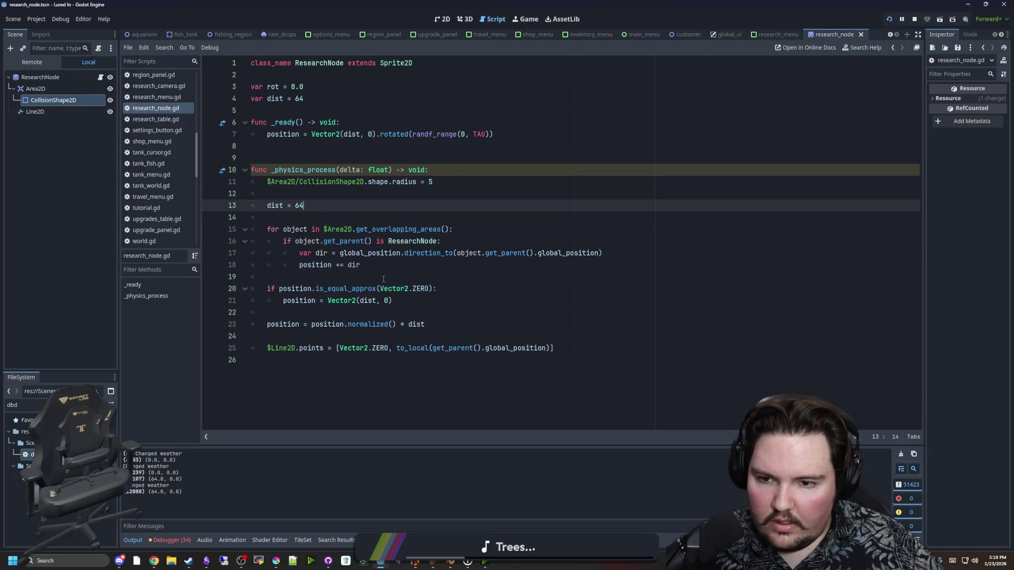
Set the collision shape radius on line 11 to 16, save, and view the game.
left_click(437, 182)
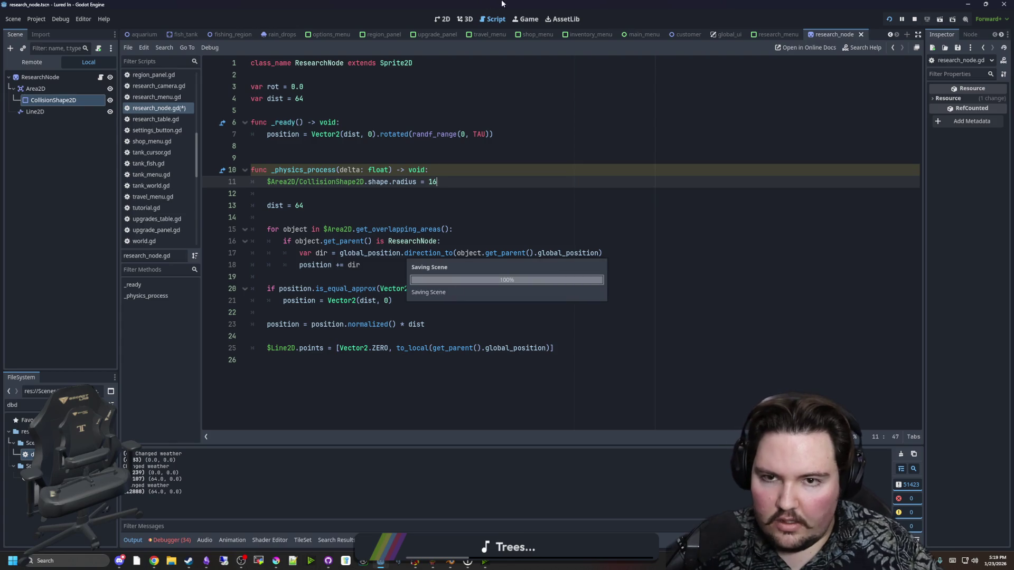
key("ctrl+s")
key("ctrl+F4")
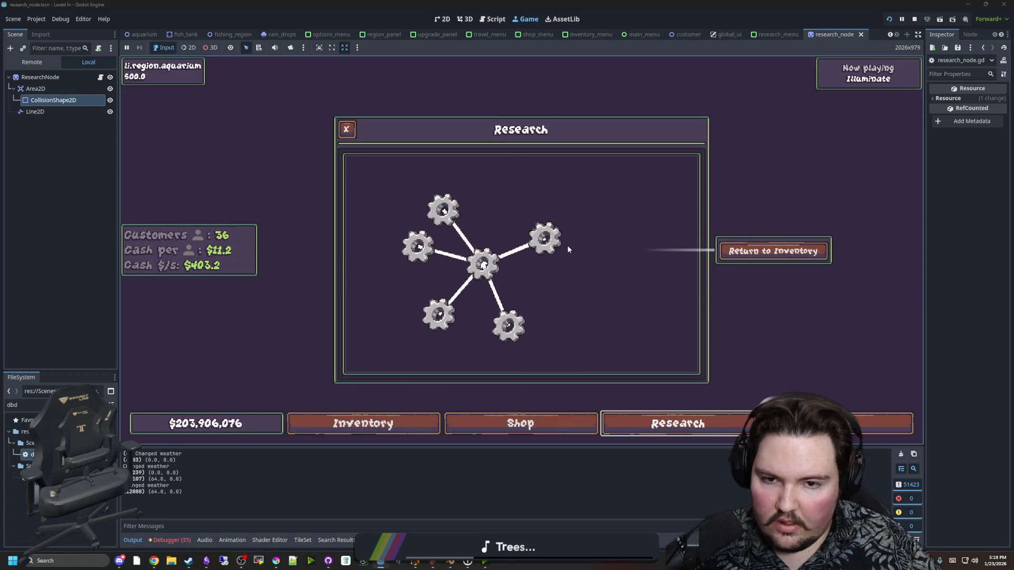
left_click(101, 78)
left_click(391, 207)
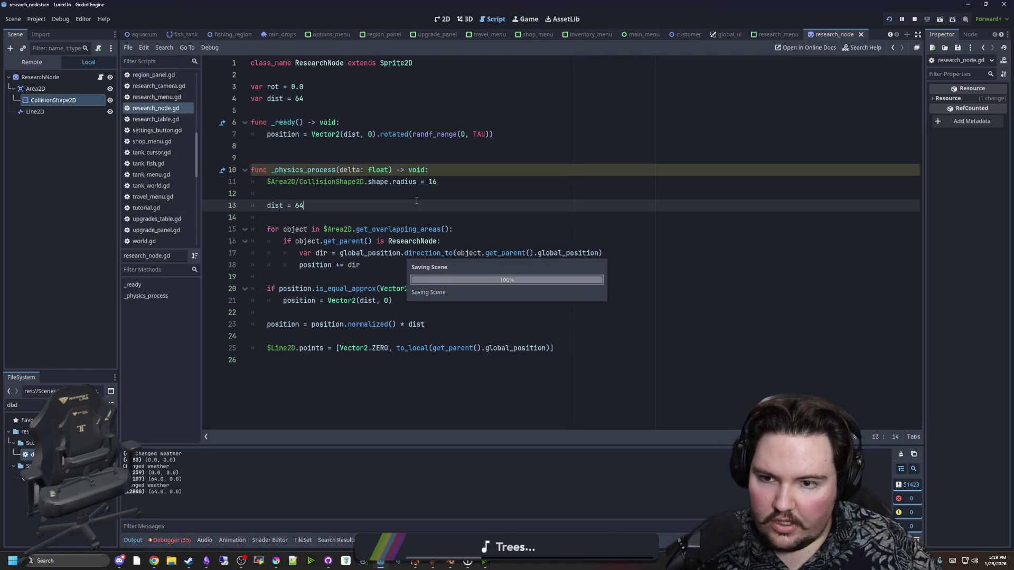
left_click(390, 196)
key("ctrl+s")
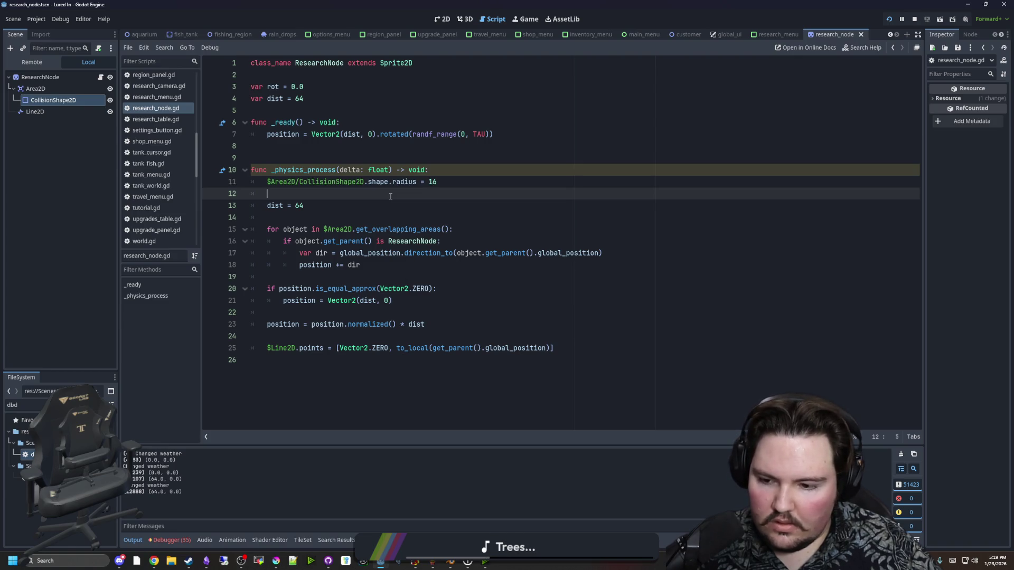
Change line 18 to 'position += -dir' and rerun the game to test the push.
left_click(390, 265)
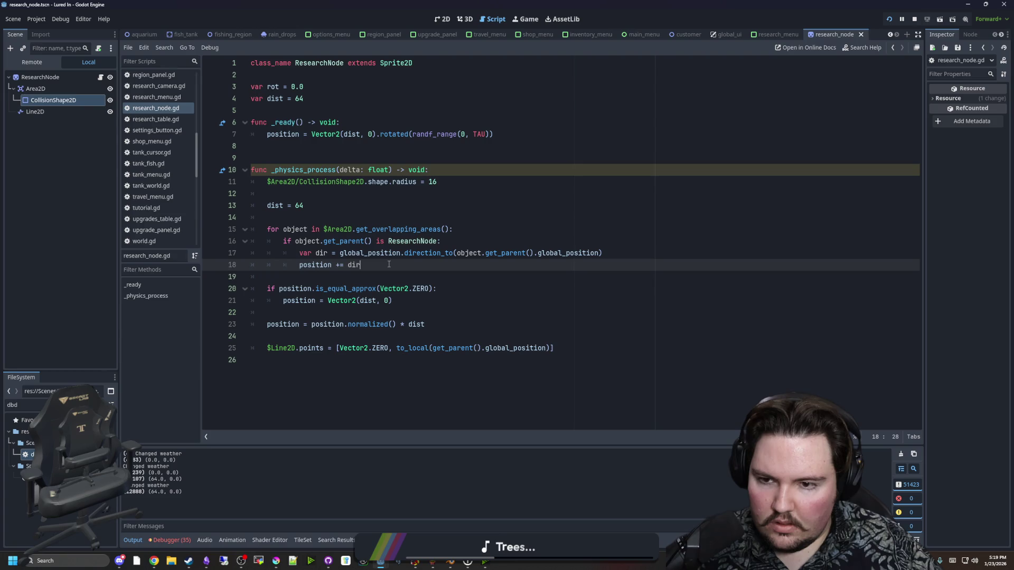
left_click(293, 196)
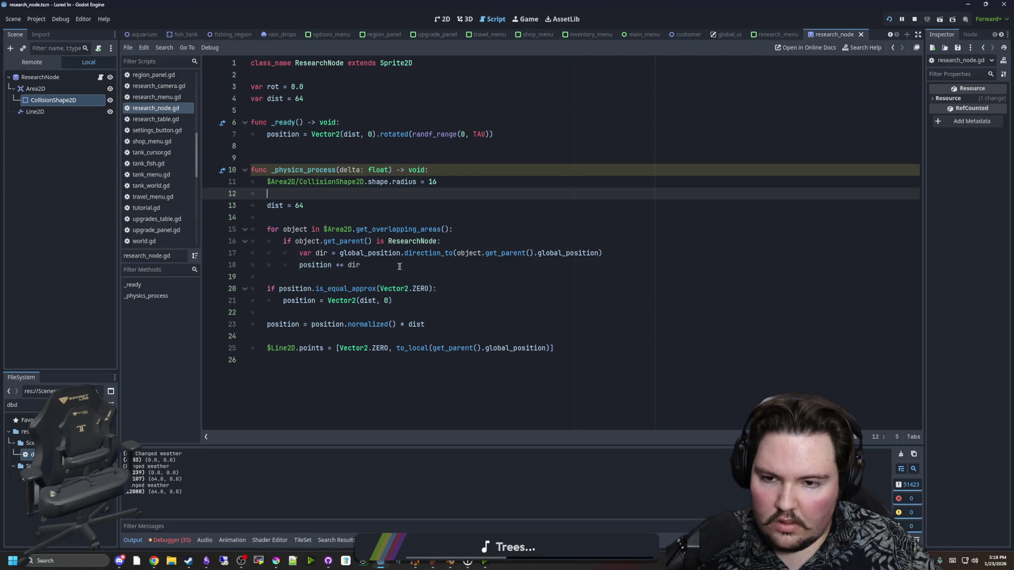
left_click(380, 266)
left_click(340, 253)
left_click(347, 265)
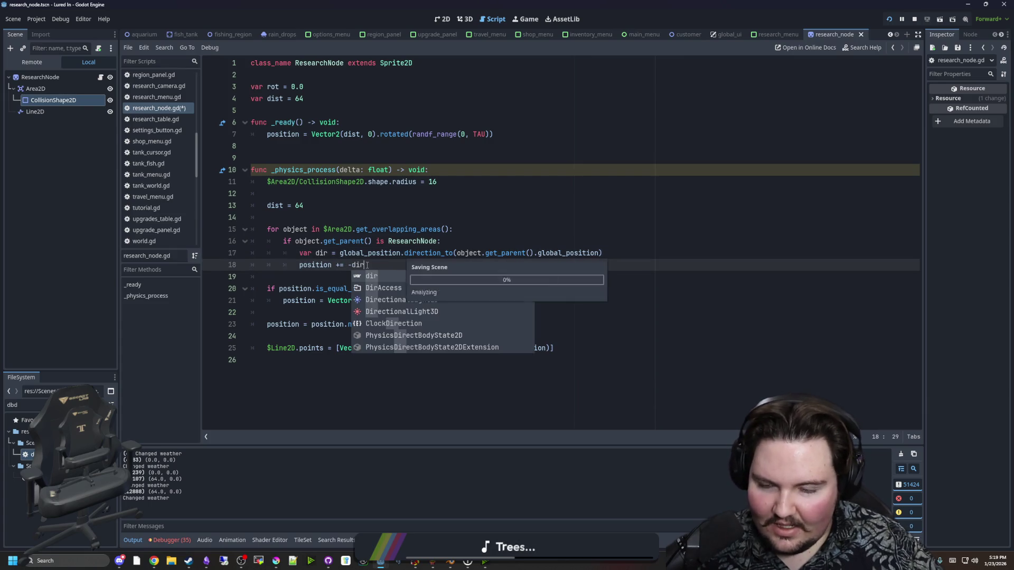
key("F5")
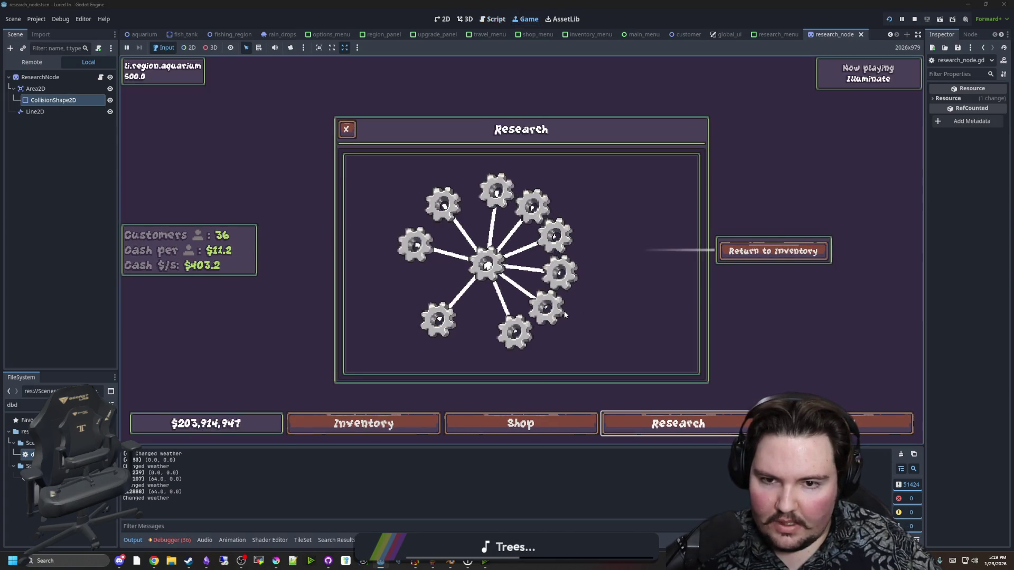
key("ctrl+F3")
left_click(444, 182)
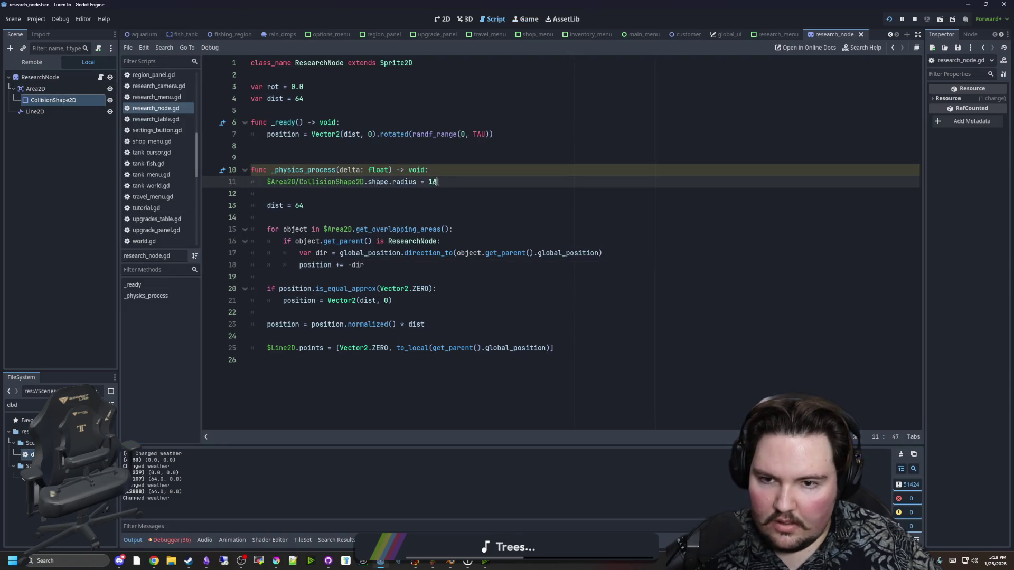
Rerun the game with radius 32 and inspect the gear spread.
key("F5")
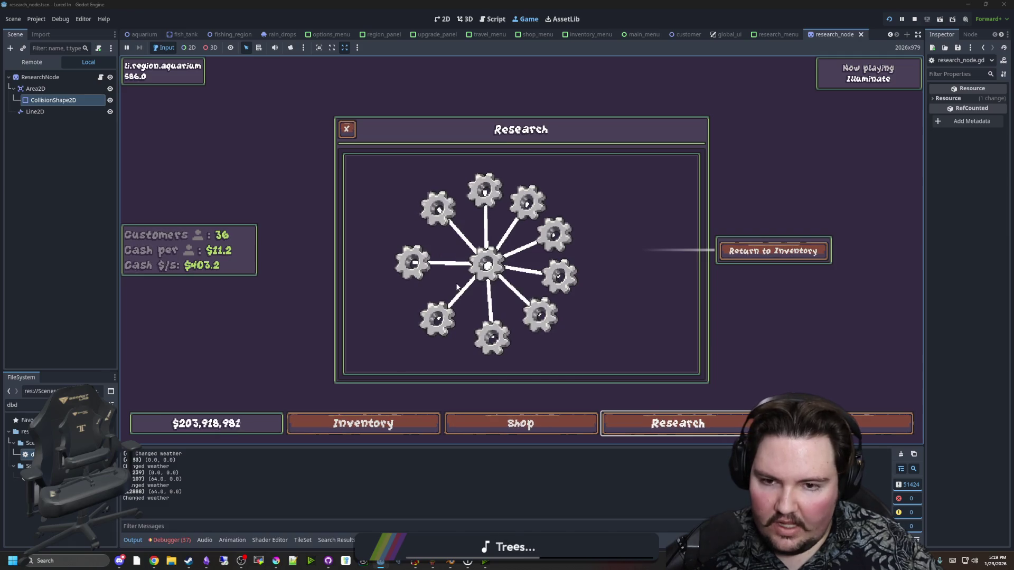
scroll(512, 325, "down", 3)
scroll(520, 311, "up", 2)
scroll(521, 311, "up", 1)
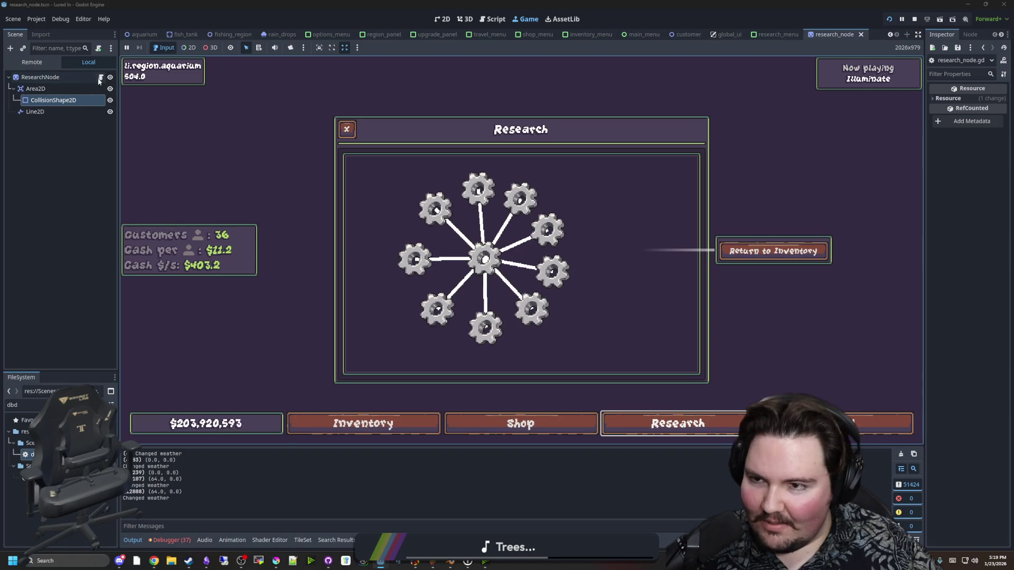
left_click(100, 78)
Raise the radius to 64 and then 256, checking the gear spread in the game.
left_click(441, 181)
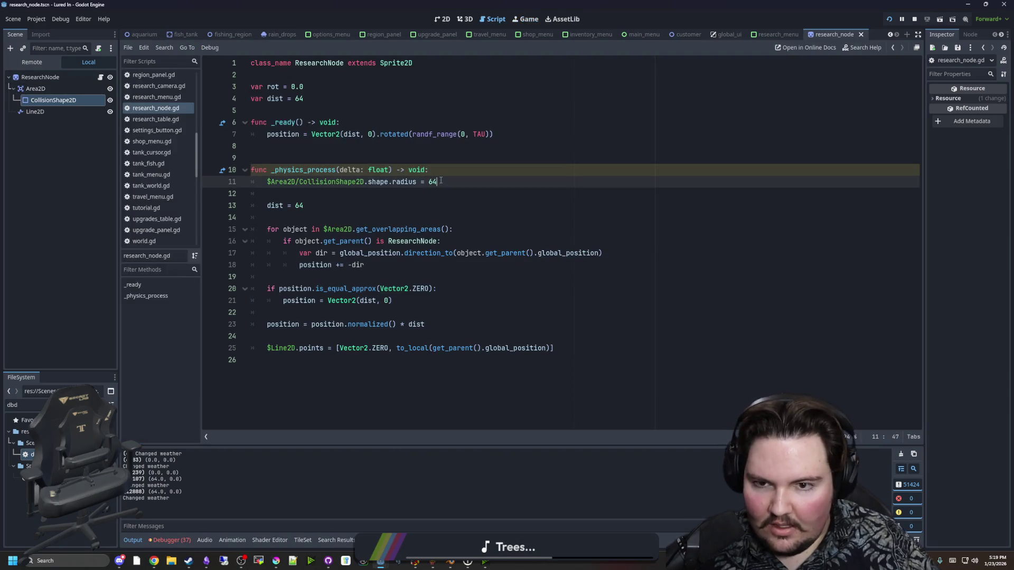
key("ctrl+s")
key("ctrl+F4")
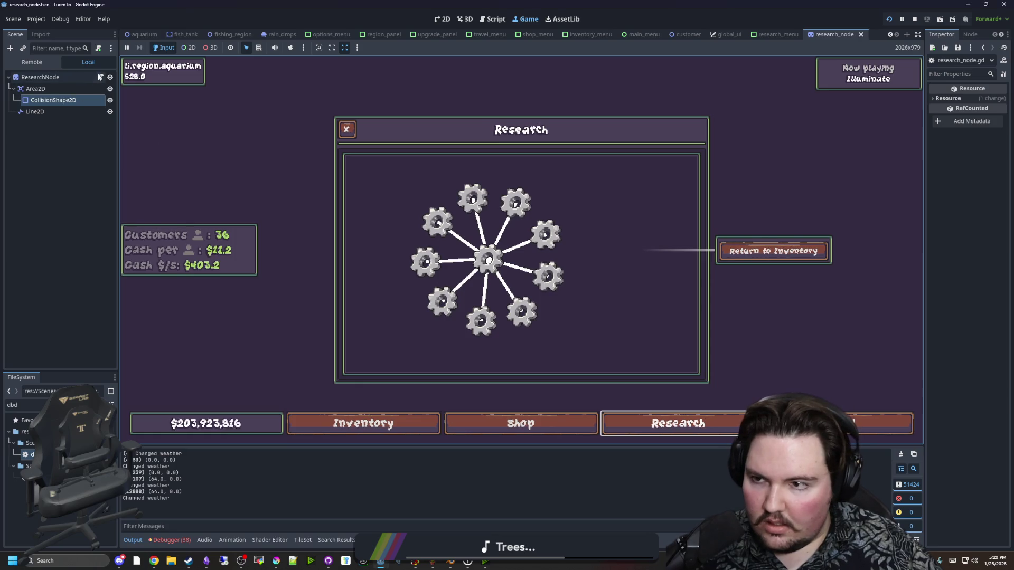
left_click(101, 78)
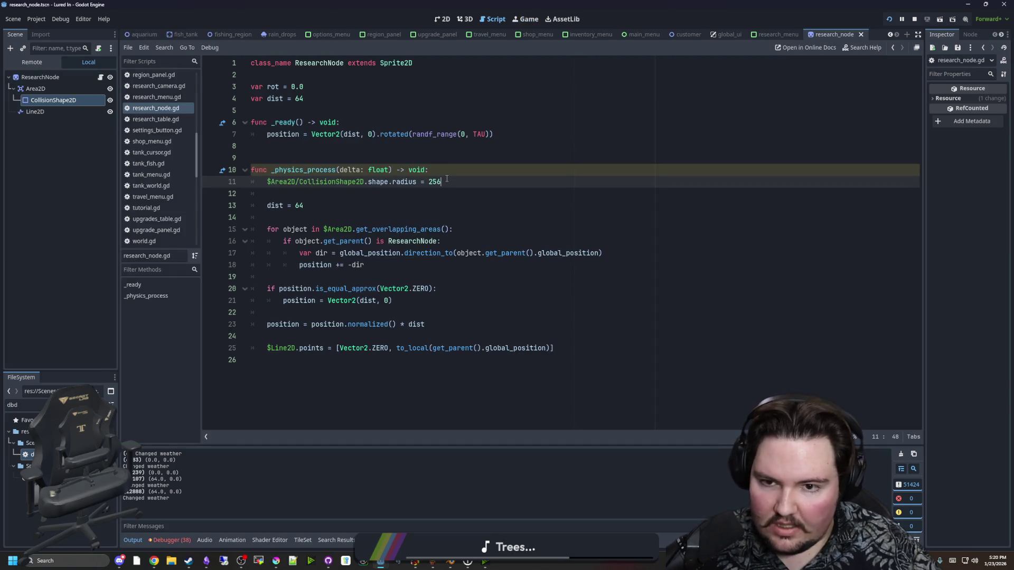
left_click(527, 19)
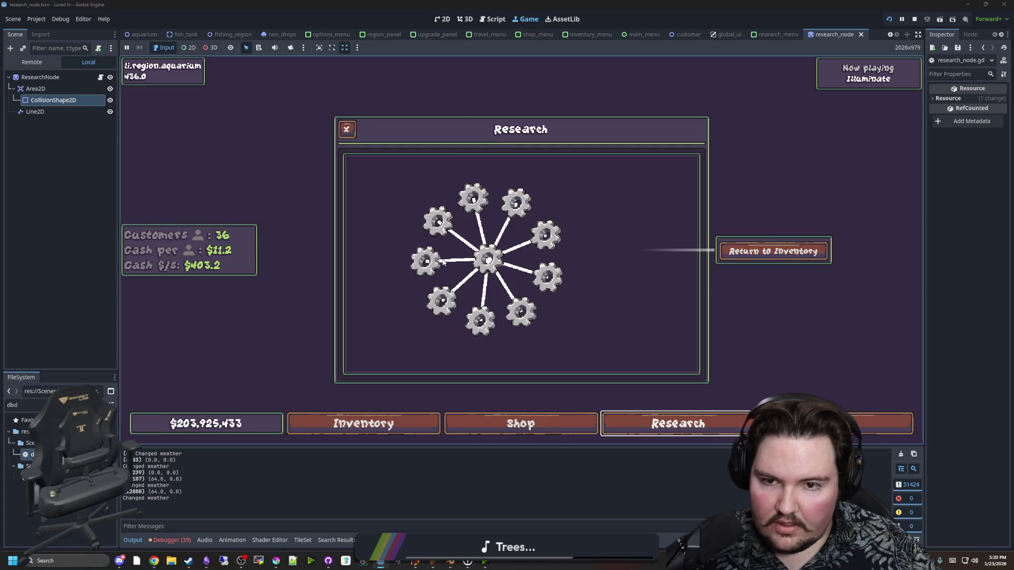
scroll(537, 283, "up", 3)
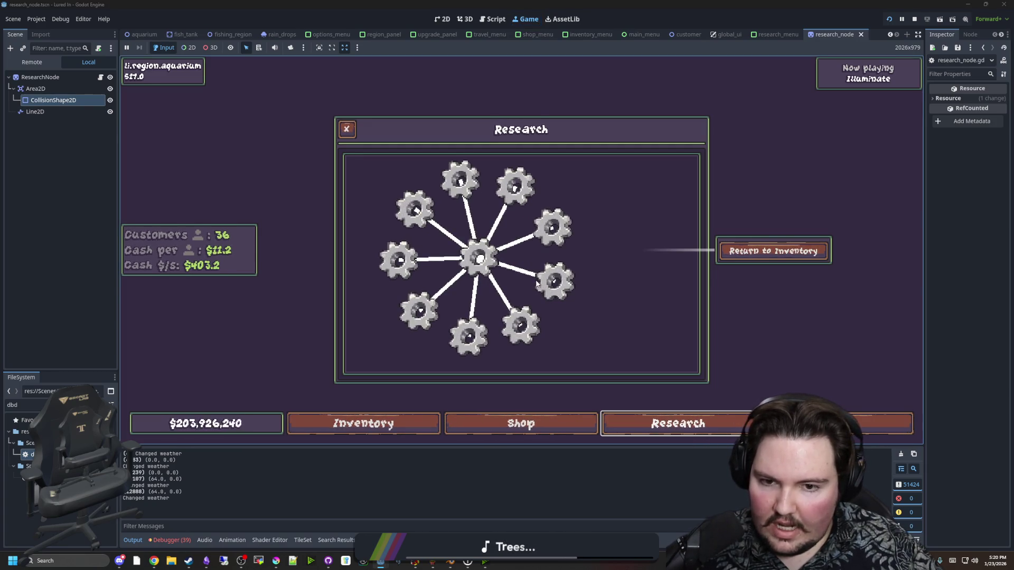
scroll(524, 316, "down", 2)
left_click(100, 77)
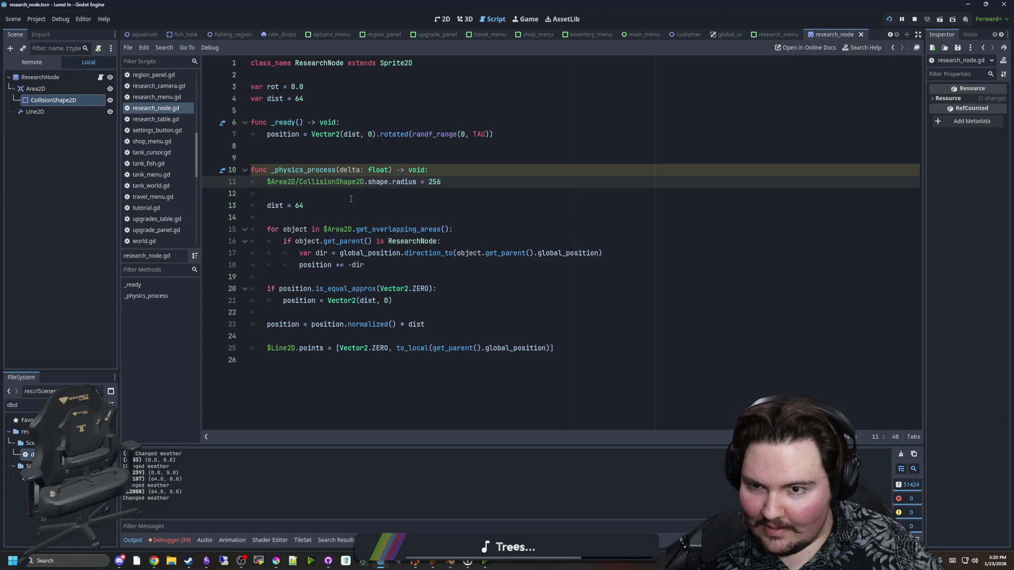
left_click(313, 205)
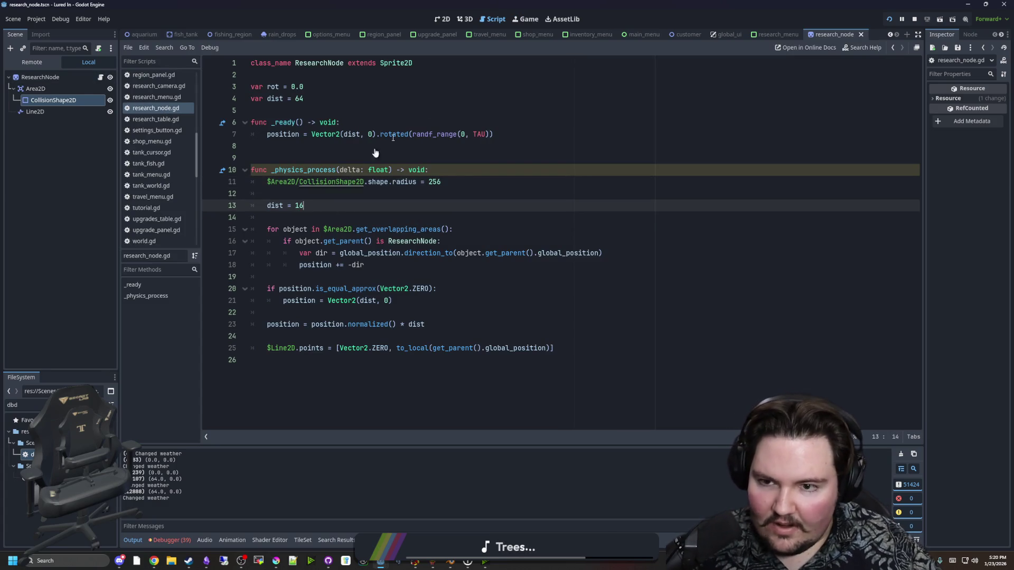
Check dist 16 in the game, change dist on line 13 to 32, and recheck.
left_click(526, 19)
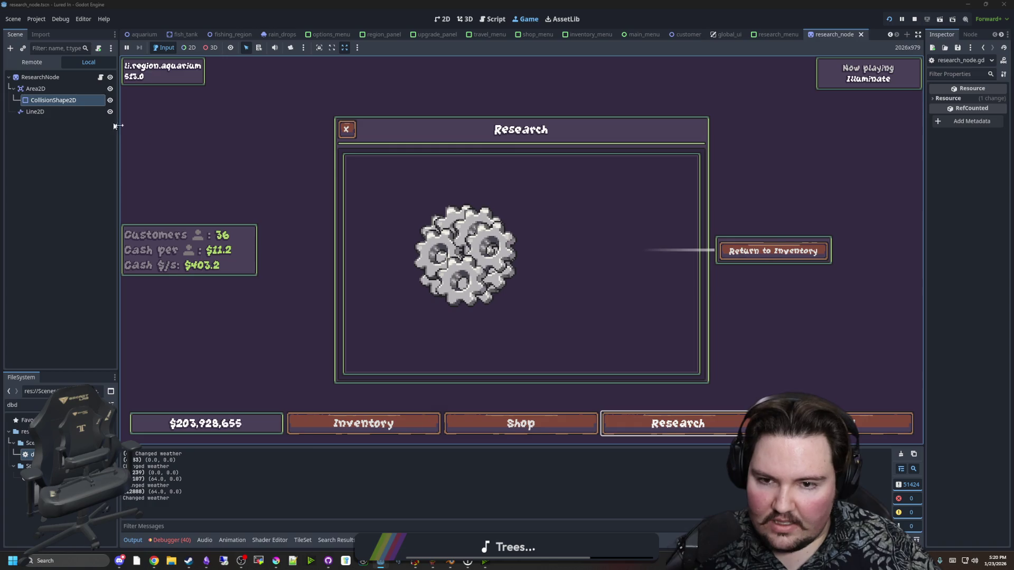
left_click(100, 78)
left_click(328, 194)
left_click(316, 206)
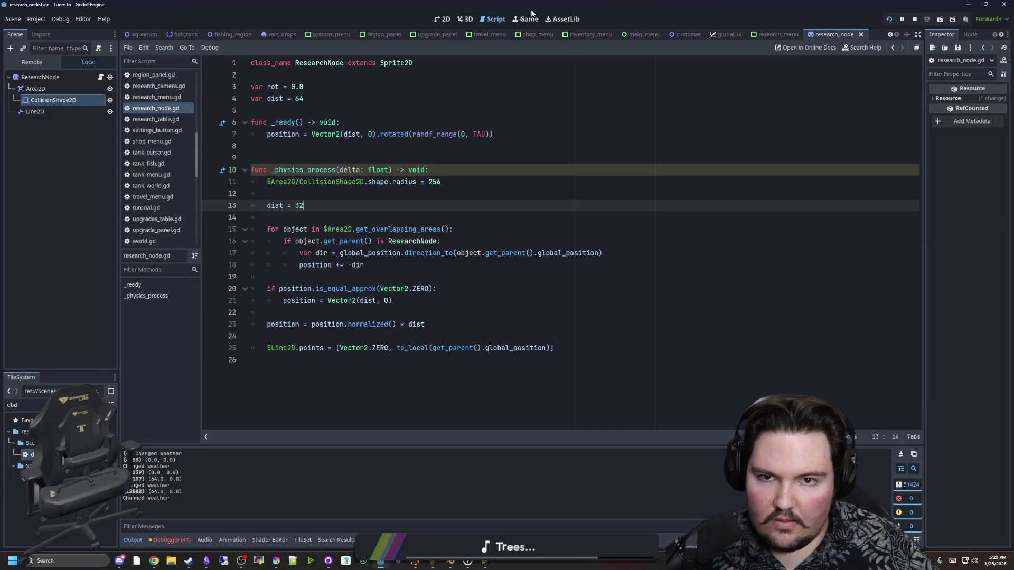
left_click(526, 19)
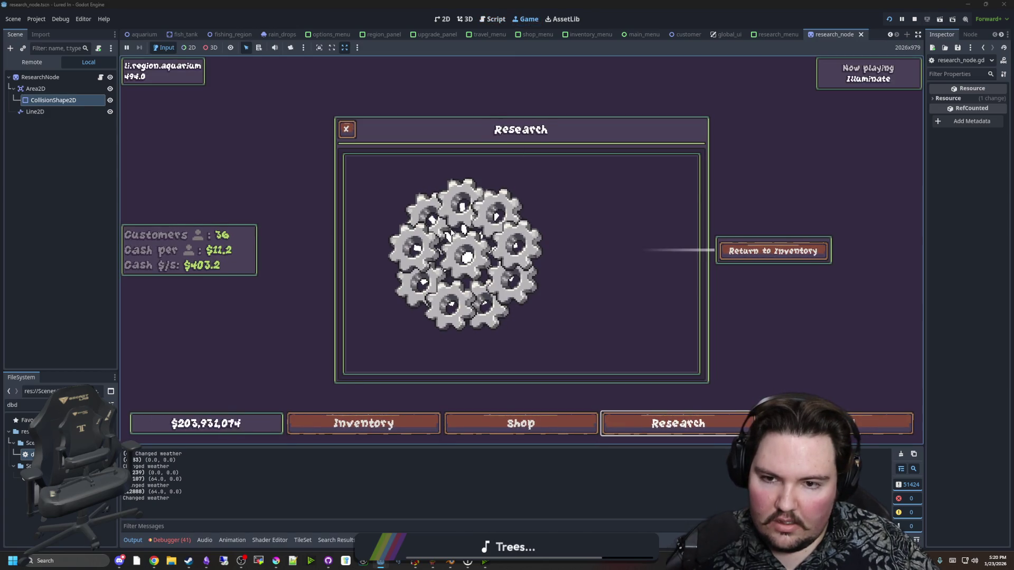
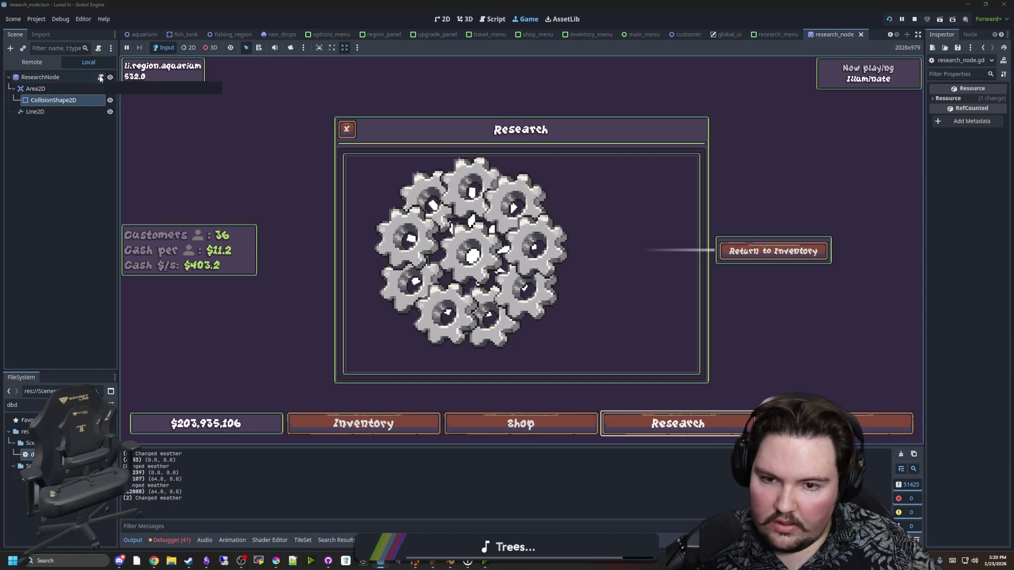
Open research_node.gd, then check the running game's Research panel gear tree.
left_click(103, 85)
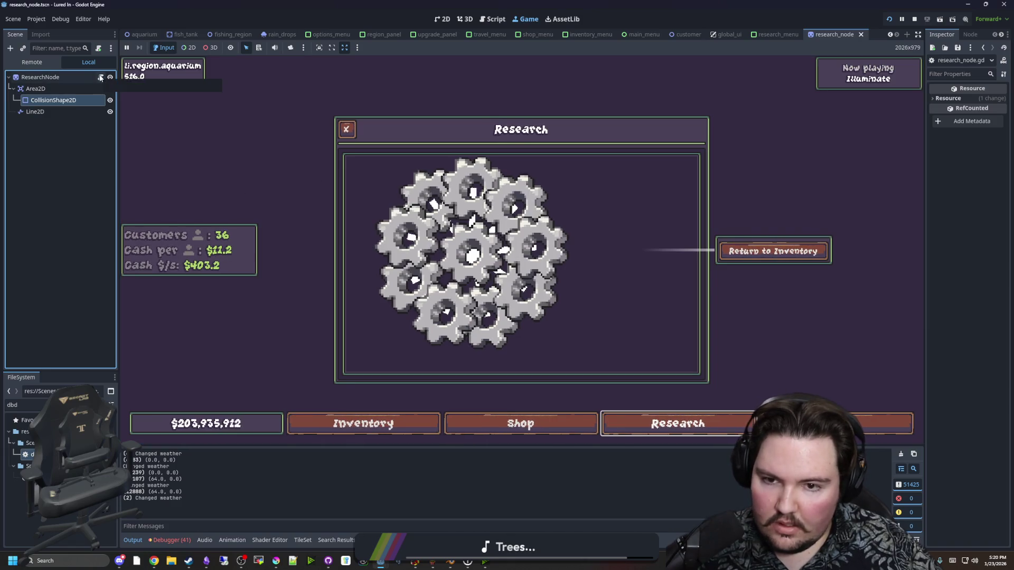
left_click(100, 78)
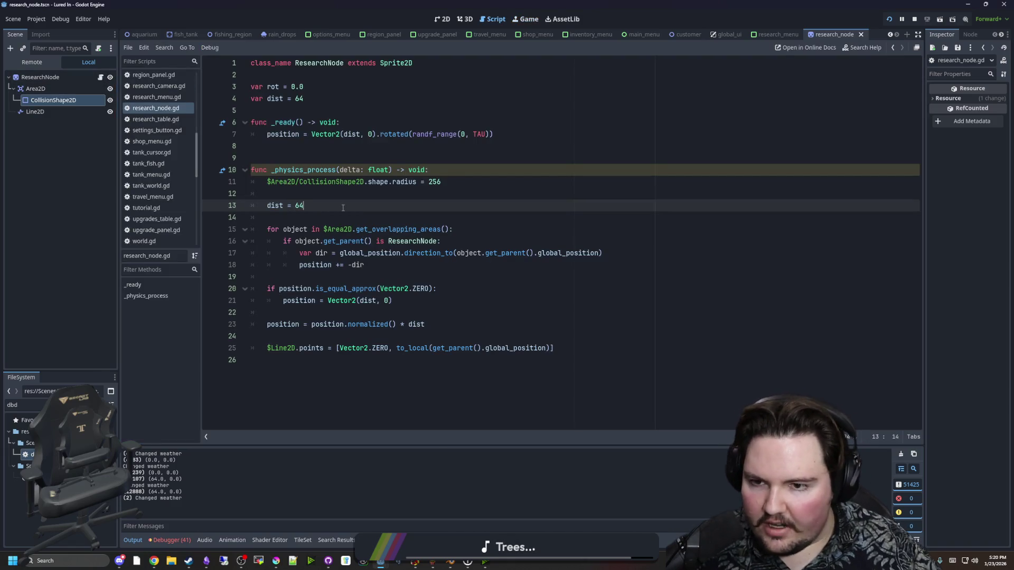
left_click(525, 19)
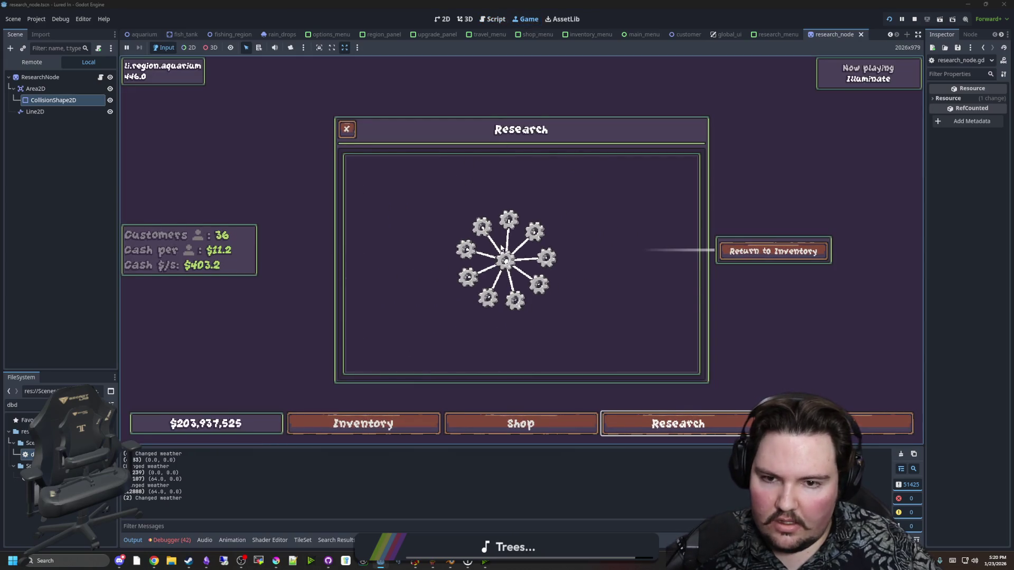
scroll(502, 250, "up", 1)
scroll(507, 254, "up", 1)
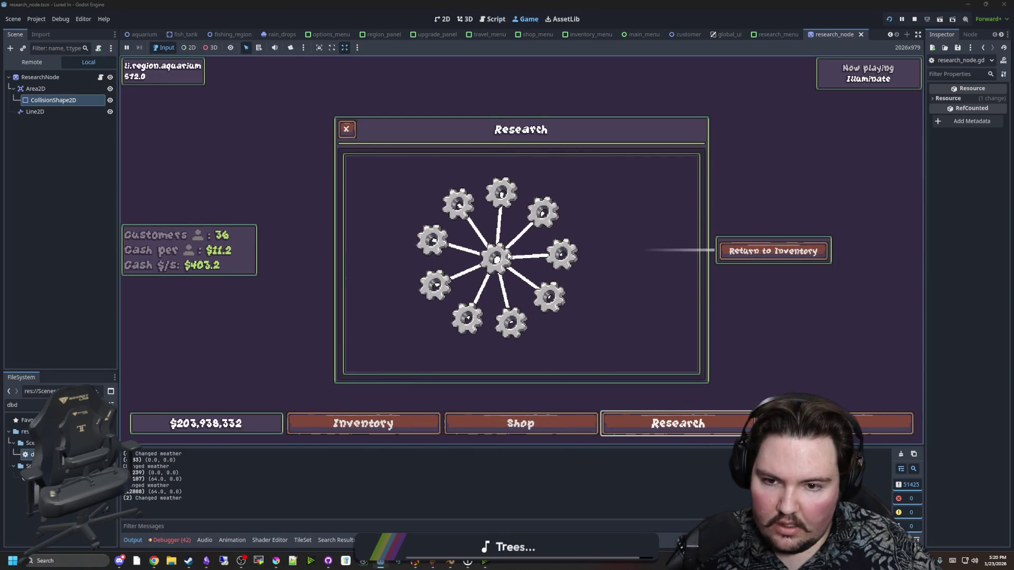
scroll(508, 255, "up", 1)
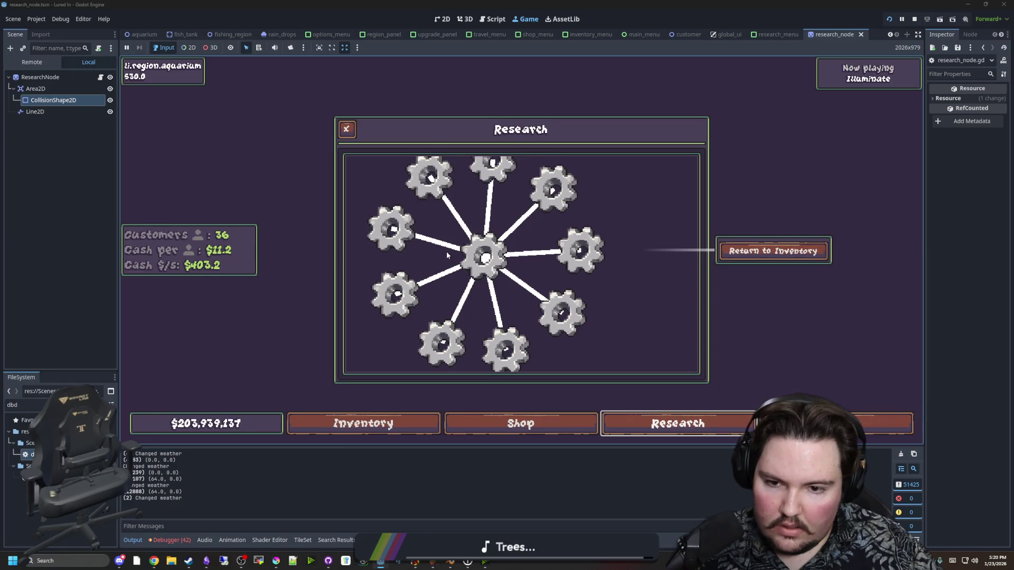
scroll(446, 251, "down", 1)
Save research_node.gd with collision radius 128, rerun the game, and return to the script.
key("ctrl+F3")
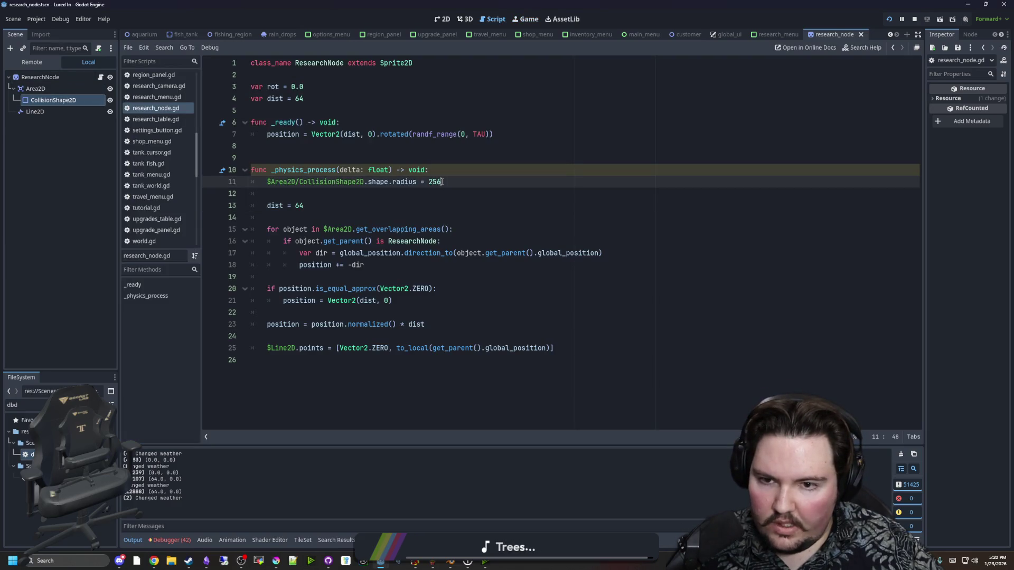
key("F5")
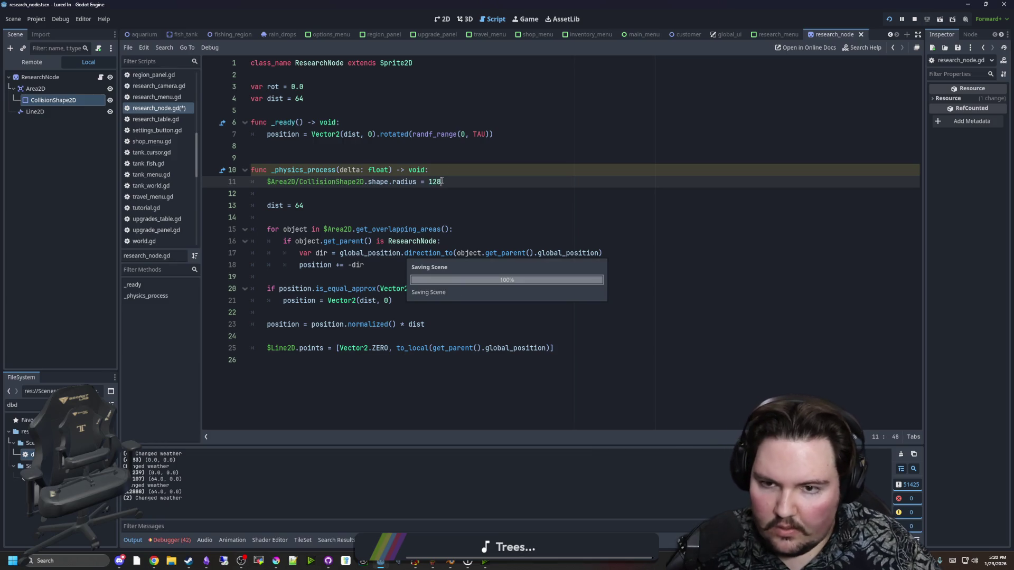
scroll(482, 283, "up", 2)
scroll(483, 286, "down", 2)
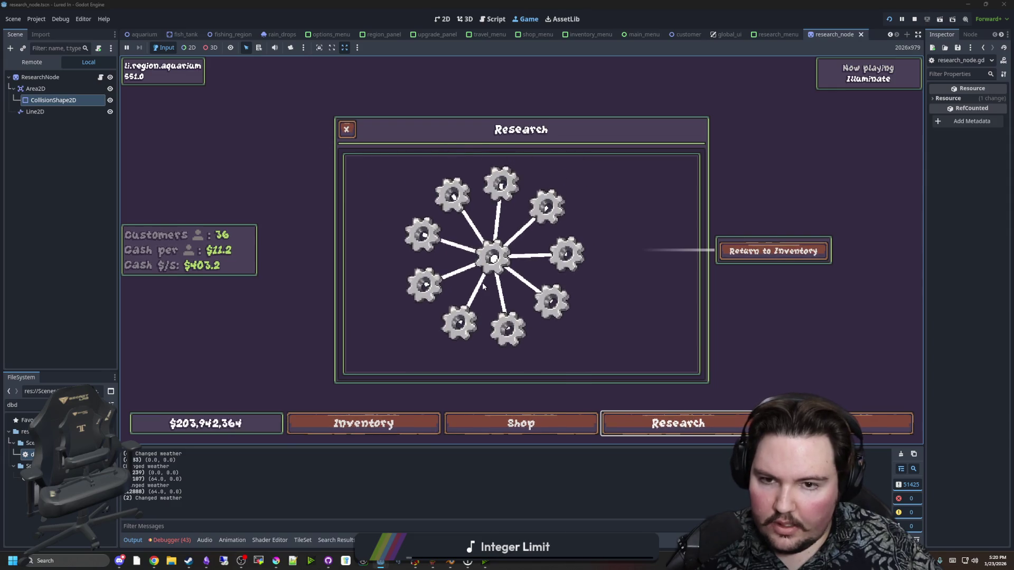
left_click(101, 77)
left_click(334, 274)
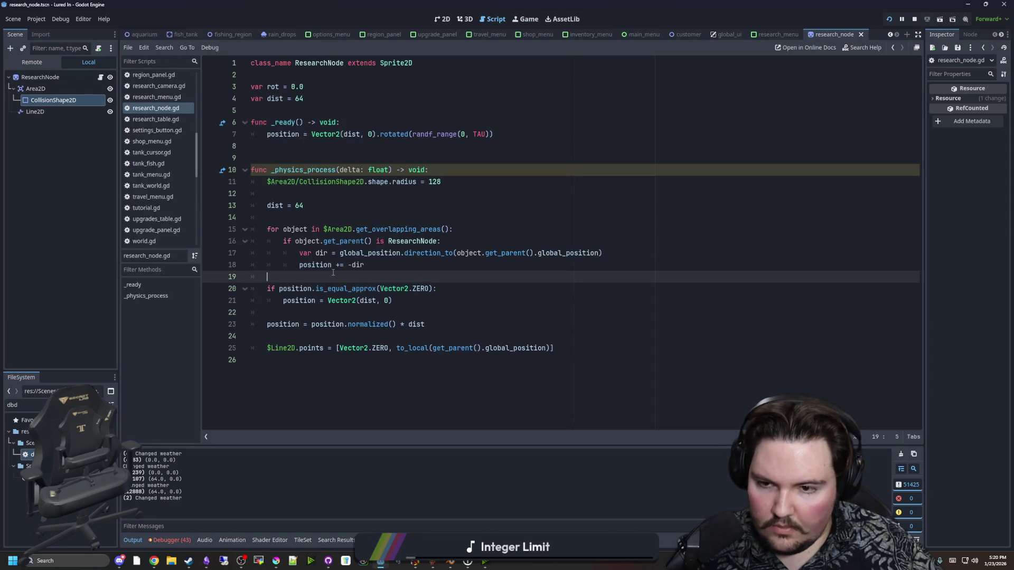
Inspect the gear tree in the running game's Research panel.
left_click(305, 217)
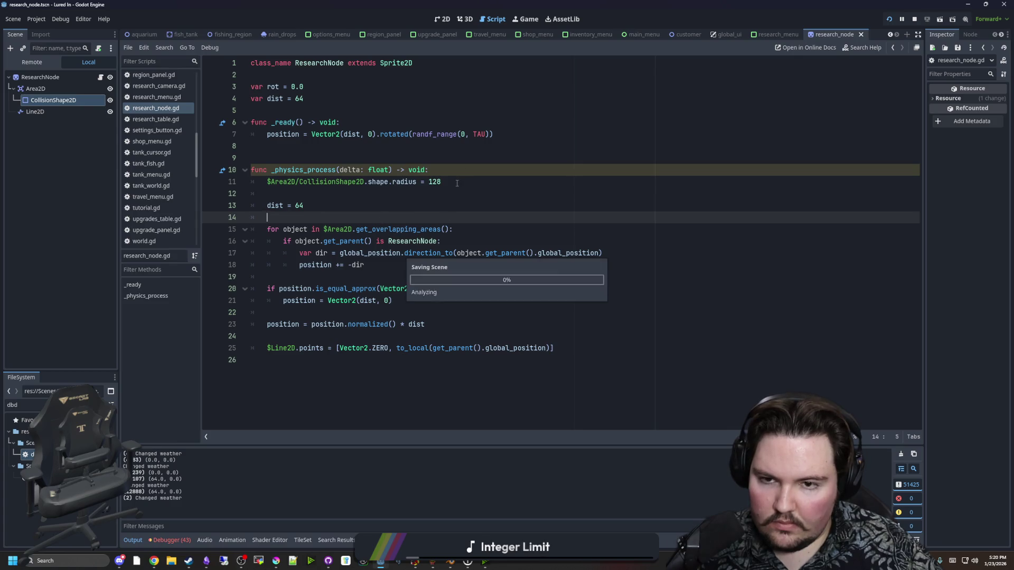
left_click(534, 19)
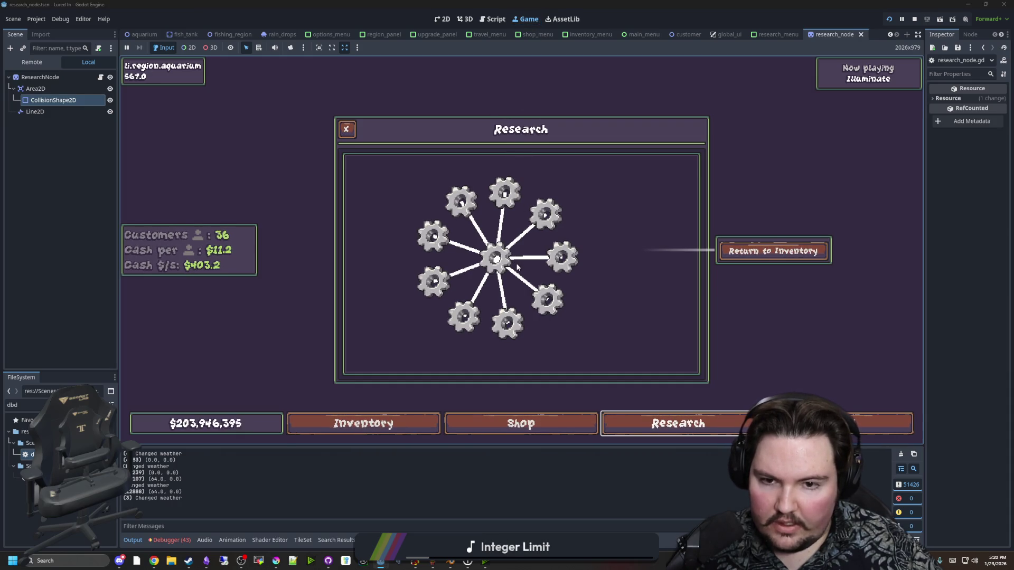
scroll(517, 267, "up", 2)
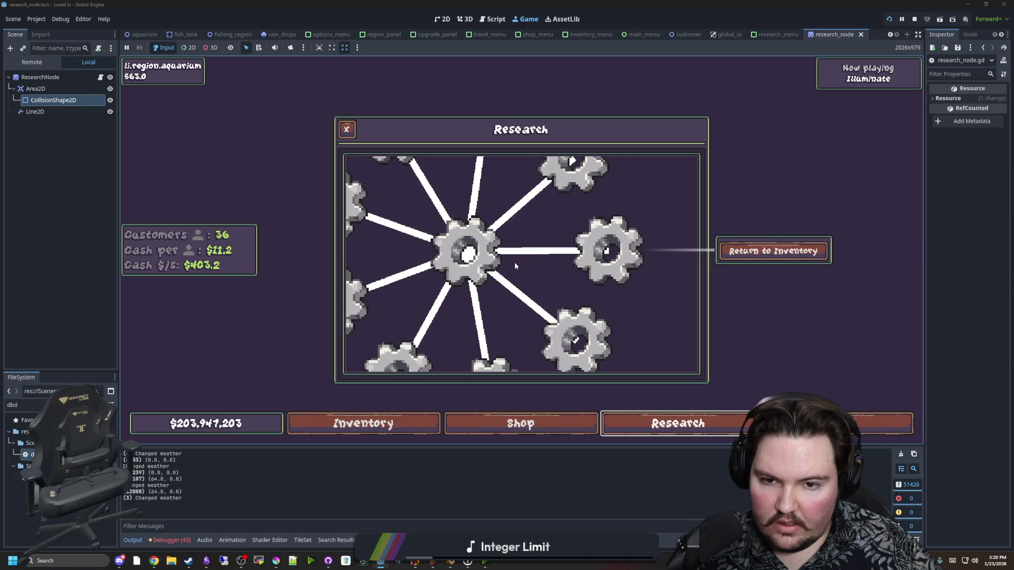
scroll(513, 262, "down", 2)
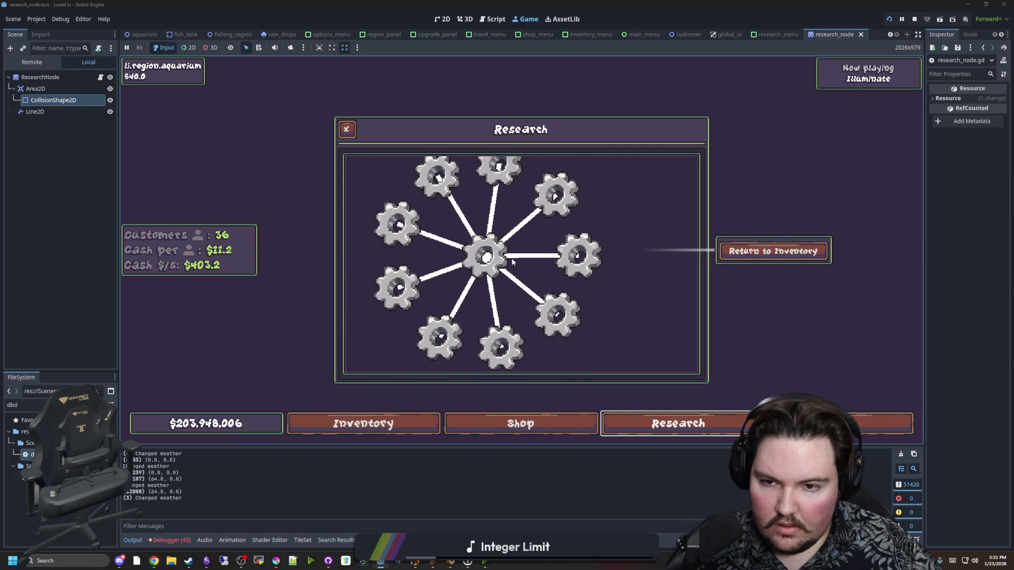
scroll(511, 261, "down", 2)
scroll(511, 261, "up", 1)
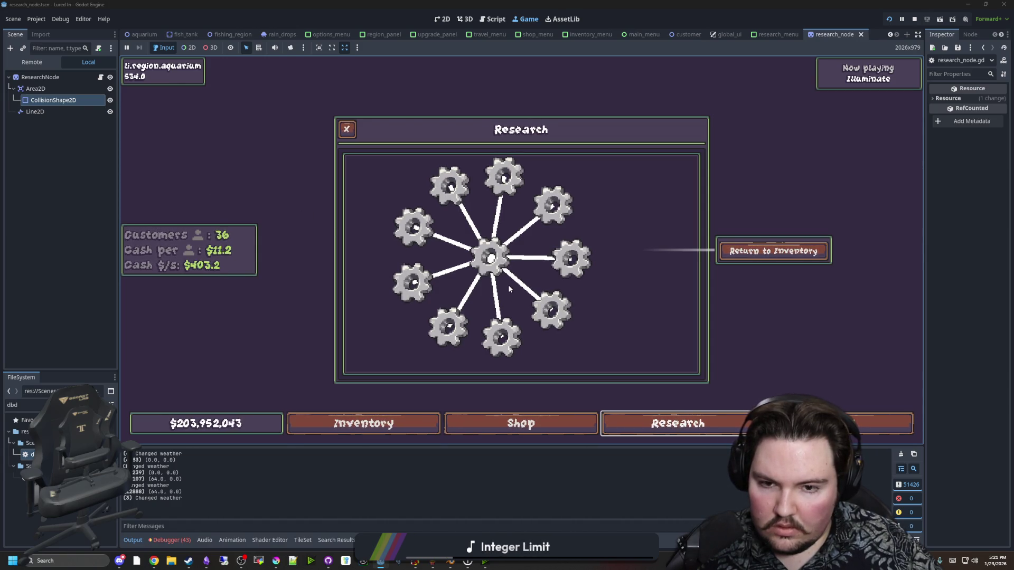
Change shape.radius on line 11 to 64 in research_node.gd, save, and relaunch the game.
left_click(100, 77)
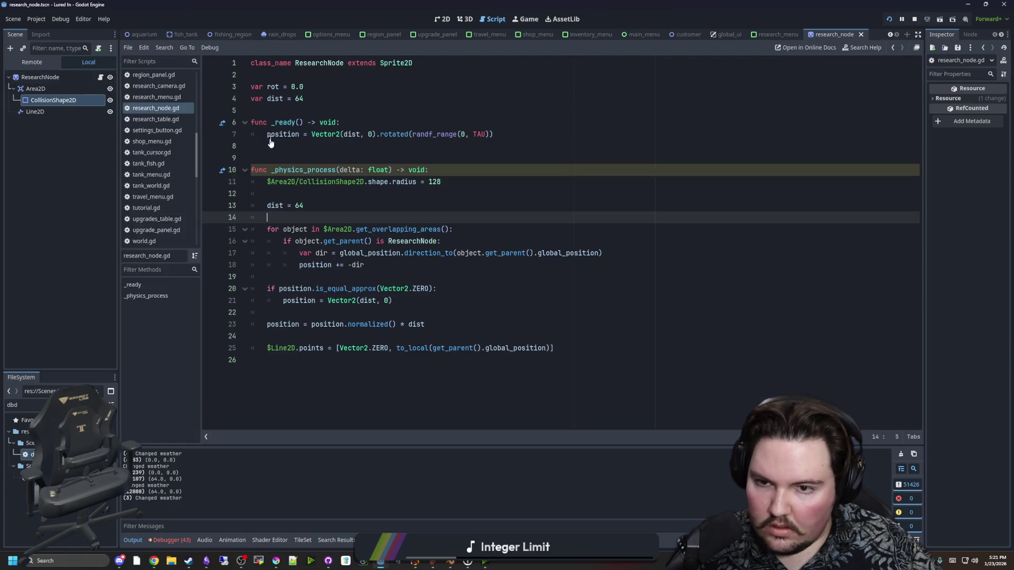
left_click(446, 182)
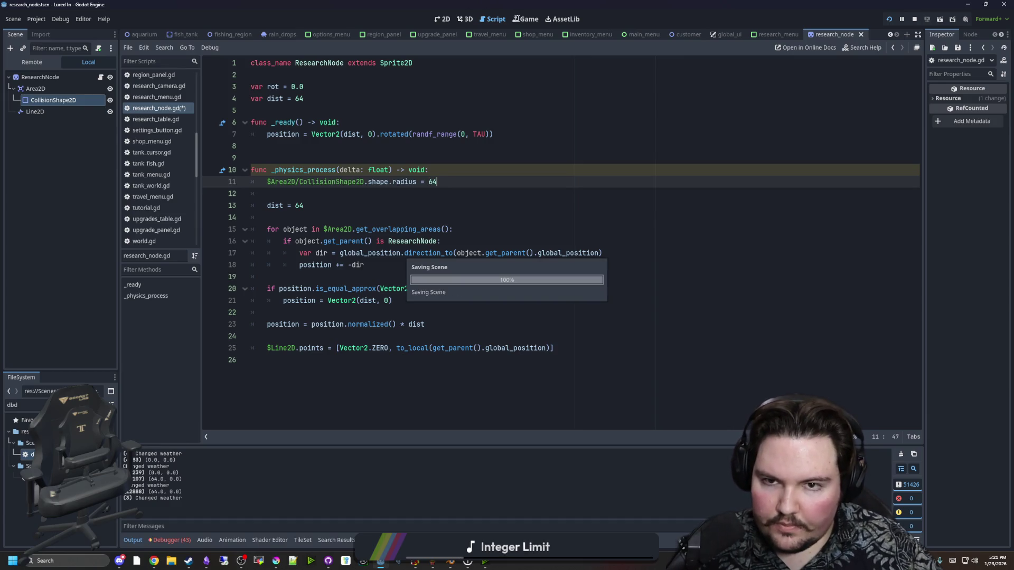
key("ctrl+F4")
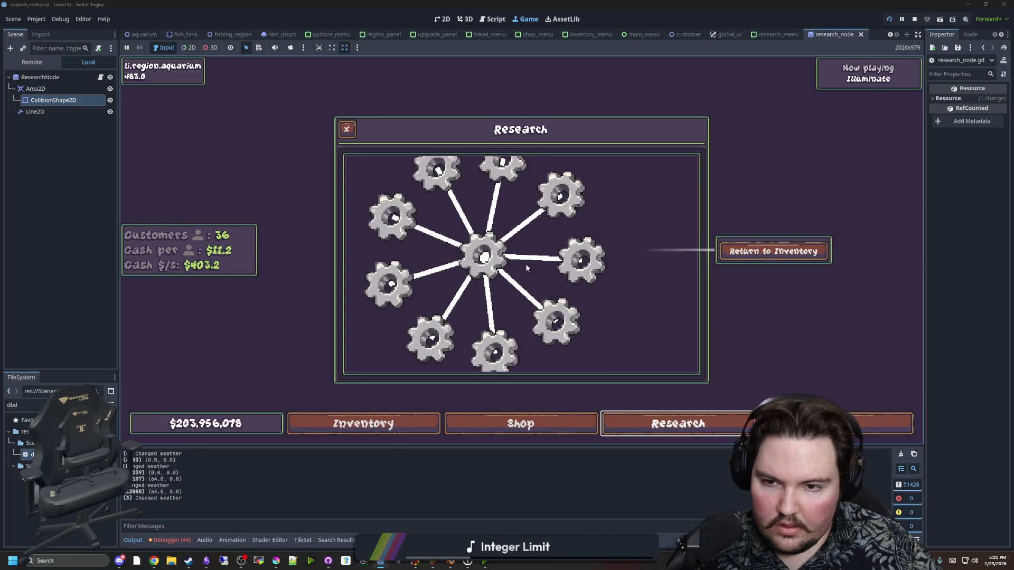
scroll(526, 264, "up", 1)
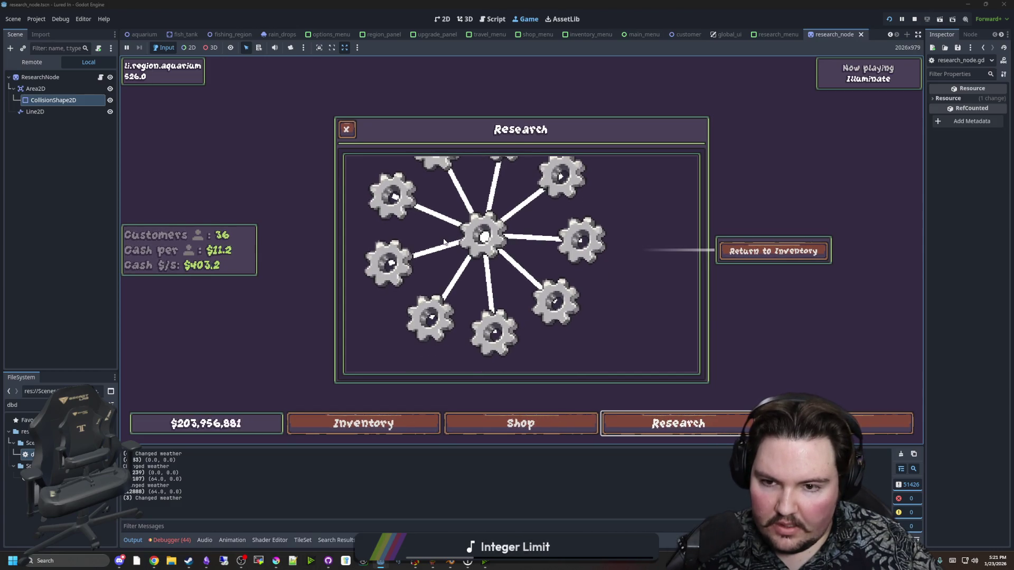
Review research_node.gd lines 12–19 around the -dir push-apart code.
left_click(100, 79)
left_click(346, 275)
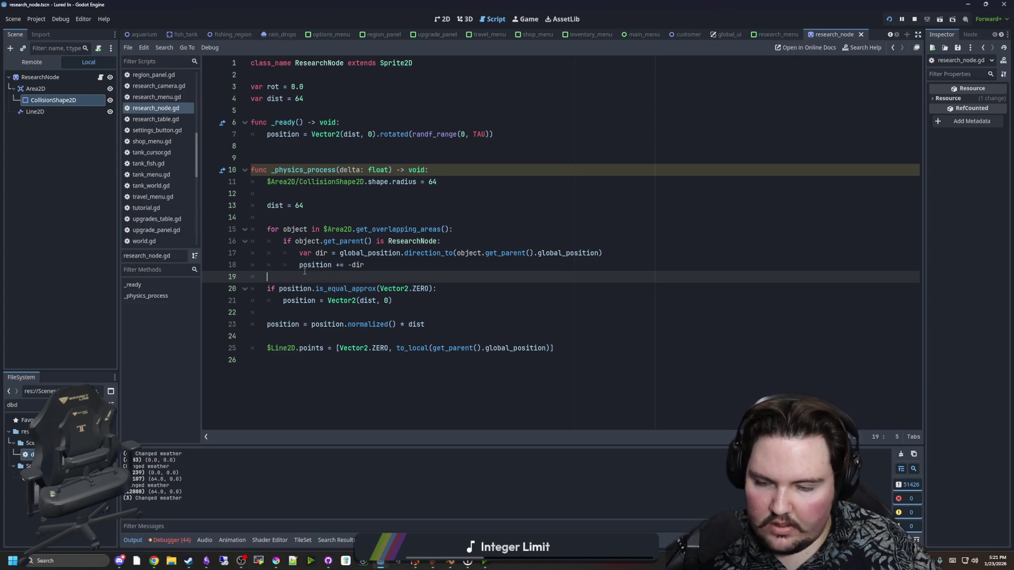
left_click(554, 265)
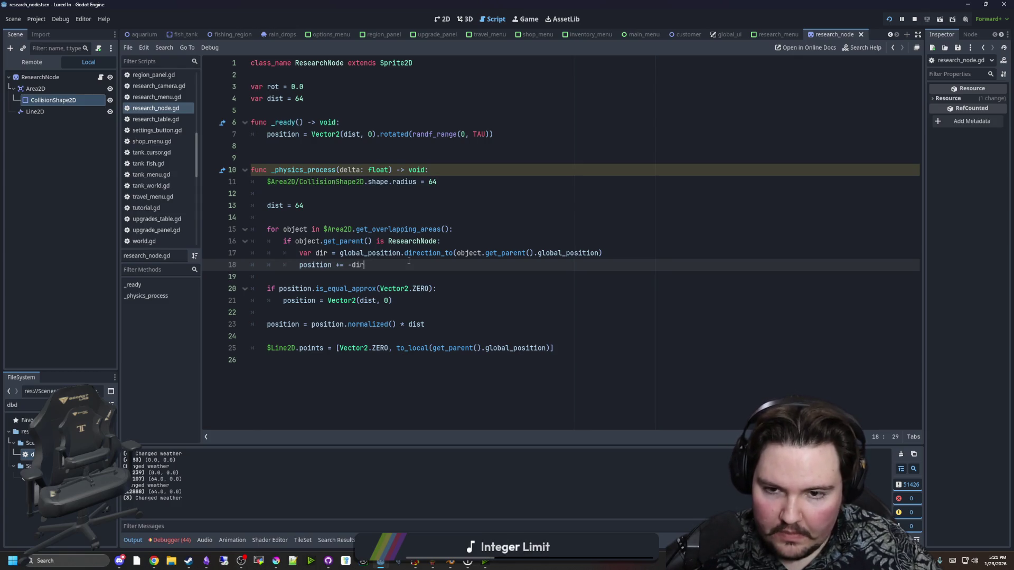
left_click(338, 277)
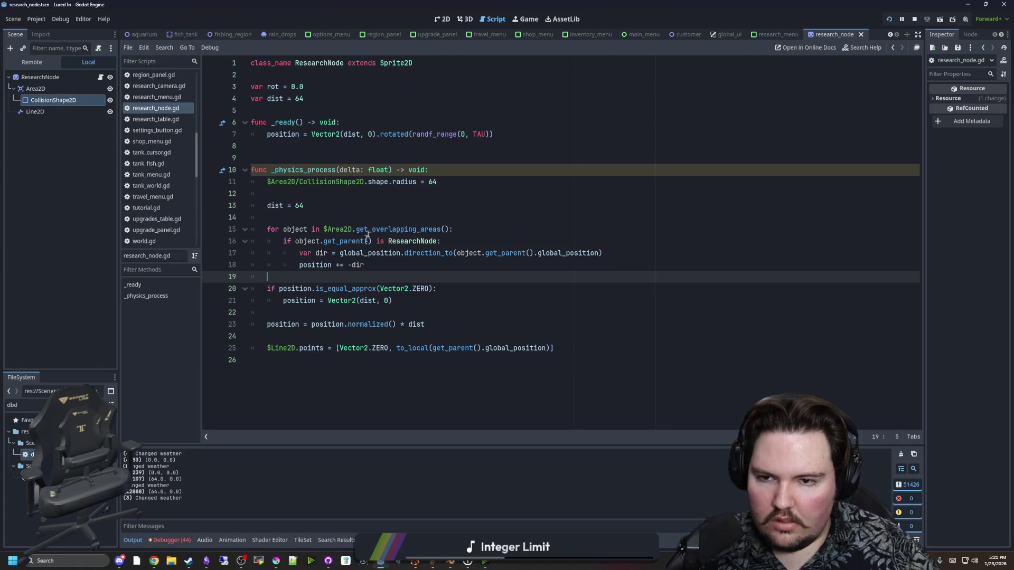
left_click(366, 217)
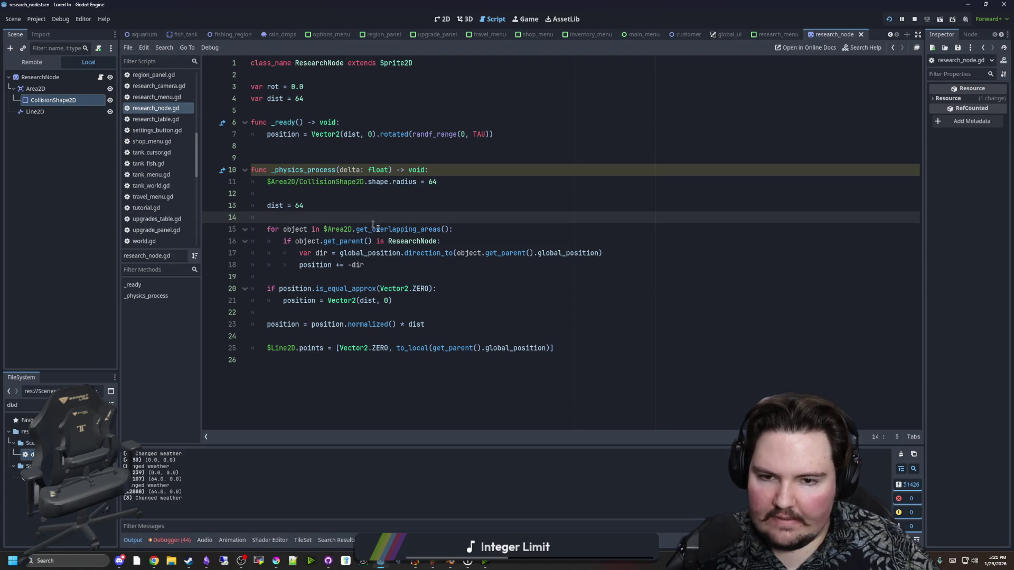
left_click(387, 266)
left_click(297, 214)
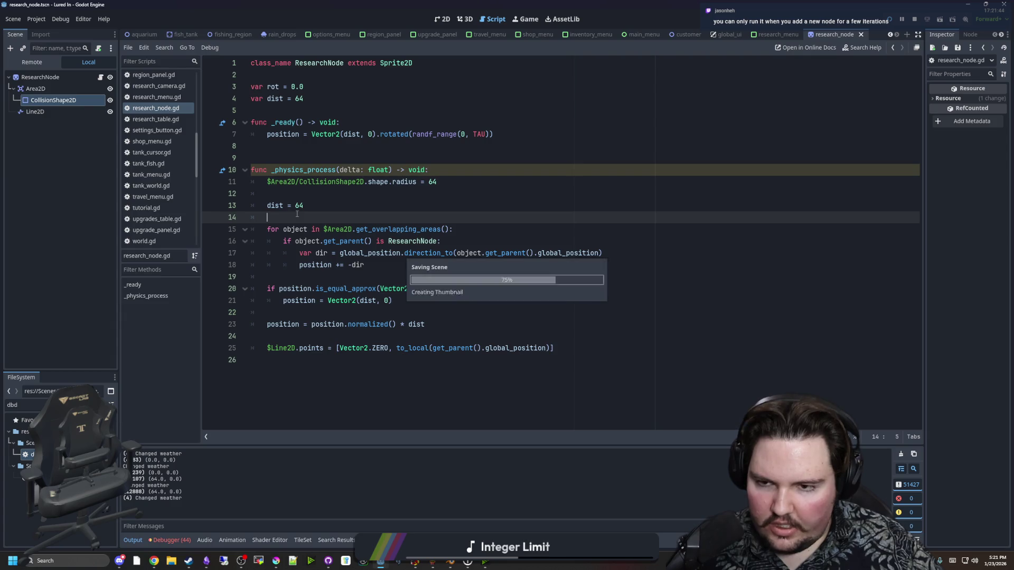
left_click(312, 193)
left_click(307, 215)
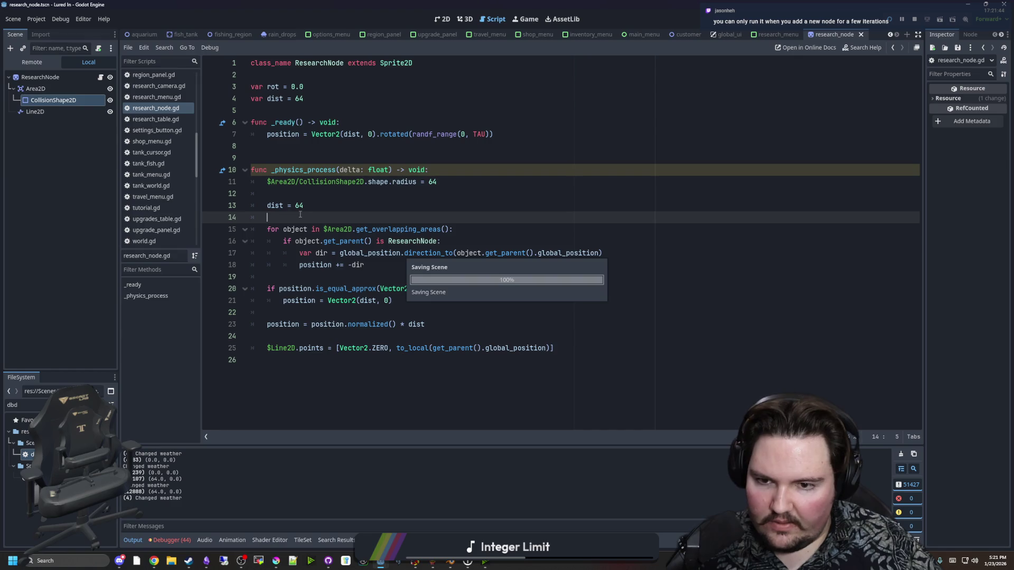
left_click(389, 268)
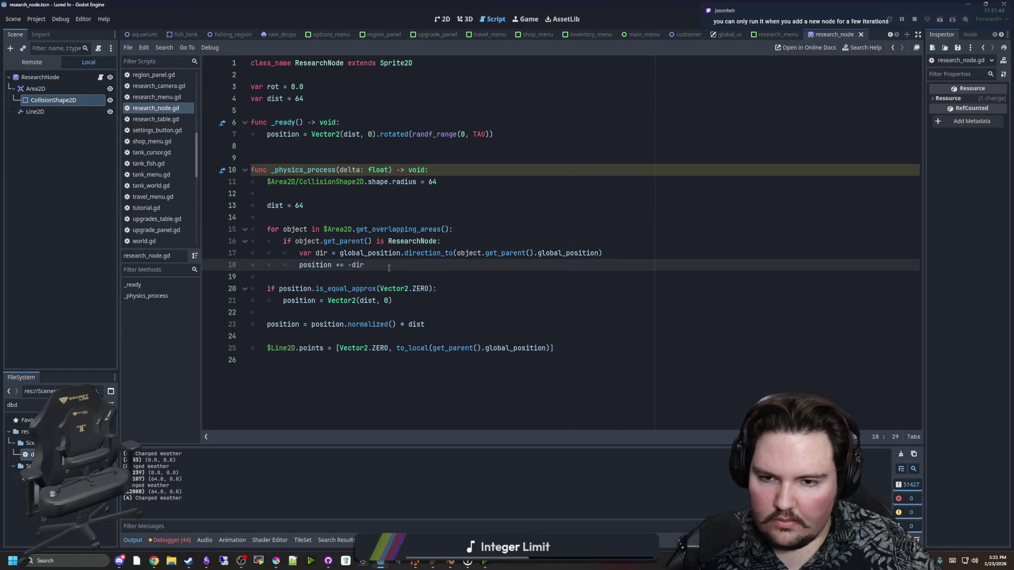
left_click(319, 196)
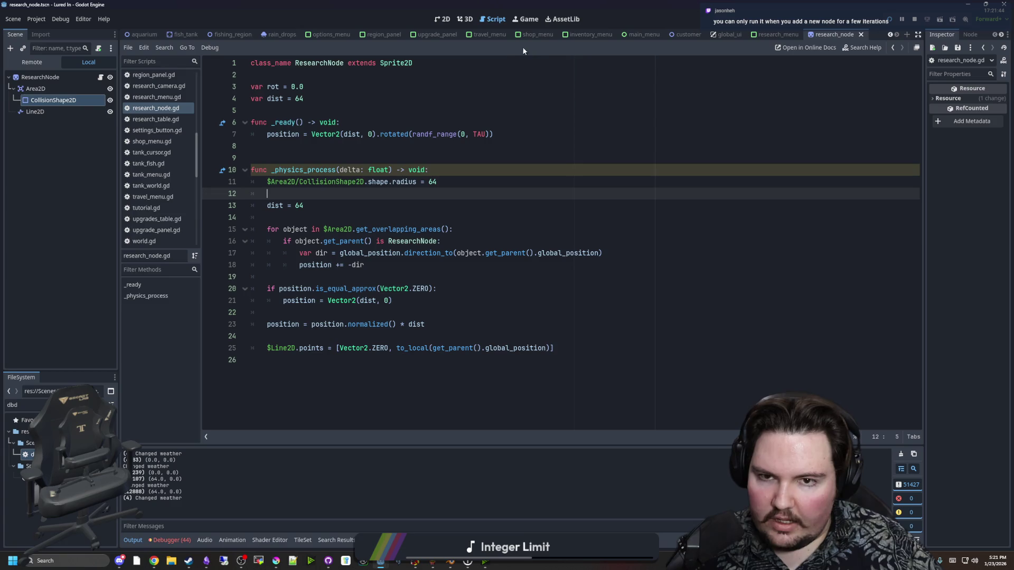
Inspect the rerun gear tree with radius 64, then return to the script and stop the game.
left_click(518, 20)
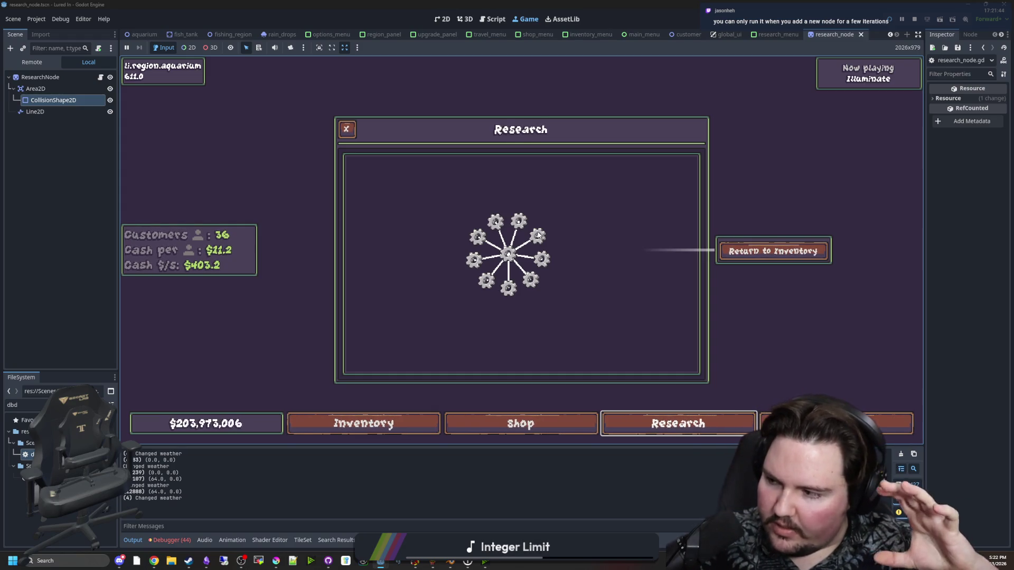
scroll(566, 229, "up", 3)
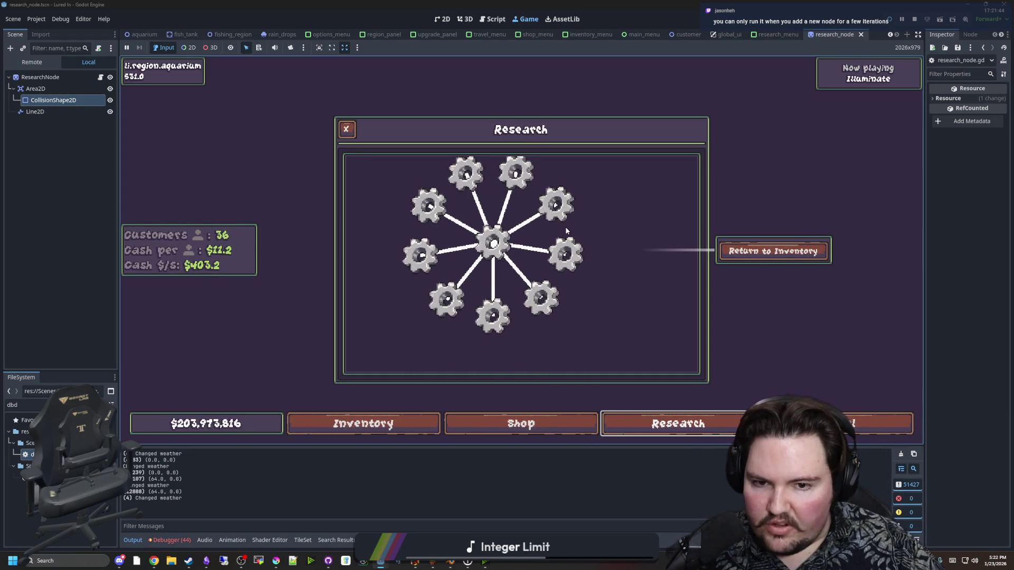
key("F8")
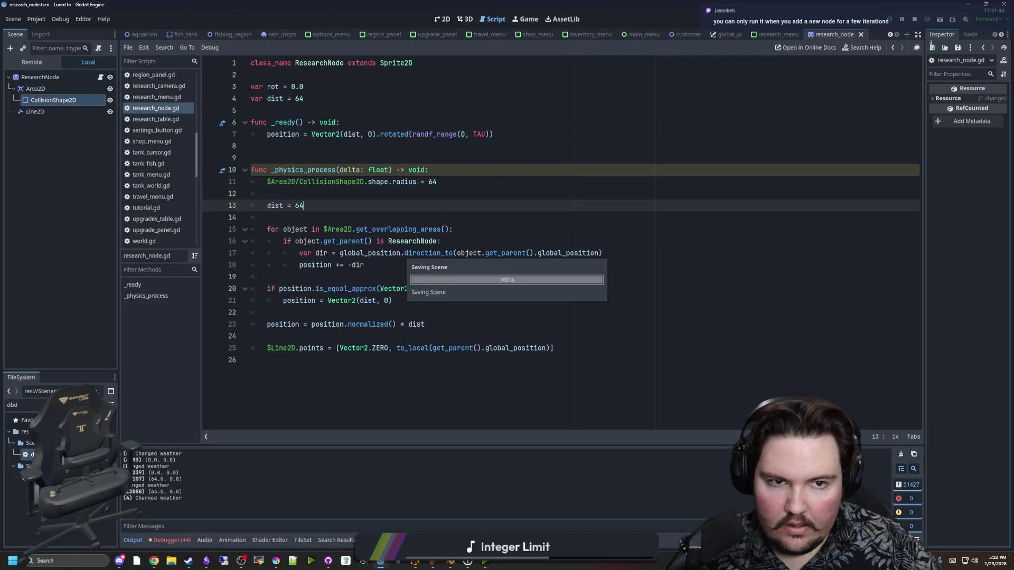
left_click(391, 194)
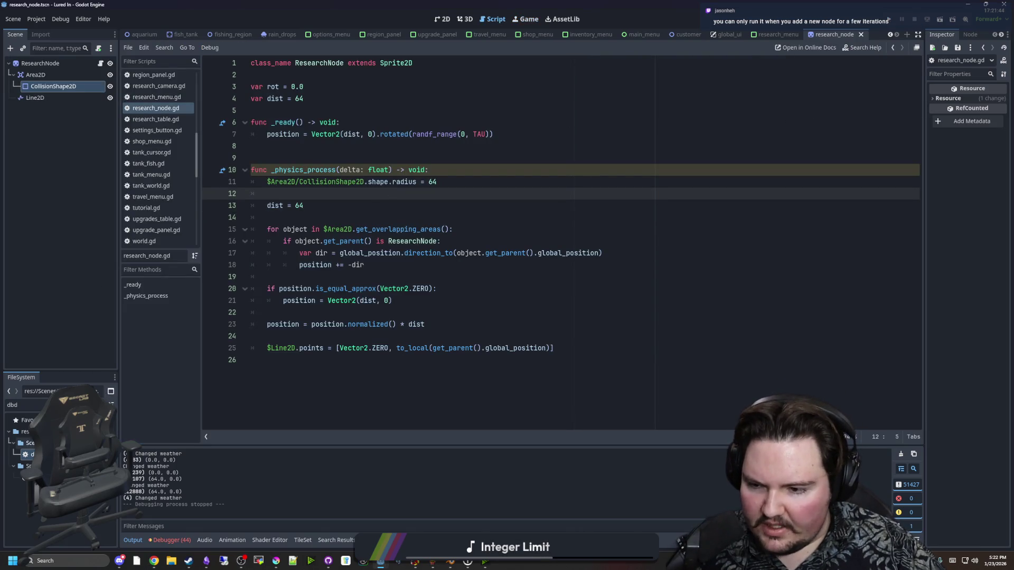
In research_table.gd, copy the li.research.pond entry and paste it after the ocean5 entry.
left_click(163, 118)
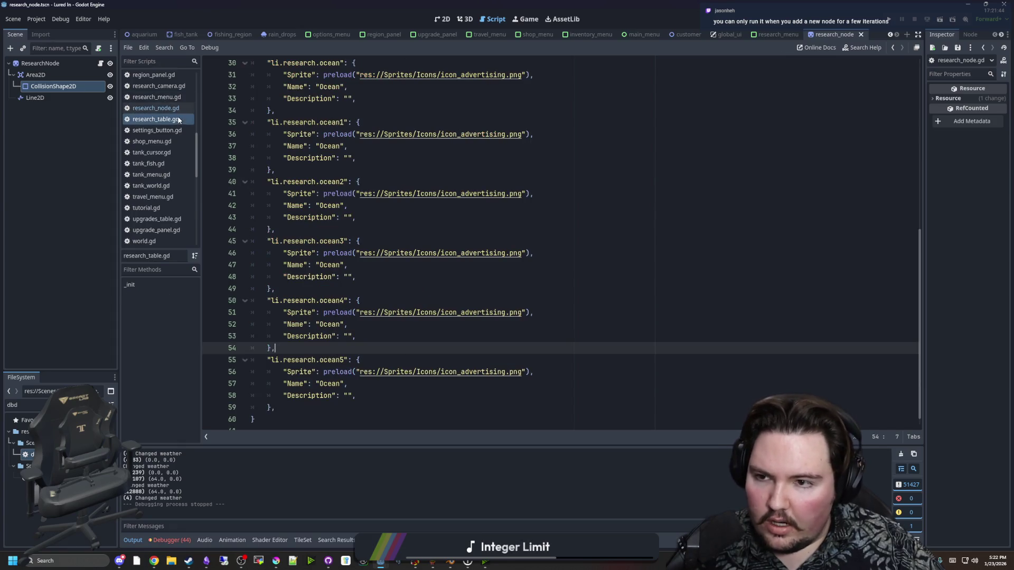
scroll(317, 369, "down", 1)
left_click(317, 394)
scroll(311, 370, "up", 10)
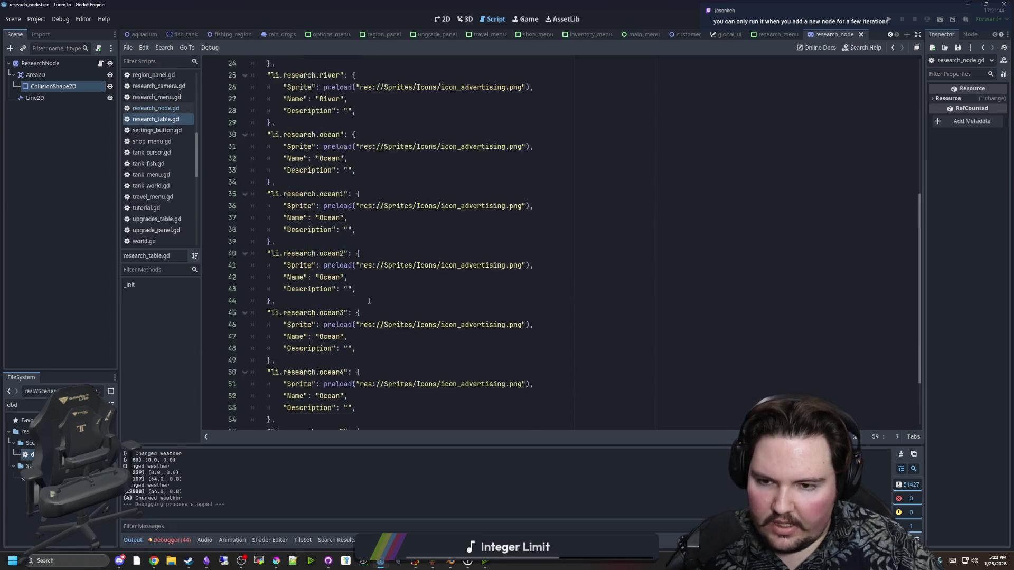
left_click(292, 282)
left_click_drag(292, 283, 236, 234)
key("ctrl+c")
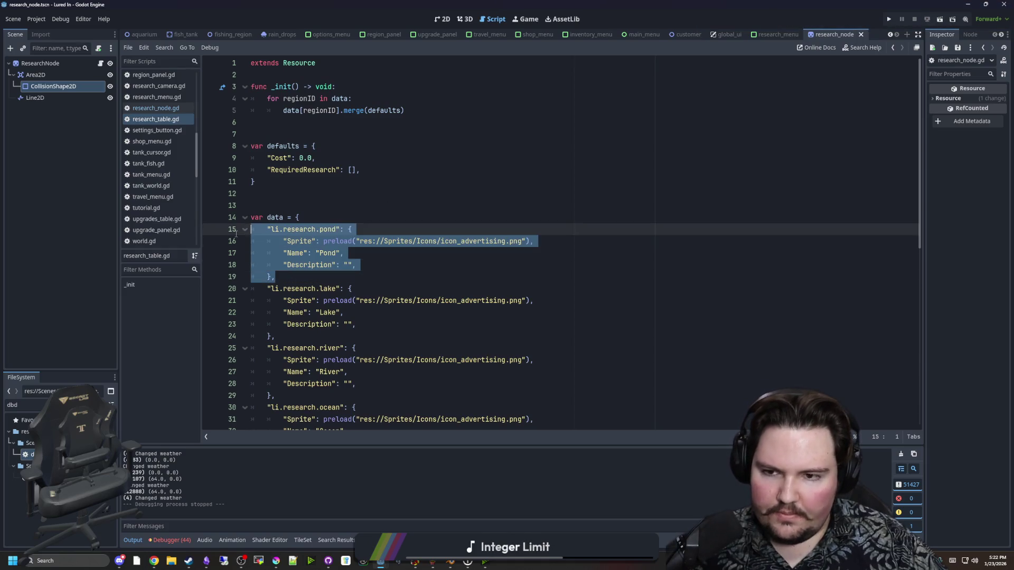
left_click(324, 220)
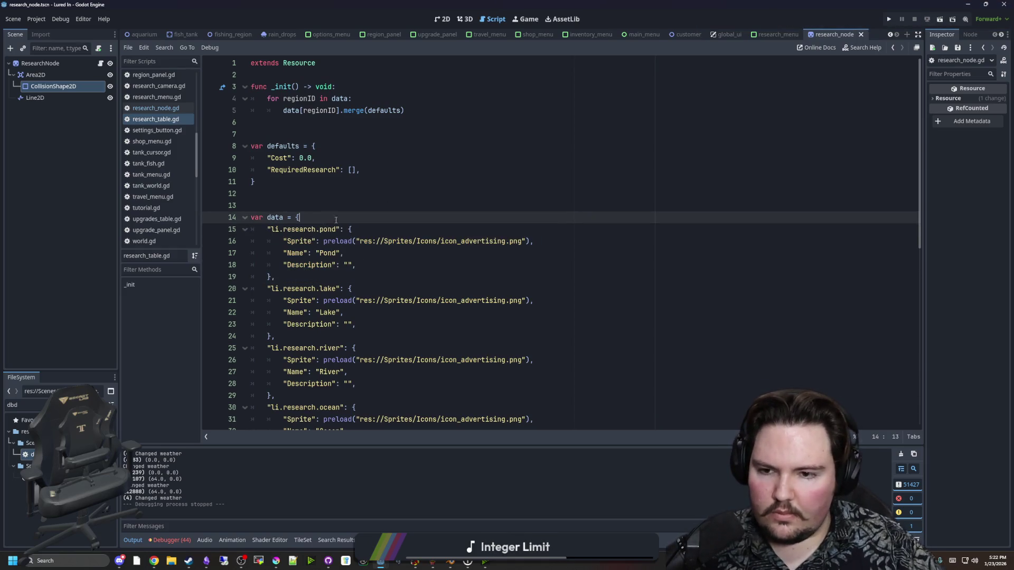
scroll(336, 220, "down", 10)
left_click(294, 396)
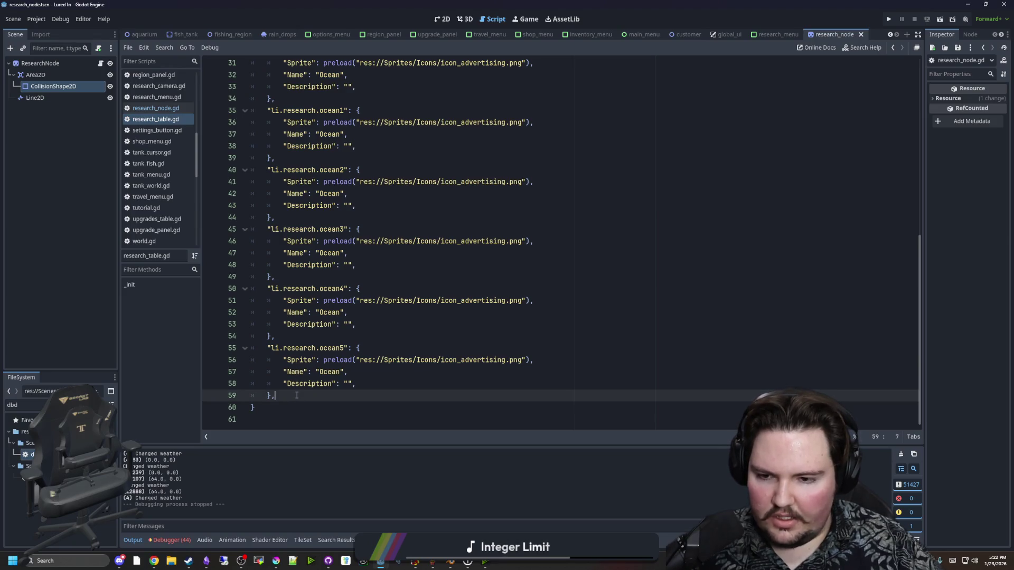
key("Return")
key("ctrl+v")
Fix the pasted entry's indentation and rename its key to pond2.
left_click(281, 372)
key("BackSpace")
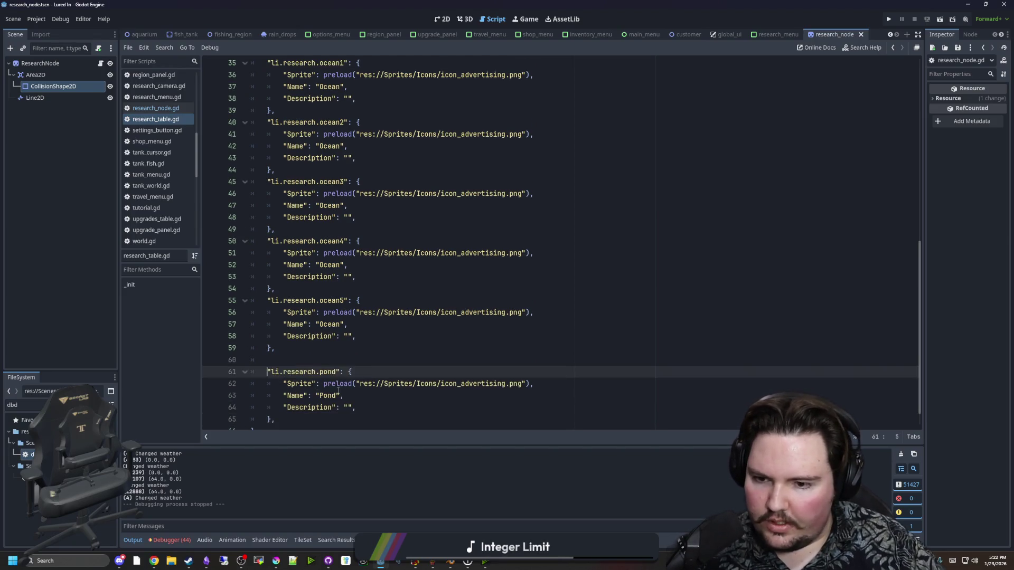
scroll(337, 353, "up", 11)
left_click_drag(373, 170, 266, 169)
key("ctrl+c")
scroll(396, 335, "down", 10)
scroll(381, 353, "down", 2)
left_click(336, 348)
type("2")
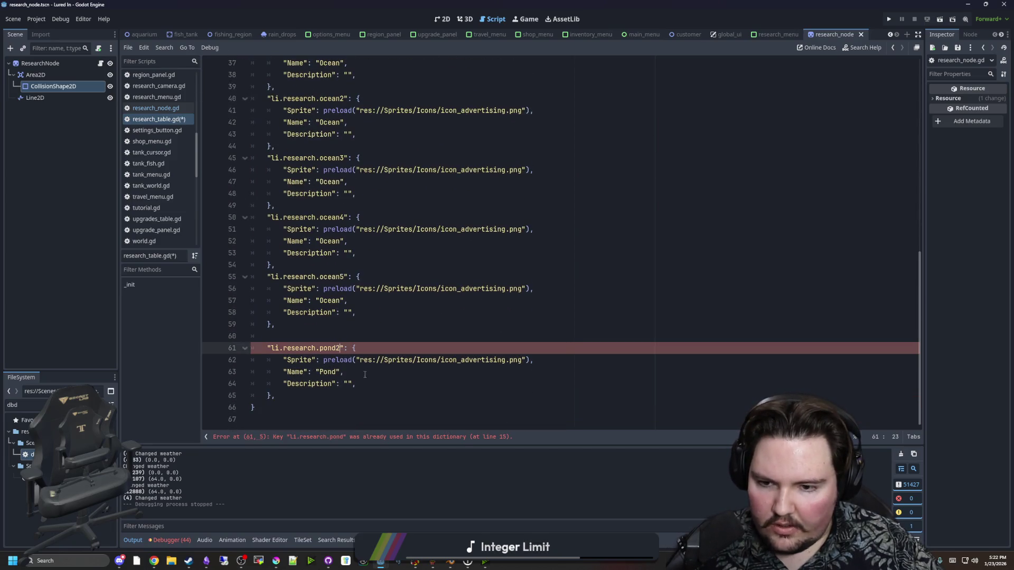
Add RequiredResearch ["li.research.pond"] below the pond2 entry's Description.
left_click(363, 382)
key("Return")
key("ctrl+v")
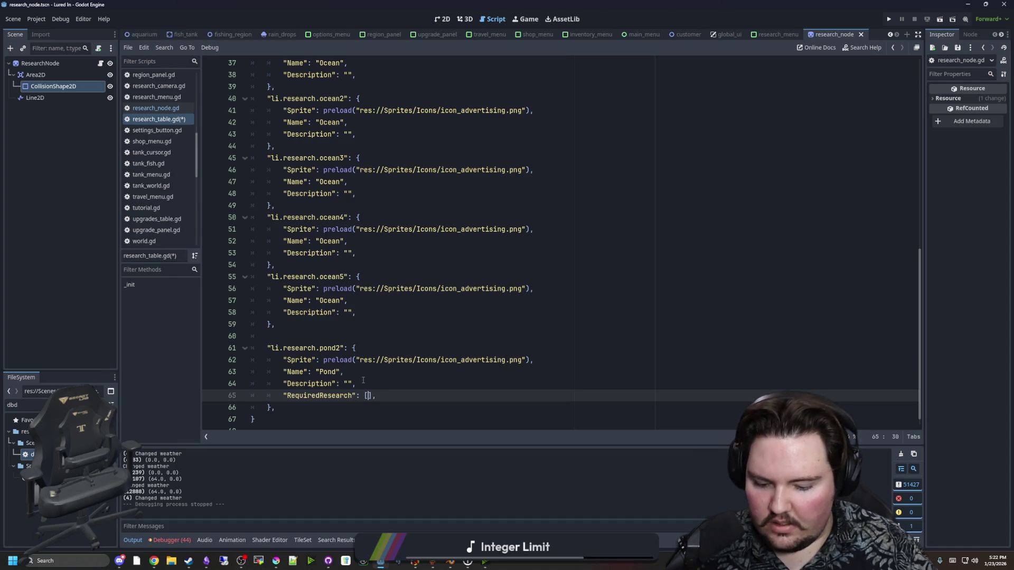
left_click_drag(316, 348, 271, 349)
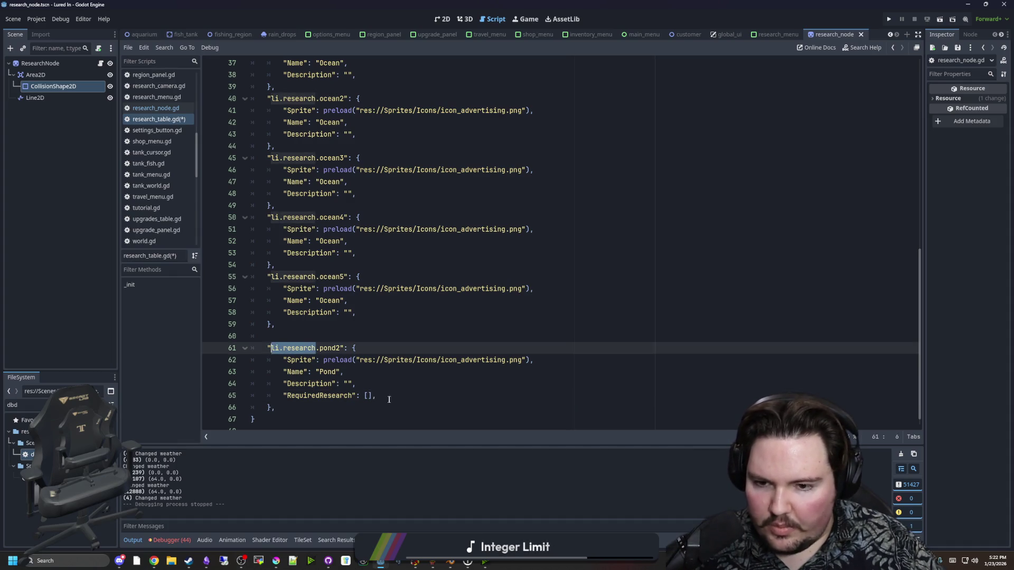
key("ctrl+c")
left_click(368, 396)
key("ctrl+v")
type(".pond\"")
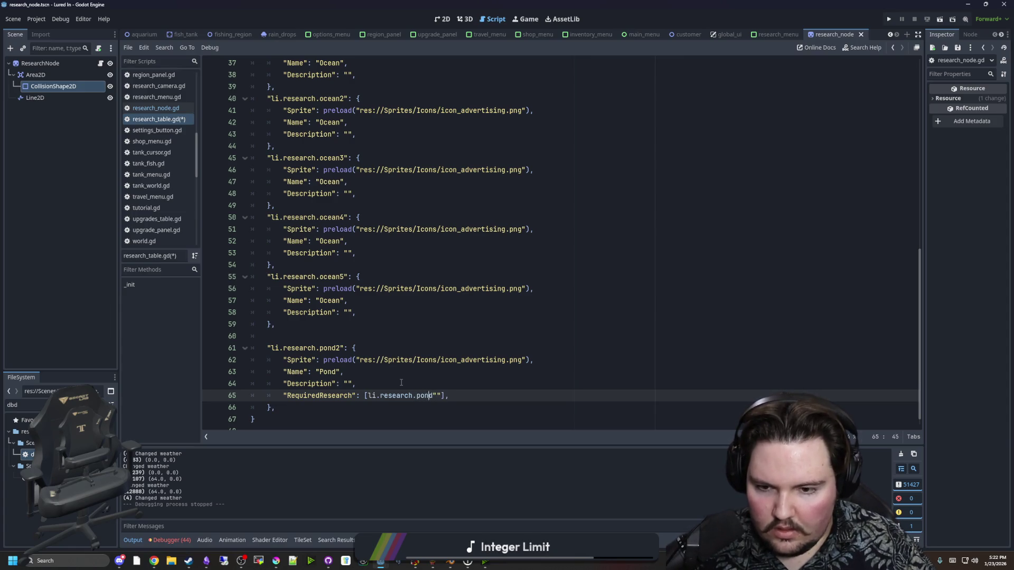
type("\"")
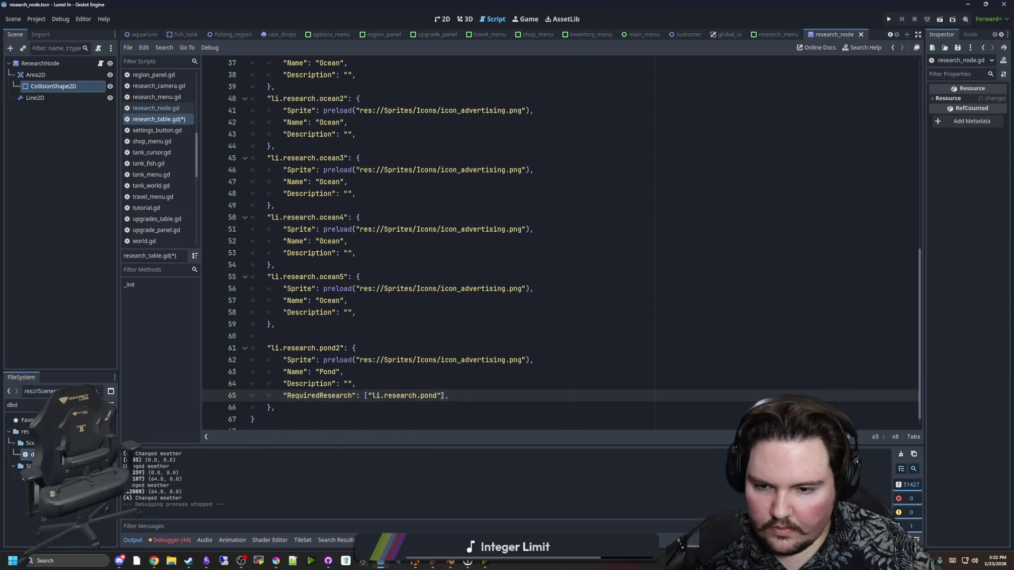
Duplicate the pond2 entry three times below itself.
left_click_drag(299, 403, 270, 336)
left_click(269, 335)
key("Return")
key("Return")
left_click_drag(284, 392, 219, 338)
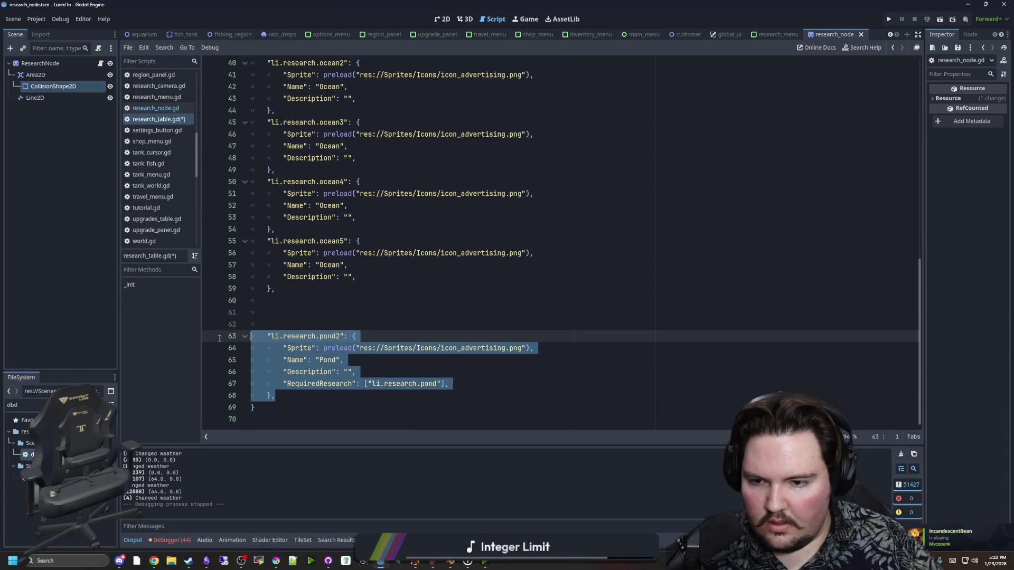
key("ctrl+c")
left_click(304, 401)
key("Return")
key("ctrl+v")
key("Return")
key("ctrl+v")
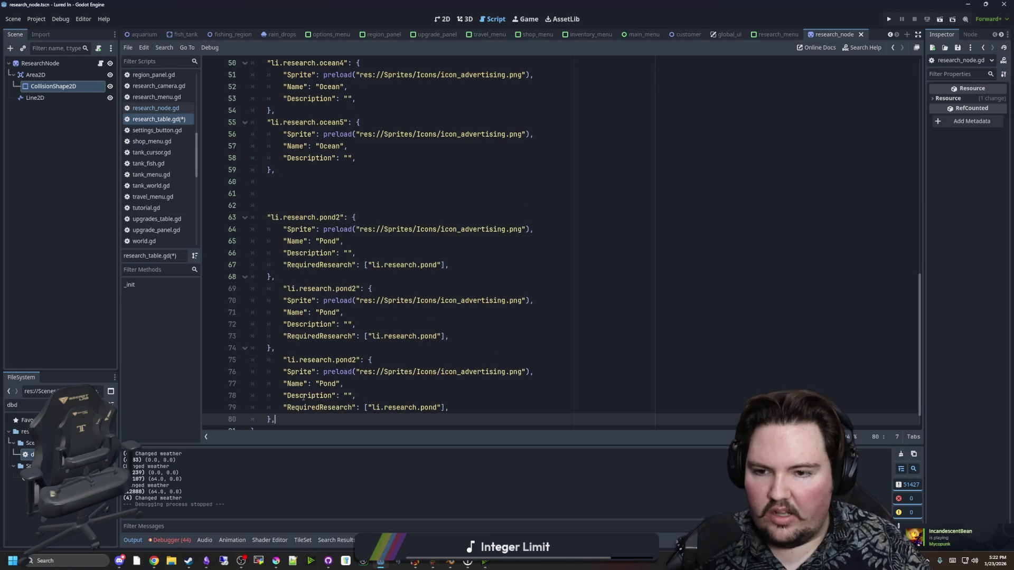
key("Return")
key("ctrl+v")
Fix the copies' indentation and rename their keys to pond3, pond4 and pond5.
left_click(285, 217)
key("BackSpace")
left_click(284, 288)
key("BackSpace")
left_click(284, 360)
key("BackSpace")
left_click(341, 217)
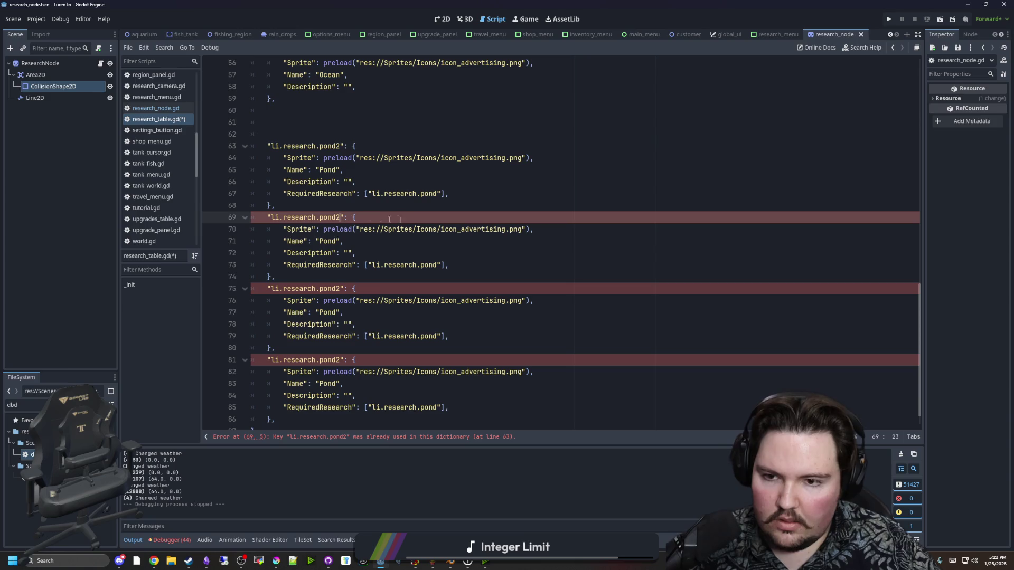
key("BackSpace")
type("3")
key("Down")
key("Down")
key("Down")
key("Down")
key("Down")
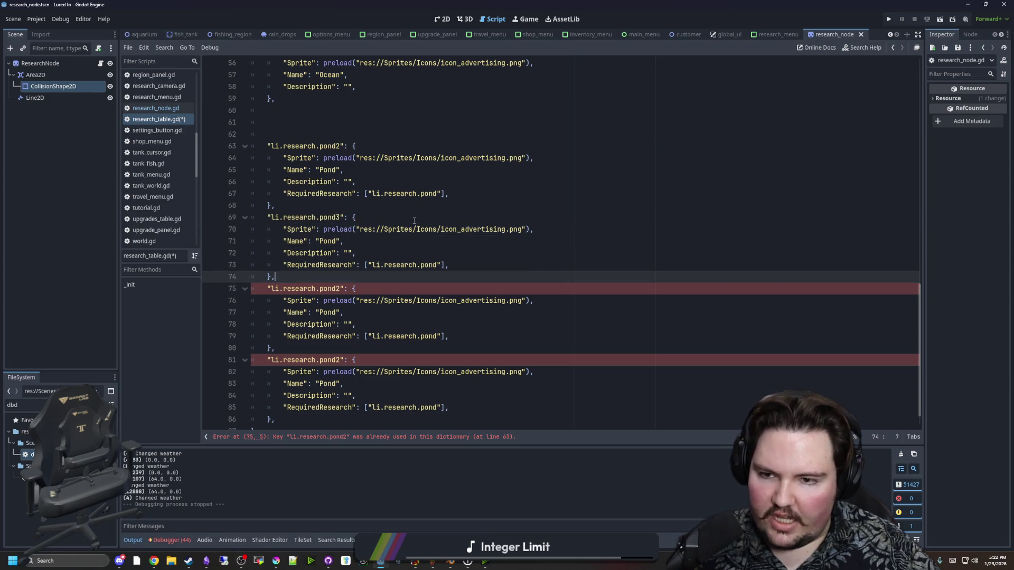
key("BackSpace")
type("4")
key("Down")
key("Down")
key("Down")
key("Down")
key("Down")
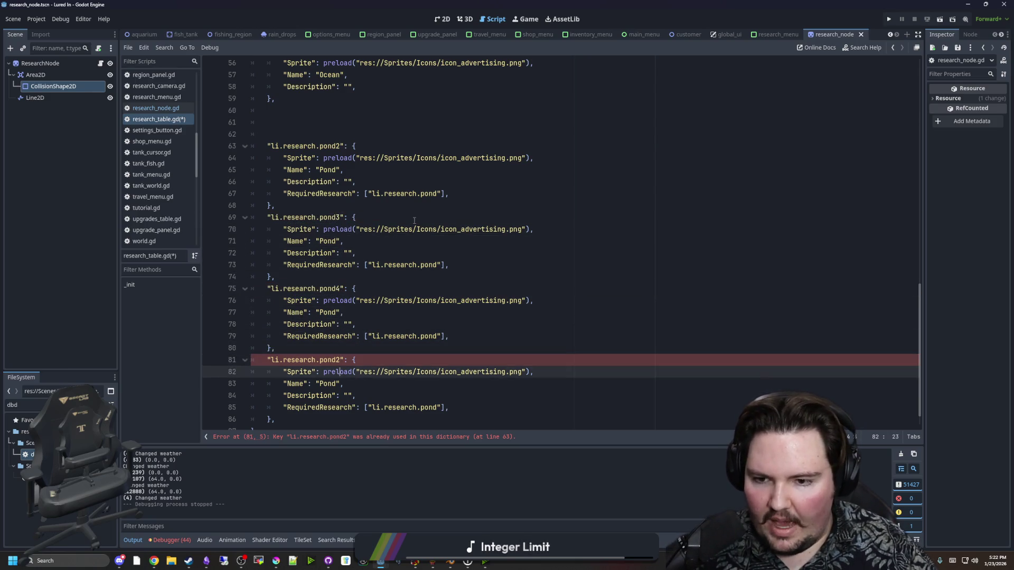
scroll(337, 337, "down", 1)
key("Down")
key("Down")
key("Down")
key("Up")
key("End")
Save research_table.gd with the new pond entries, then return to research_node.gd and the research_menu scene.
left_click(337, 329)
key("ctrl+s")
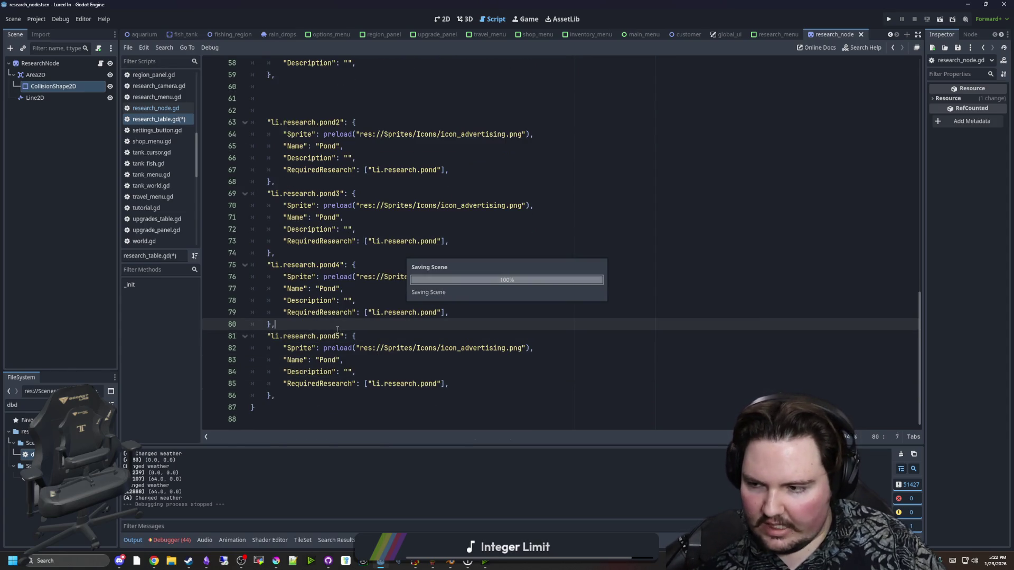
key("Down")
key("Down")
key("Down")
key("Up")
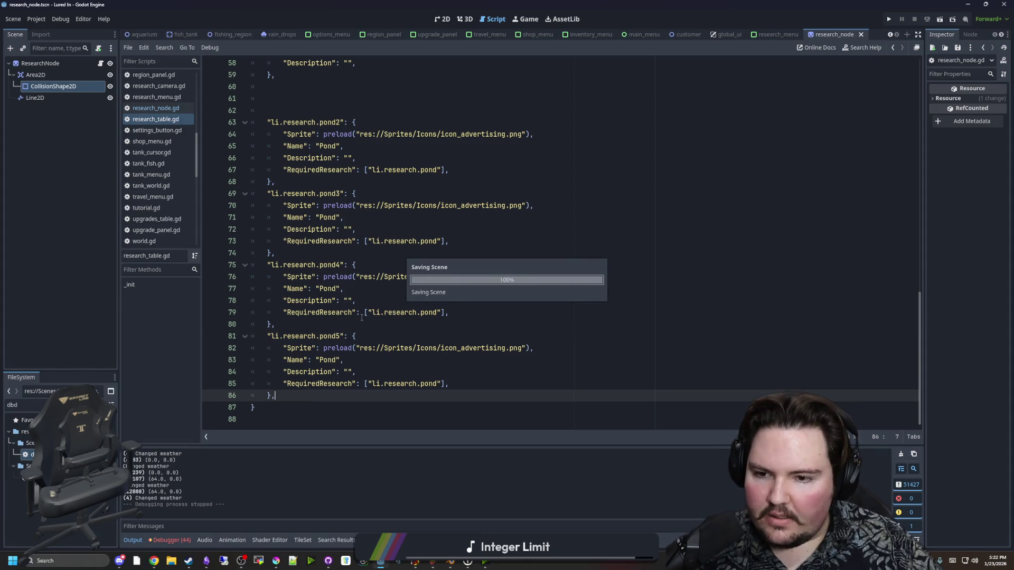
left_click(335, 329)
key("ctrl+s")
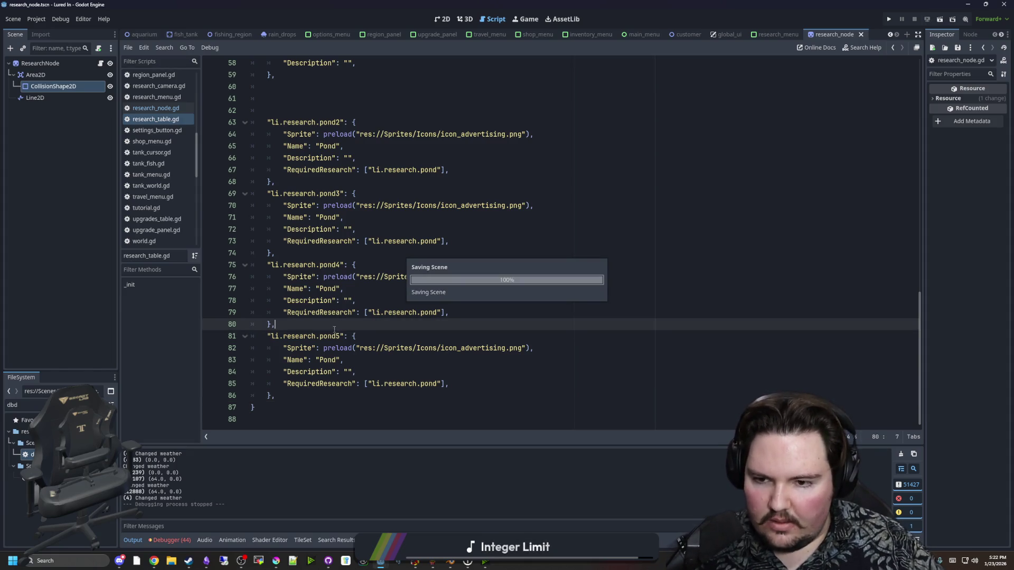
scroll(335, 329, "up", 5)
left_click(385, 280)
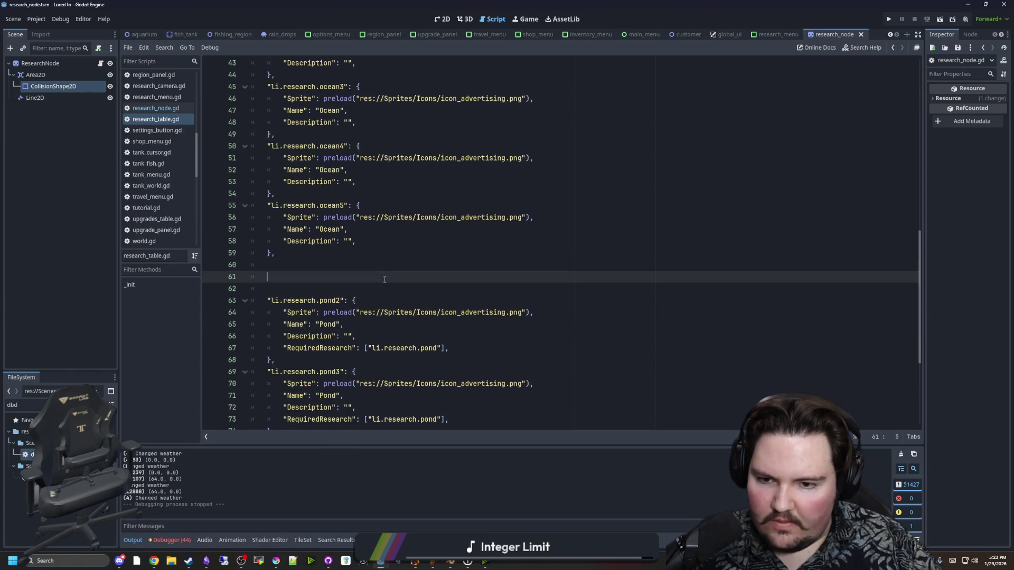
left_click_drag(465, 355, 284, 349)
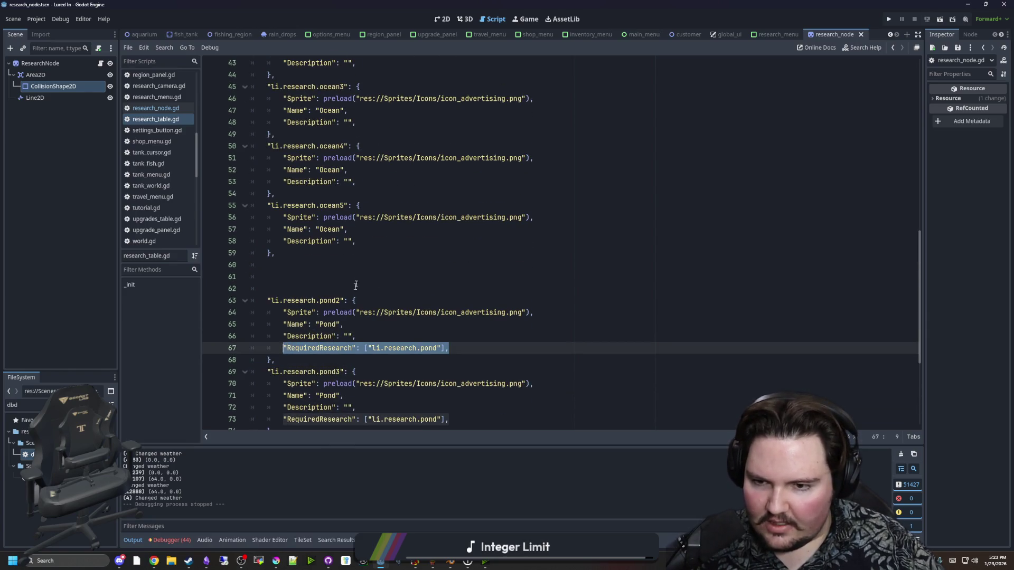
left_click(274, 264)
key("ctrl+s")
left_click(168, 108)
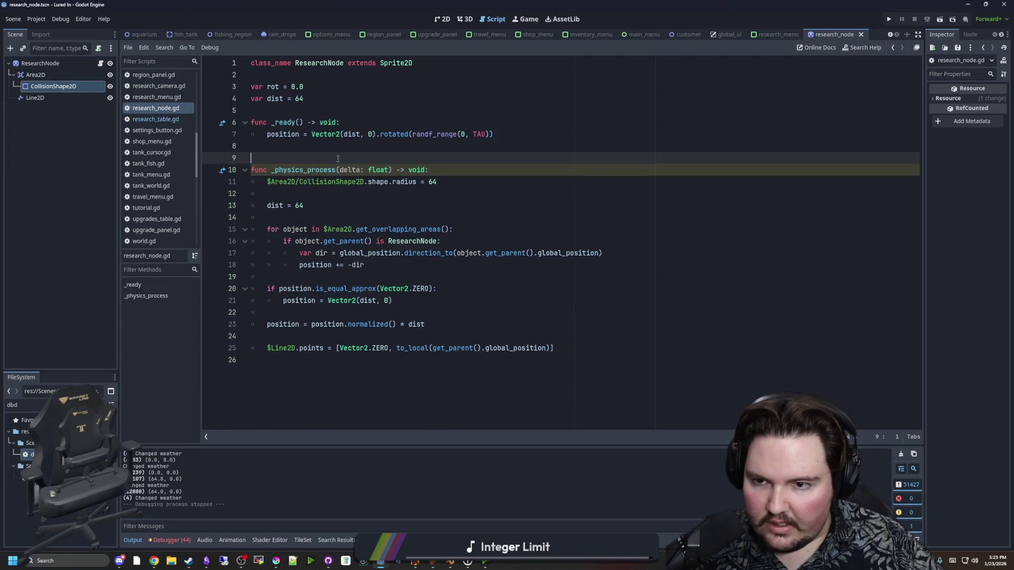
left_click(776, 34)
In world.gd, declare nodes : Dictionary[String, ResearchNode] = {} above the _ready function.
left_click(100, 190)
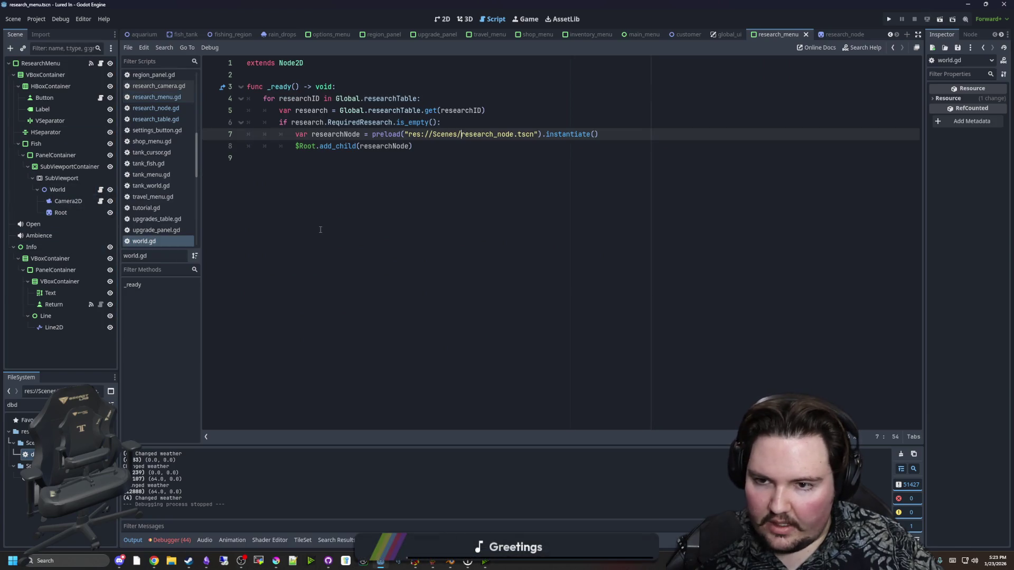
left_click(397, 155)
left_click(389, 86)
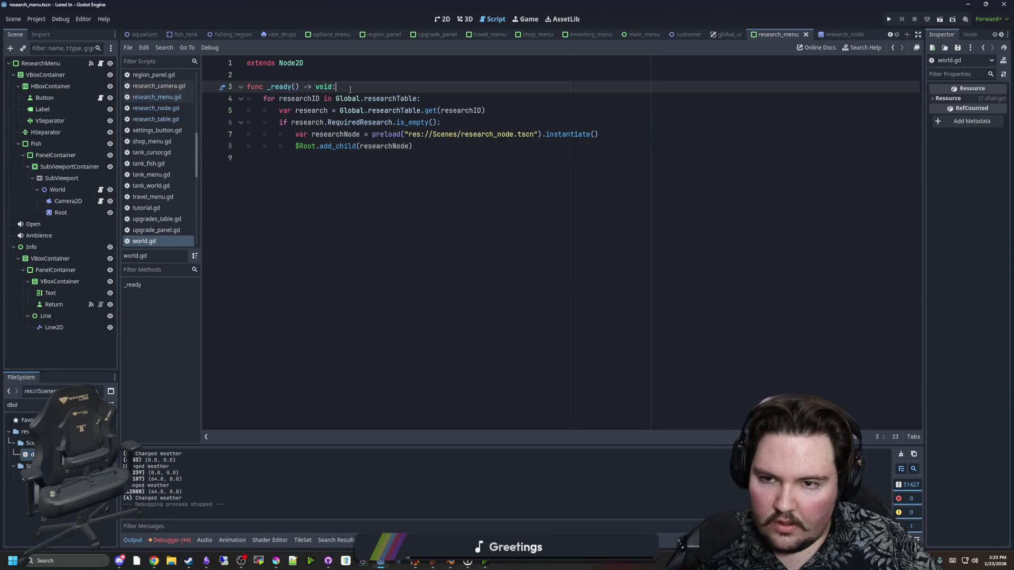
left_click(423, 147)
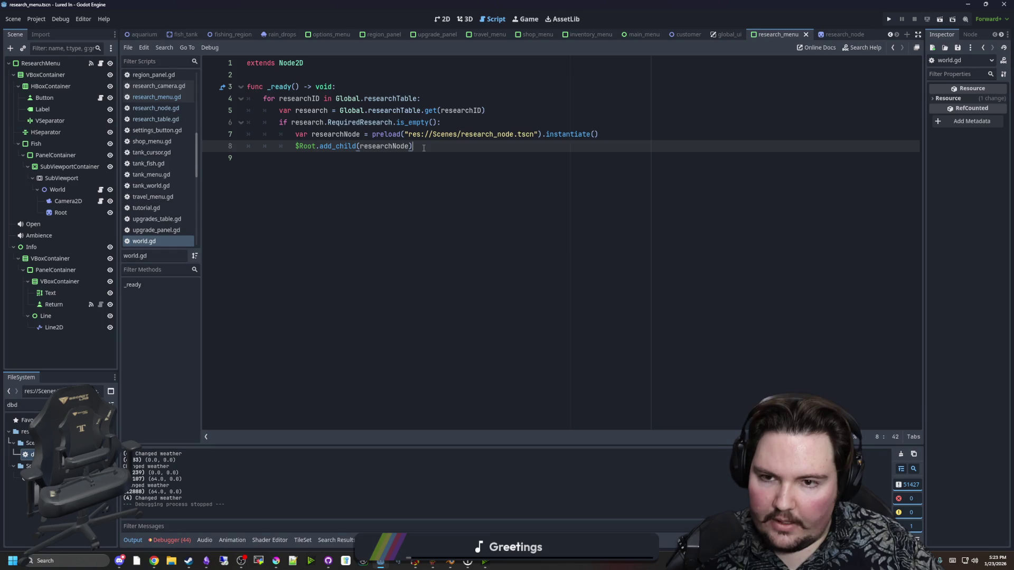
left_click(285, 75)
key("Return")
key("Return")
key("Up")
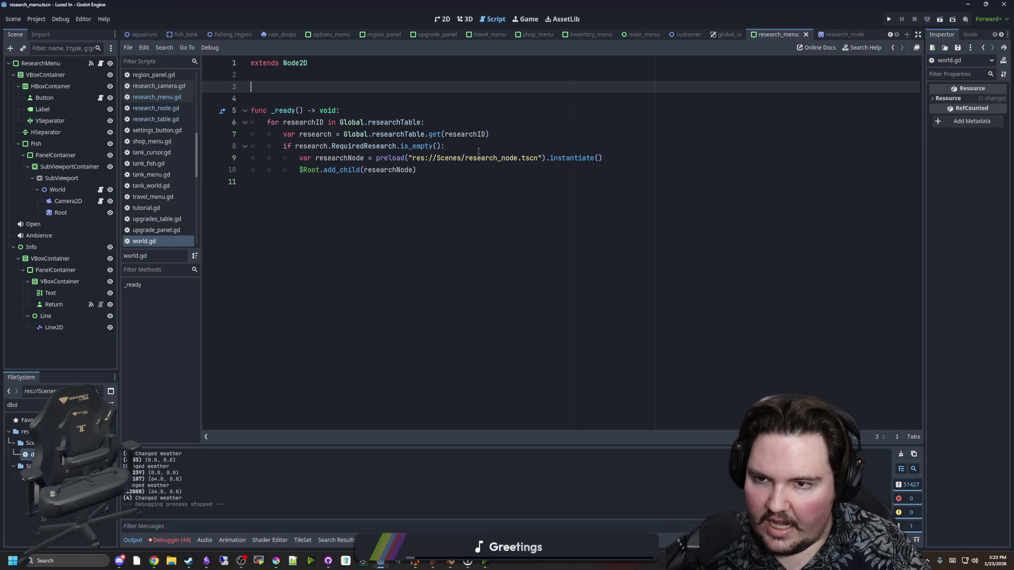
type("nodes : Di")
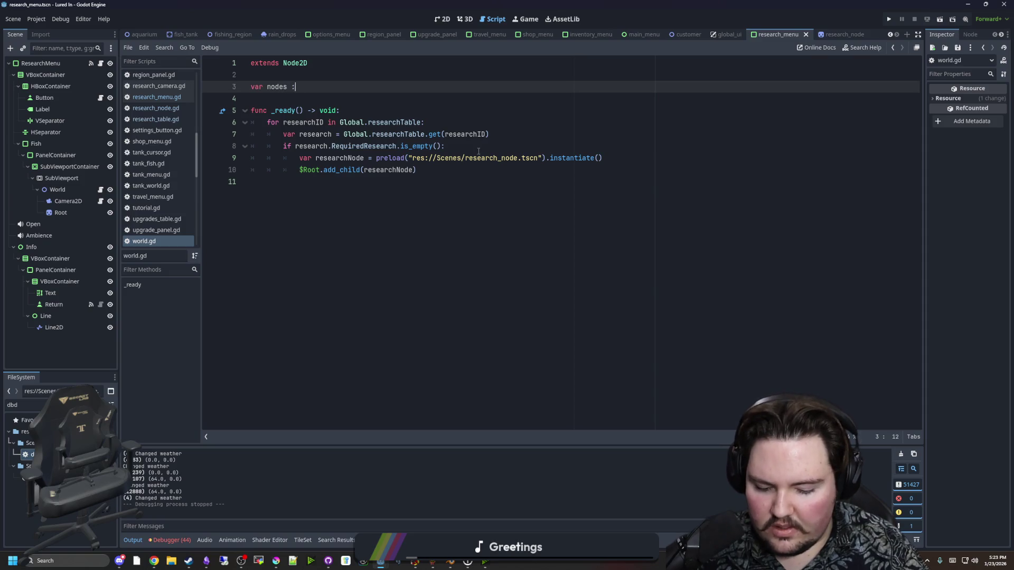
type("ctionary")
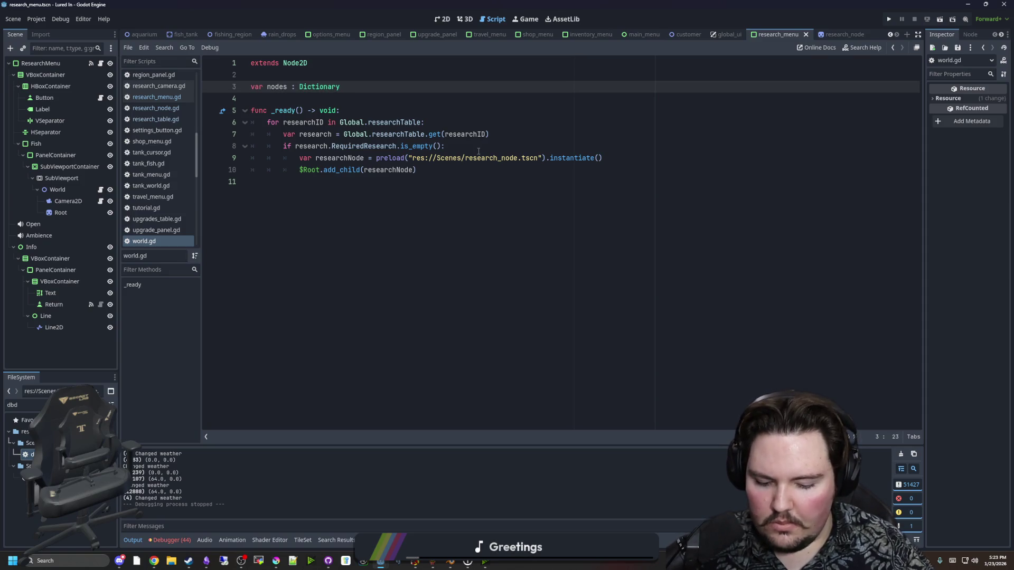
type("[String,")
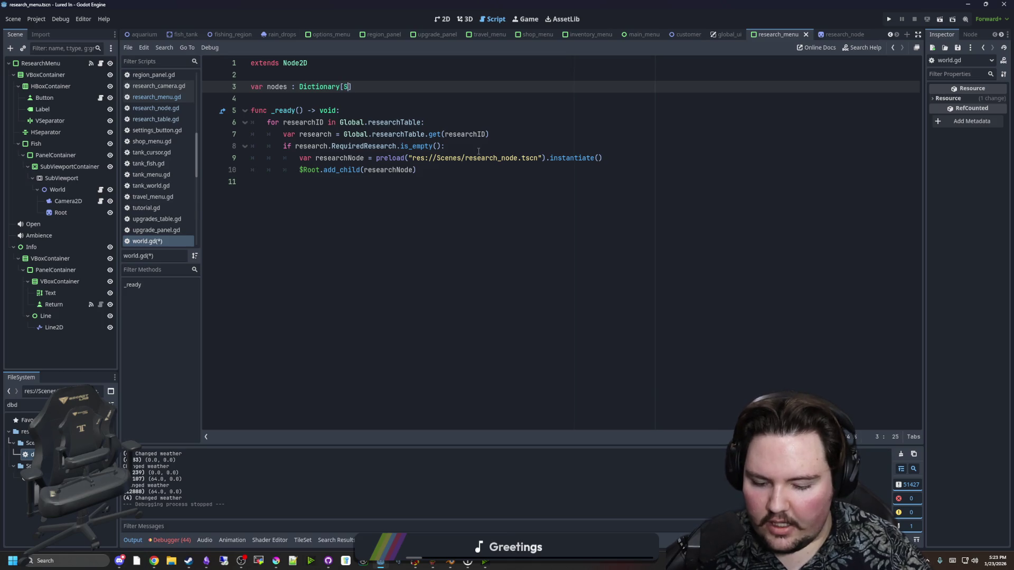
type(" R")
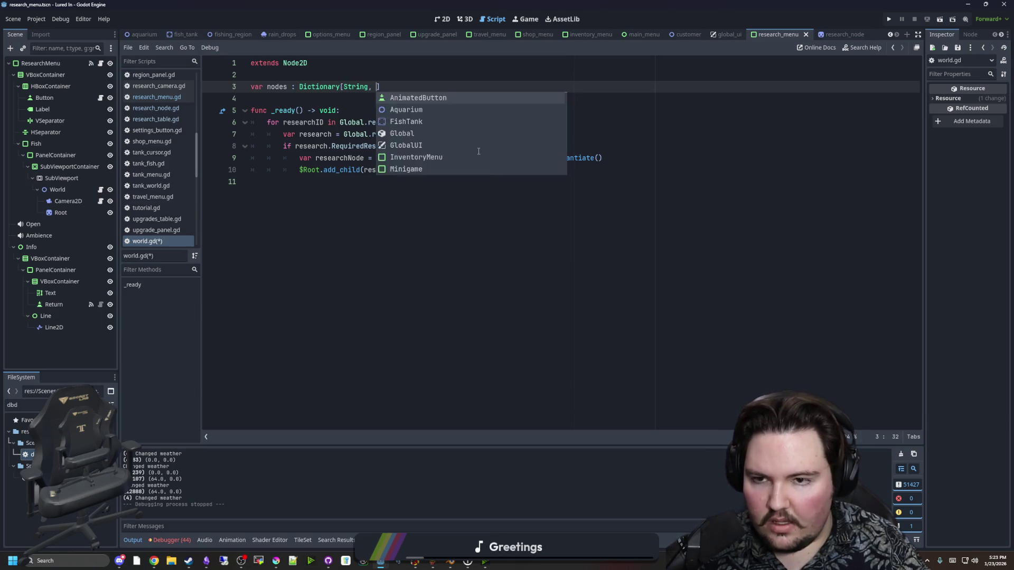
type("esea")
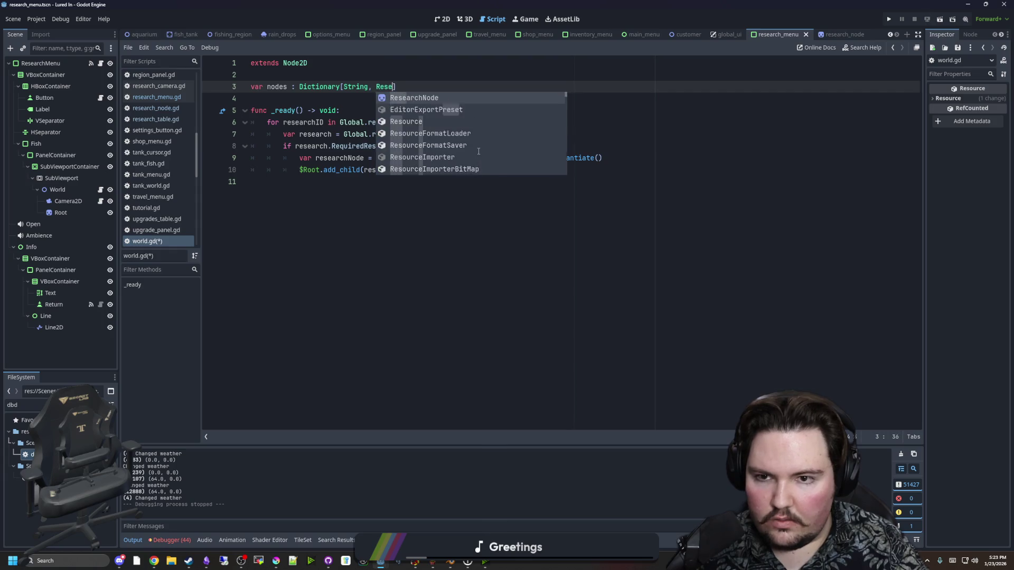
key("Return")
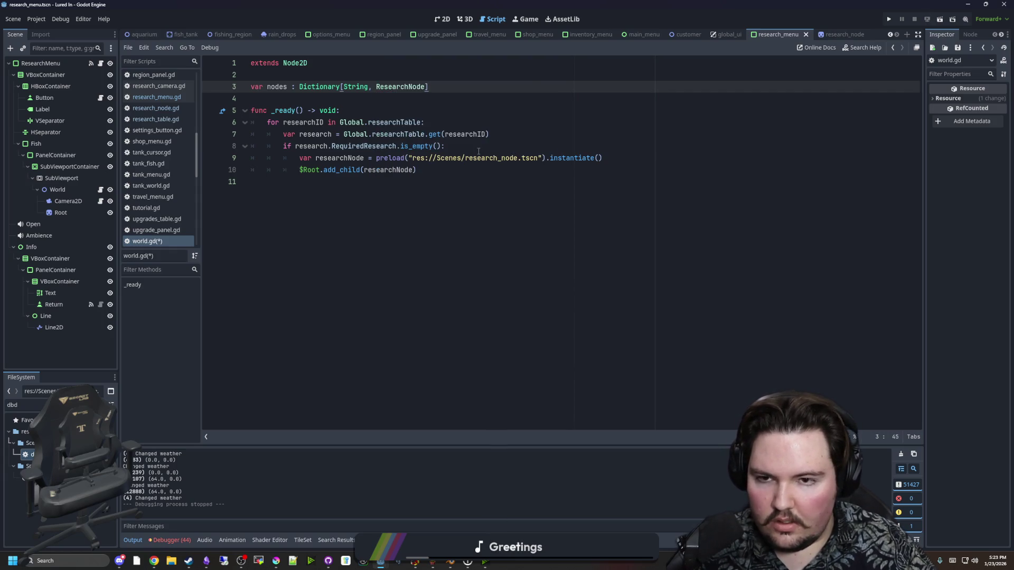
type("{}")
Add nodes[researchID] = researchNode inside the is_empty block.
left_click(407, 112)
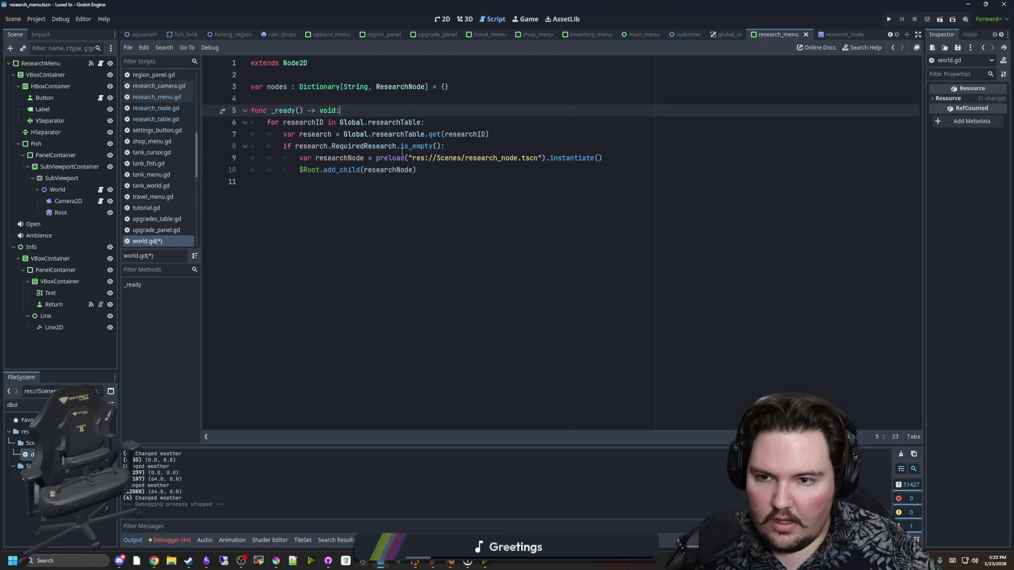
left_click(433, 146)
left_click(410, 170)
left_click(456, 146)
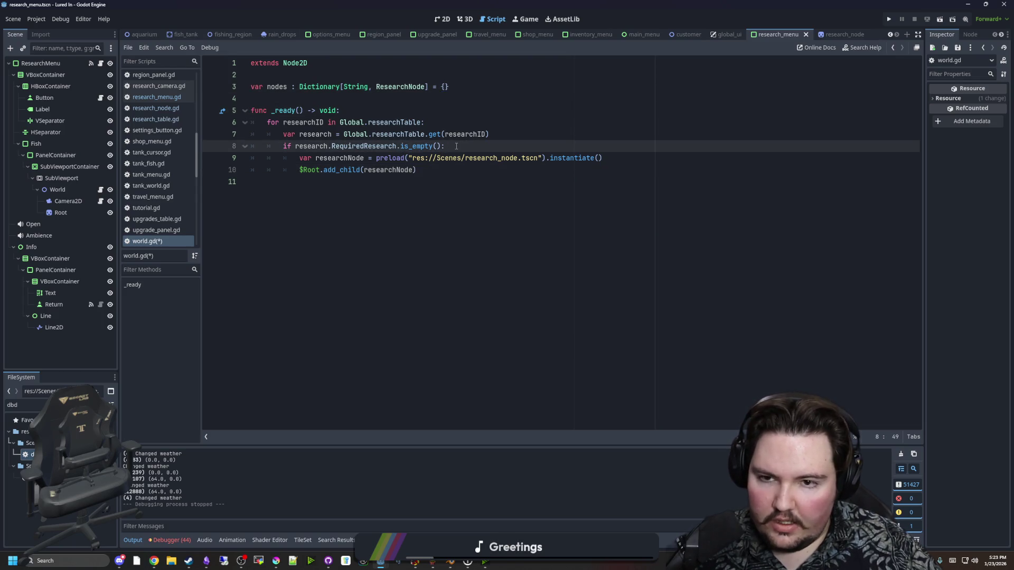
key("Return")
type("odes[]researchID")
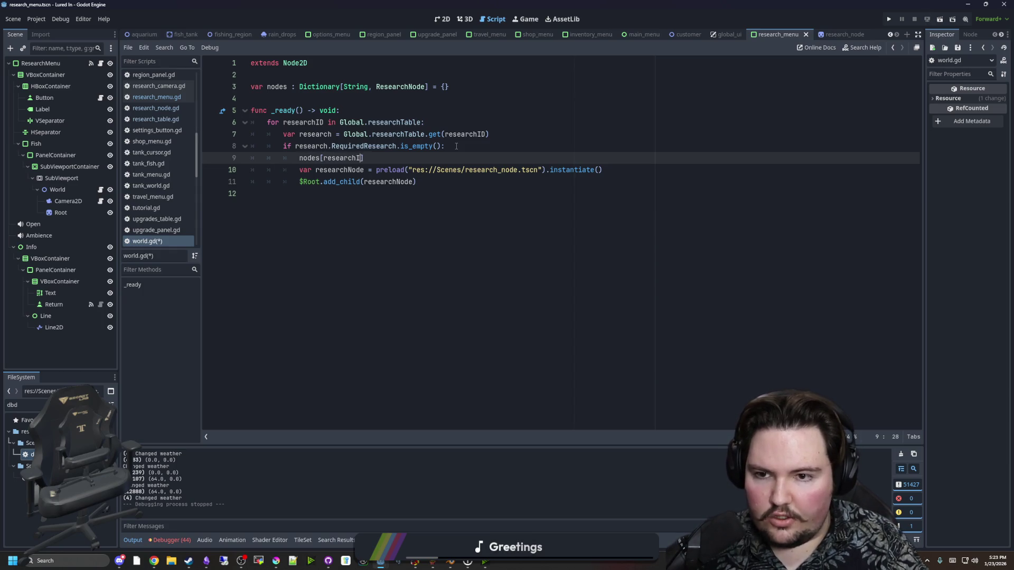
type("researchNode")
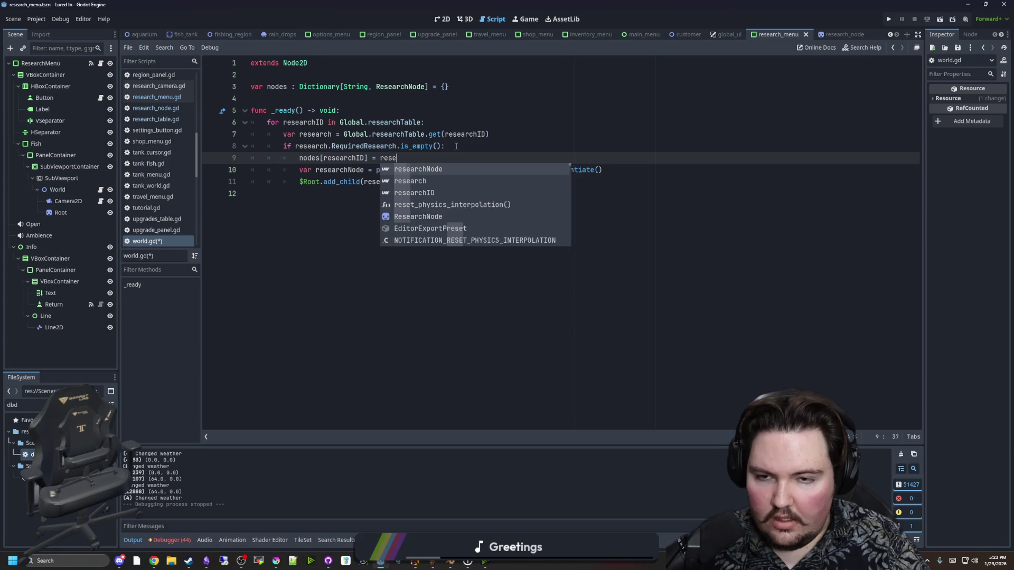
key("Escape")
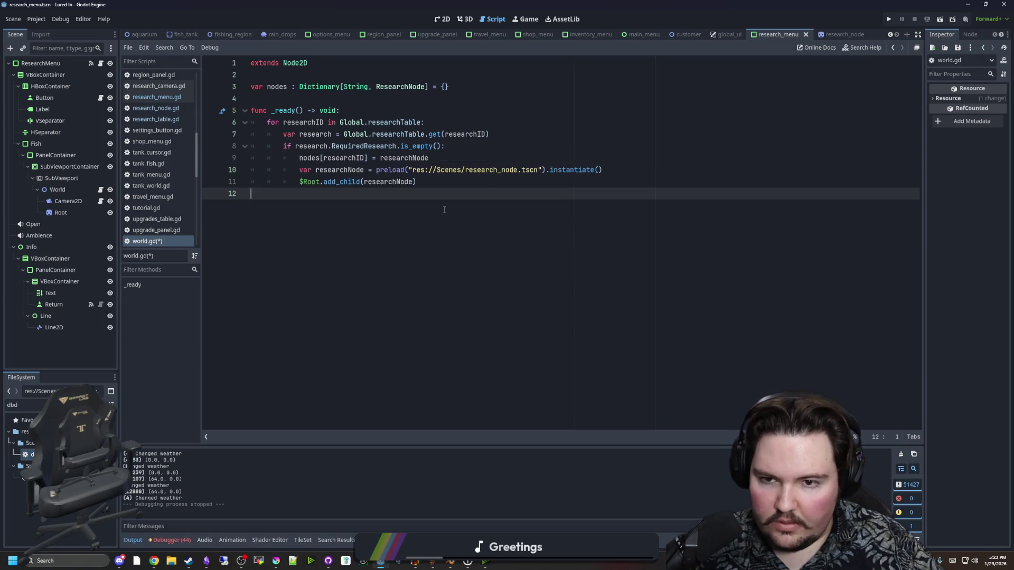
Move the nodes assignment line below the add_child call and save world.gd.
left_click_drag(429, 158, 288, 162)
key("ctrl+c")
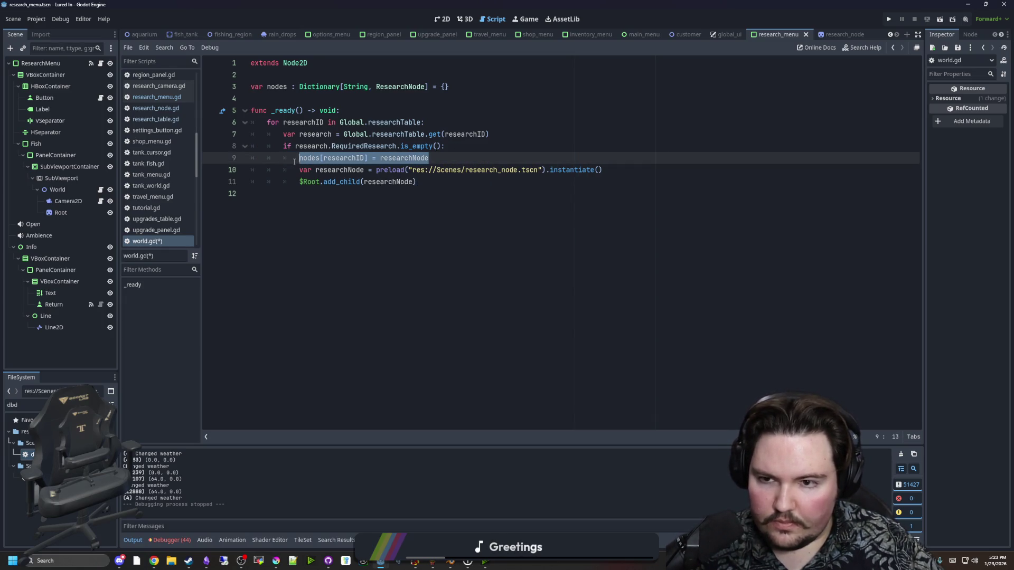
key("BackSpace")
key("BackSpace")
key("BackSpace")
key("BackSpace")
left_click(433, 174)
key("Return")
key("ctrl+v")
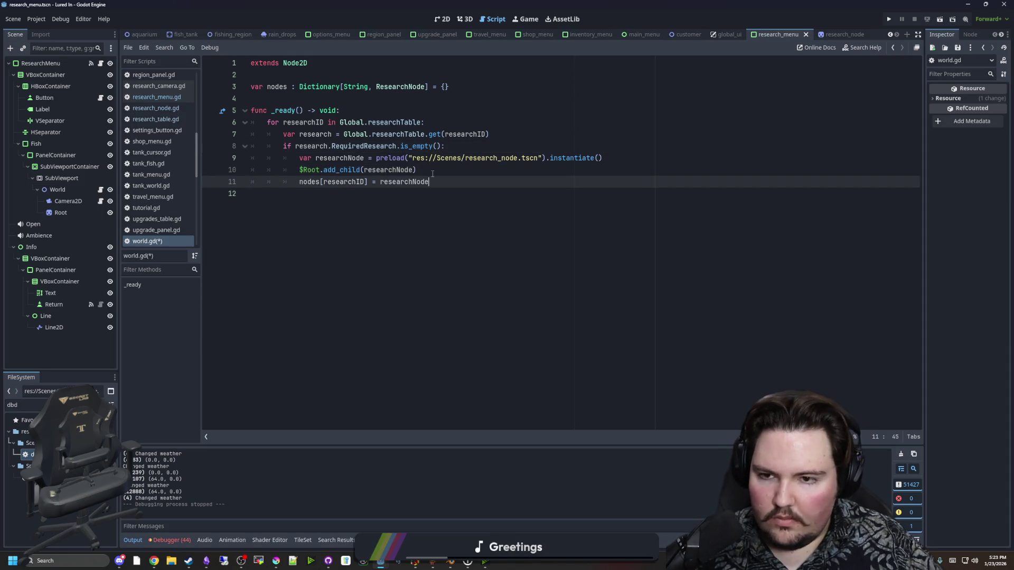
left_click(463, 194)
key("ctrl+s")
left_click(468, 148)
key("ctrl+s")
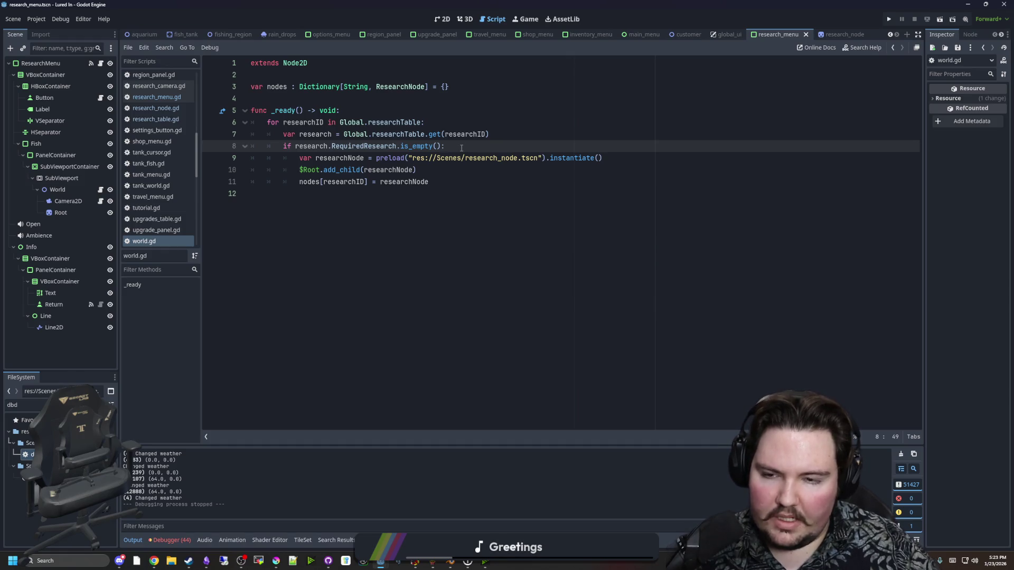
Move the $Root.add_child call so it follows the nodes assignment.
key("Return")
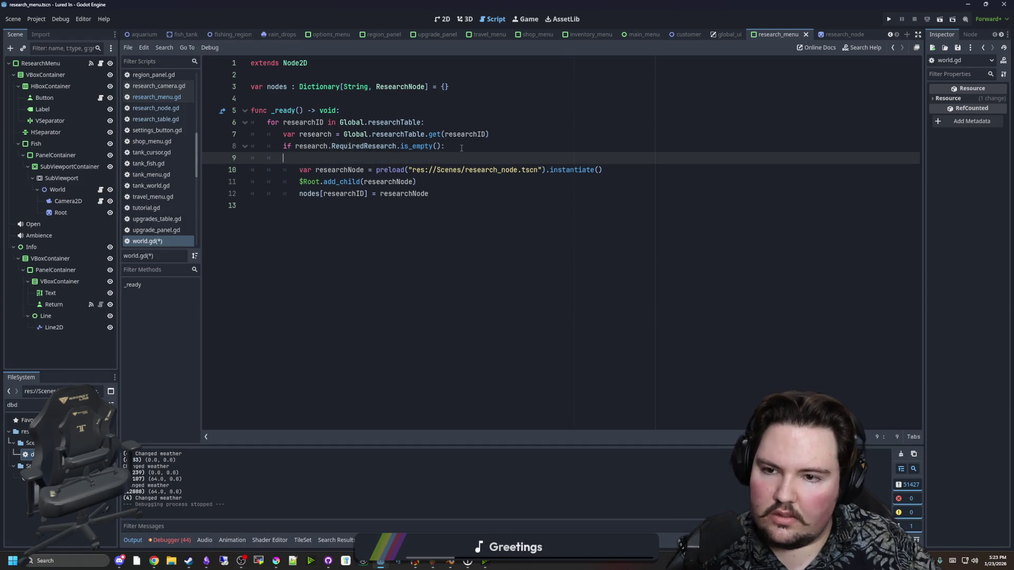
key("ctrl+z")
left_click_drag(416, 170, 301, 170)
key("ctrl+x")
key("BackSpace")
left_click(443, 169)
key("Return")
key("Return")
key("ctrl+v")
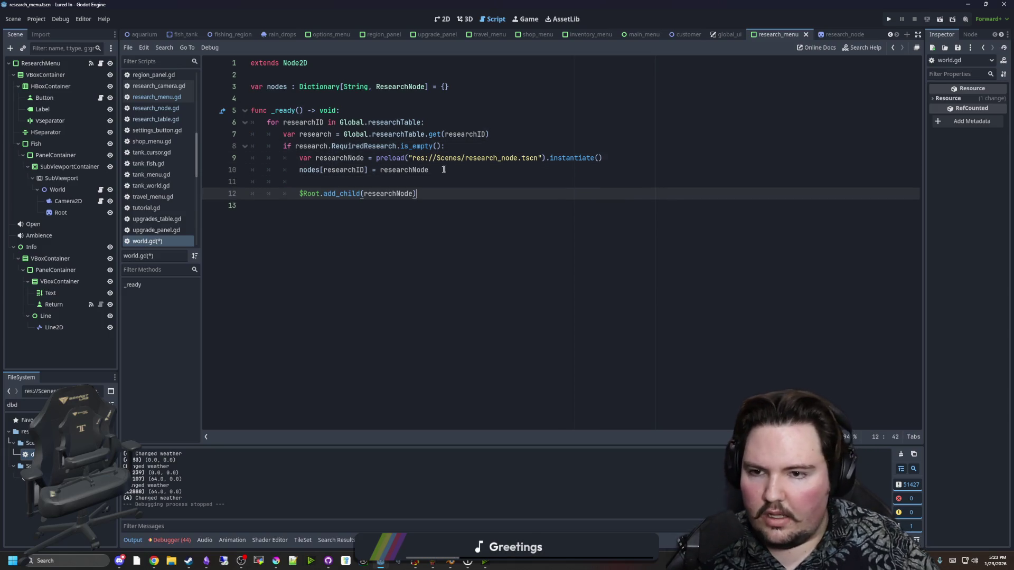
left_click(389, 183)
Begin a research.RequiredResearch condition, then move the instantiate and nodes lines below the researchTable lookup.
key("Return")
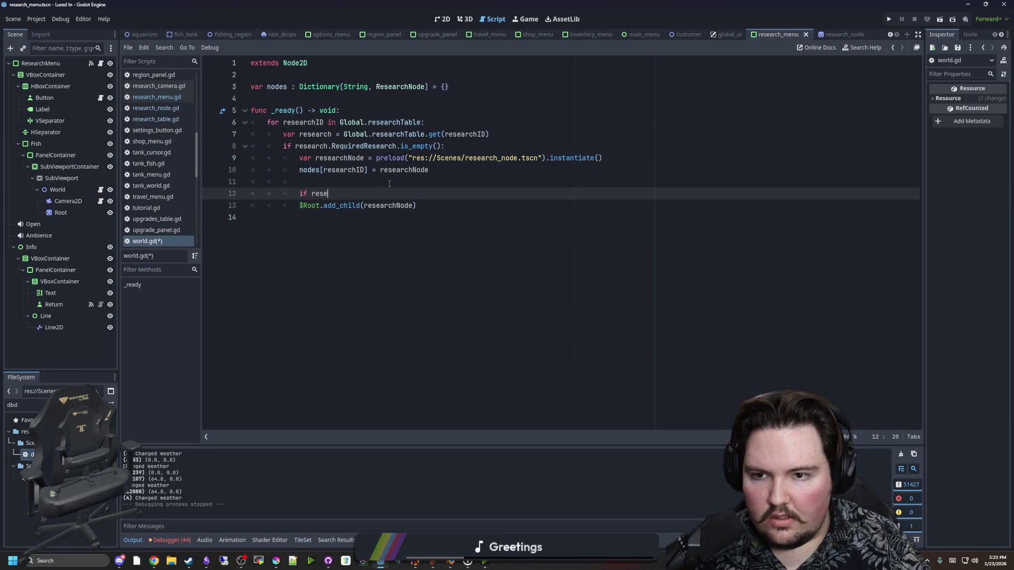
type("arch.Req")
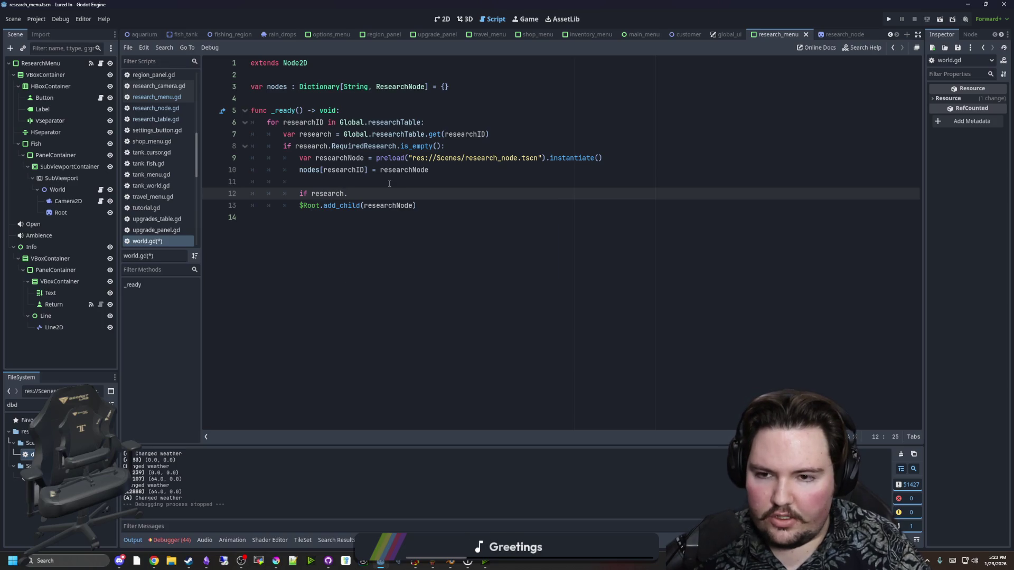
type("uiredResearch")
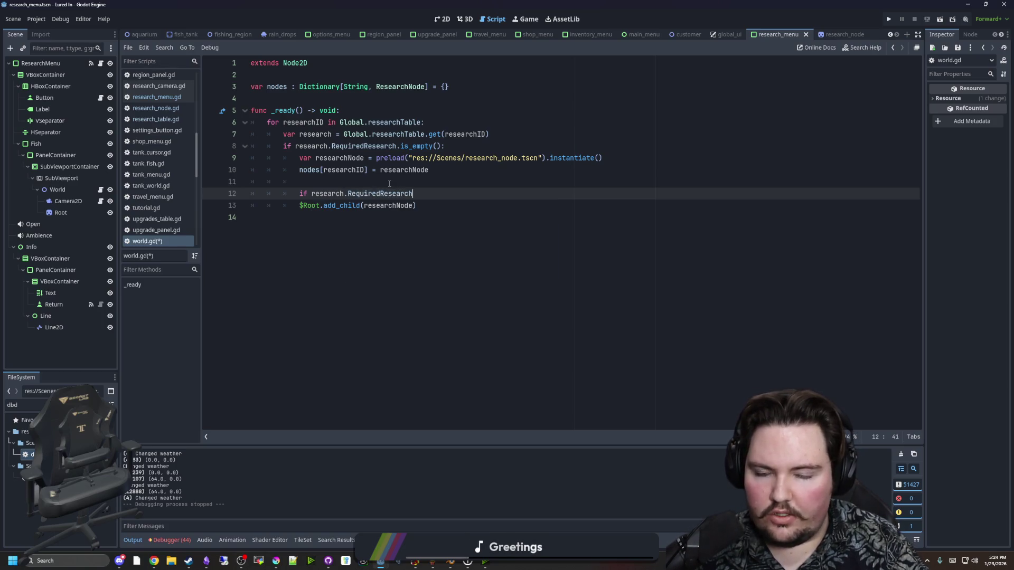
left_click(390, 183)
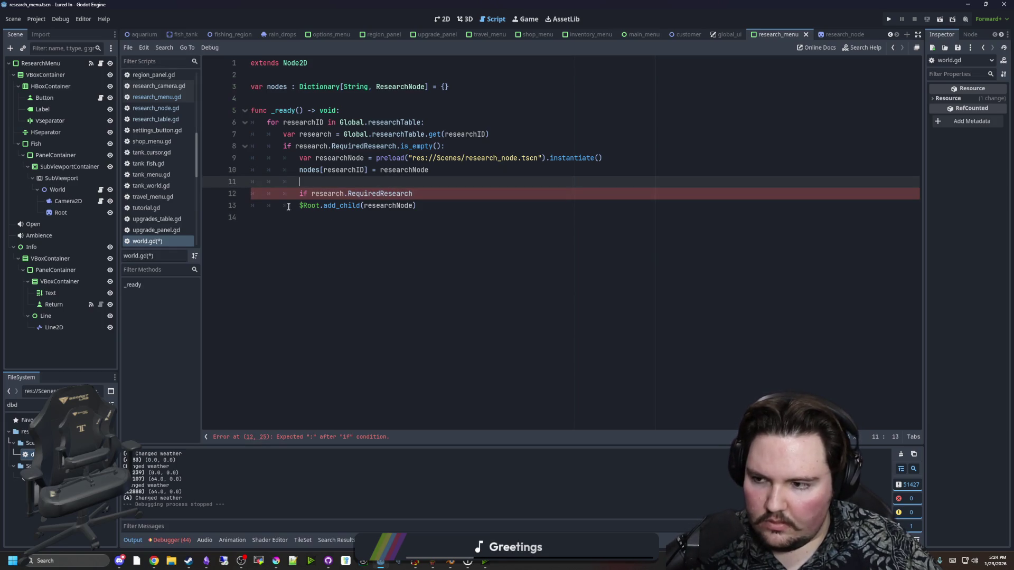
left_click(419, 194)
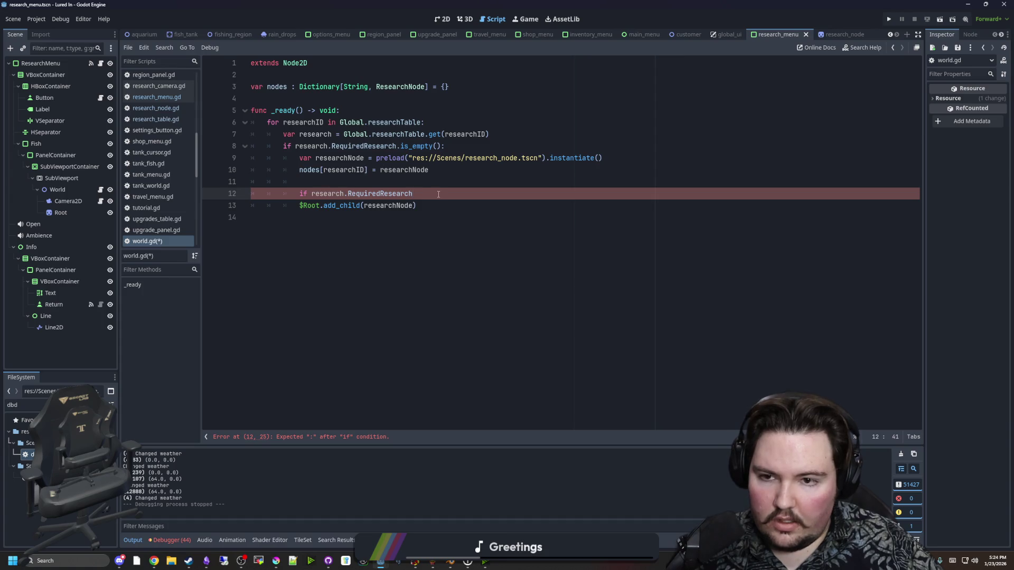
left_click_drag(465, 172, 251, 158)
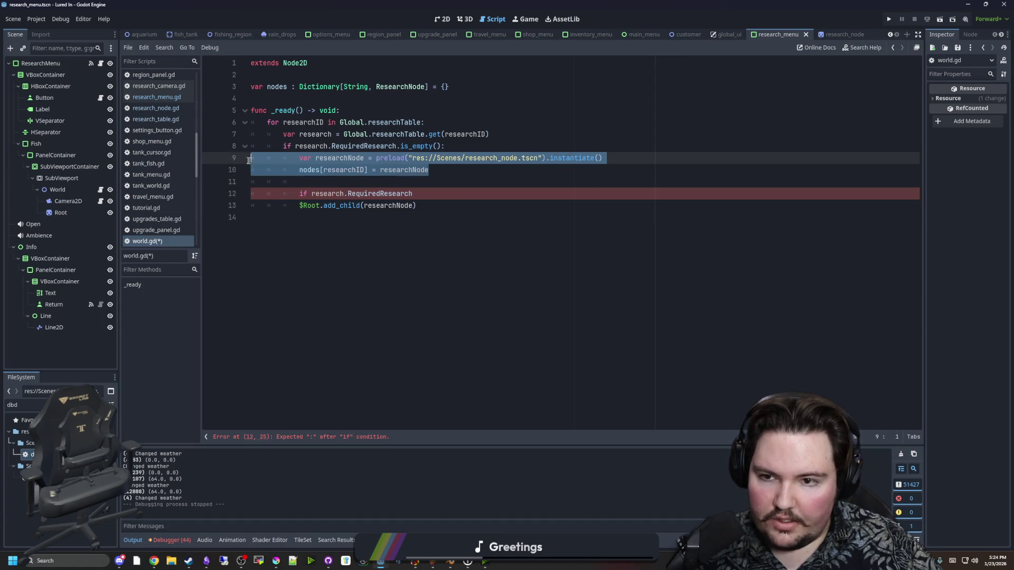
key("BackSpace")
left_click(518, 133)
key("Return")
key("ctrl+v")
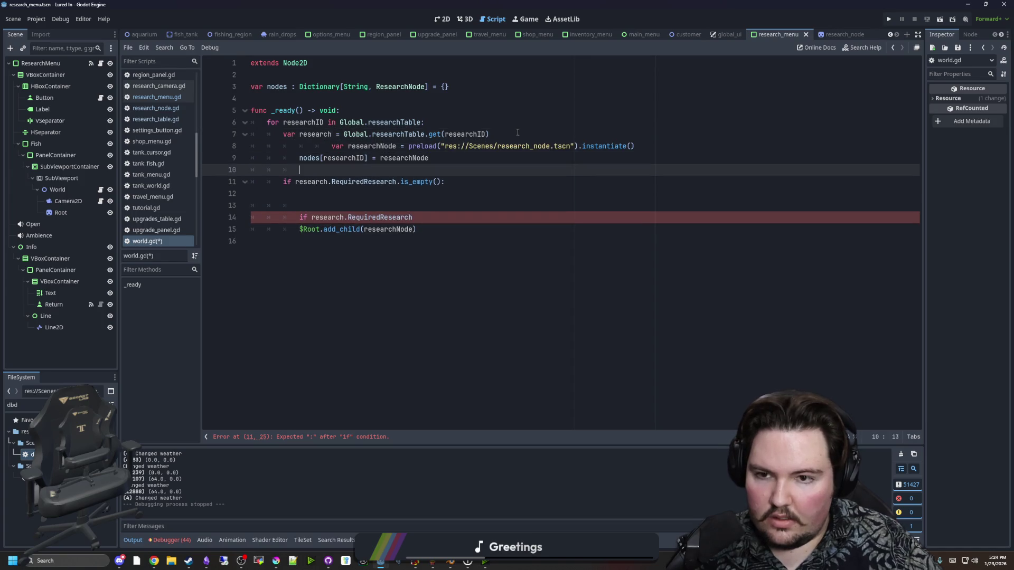
left_click(330, 170)
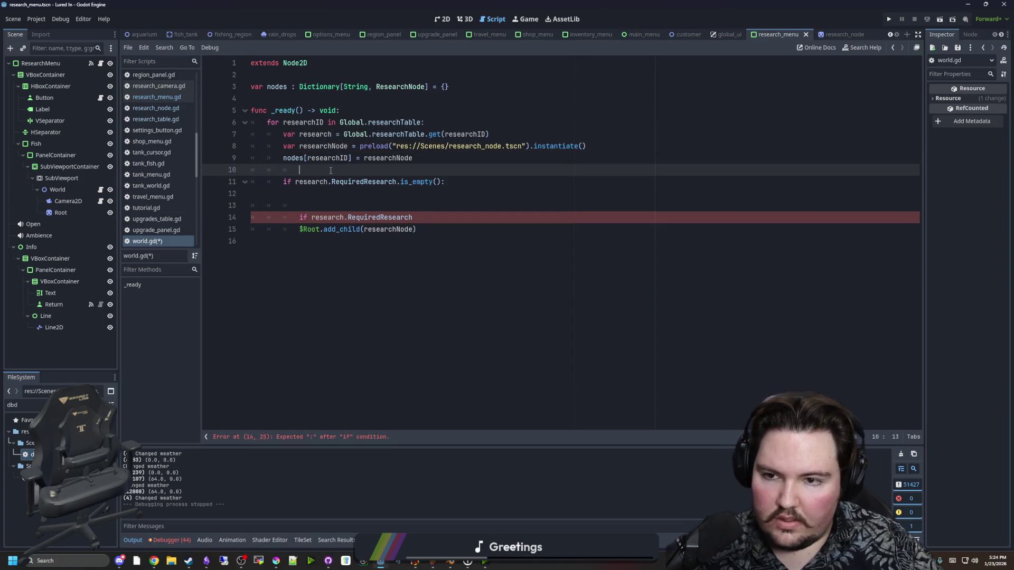
Remove the unfinished if condition and blank lines, and add an else: branch after add_child.
left_click(346, 195)
left_click_drag(413, 218, 299, 218)
key("BackSpace")
key("shift+Up")
key("shift+Up")
key("BackSpace")
left_click(446, 196)
key("Return")
type("else:")
key("Return")
key("ctrl+v")
Copy $Root.add_child(researchNode) into the else branch, delete leftover condition lines, and save.
left_click_drag(417, 194, 301, 194)
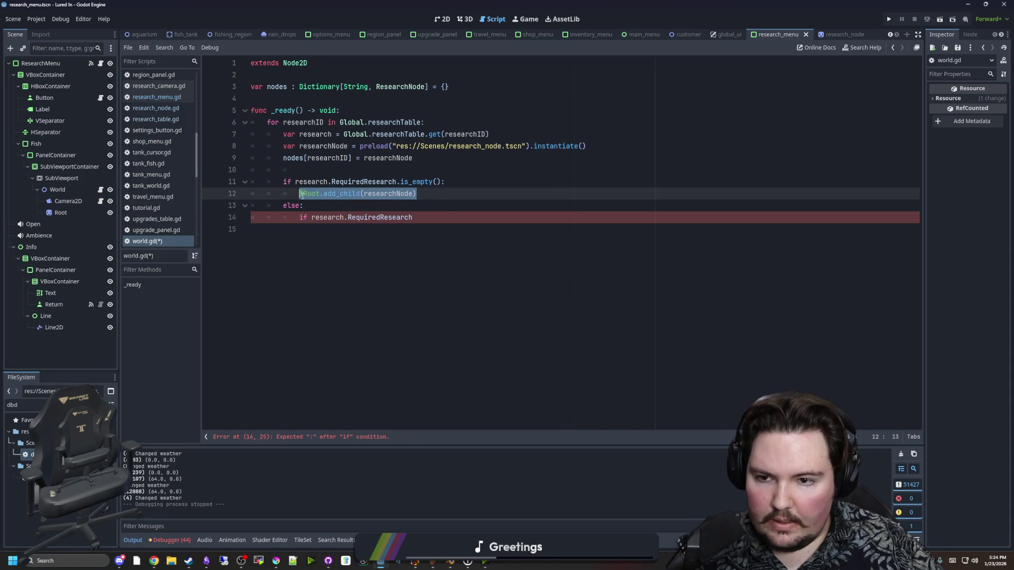
key("ctrl+c")
left_click(437, 211)
key("Return")
key("ctrl+v")
key("Return")
left_click_drag(414, 241, 213, 236)
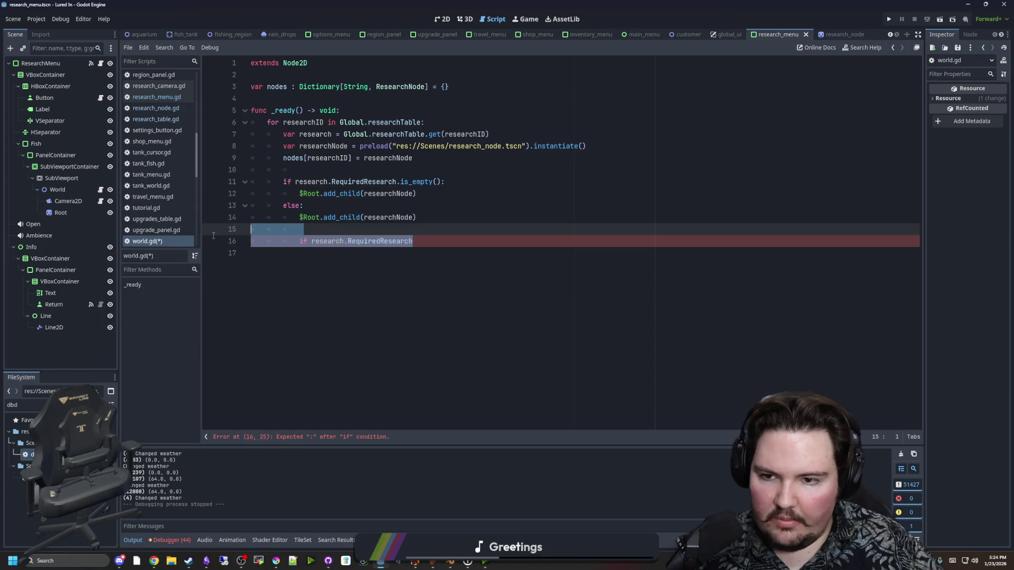
key("BackSpace")
key("BackSpace")
key("Up")
key("ctrl+s")
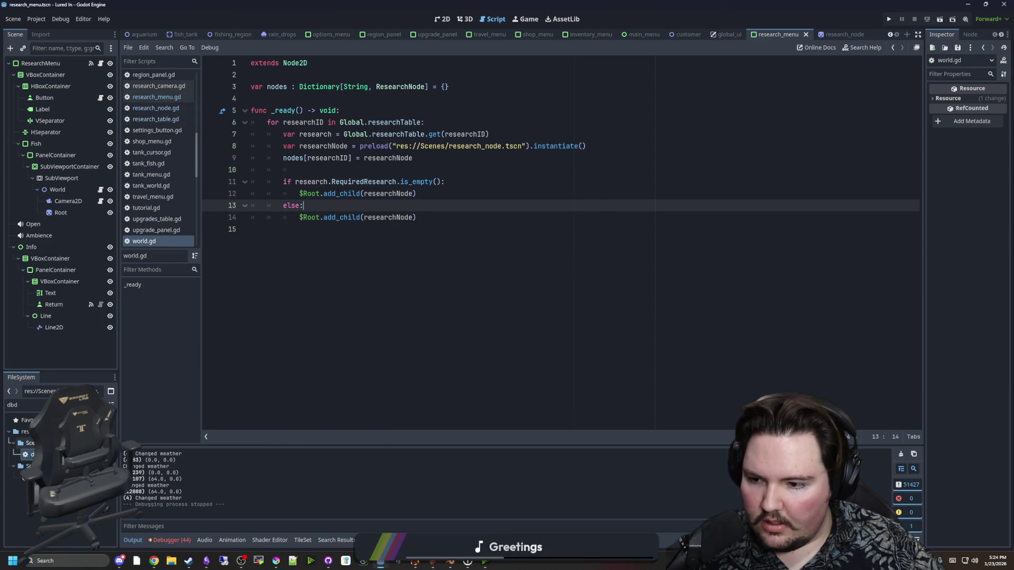
Inspect the RequiredResearch key in research_table.gd's defaults block.
left_click(165, 122)
scroll(347, 266, "up", 12)
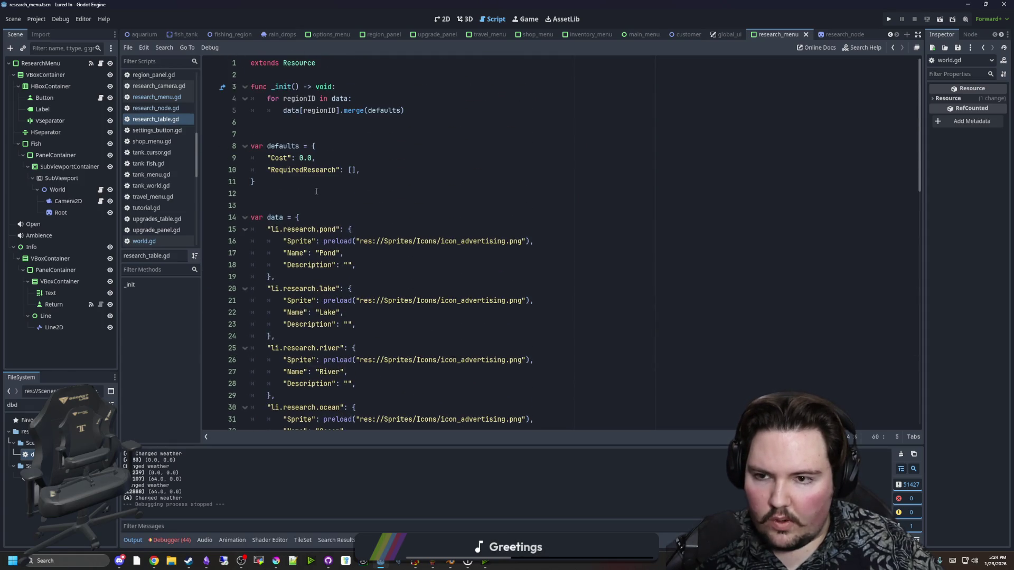
left_click(346, 178)
left_click(351, 169)
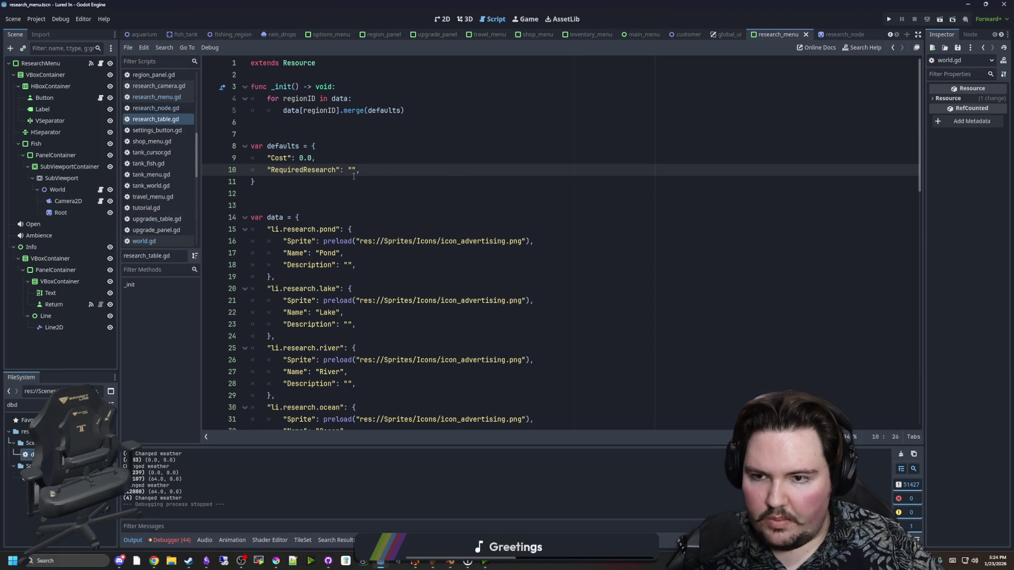
double_click(303, 170)
left_click(317, 170)
double_click(317, 169)
left_click(357, 182)
scroll(357, 189, "down", 9)
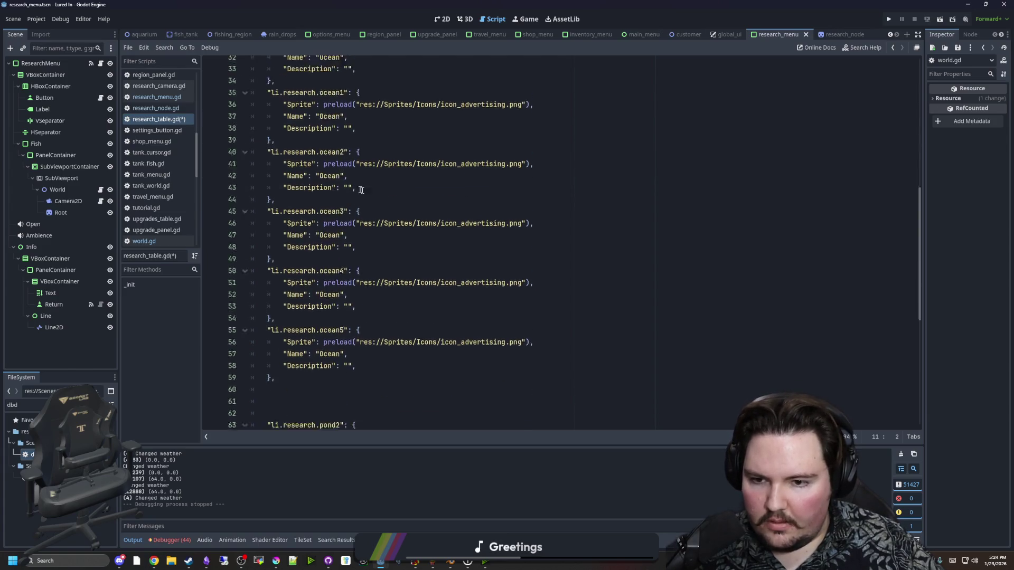
scroll(357, 189, "down", 9)
Unwrap pond2–pond5 RequiredResearch lists into plain "li.research.pond" strings and save.
left_click(379, 323)
left_click(364, 313)
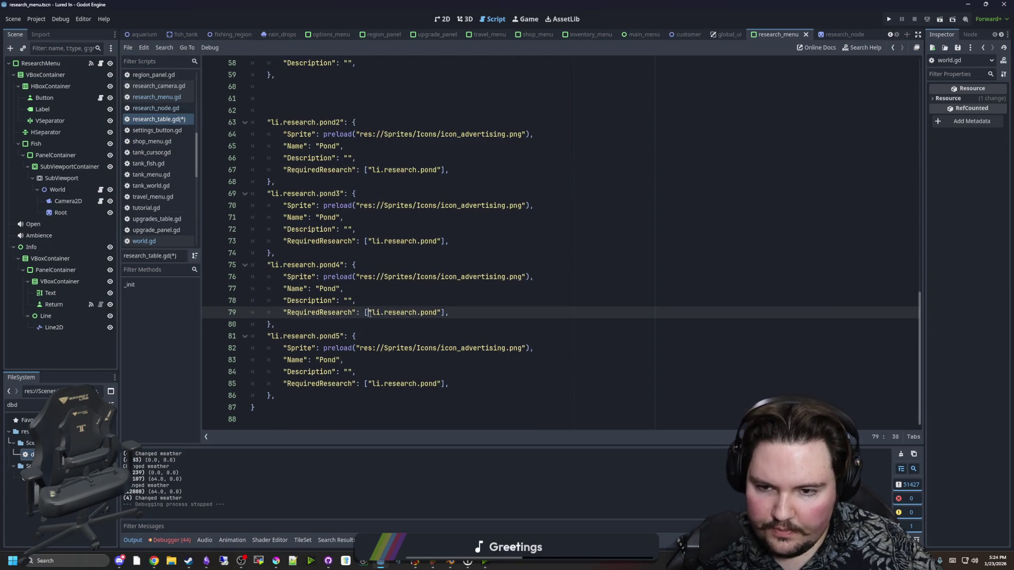
key("BackSpace")
left_click(364, 384)
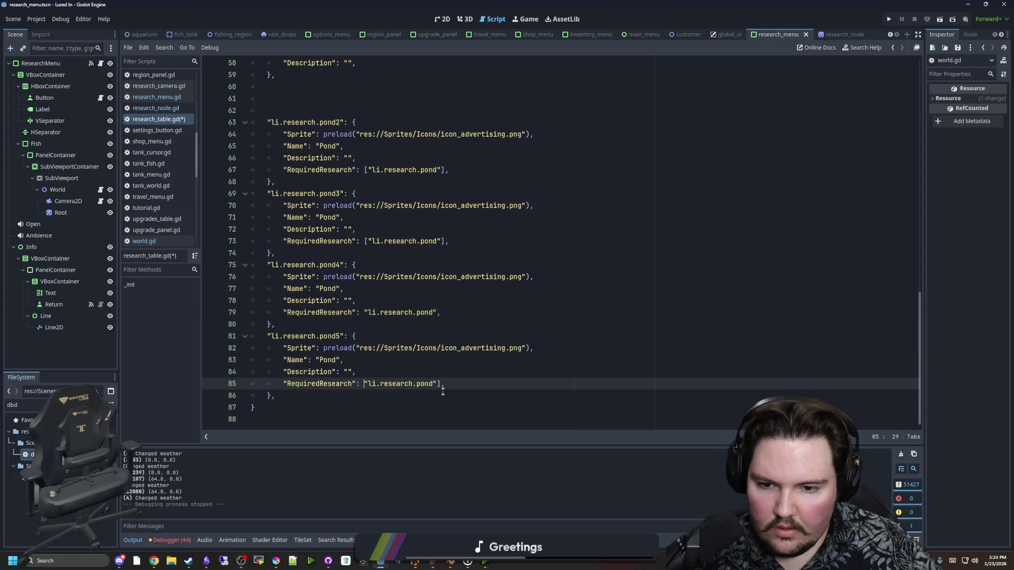
left_click(370, 239)
key("BackSpace")
key("End")
key("Left")
key("BackSpace")
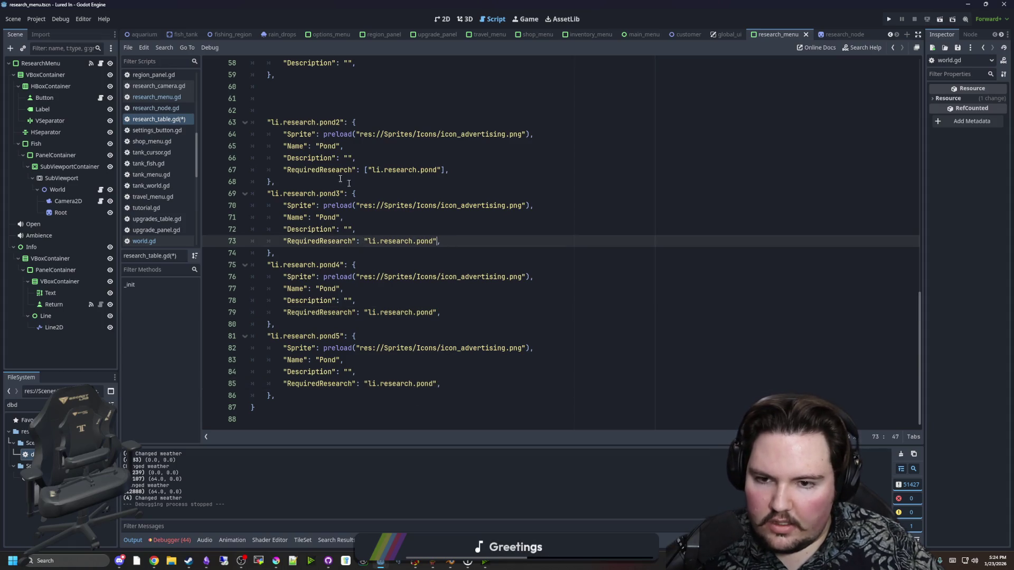
left_click(367, 170)
key("BackSpace")
key("Up")
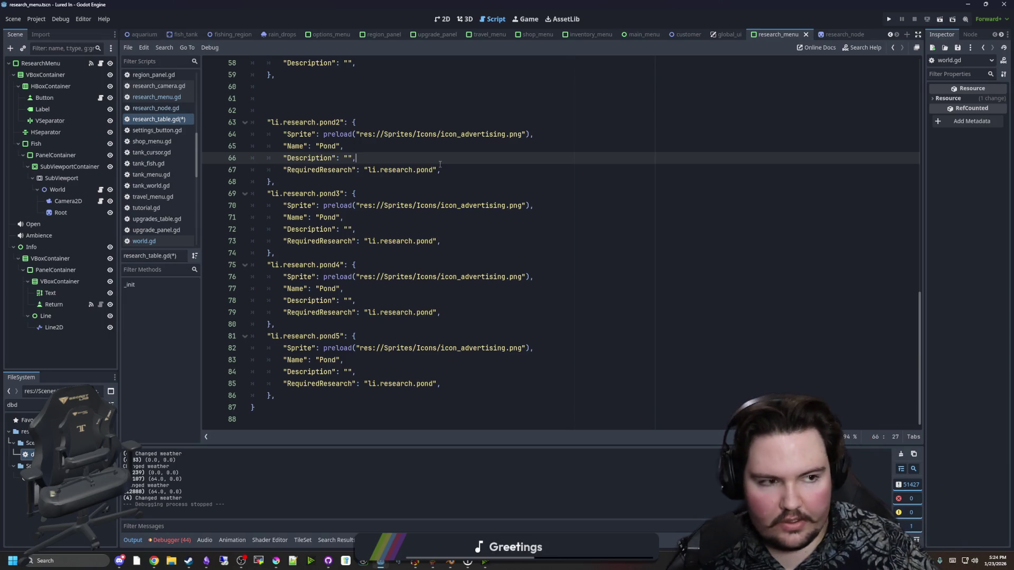
key("ctrl+s")
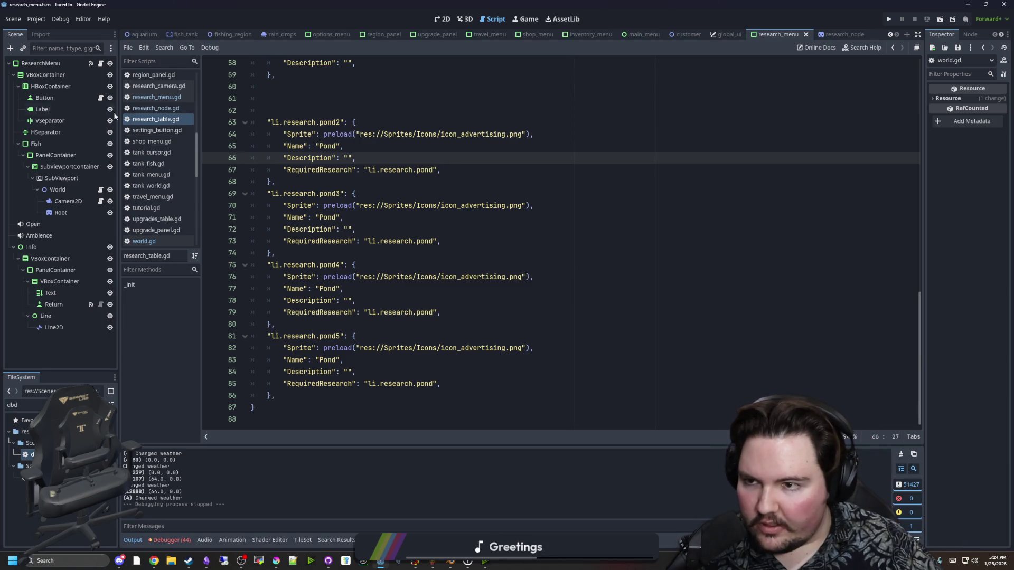
Replace $Root on world.gd line 14 with nodes[research.RequiredResearch] and run the project.
left_click(100, 190)
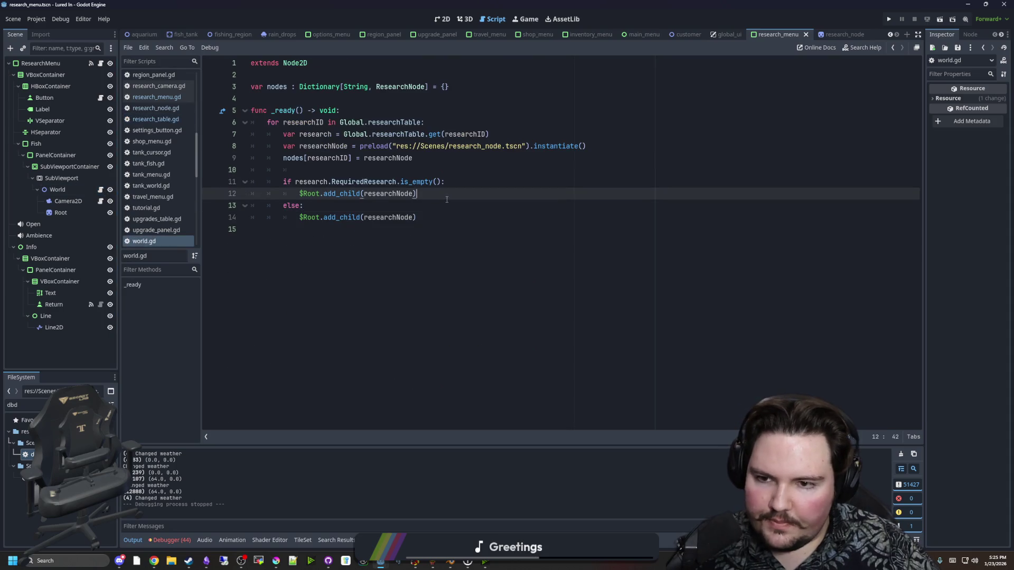
left_click_drag(319, 216, 300, 217)
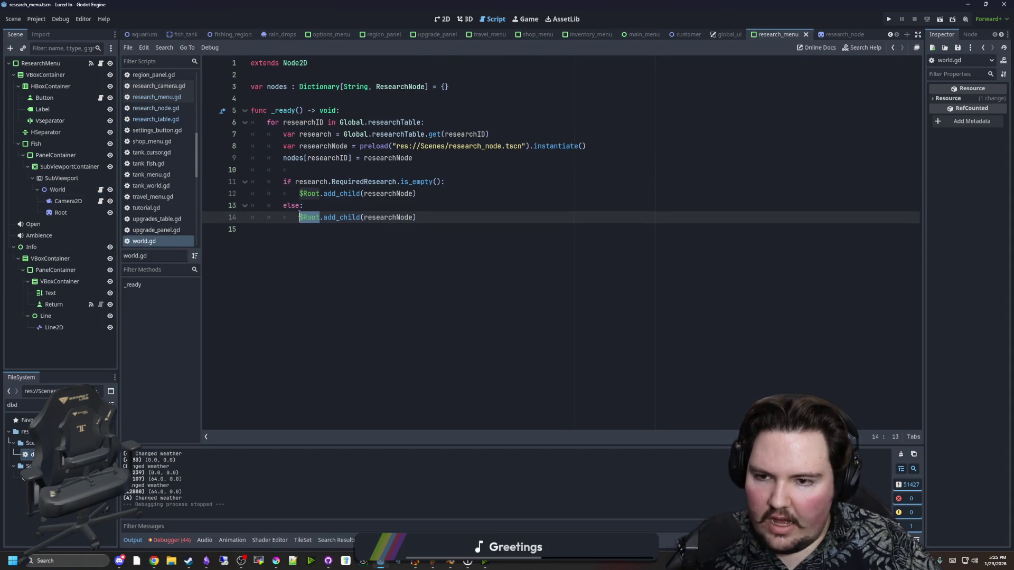
type("nodes[")
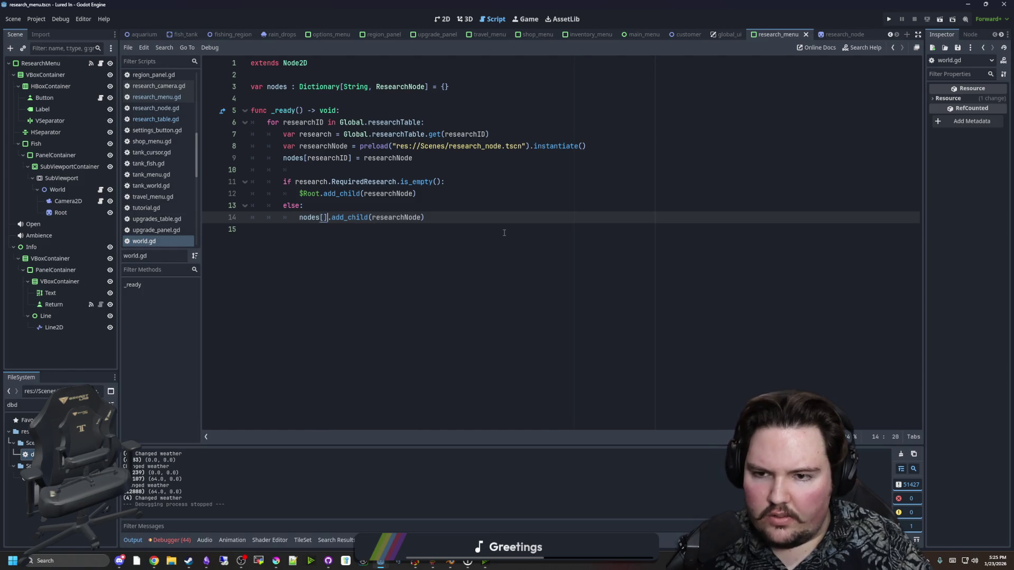
type("research.")
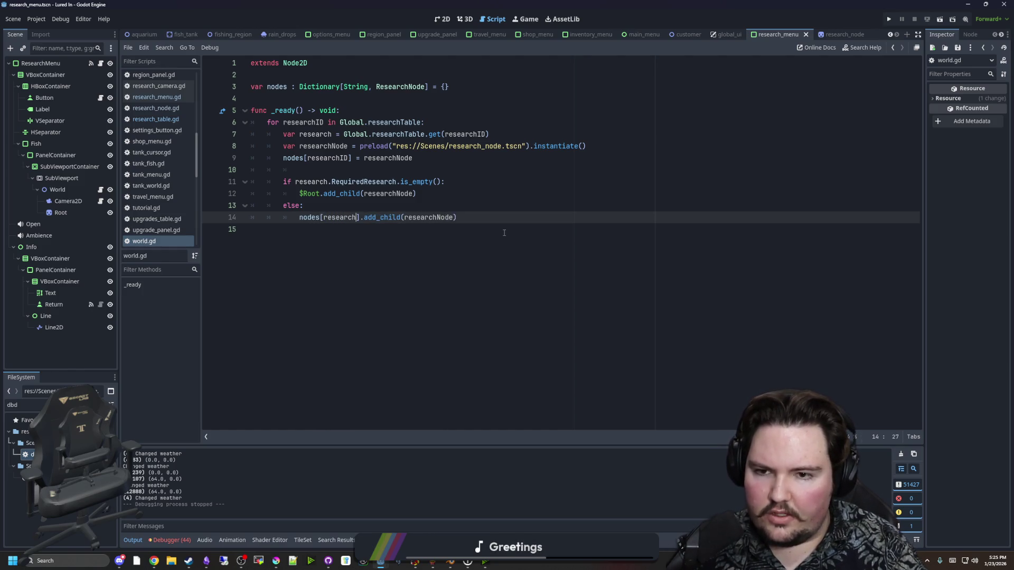
type("RequiredRese")
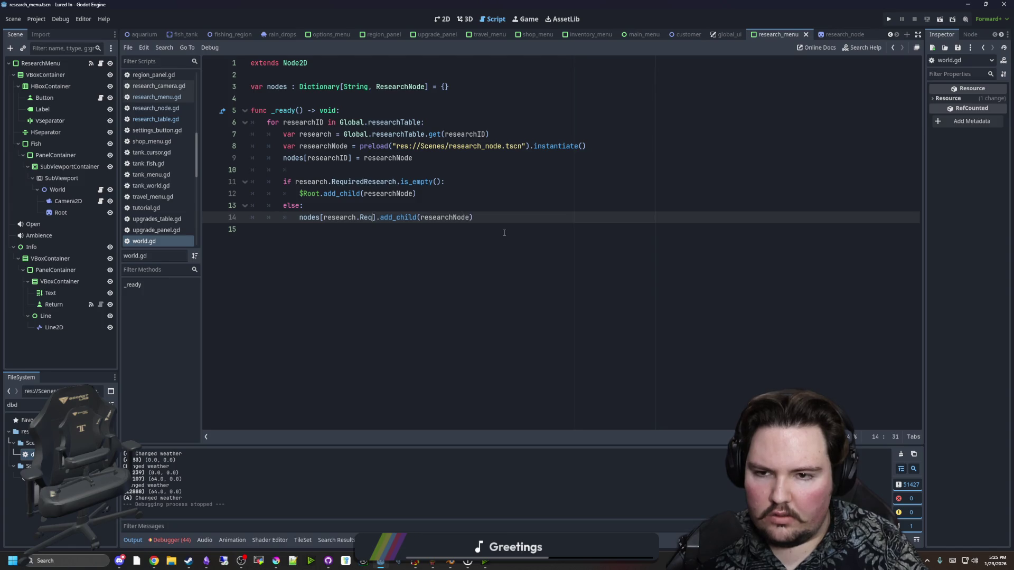
type("arch")
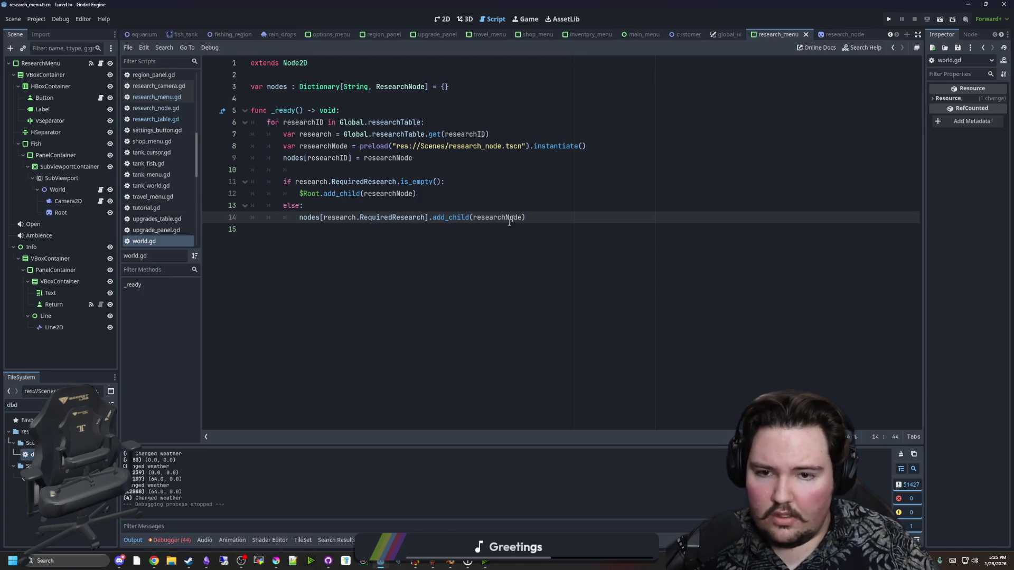
left_click(890, 21)
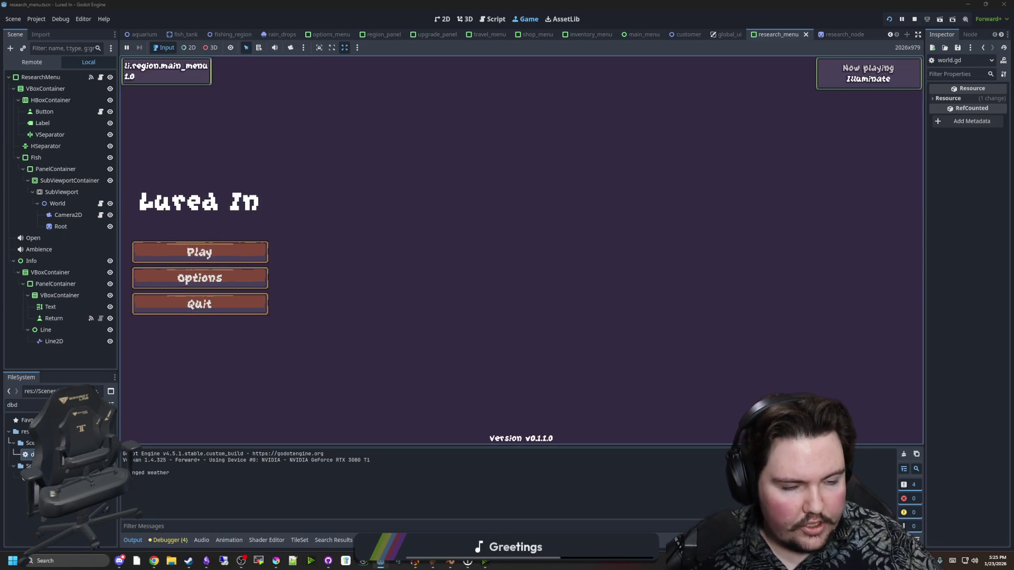
Play the game, zoom around the gear tree in the Research panel, then stop with F8.
left_click(249, 246)
left_click(689, 423)
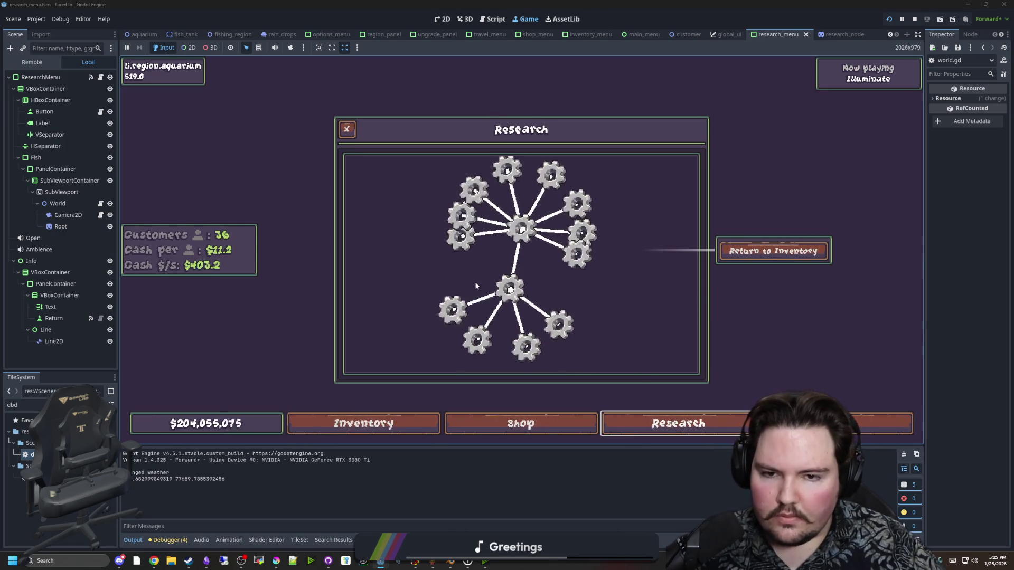
scroll(476, 285, "down", 3)
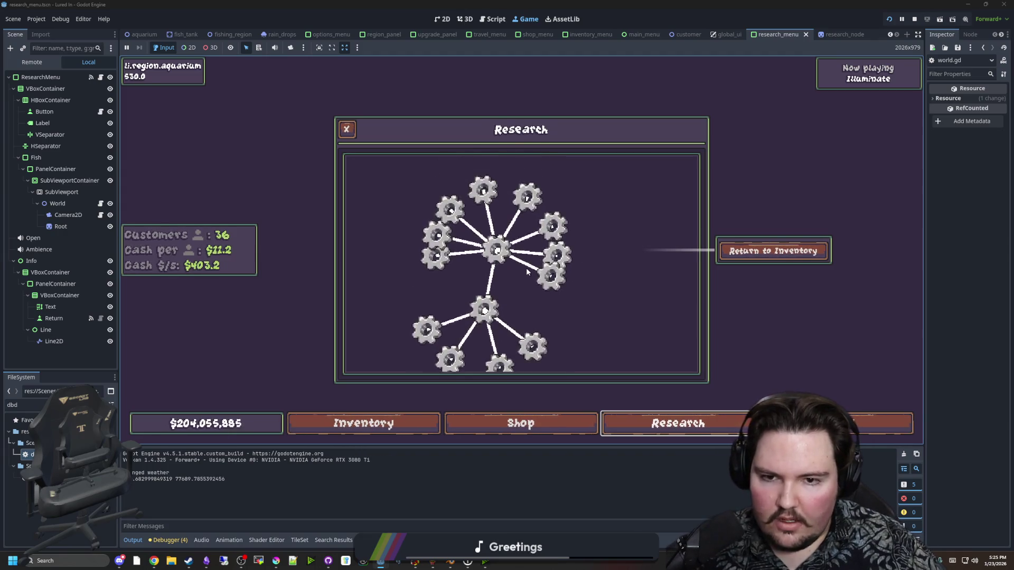
scroll(512, 278, "up", 3)
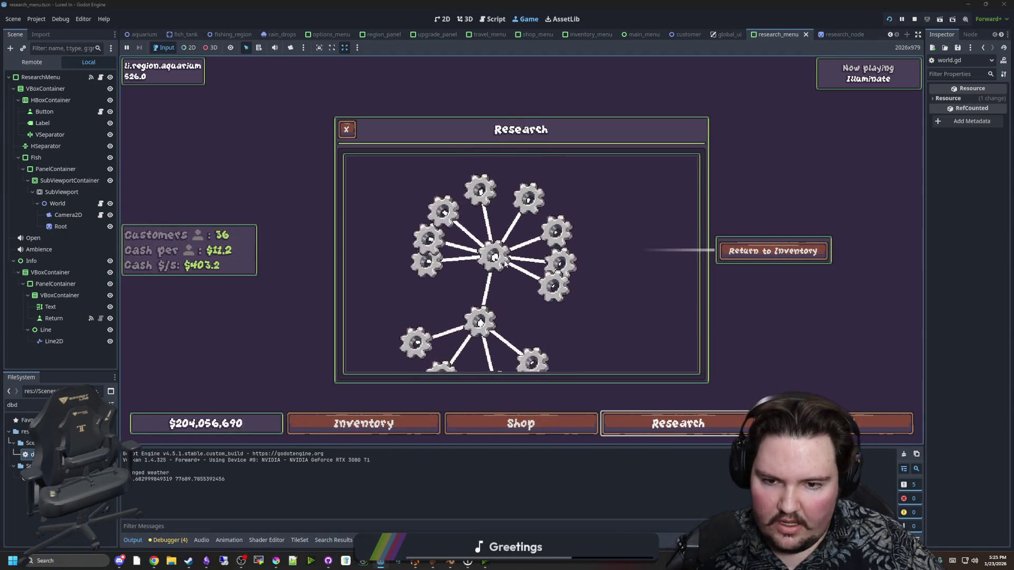
scroll(583, 289, "down", 2)
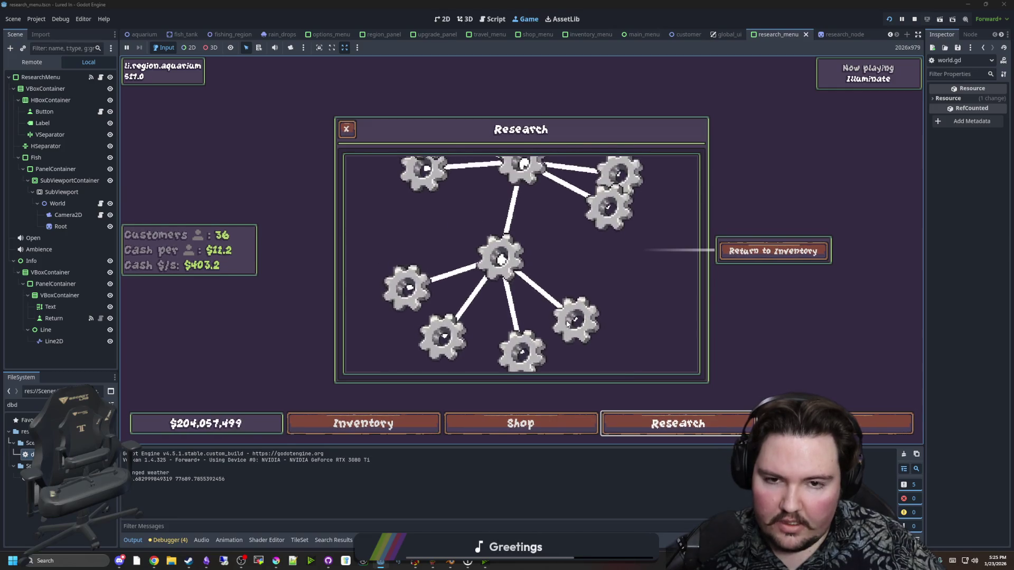
scroll(562, 315, "down", 2)
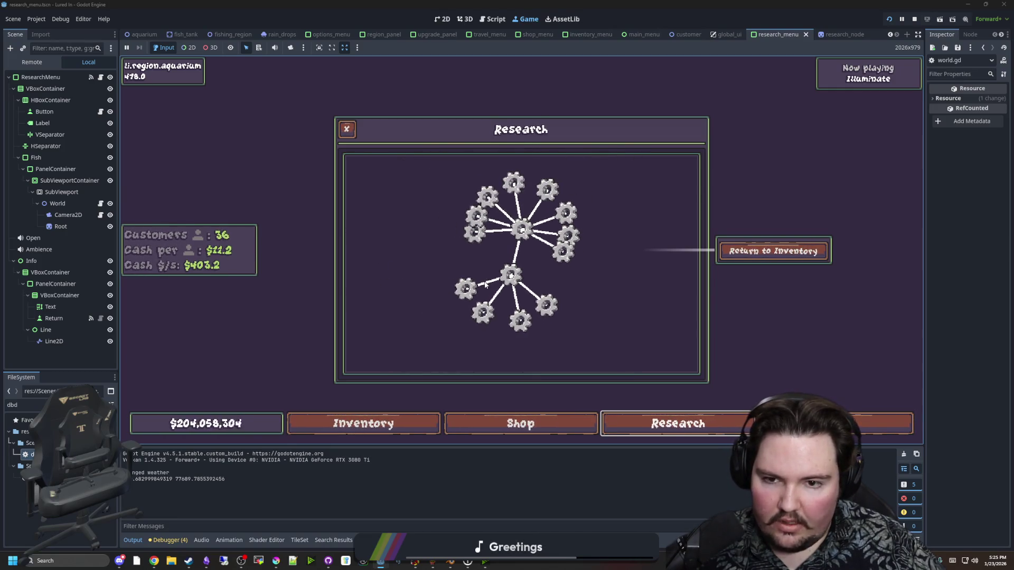
key("F8")
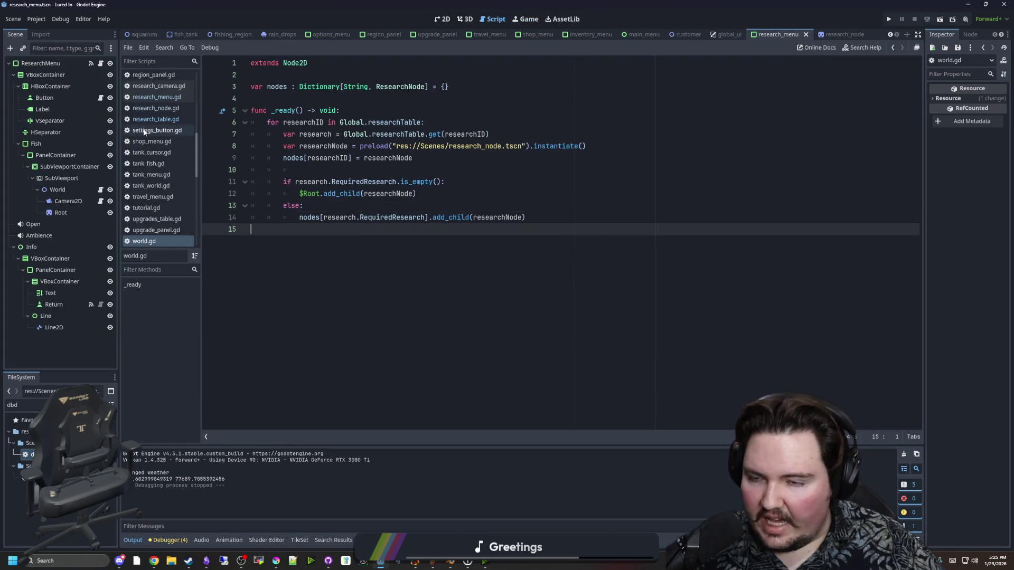
Change shape.radius in research_node.gd from 64 to 32, save, and run the project.
left_click(156, 108)
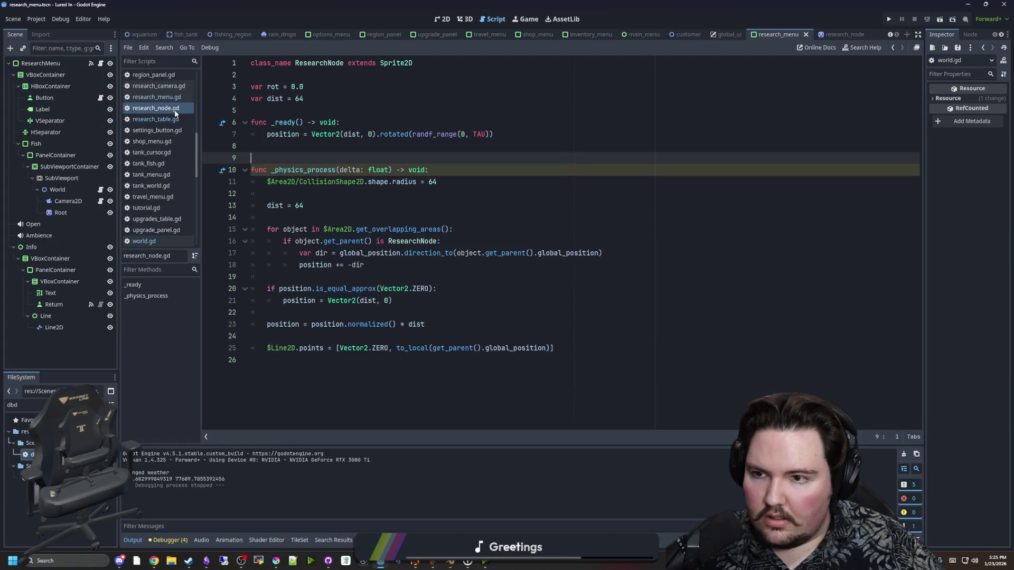
left_click(468, 183)
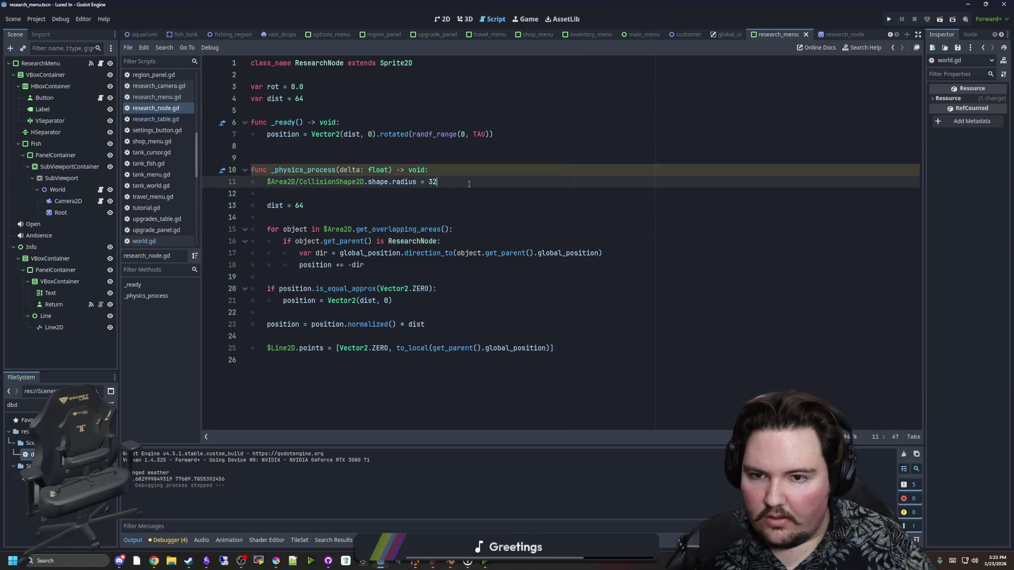
key("BackSpace")
key("BackSpace")
type("32")
left_click(374, 193)
key("ctrl+s")
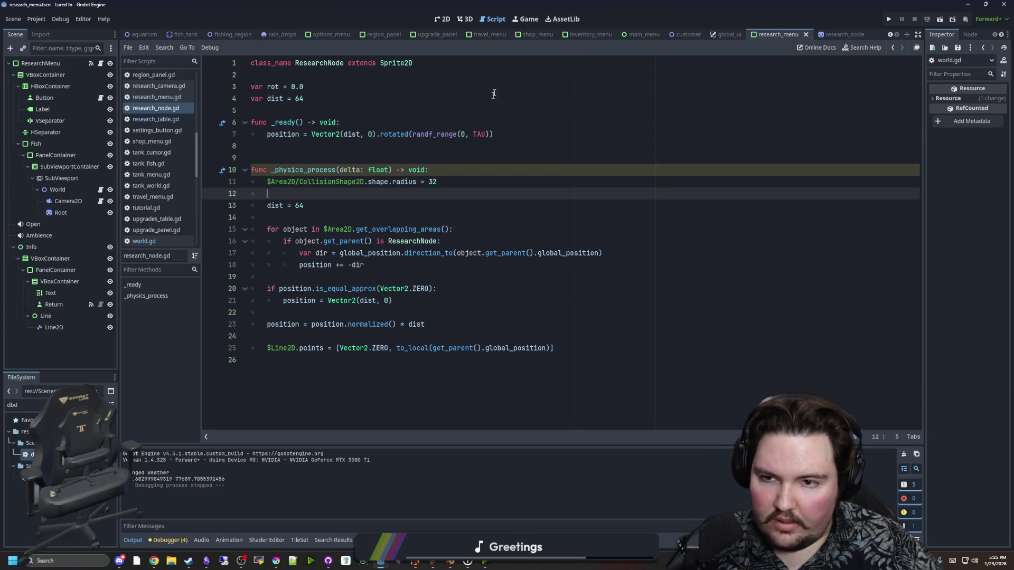
left_click(525, 20)
left_click(889, 20)
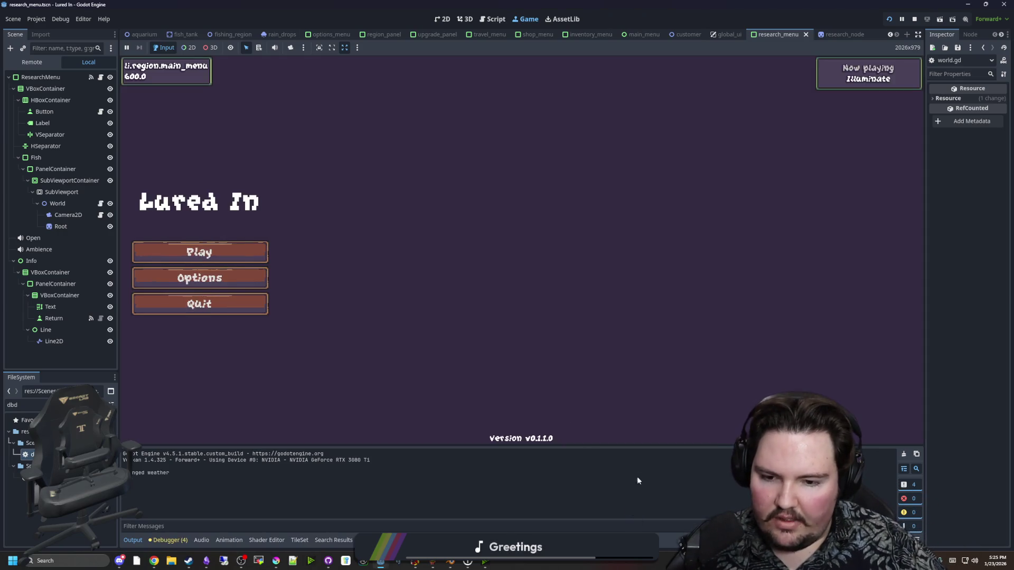
Start play, dismiss Welcome Back, zoom the Research gear tree, then stop the game.
key("Return")
left_click(581, 291)
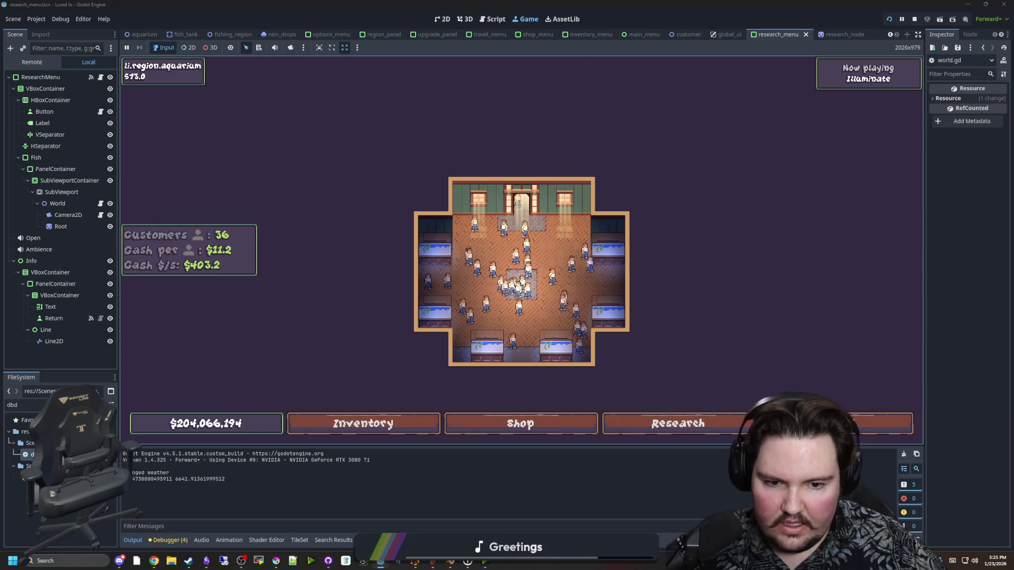
left_click(678, 423)
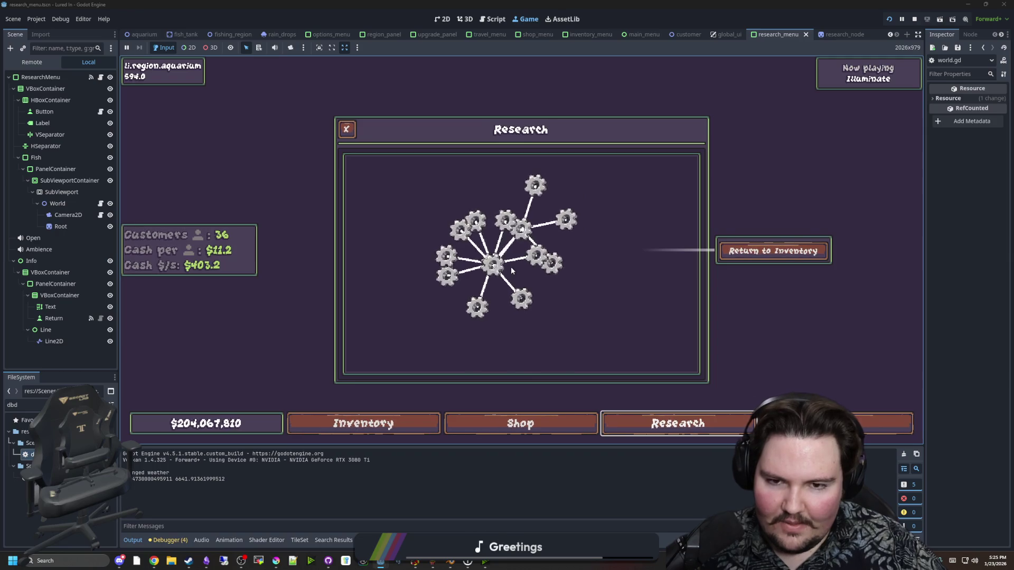
scroll(489, 283, "up", 2)
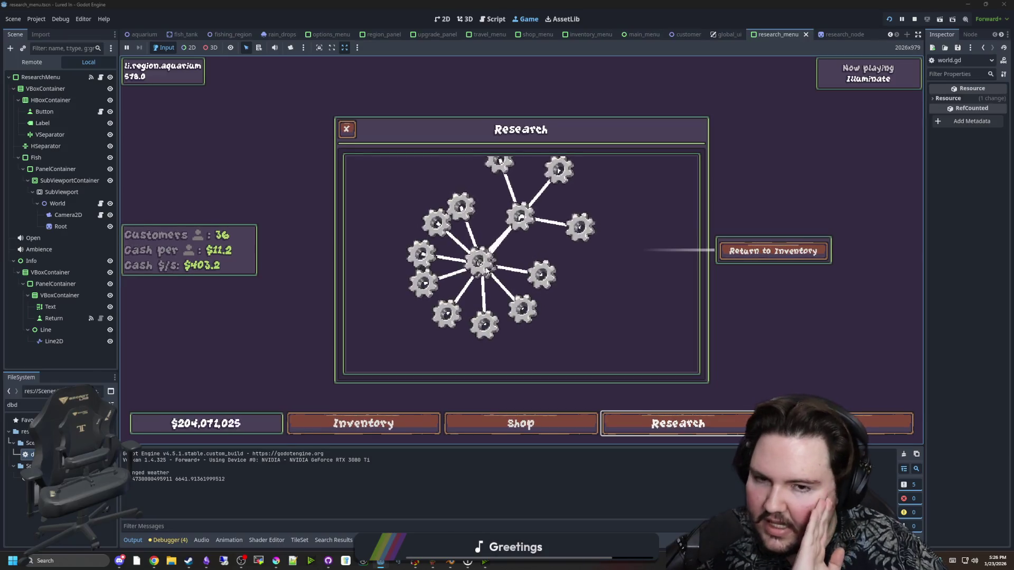
left_click(915, 20)
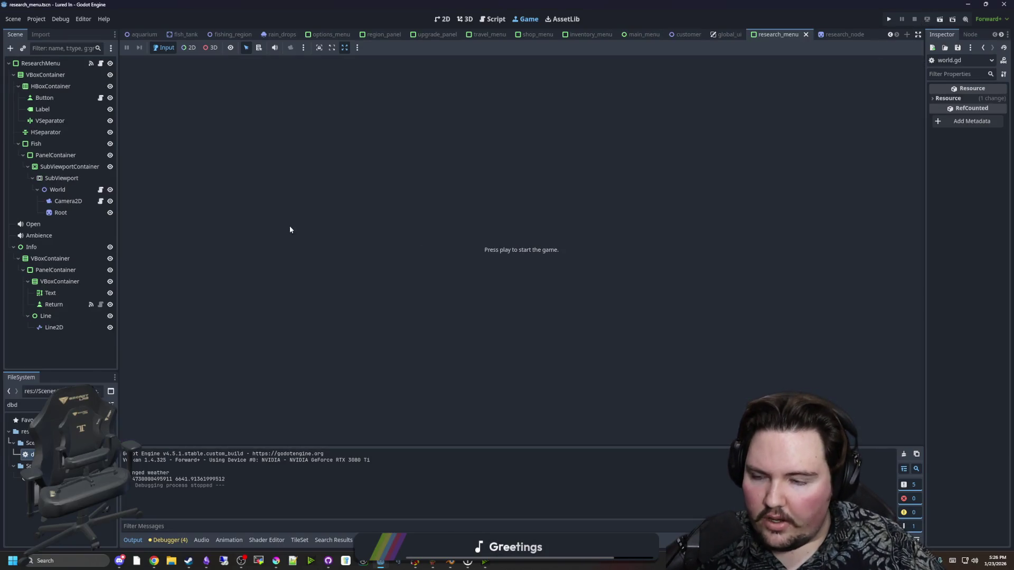
Change Root's type to ResearchNode and instance research_node.tscn under World as Root2.
left_click(79, 212)
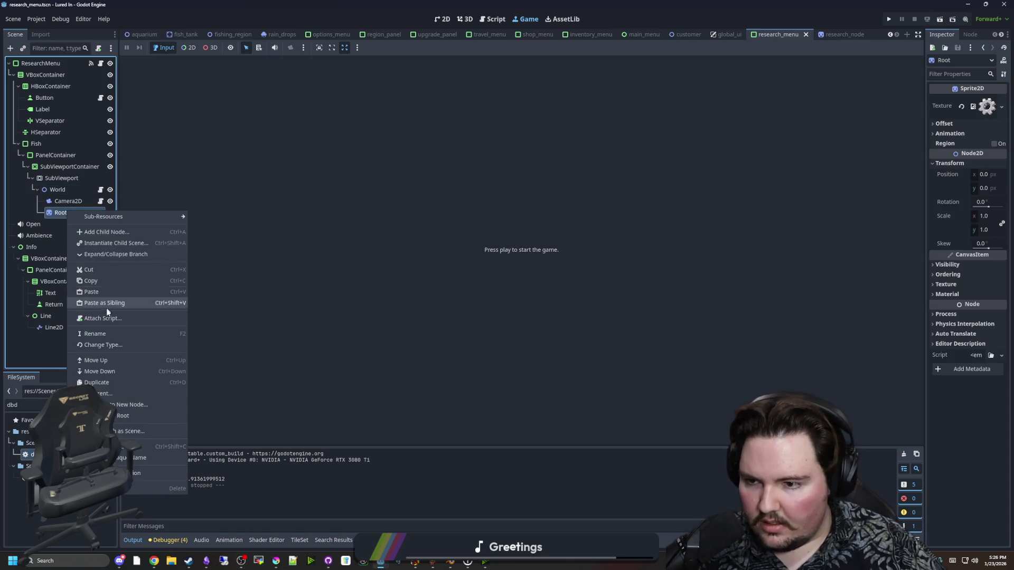
left_click(107, 339)
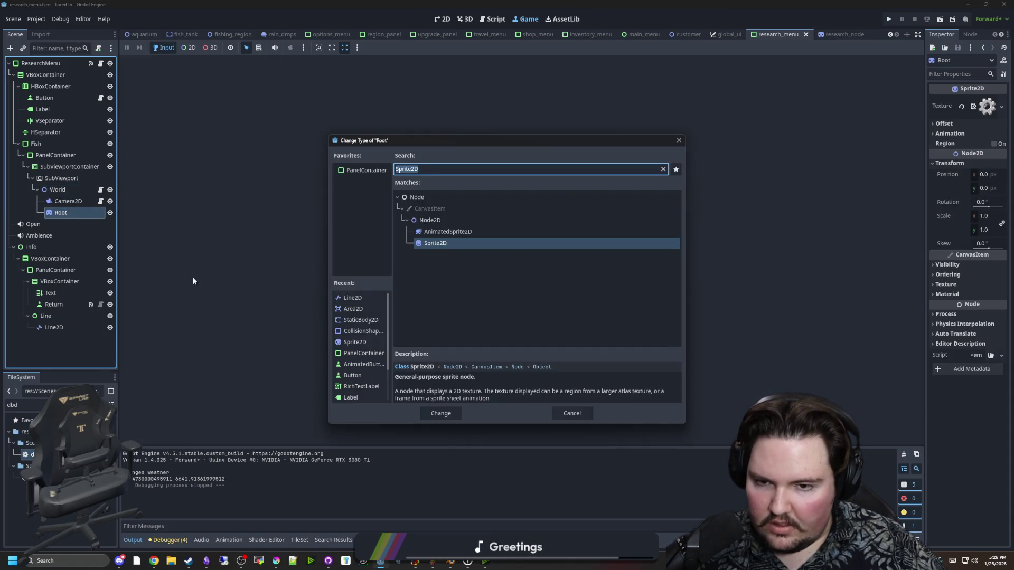
type("researc")
key("Return")
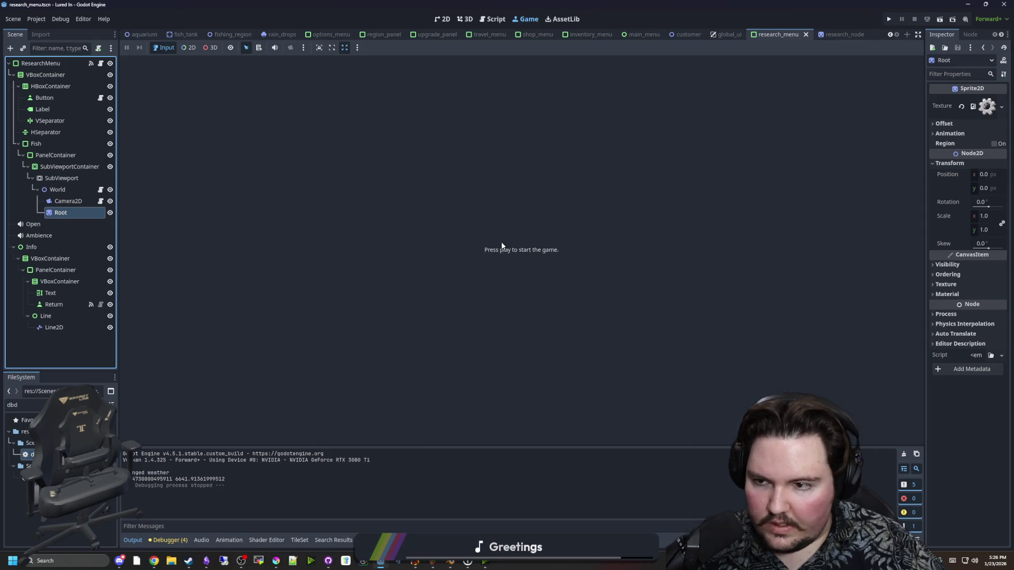
left_click(101, 405)
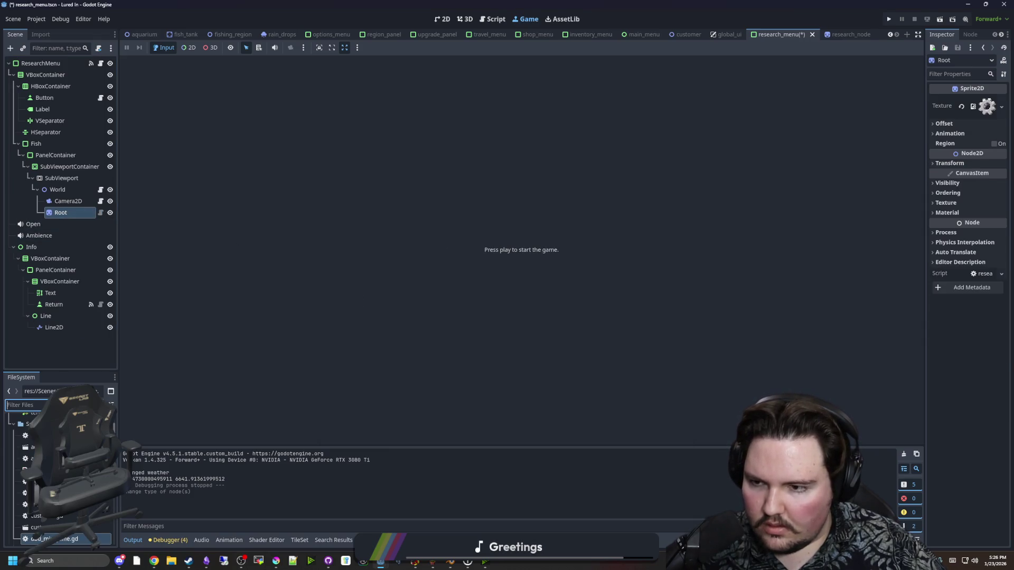
type("research")
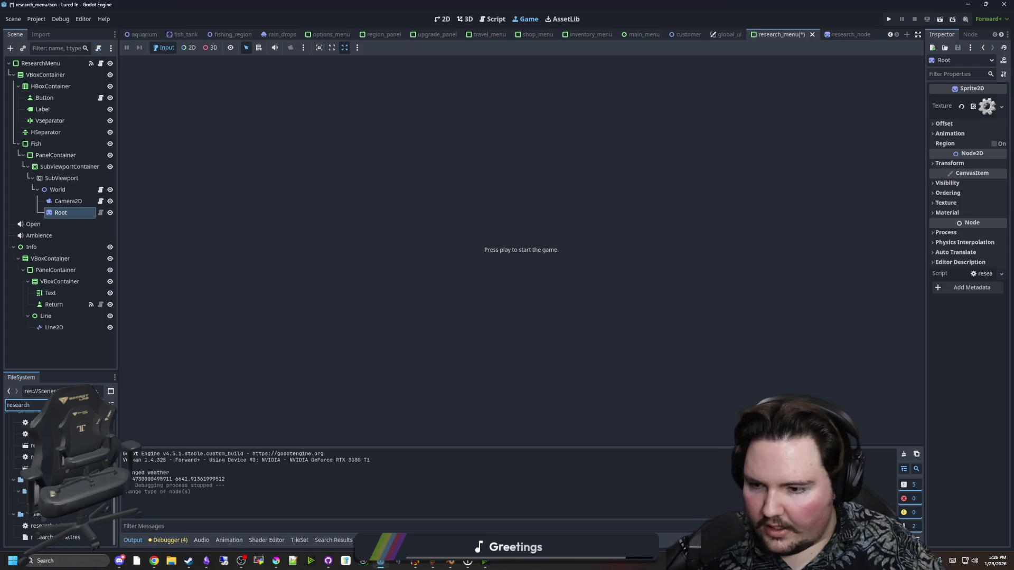
mouse_move(32, 446)
left_mouse_down()
mouse_move(58, 248)
mouse_move(74, 210)
left_mouse_up()
left_click(75, 211)
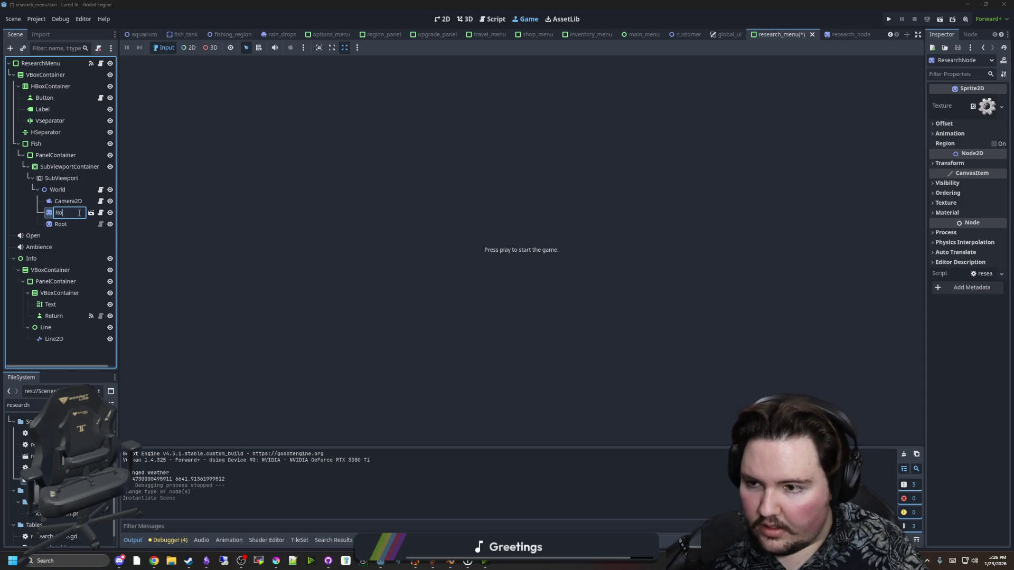
key("Return")
Delete the old Root node and rename Root2 to Root.
left_click(61, 224)
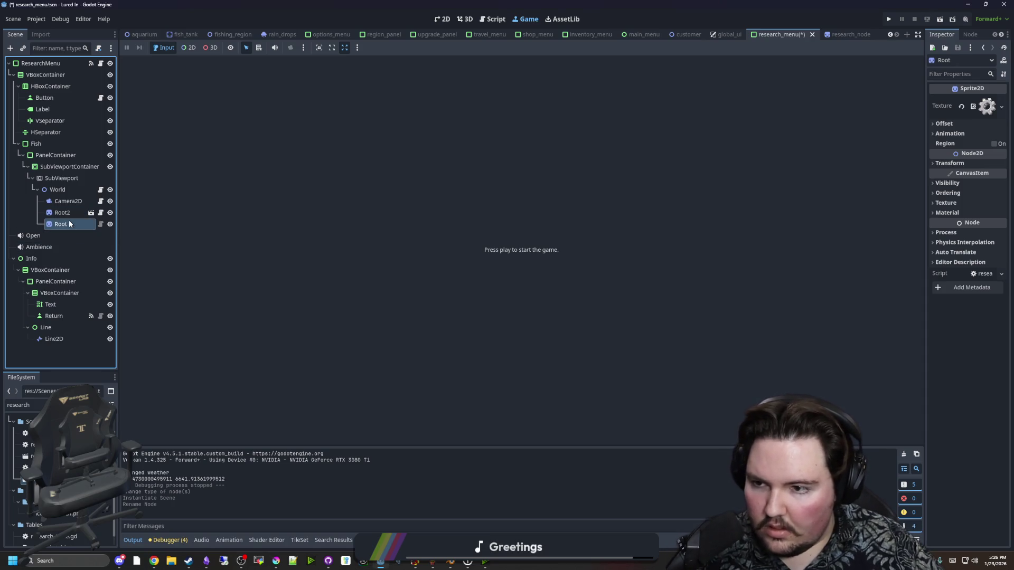
key("Delete")
left_click(484, 292)
double_click(69, 212)
type("Root")
key("Return")
left_click(91, 212)
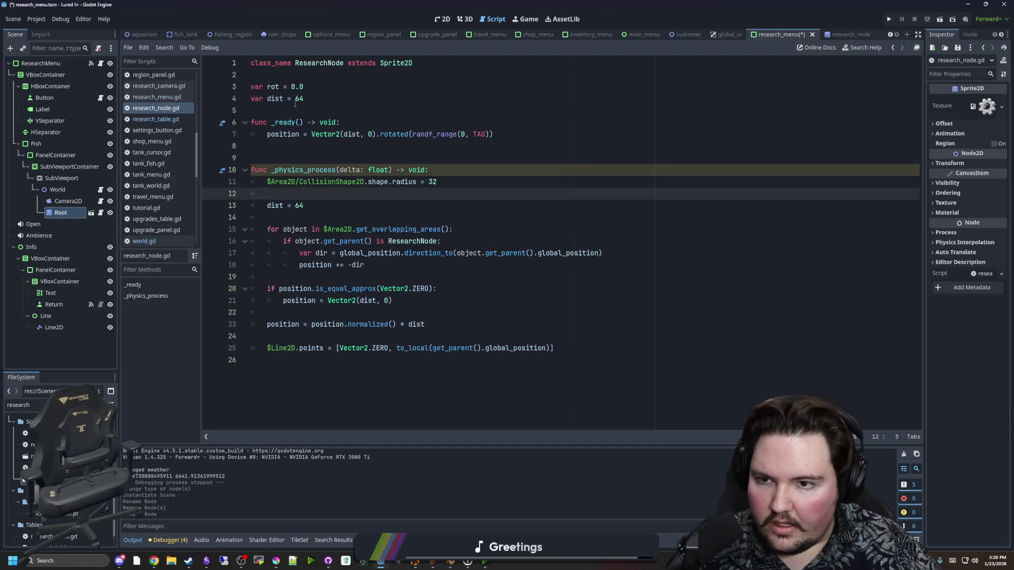
left_click(294, 103)
key("Return")
type("@export var root = f")
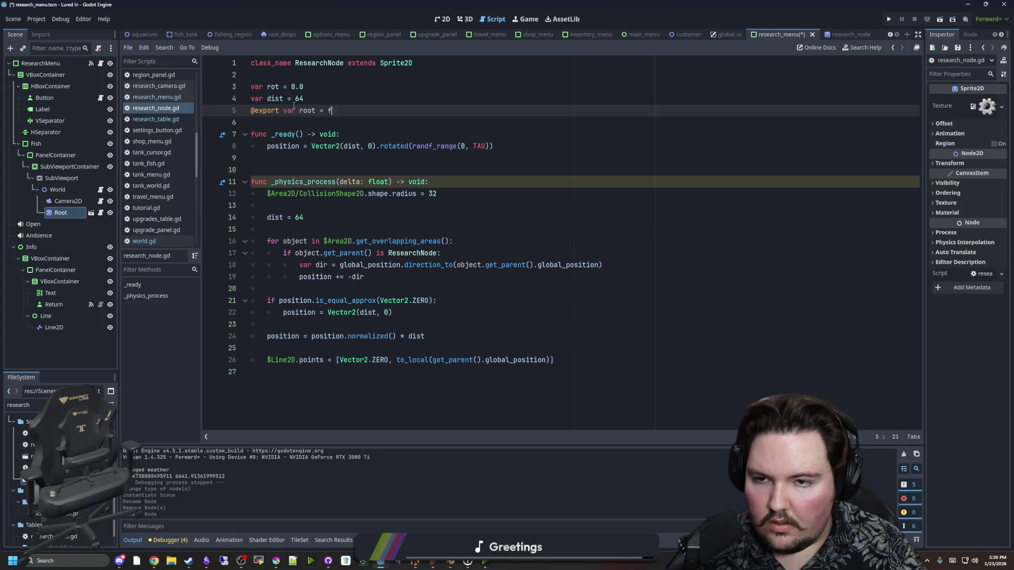
key("ctrl+s")
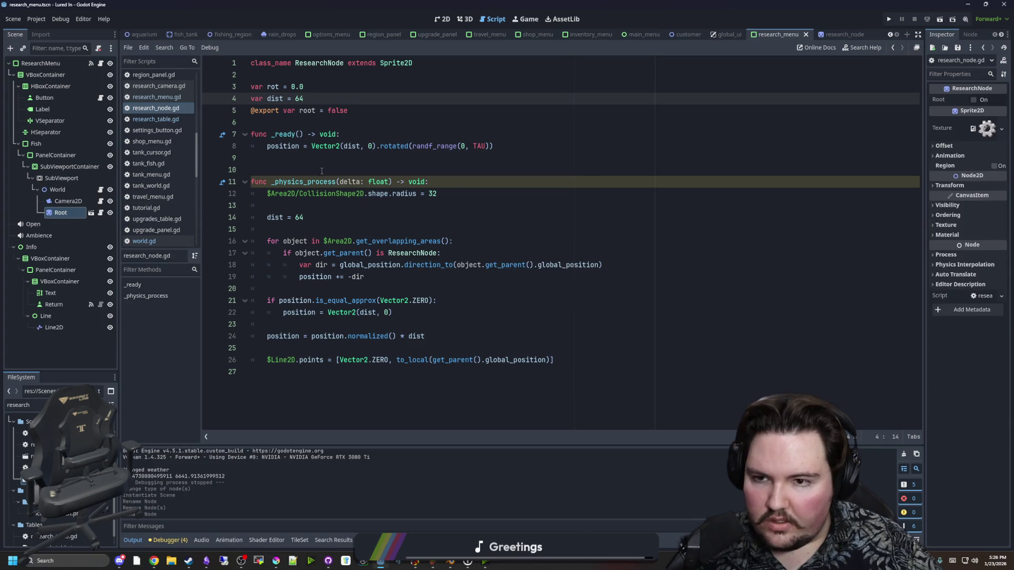
left_click(463, 181)
left_click(351, 134)
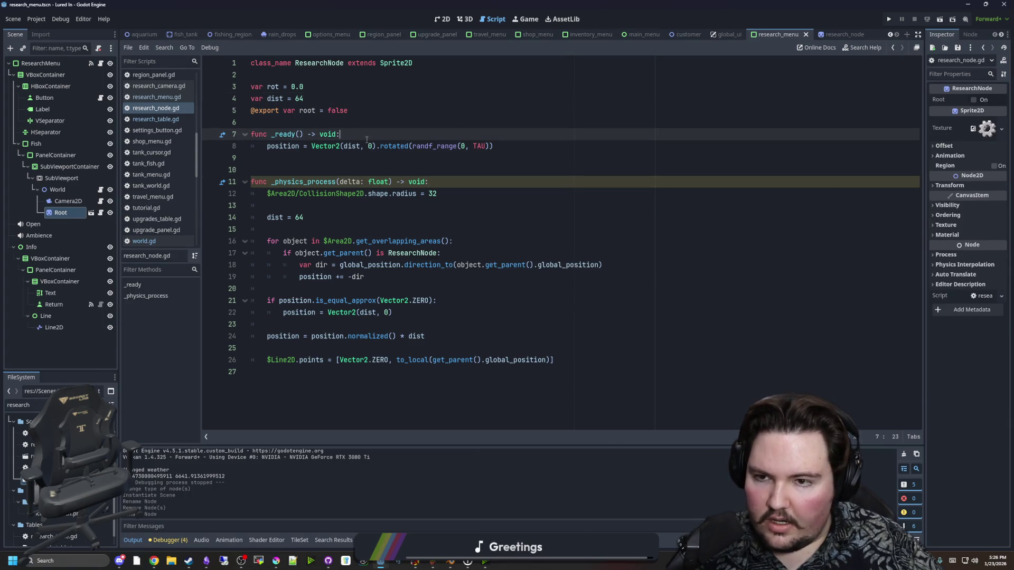
key("Return")
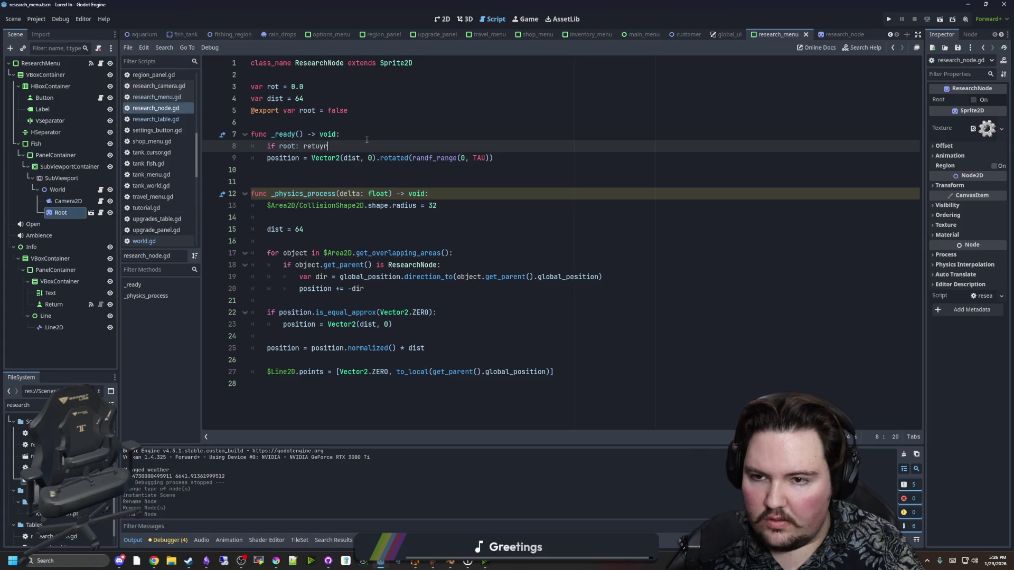
key("BackSpace")
key("BackSpace")
type("rn")
Copy the 'if root: return' guard into _physics_process, save, and enable root on the Root node.
left_click_drag(338, 147, 264, 150)
key("ctrl+c")
left_click(473, 198)
key("Return")
key("ctrl+v")
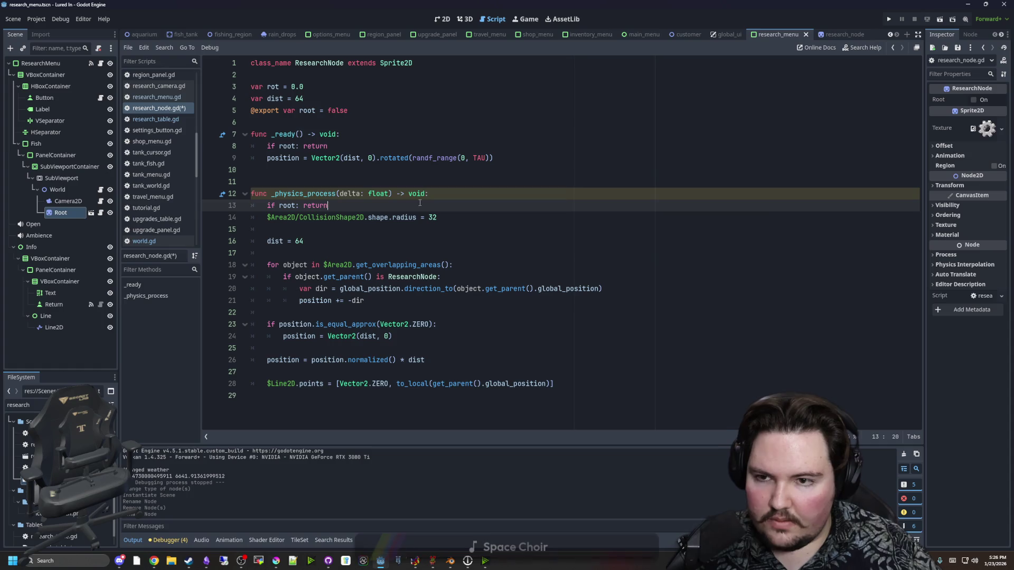
key("Up")
key("Up")
key("ctrl+s")
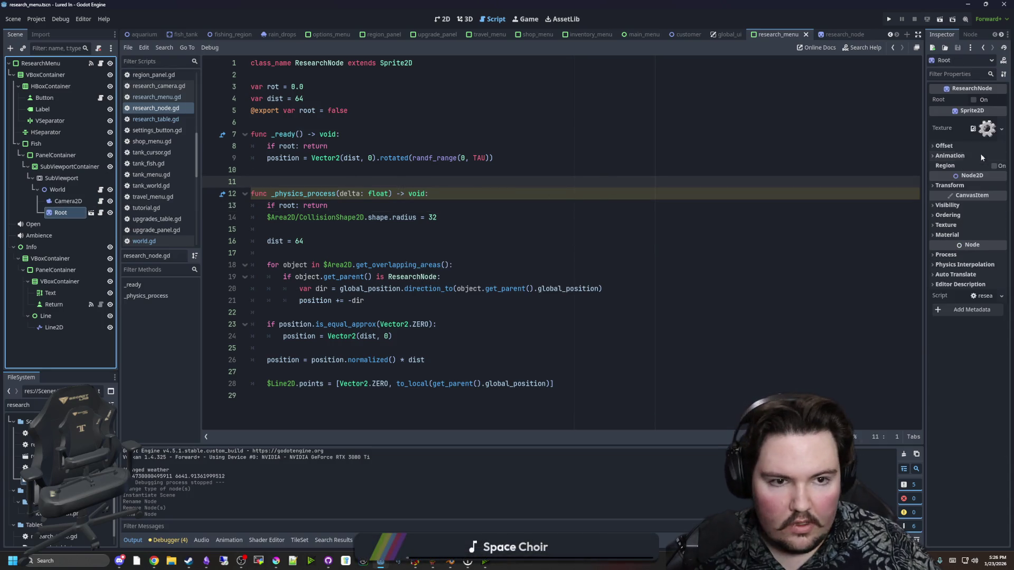
left_click(979, 101)
Quick Load icon_research.png as the Root node's texture, save the scene, and run the project.
left_click(988, 131)
left_click(952, 349)
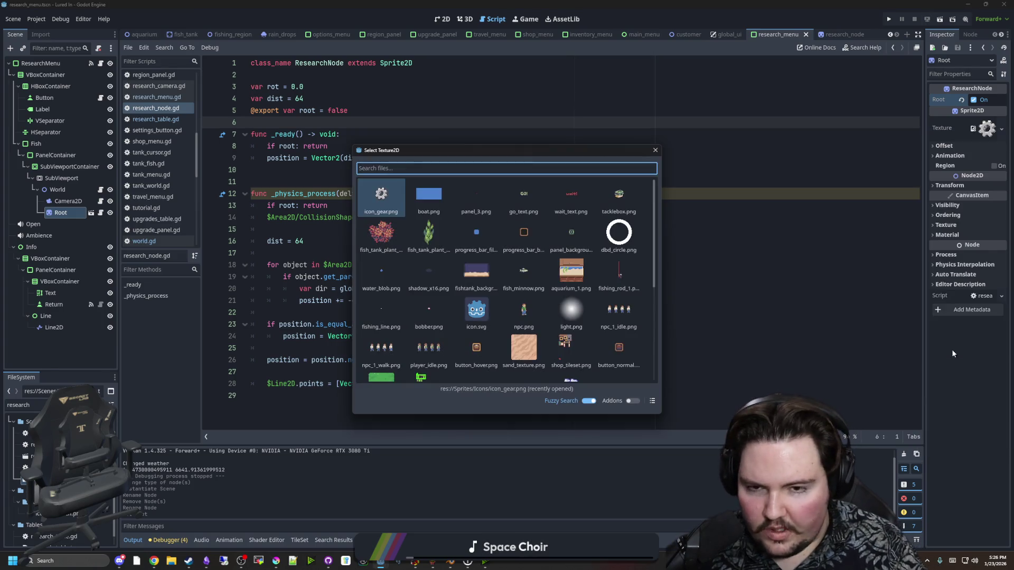
type("research")
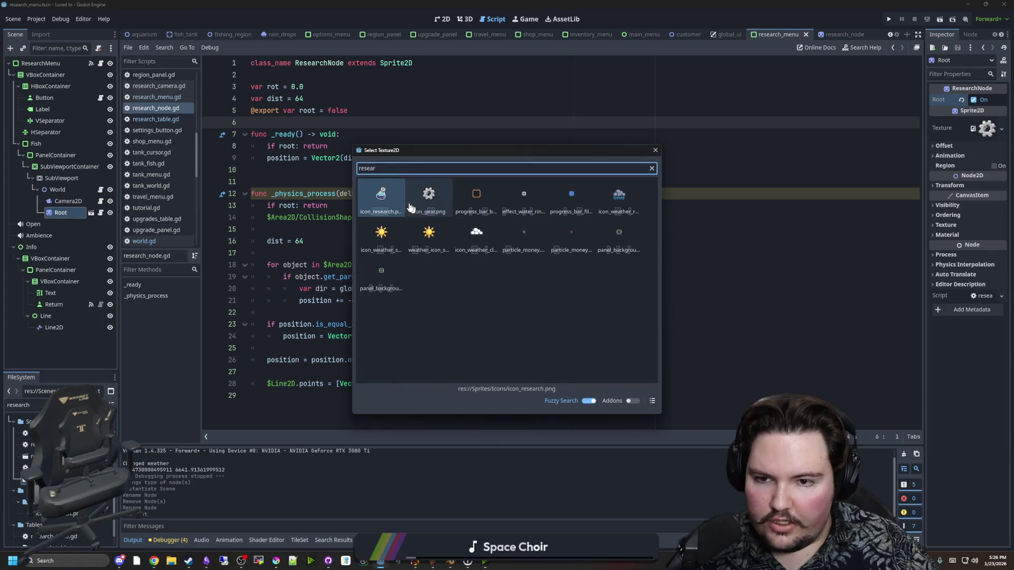
double_click(380, 193)
left_click(494, 164)
key("ctrl+s")
left_click(890, 19)
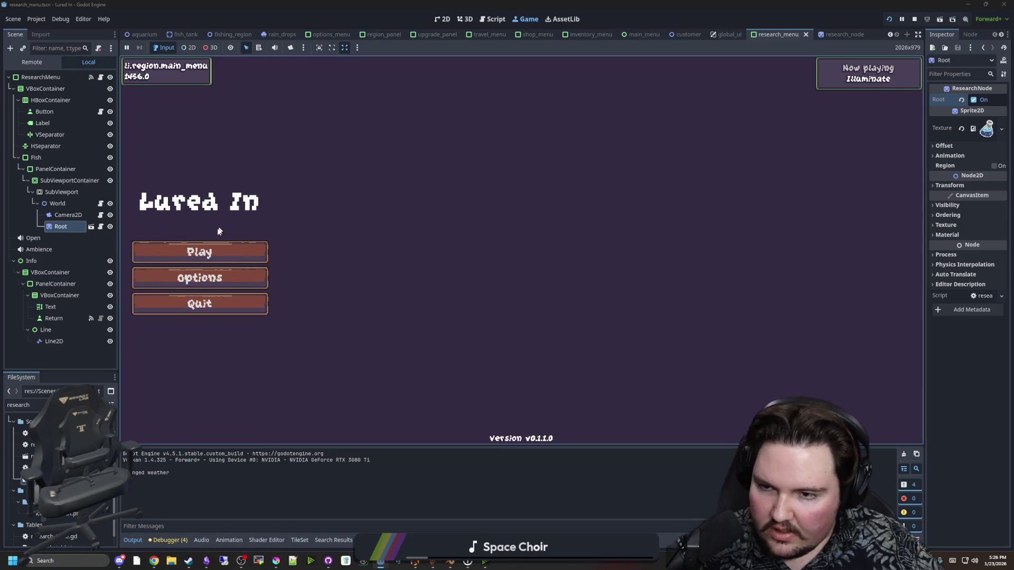
Play, dismiss Welcome Back, view the Research gear tree with the flask centred, then stop and save.
left_click(210, 249)
left_click(528, 292)
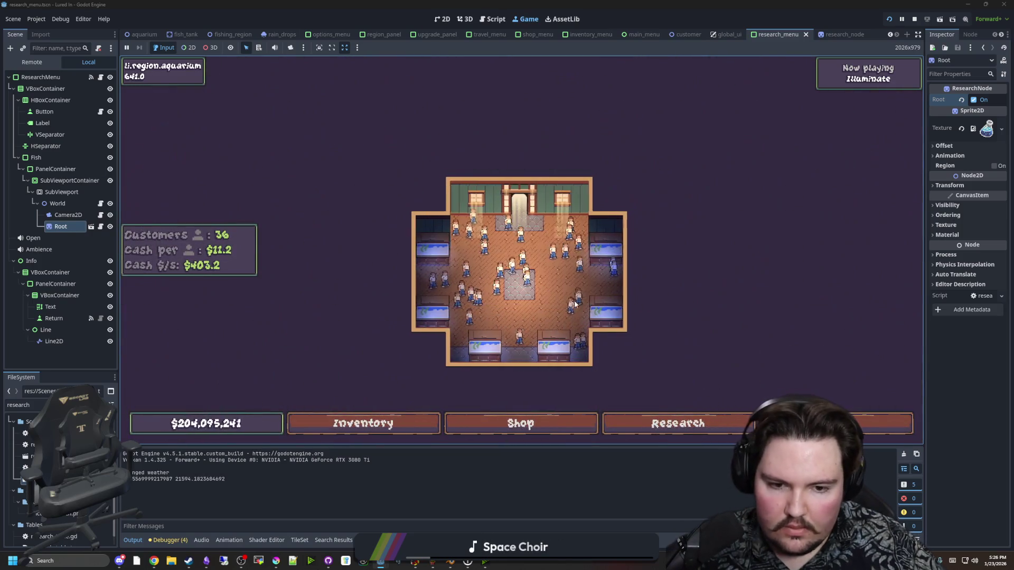
left_click(669, 426)
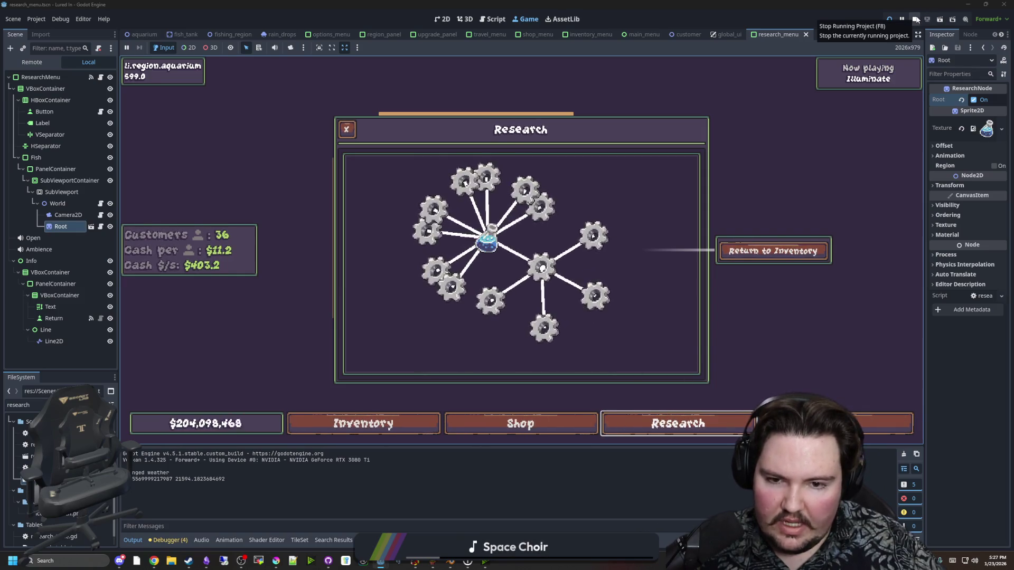
left_click(916, 19)
key("ctrl+s")
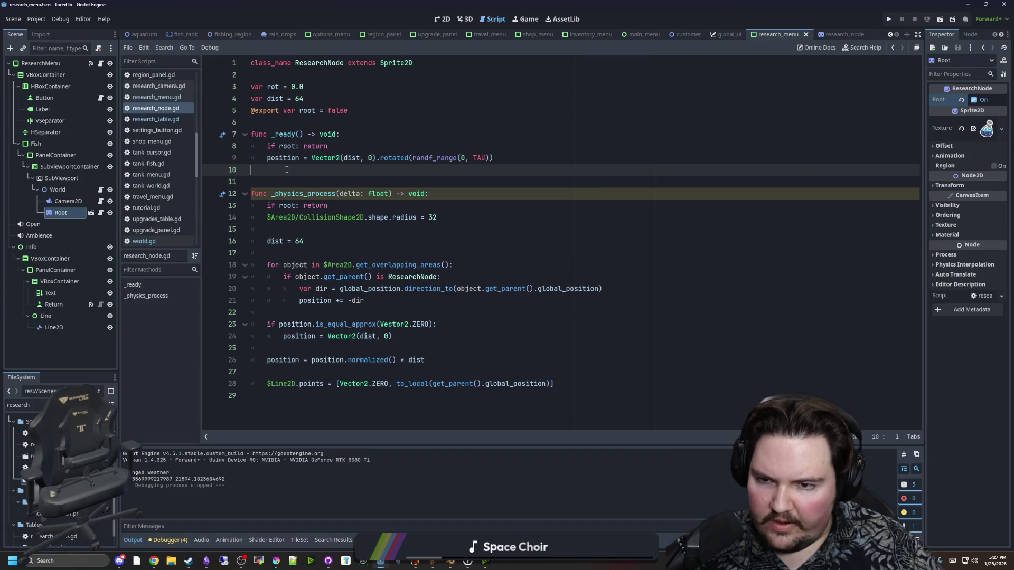
Look over research_node.gd's physics code, selecting lines 16 to 26 of the overlap loop.
left_click(382, 234)
left_click(370, 181)
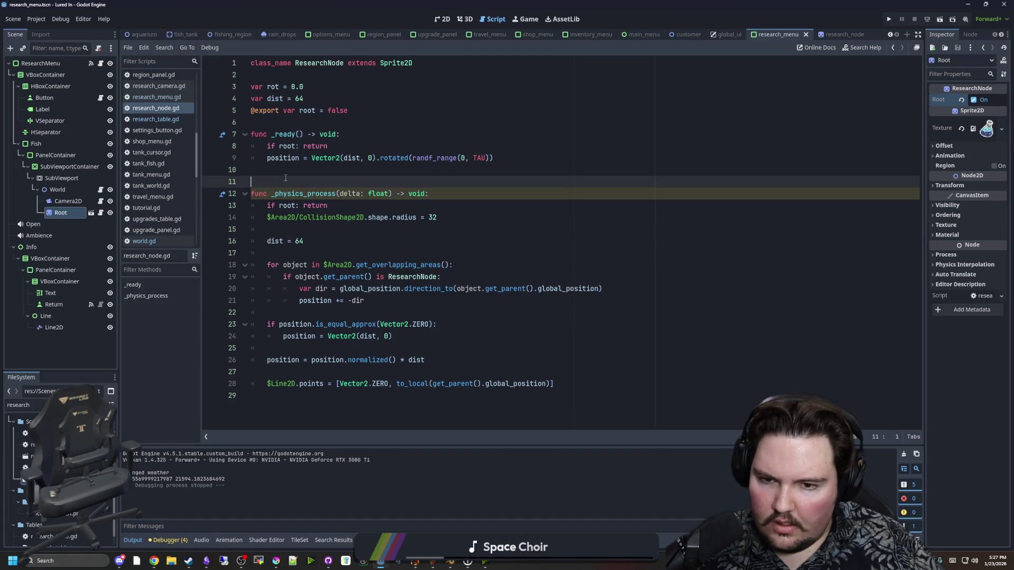
left_click(339, 312)
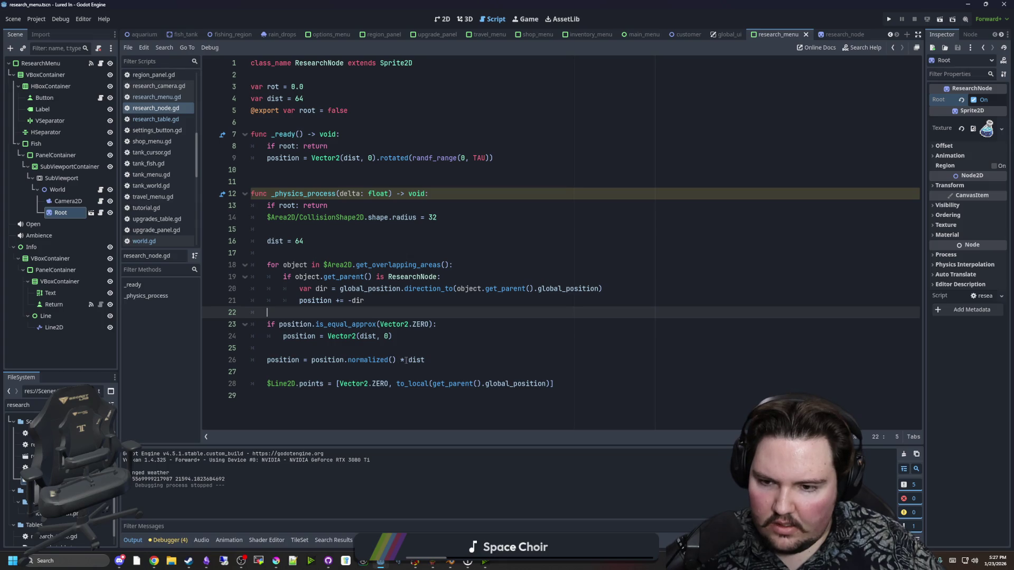
key("ctrl+z")
key("ctrl+y")
mouse_move(424, 359)
left_mouse_down()
mouse_move(271, 240)
mouse_move(312, 183)
left_mouse_up()
left_click(312, 174)
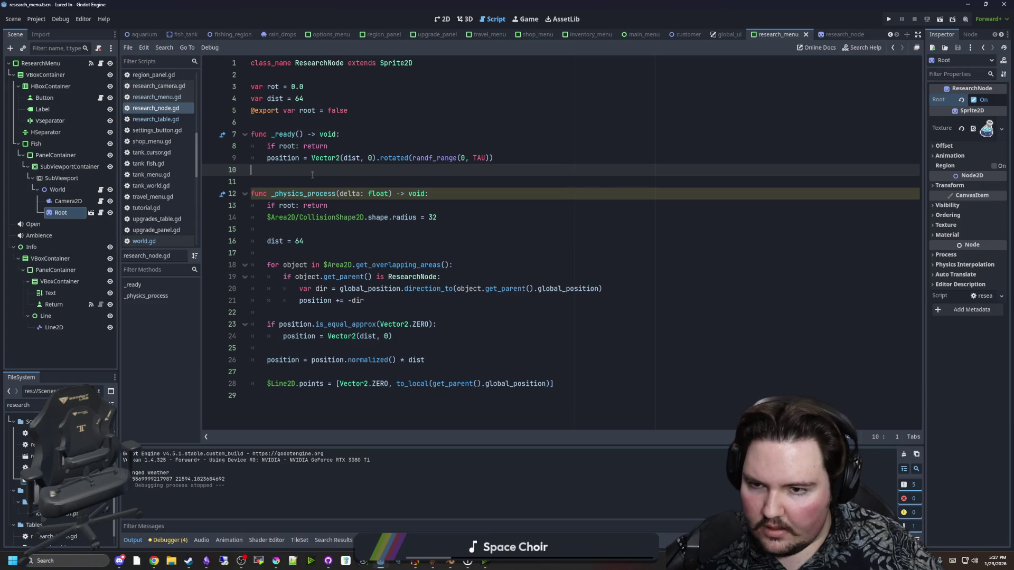
Check the lines around the radius and _ready, then open world.gd from the World node.
left_click(336, 232)
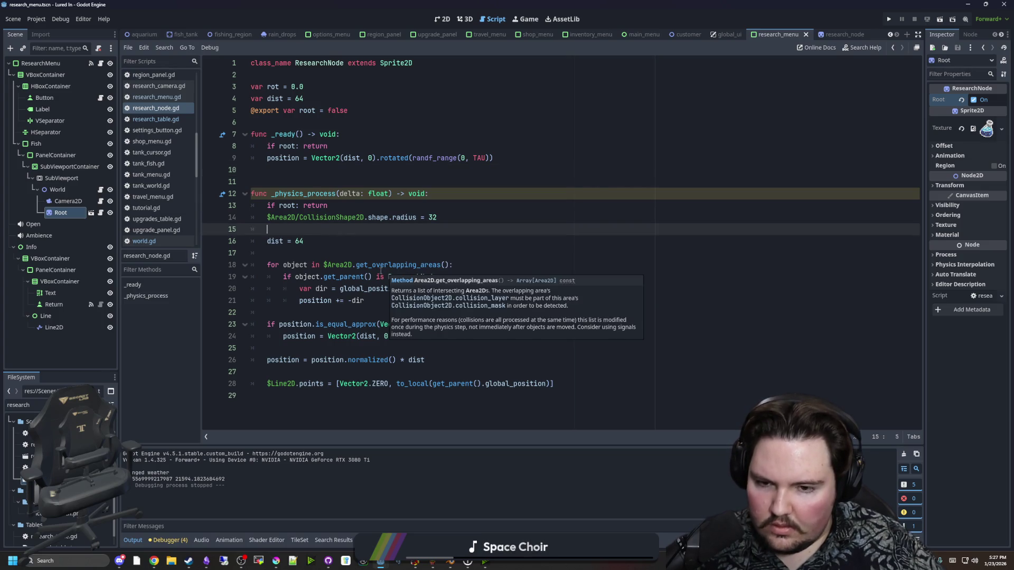
left_click(359, 349)
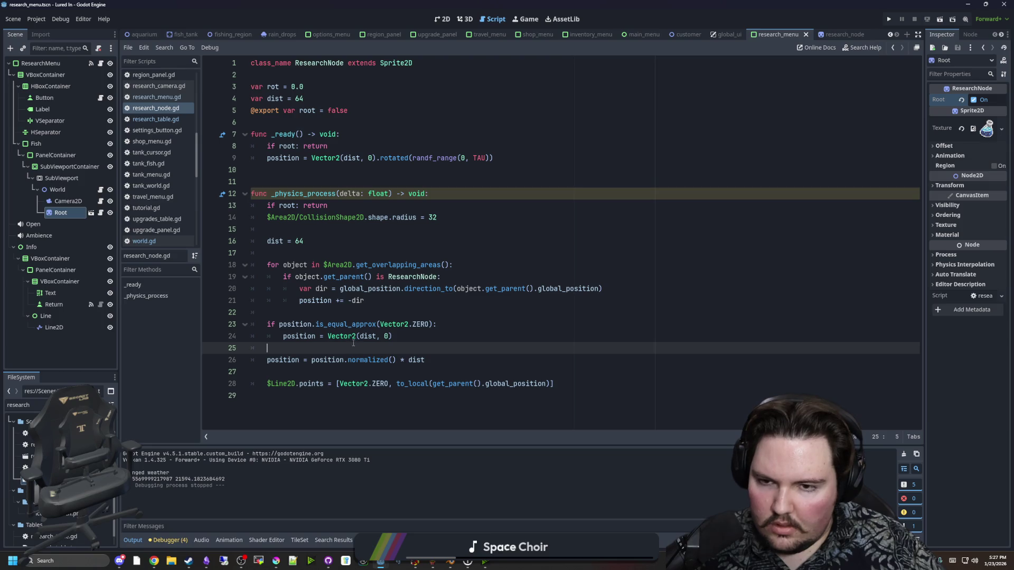
left_click(355, 182)
left_click(357, 170)
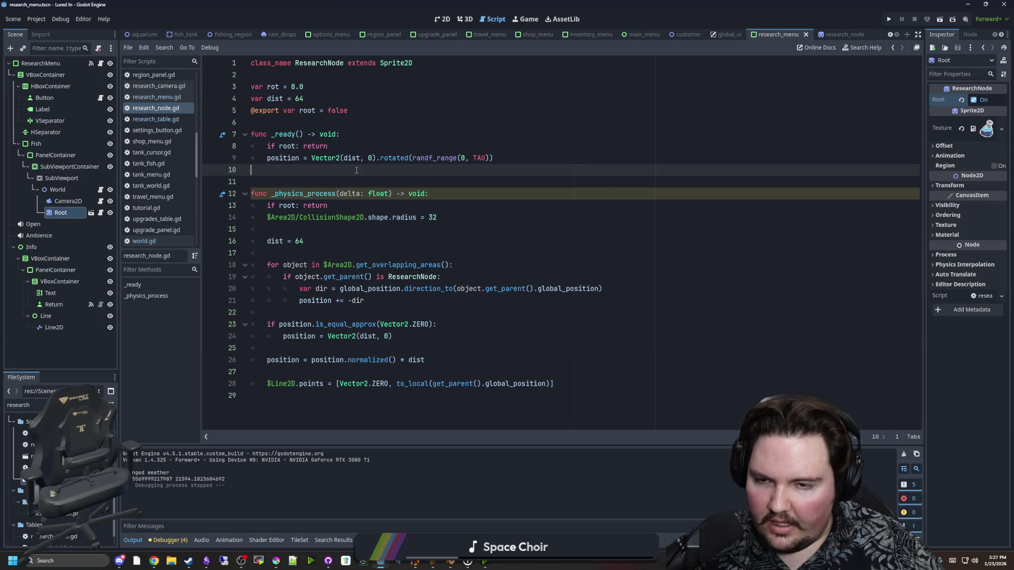
left_click(328, 179)
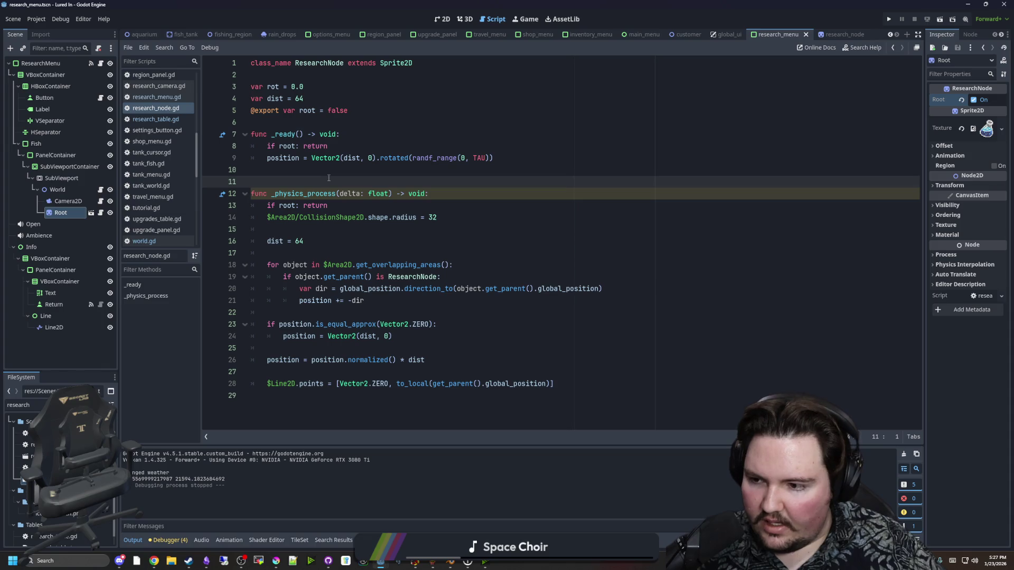
left_click(339, 170)
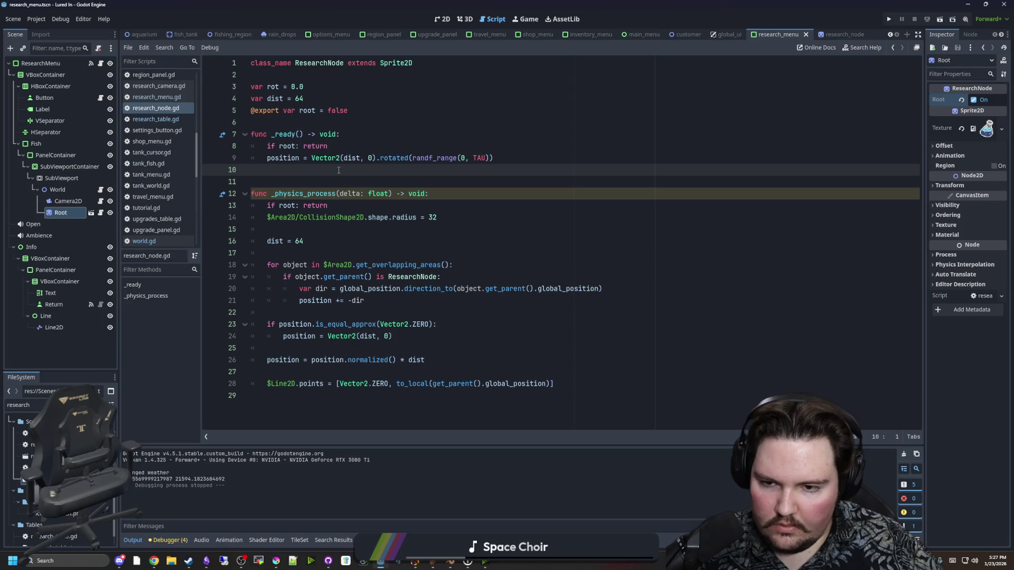
left_click(101, 189)
left_click(380, 205)
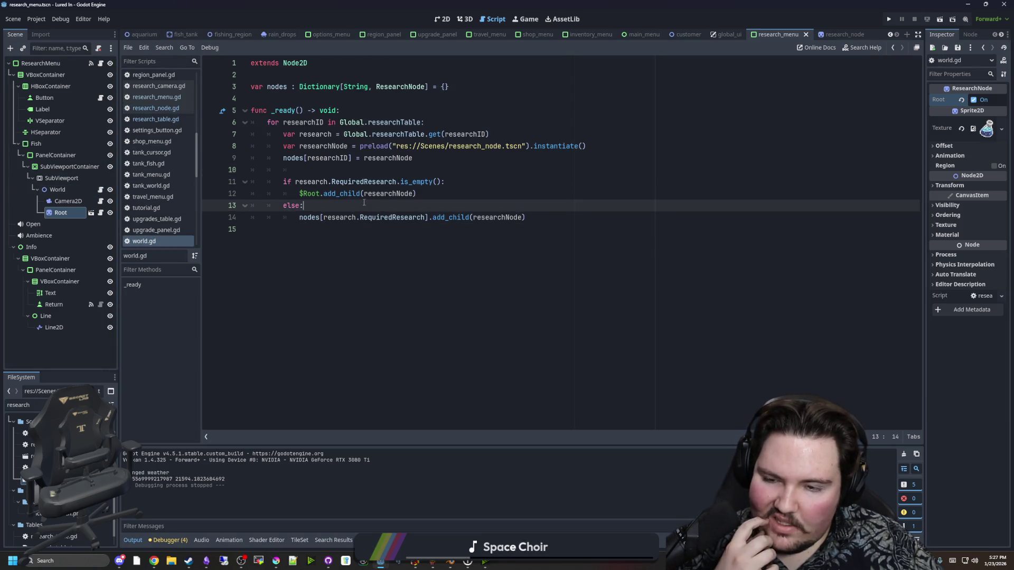
Add 'researchNode.world = self' on a new line after the instantiate call in world.gd.
left_click(389, 169)
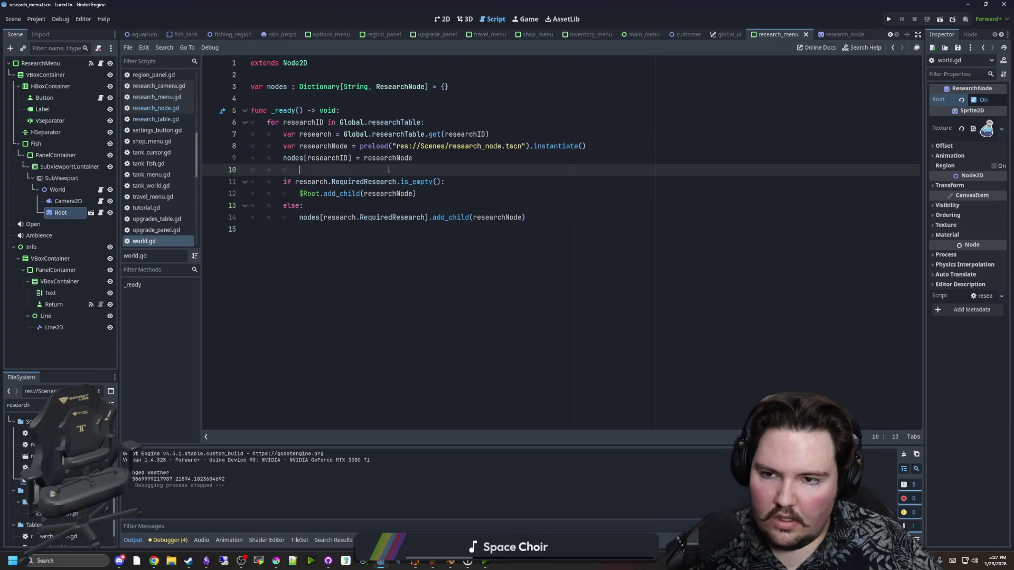
left_click(616, 147)
key("Return")
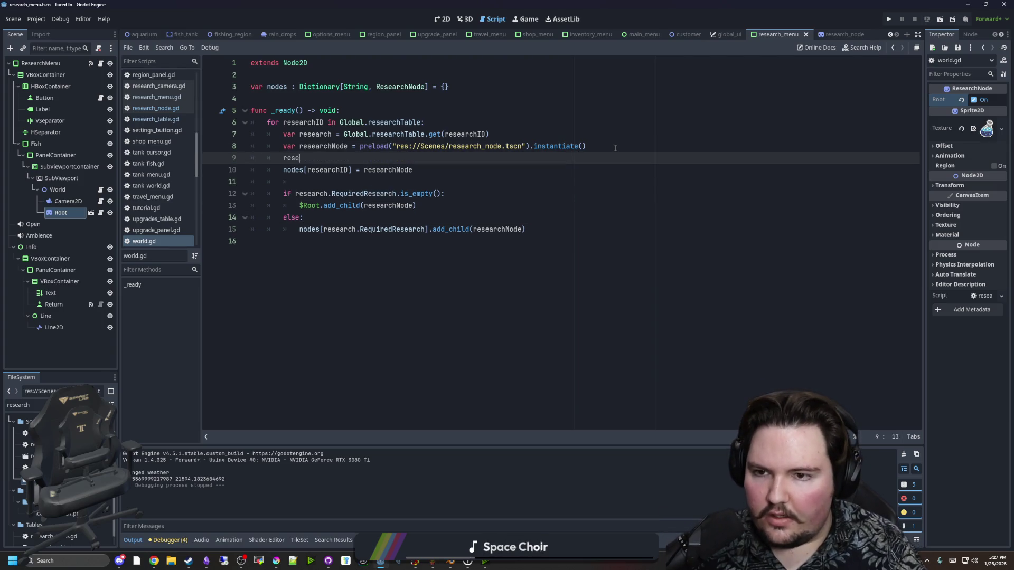
type("Node.world")
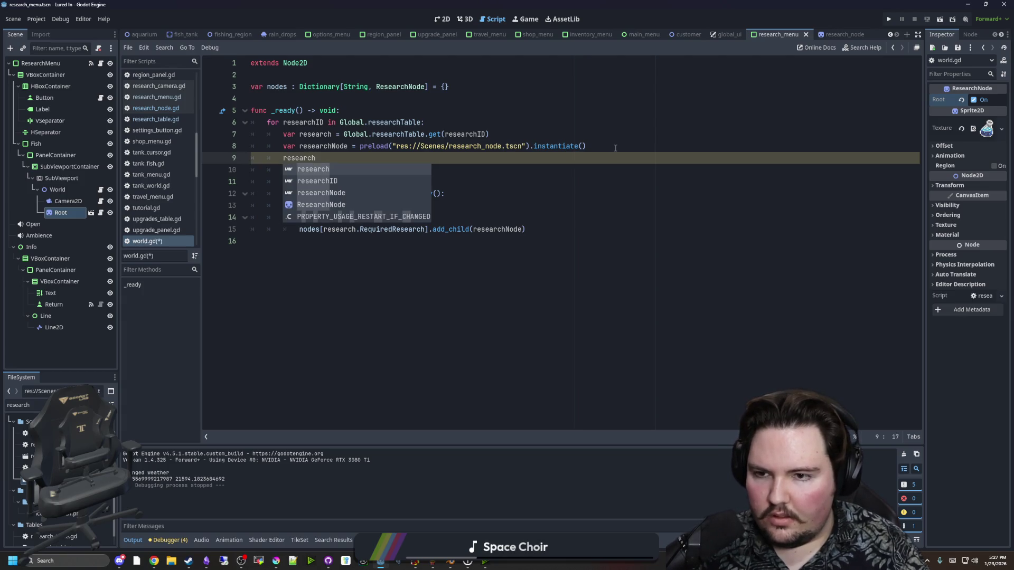
type(" = self")
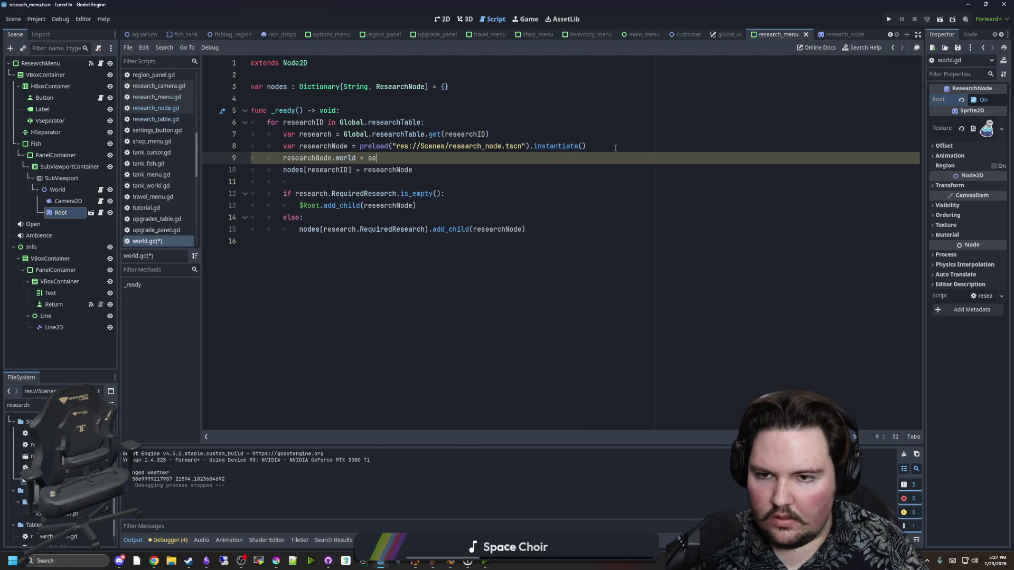
key("Escape")
key("Up")
key("Home")
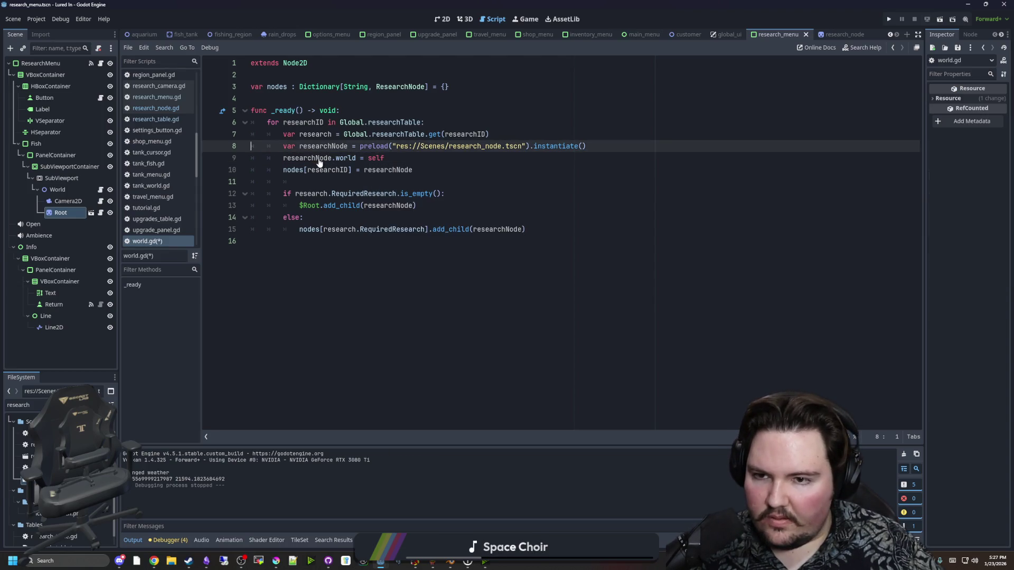
Declare a matching world variable after the root export in research_node.gd and save.
left_click(454, 145, "ctrl")
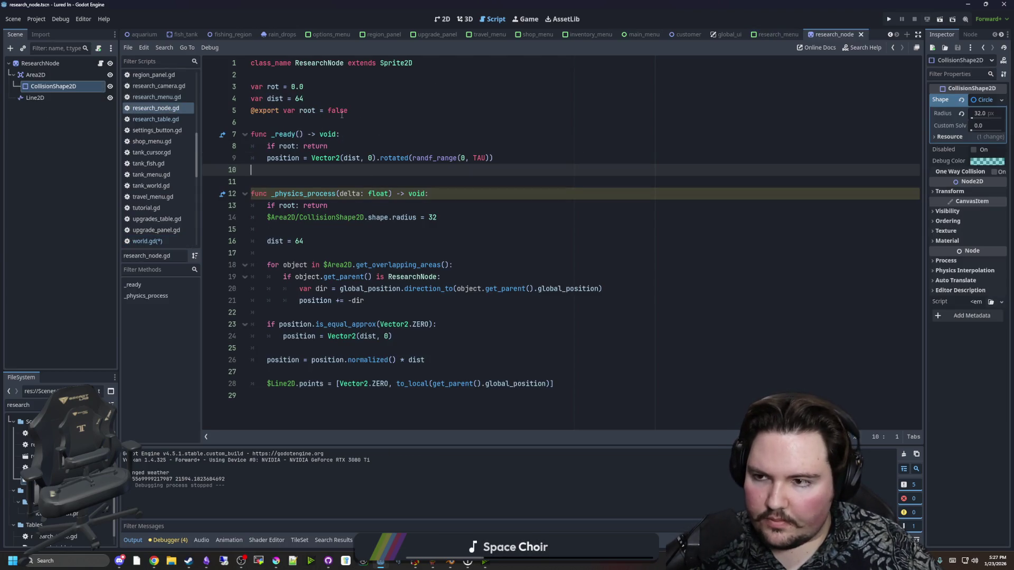
left_click(362, 110)
key("Return")
type("var world")
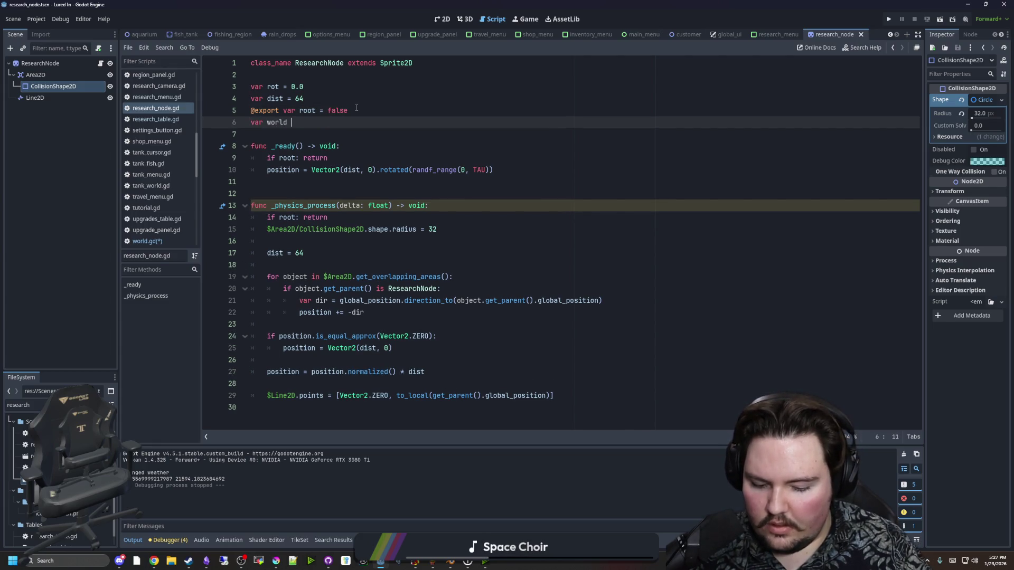
left_click(357, 108)
key("ctrl+s")
Switch to the research_menu scene and reopen world.gd from the World node.
left_click(776, 34)
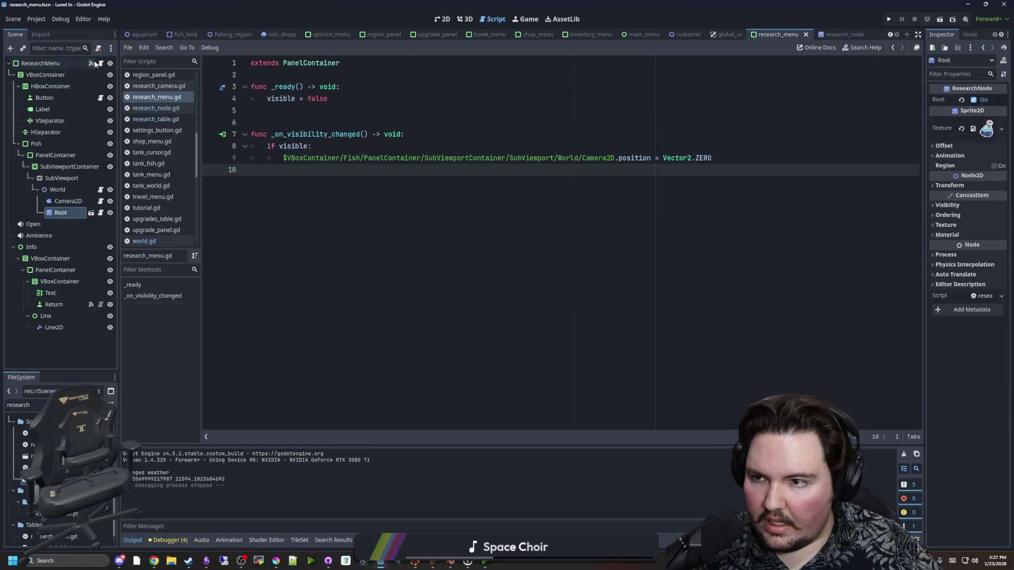
left_click(280, 122)
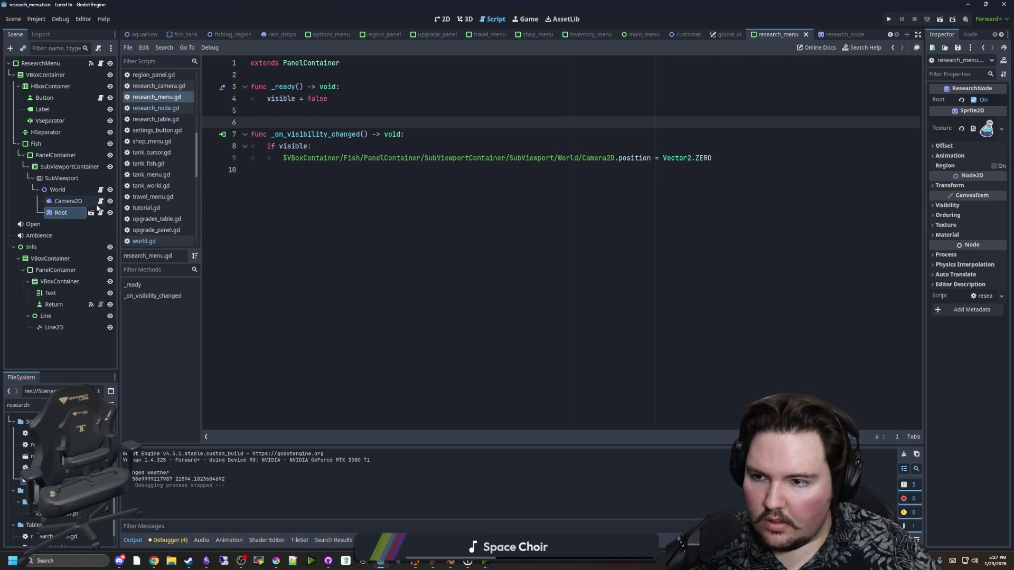
left_click(99, 190)
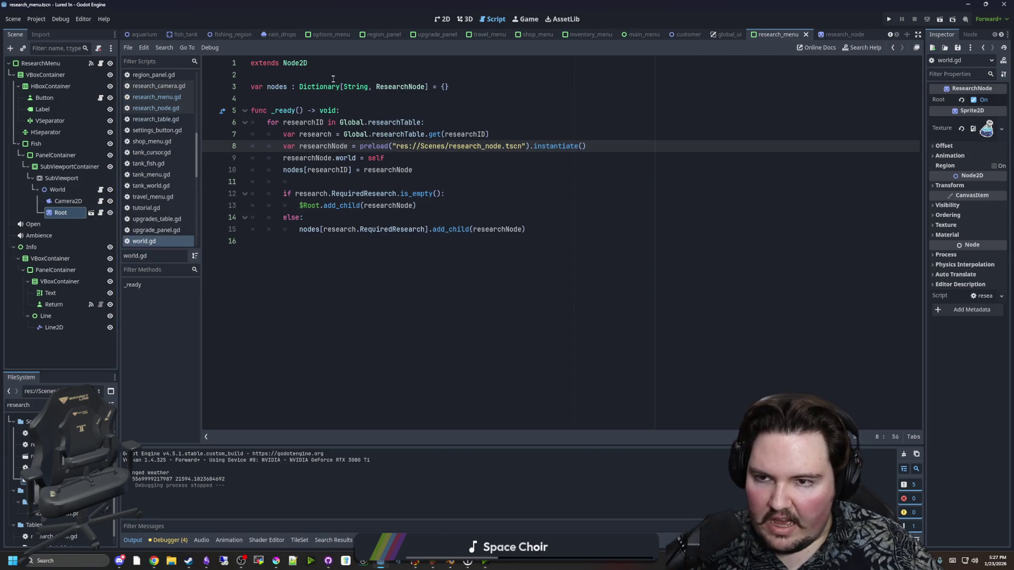
Declare 'var physicsActive = true' below the nodes dictionary in world.gd.
left_click(328, 101)
key("Return")
key("Up")
type("var ")
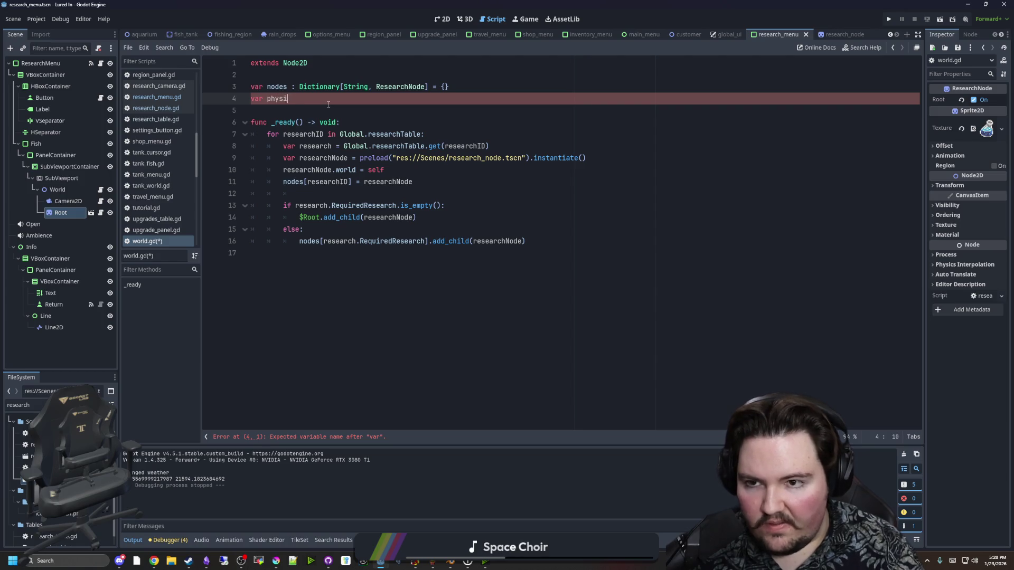
type("Active = true")
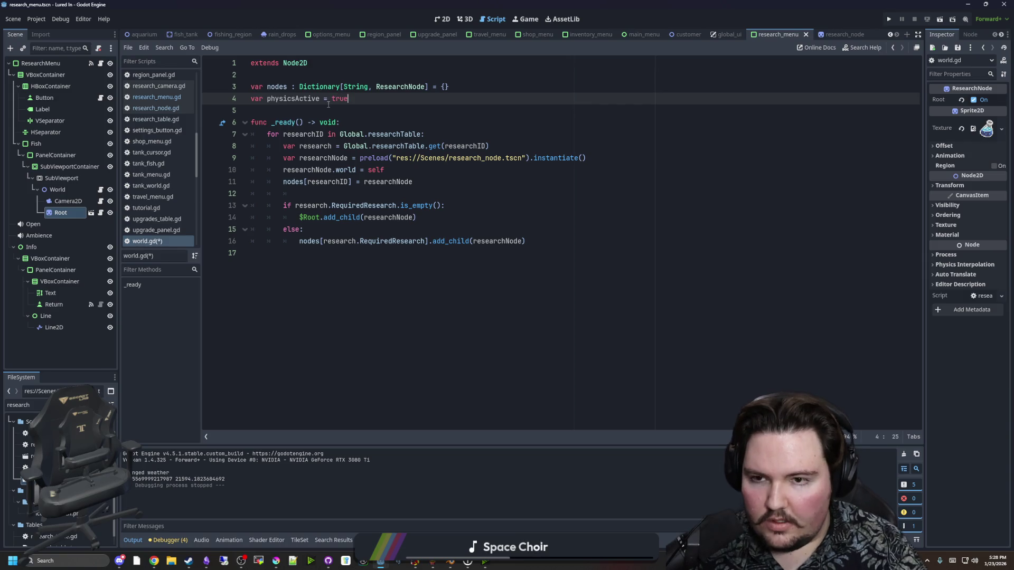
double_click(307, 101)
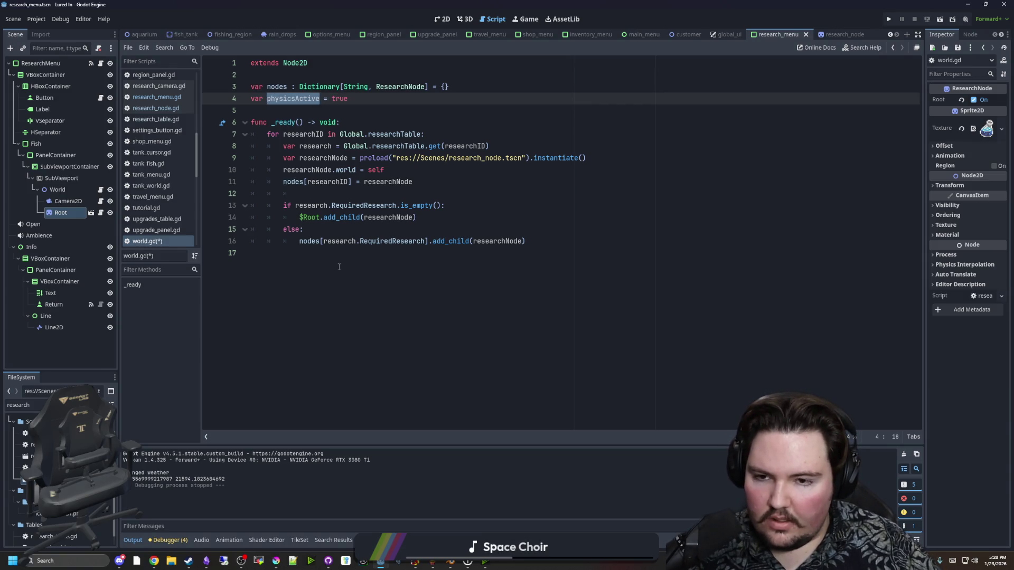
Add a 0.1 s create_timer in _ready whose timeout sets physicsActive false, and save world.gd.
left_click(336, 257)
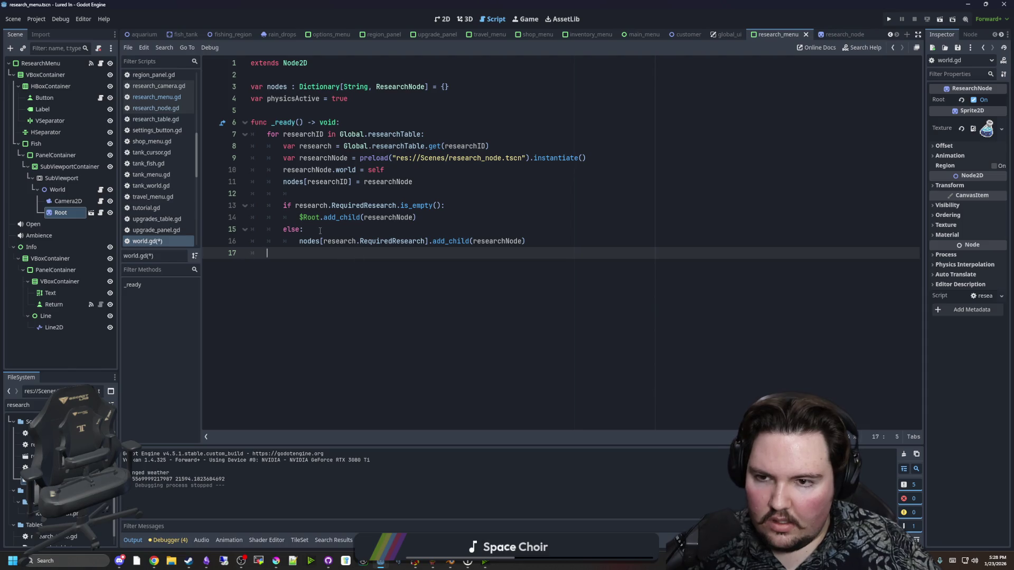
key("Return")
type("cre")
key("Return")
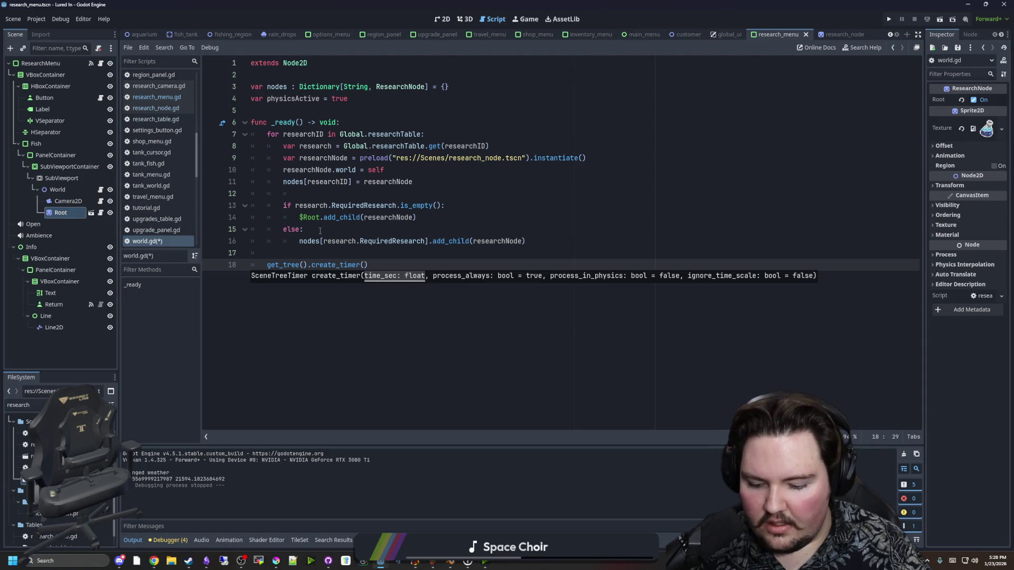
type("0.1)")
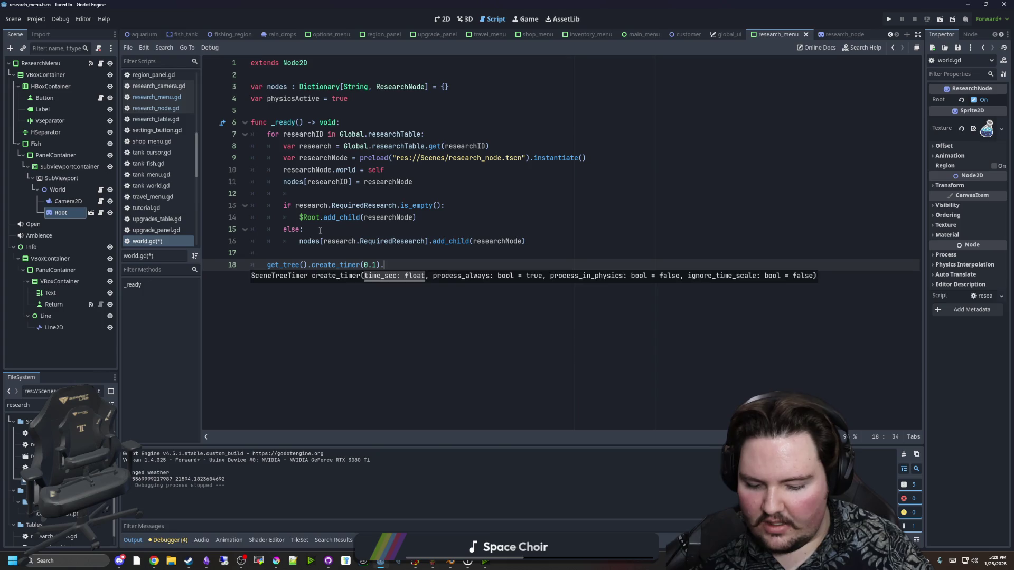
type("timeout.connect(")
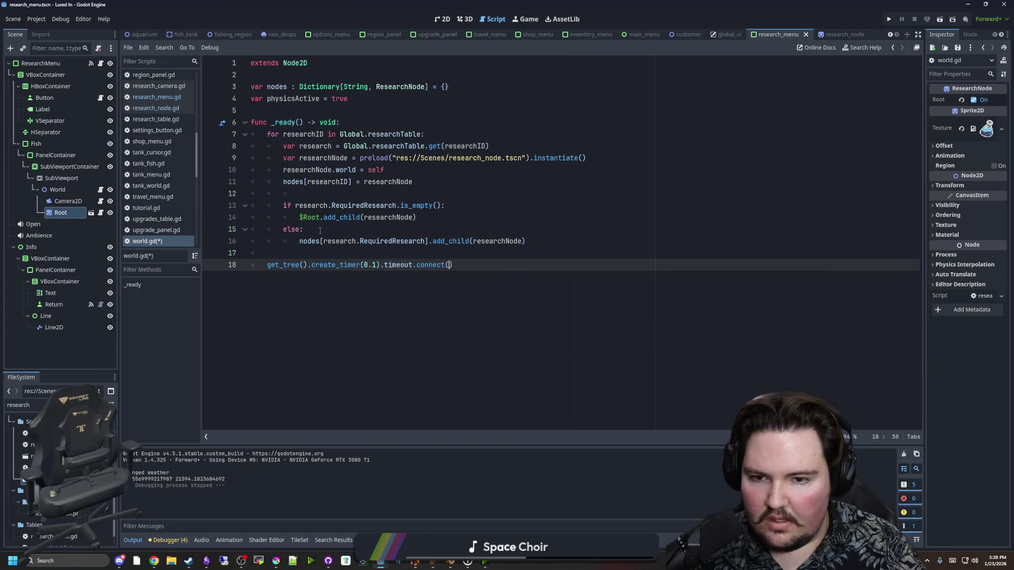
type("ysi")
key("Return")
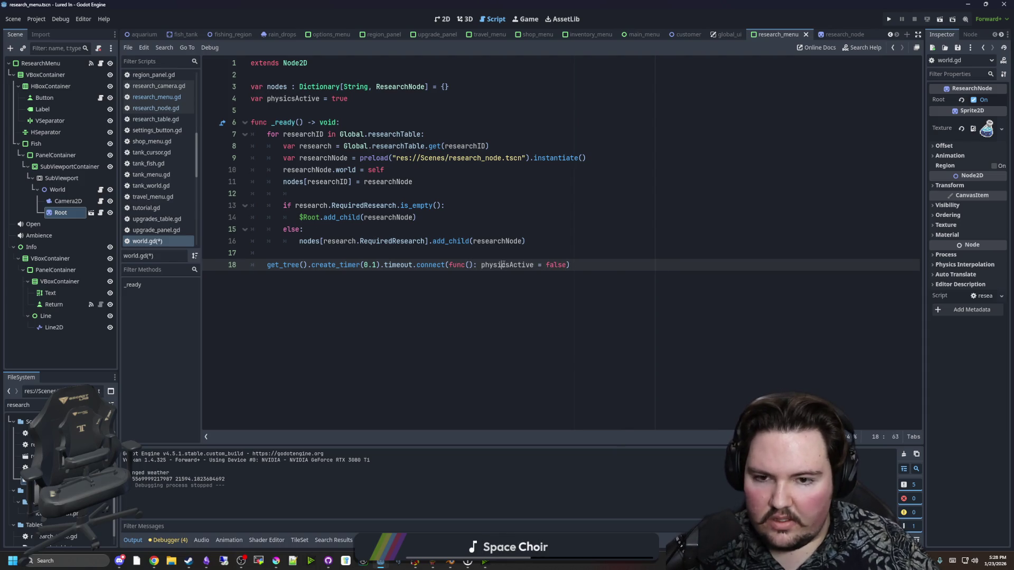
left_click(417, 252)
key("ctrl+s")
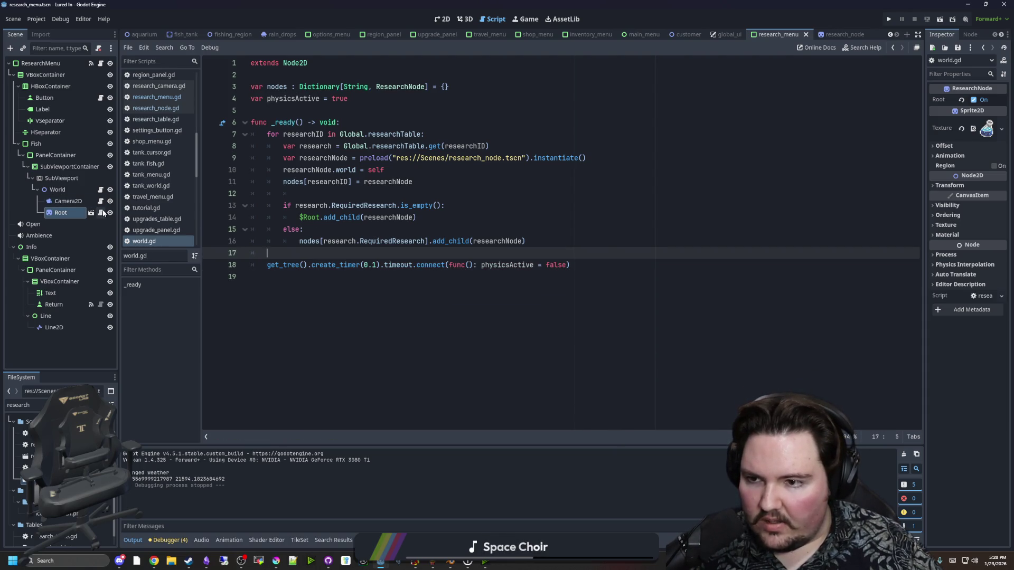
Add 'if !world.physicsActive: return' atop research_node.gd's _physics_process and run the project.
left_click(101, 212)
left_click(446, 209)
key("Return")
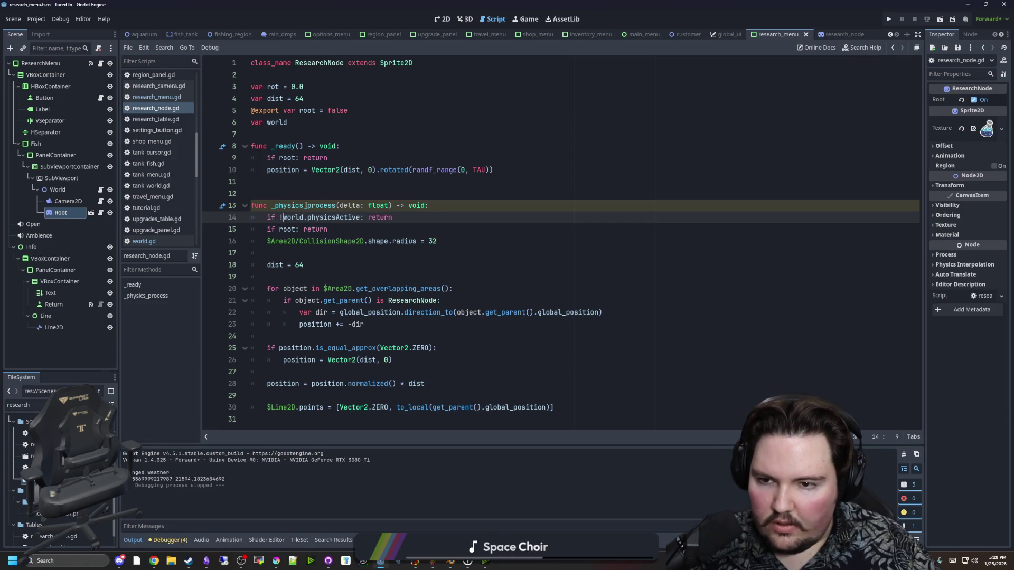
type("!")
left_click(437, 192)
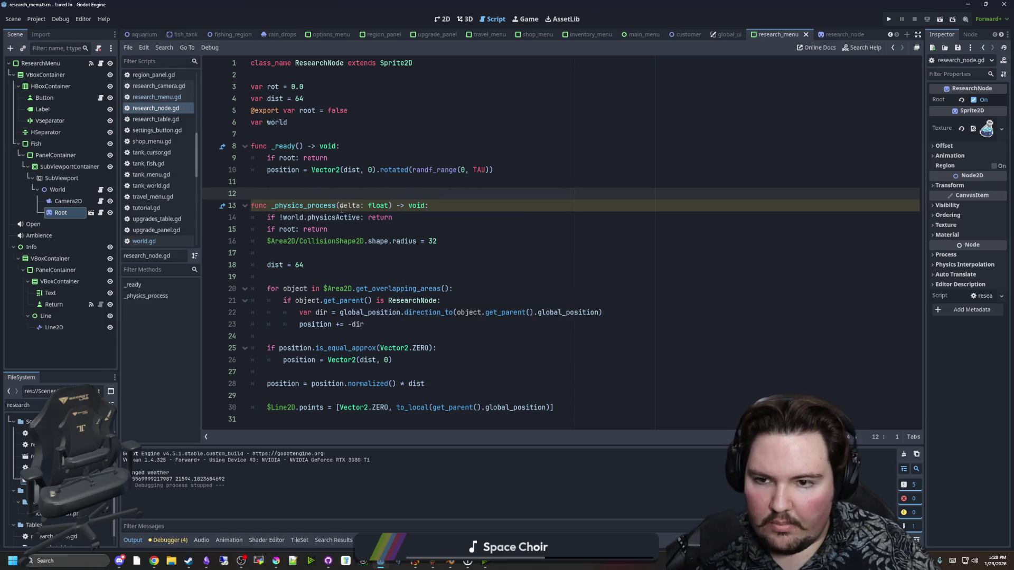
left_click(340, 206)
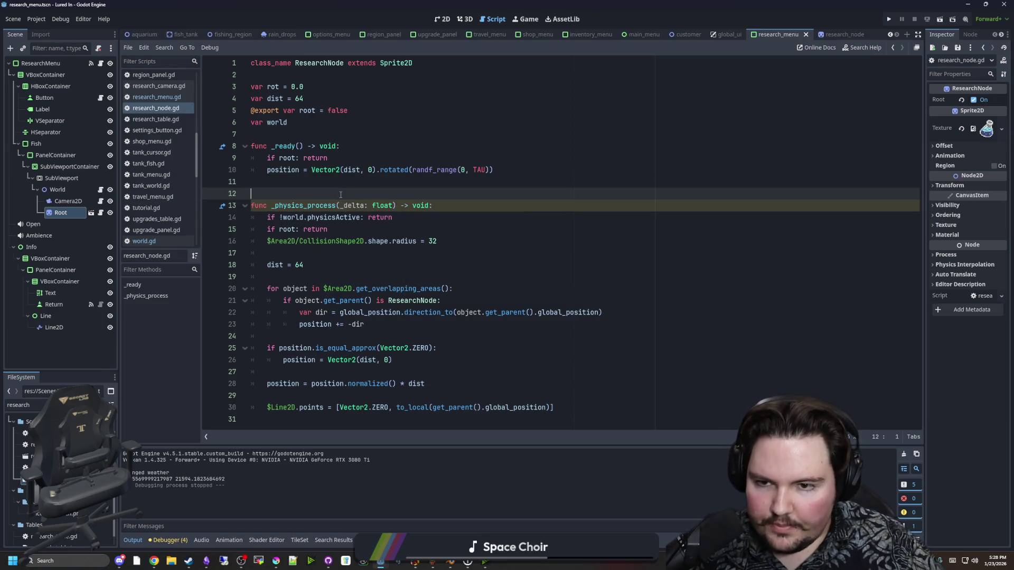
left_click(893, 20)
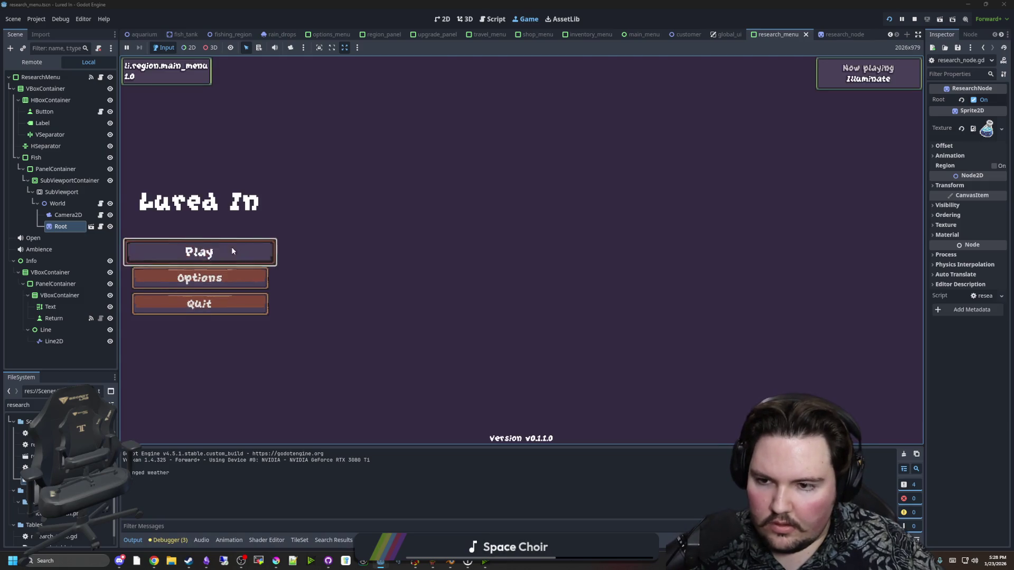
Start the game and inspect the Root node after the Nil physicsActive error.
left_click(232, 250)
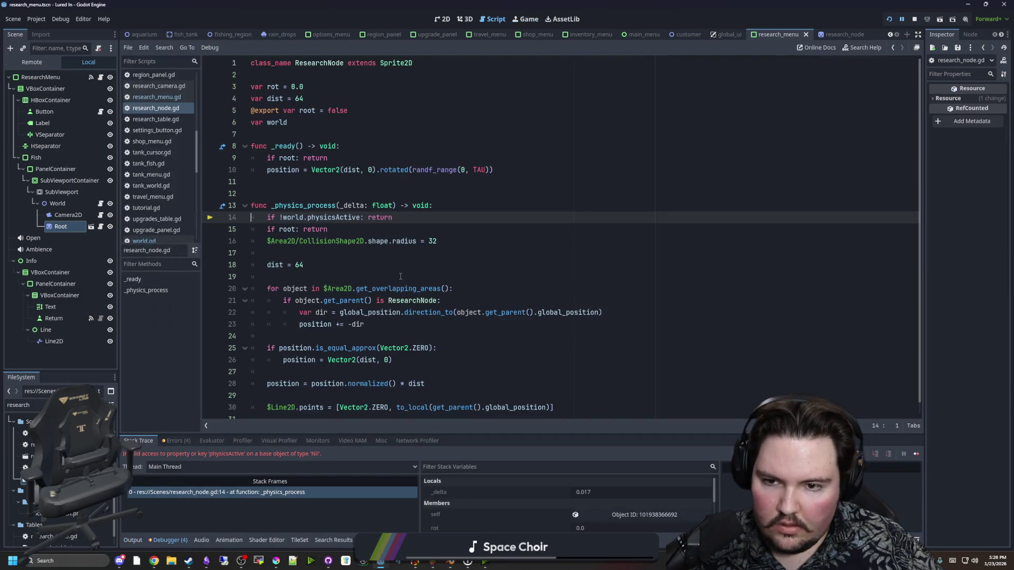
left_click(328, 229)
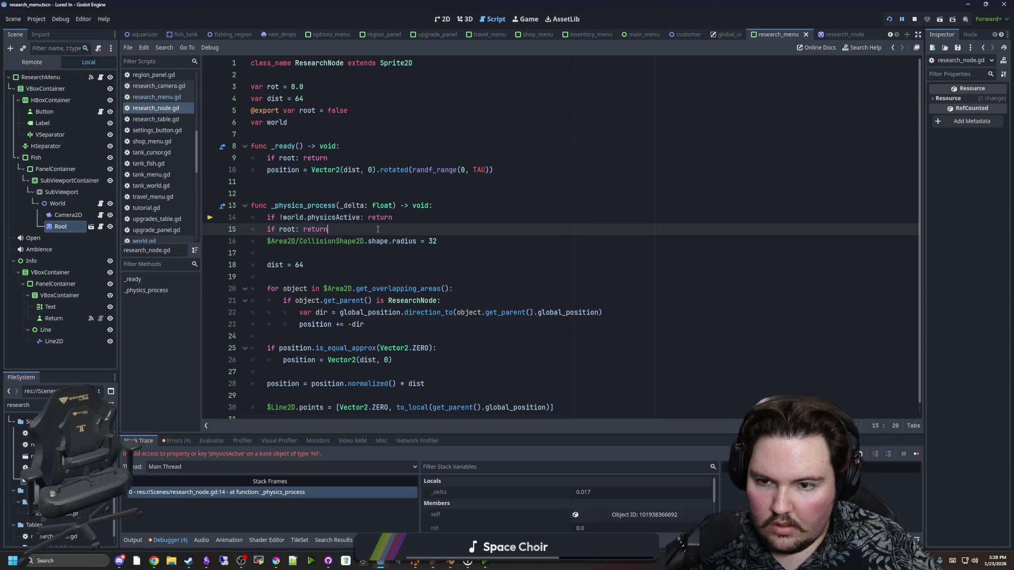
left_click(93, 229)
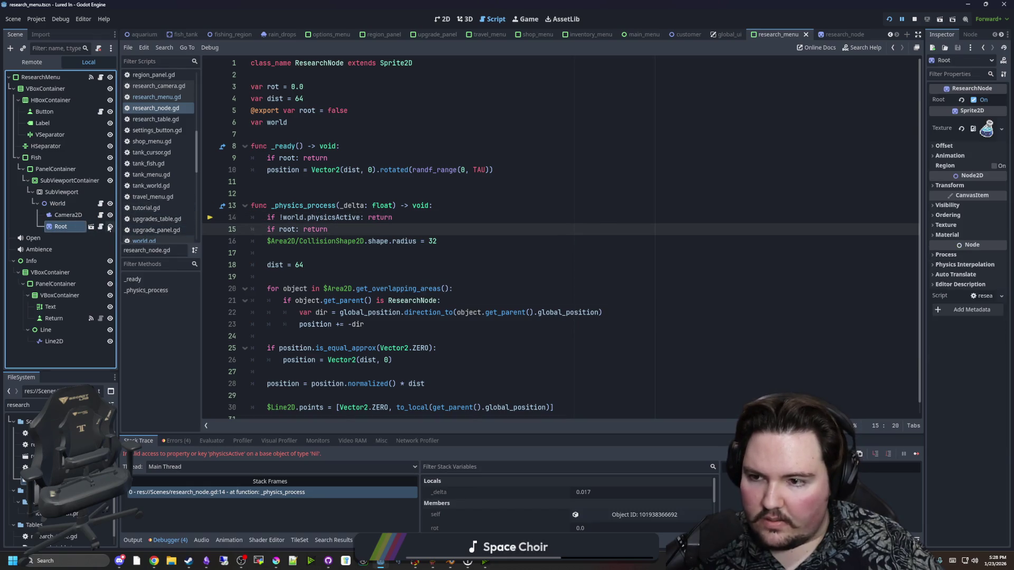
left_click(275, 182)
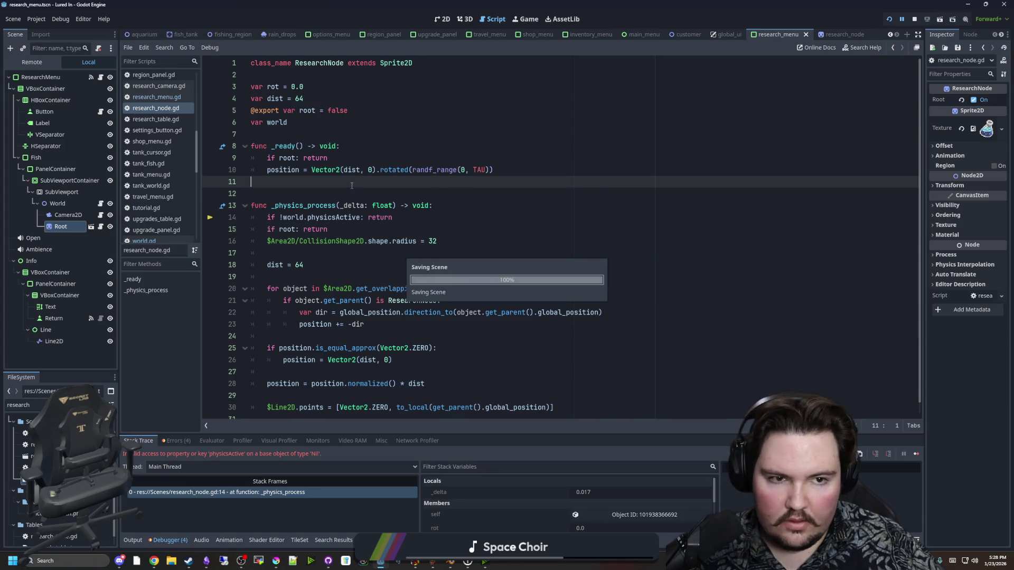
Insert '$Root.world = self' at the top of world.gd's _ready, then stop and relaunch the game.
left_click(100, 204)
left_click(363, 193)
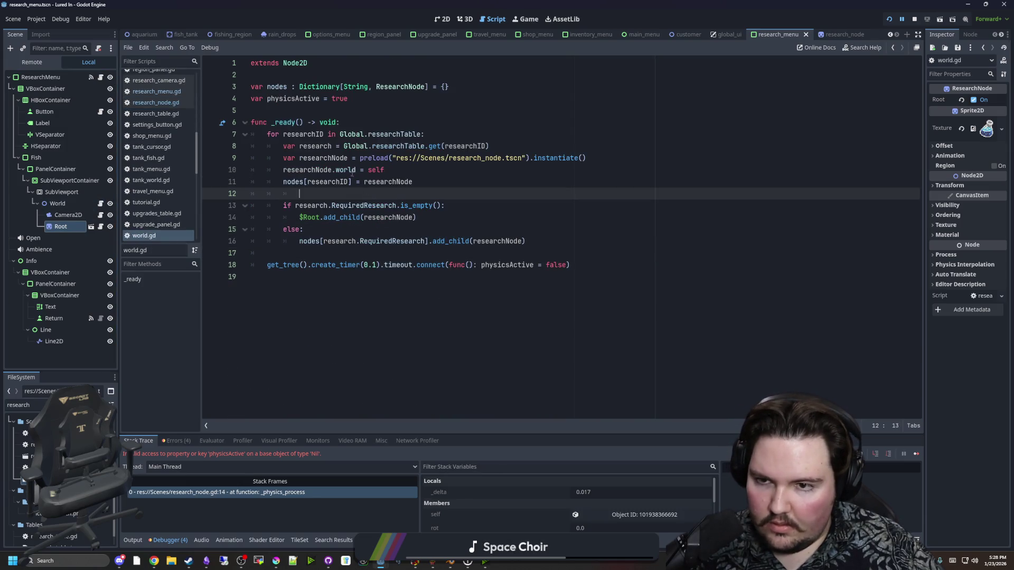
left_click(365, 122)
key("Return")
key("Return")
key("Up")
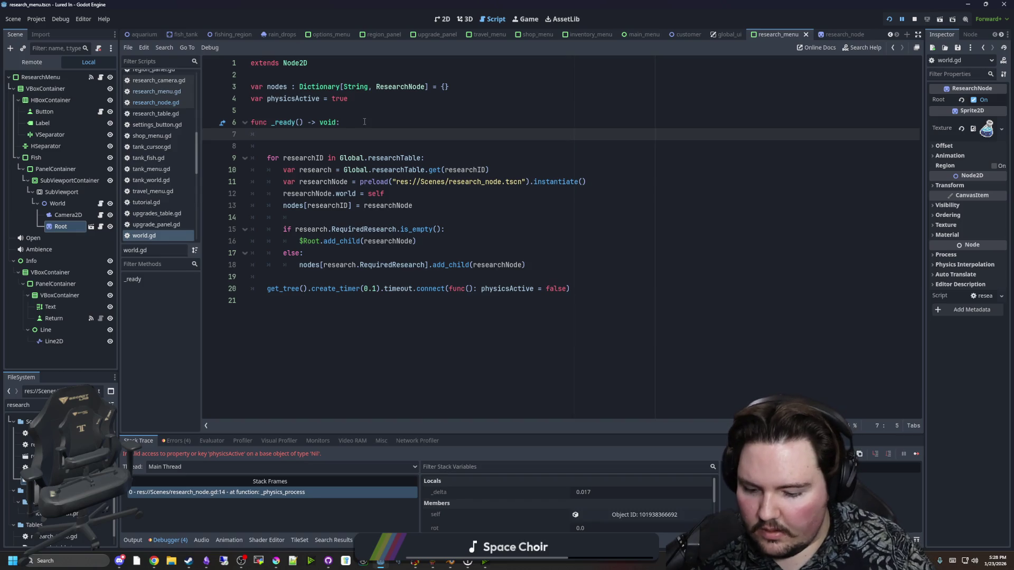
type("Root.world = self")
left_click(364, 122)
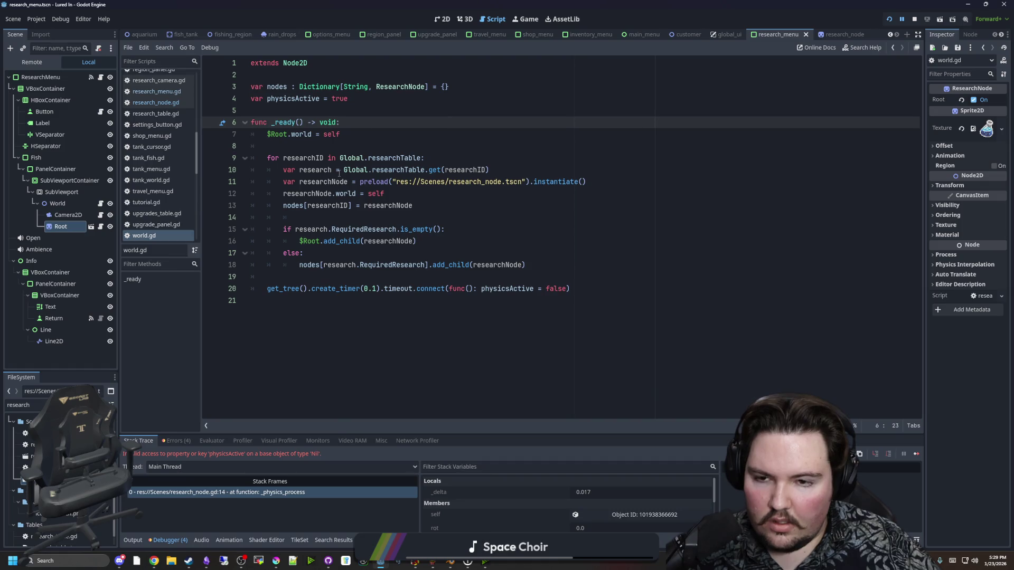
left_click(916, 20)
left_click(891, 20)
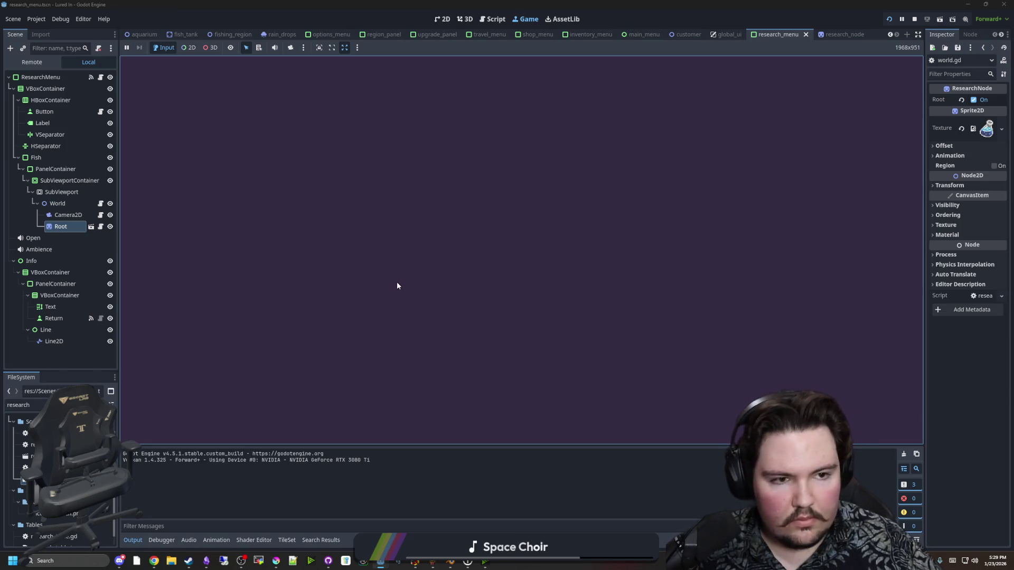
Play, open Research, zoom over the spread-out gear tree, then stop the game.
left_click(250, 248)
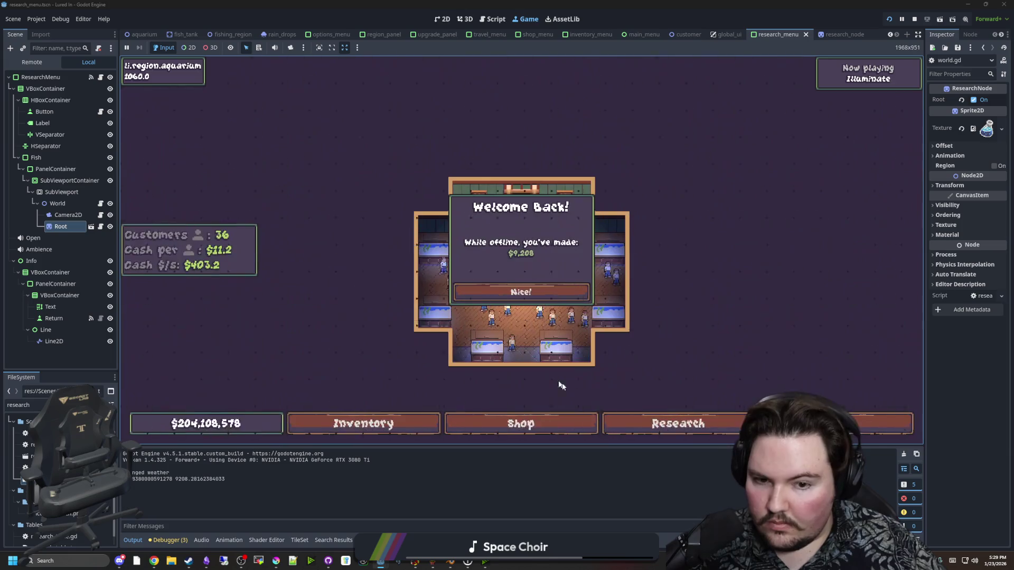
left_click(655, 423)
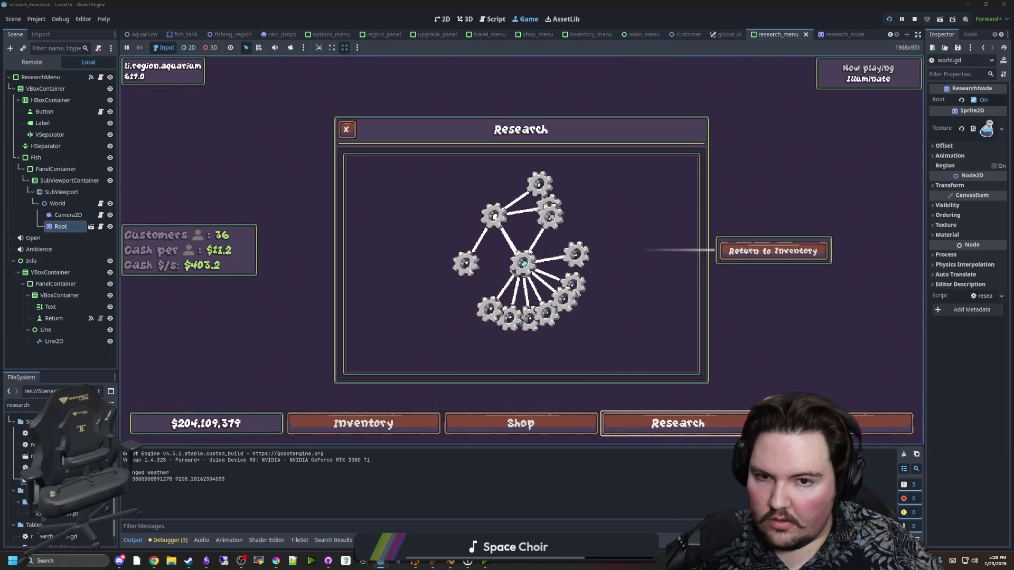
scroll(536, 261, "up", 1)
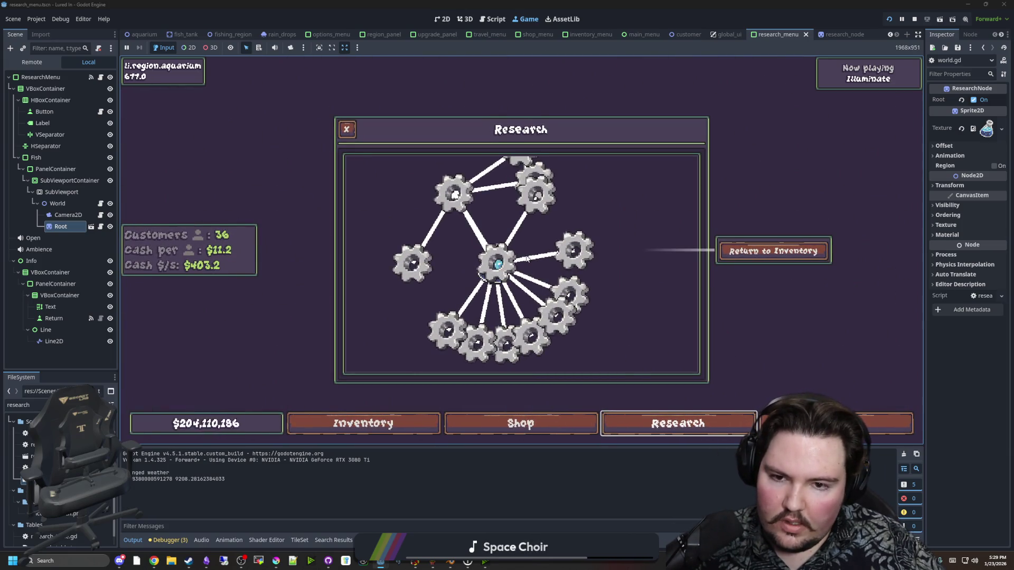
scroll(527, 259, "up", 1)
scroll(525, 254, "down", 2)
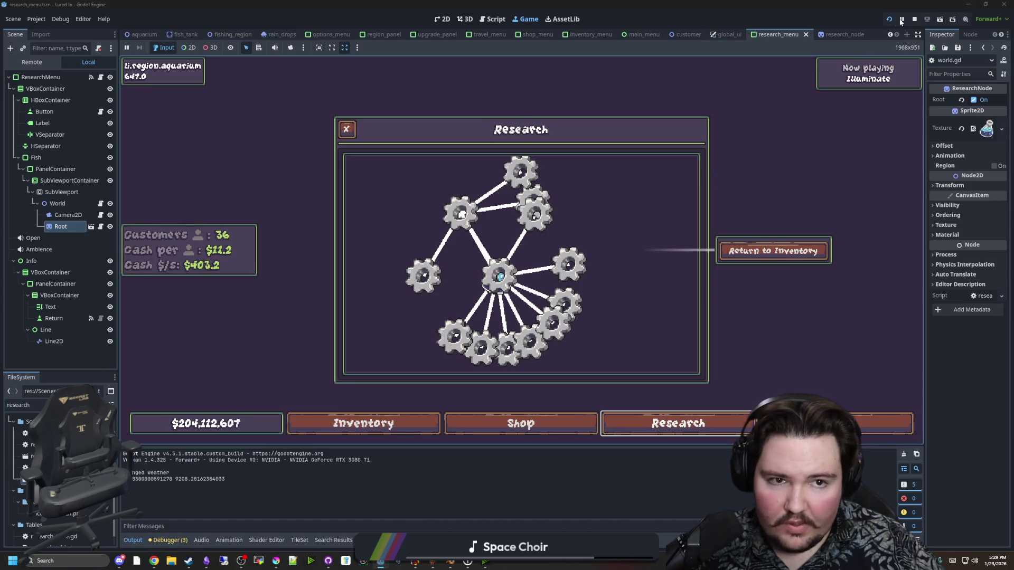
left_click(915, 19)
left_click(378, 286)
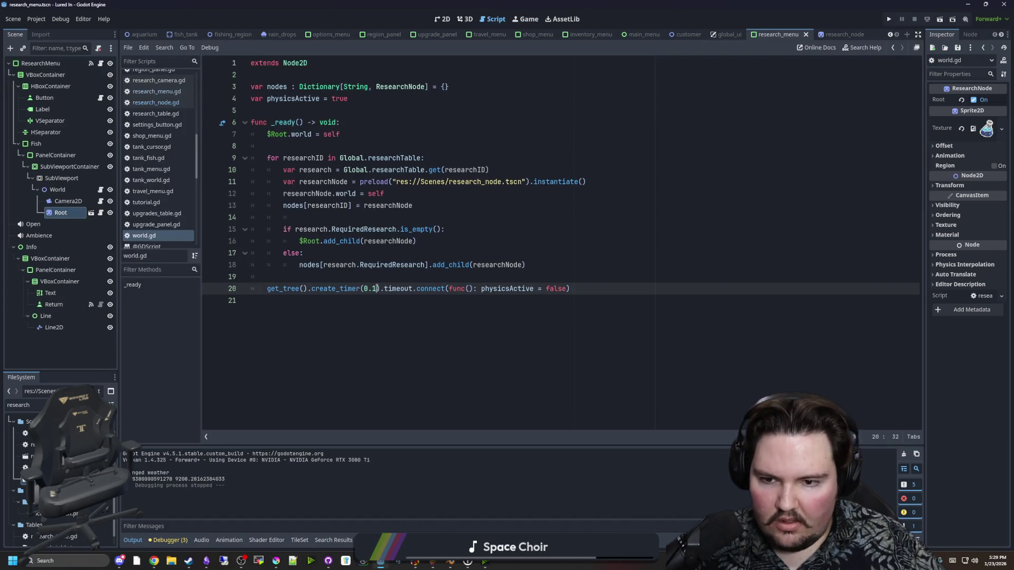
Rerun the project and start the game from its main menu.
left_click(378, 277)
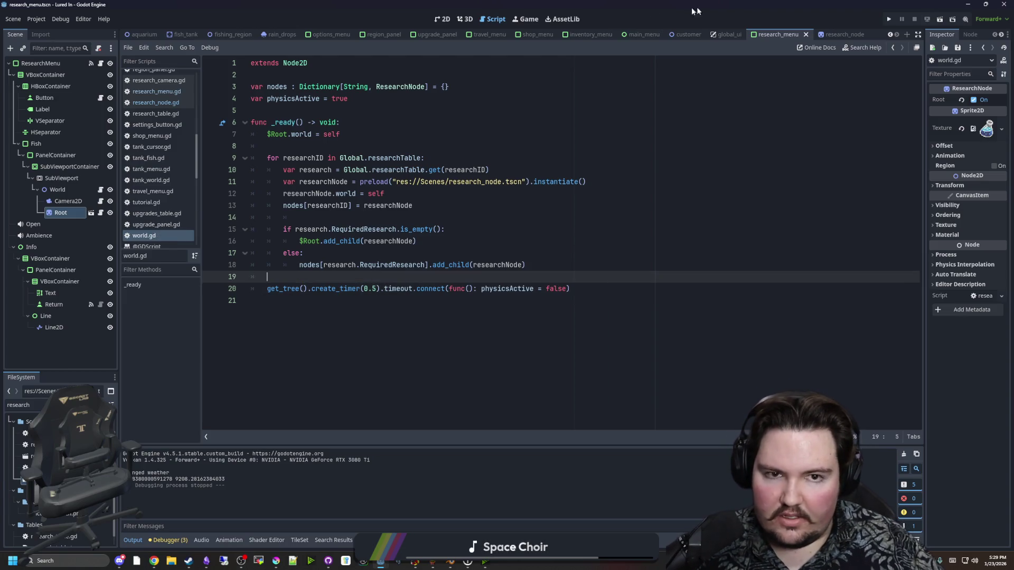
left_click(528, 18)
left_click(889, 18)
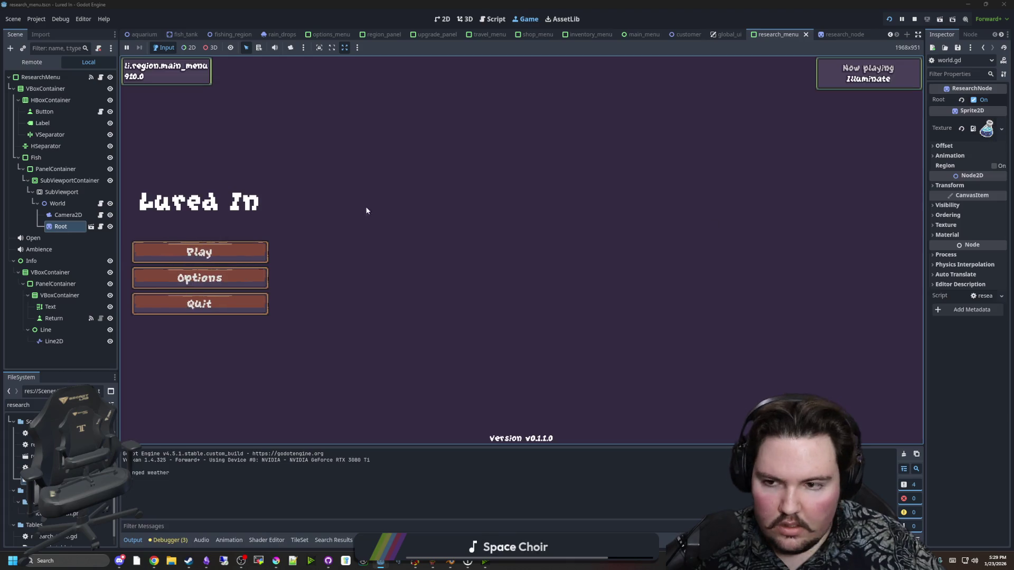
left_click(199, 252)
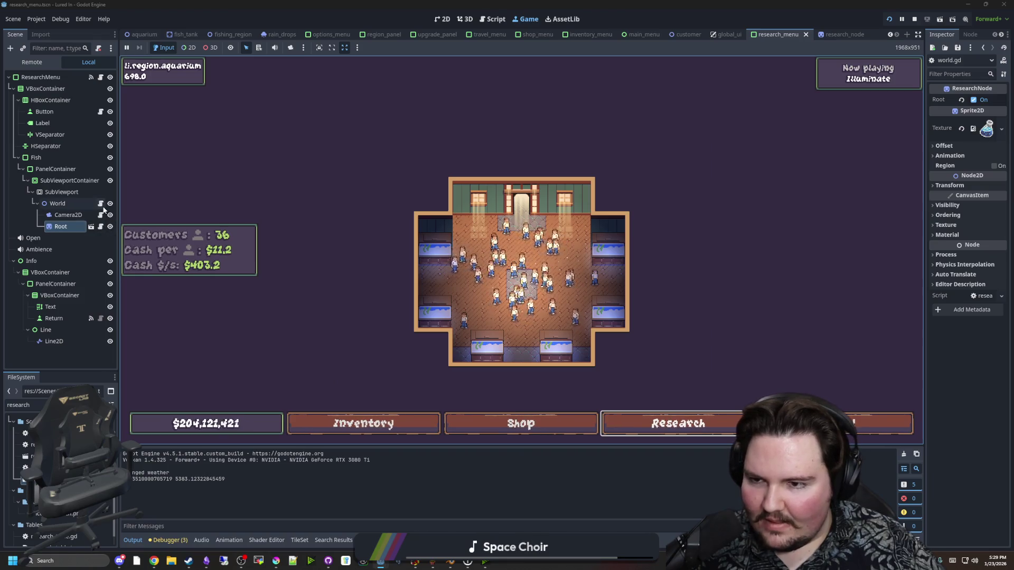
Comment out world.gd's create_timer line that disables physicsActive, check Research, and restart.
left_click(100, 203)
left_click(333, 243)
left_click(269, 289)
key("ctrl+k")
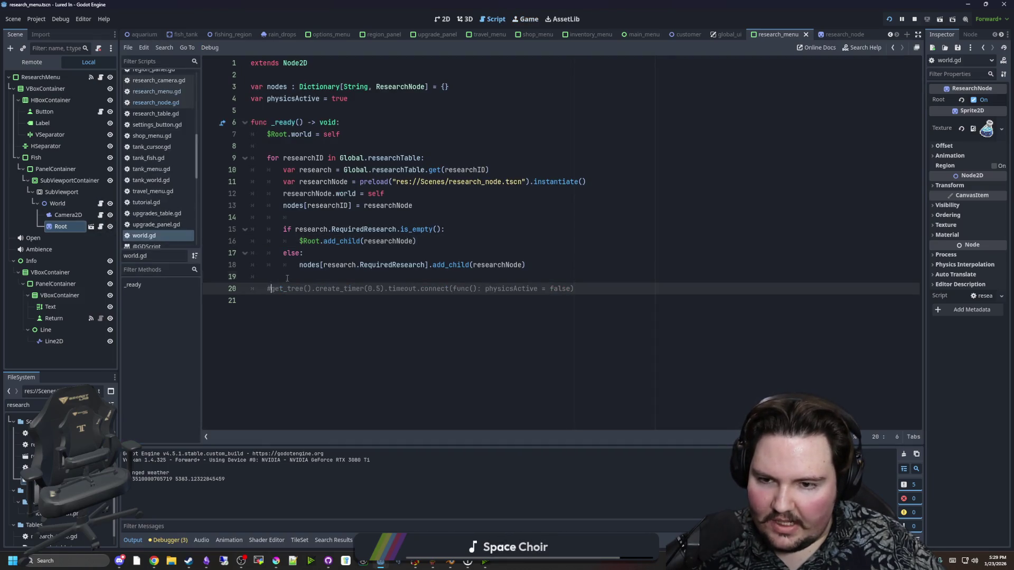
key("Up")
left_click(525, 19)
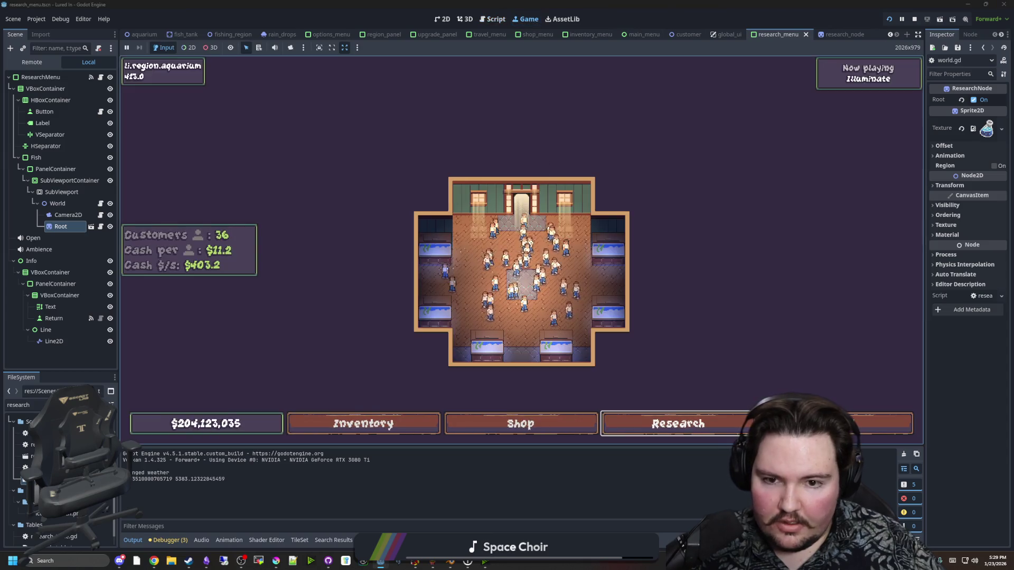
left_click(678, 423)
left_click(915, 18)
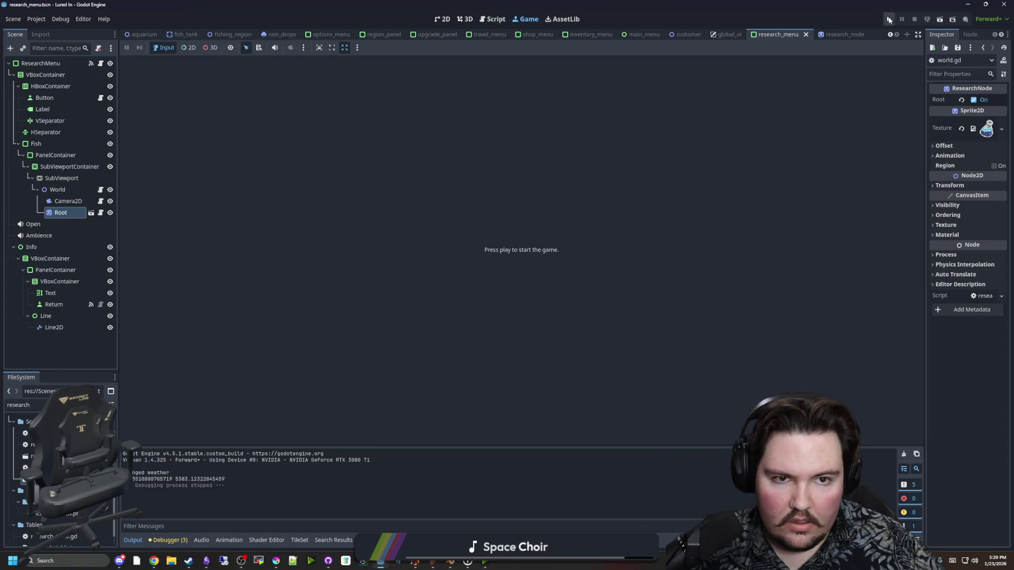
key("F5")
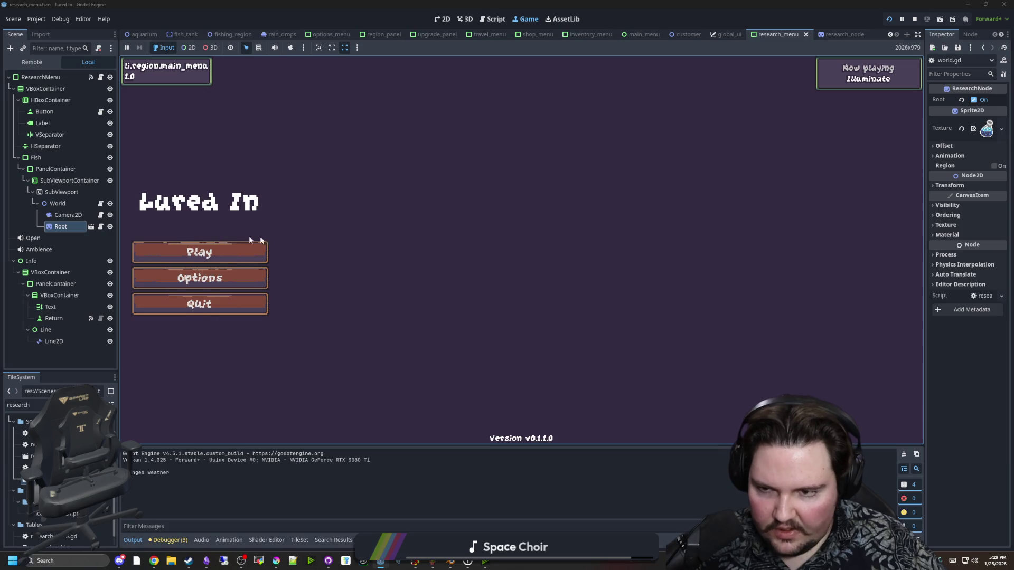
left_click(272, 253)
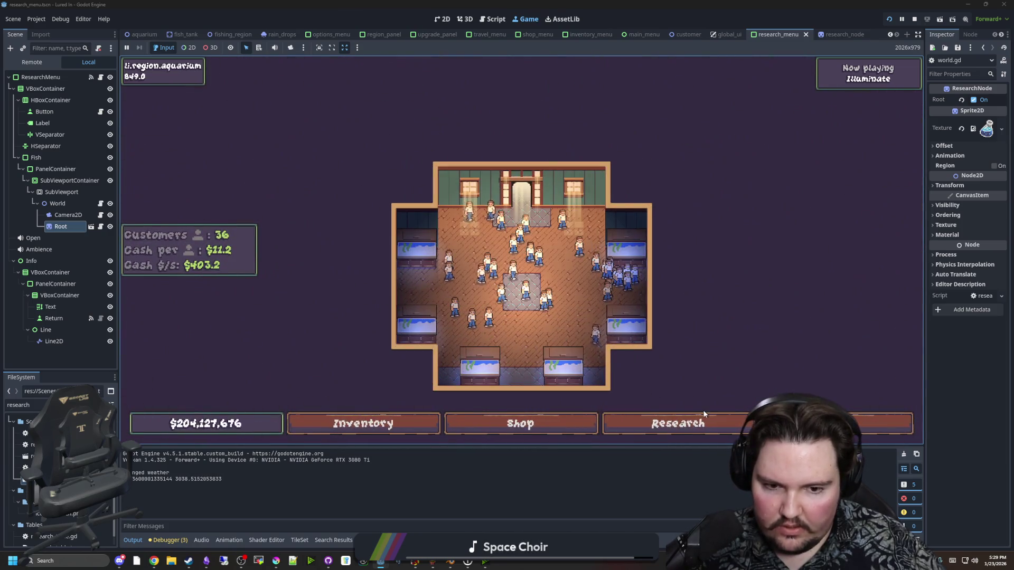
left_click(697, 420)
scroll(548, 253, "up", 3)
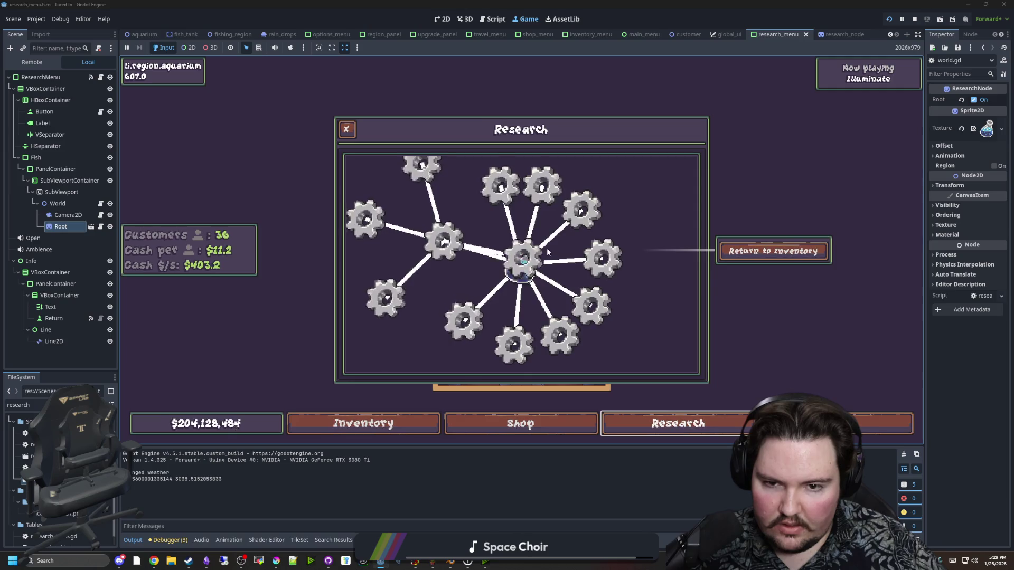
scroll(548, 252, "down", 3)
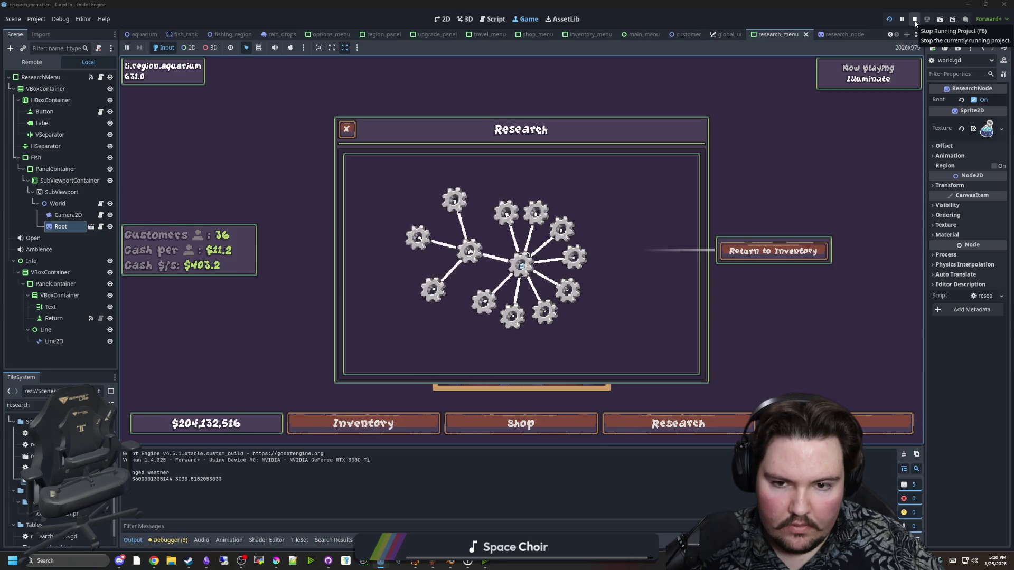
left_click(915, 20)
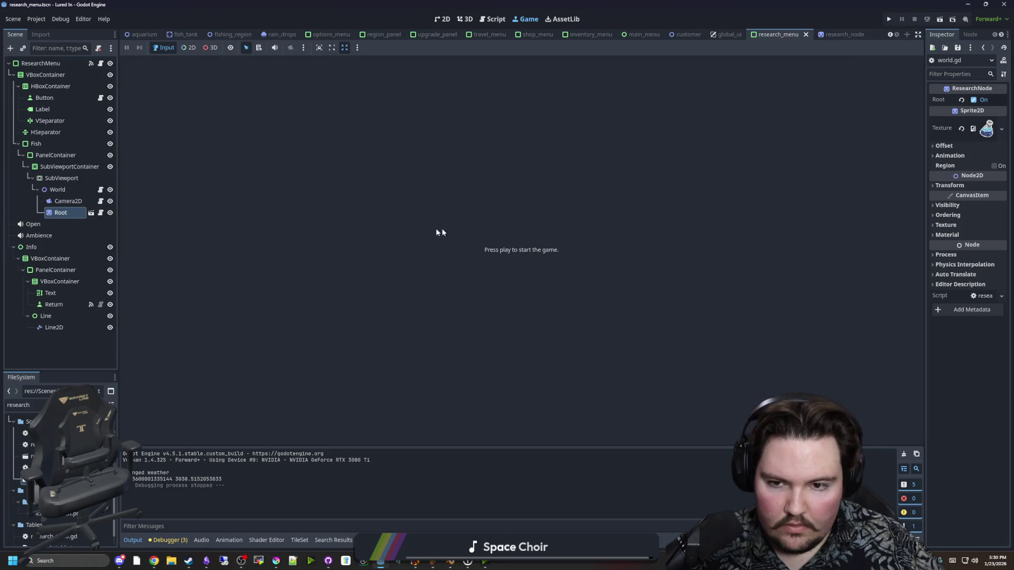
Open research_node.gd from the Root node, review lines 7 to 17, and run the project.
left_click(91, 213)
left_click(327, 134)
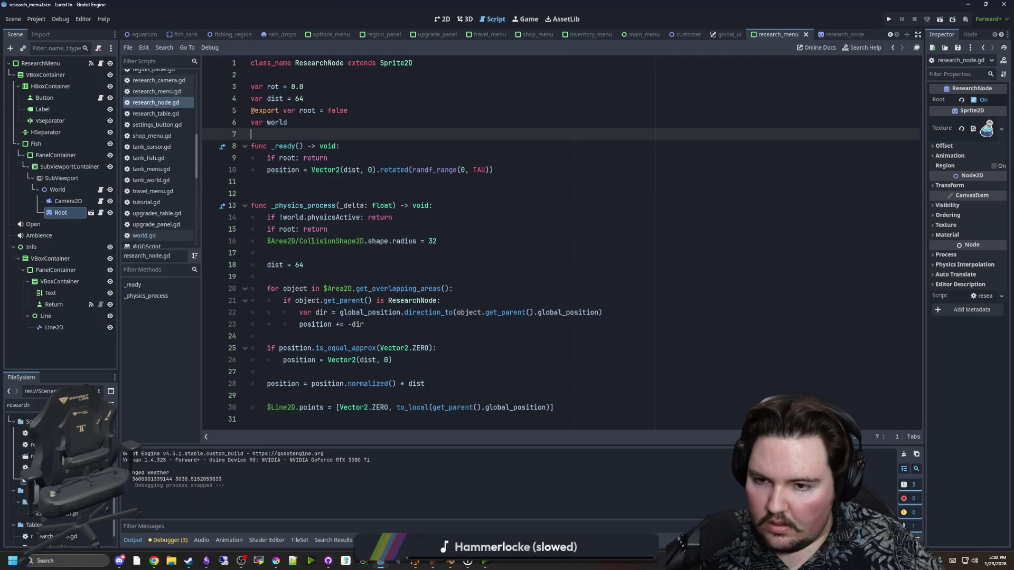
left_click(307, 253)
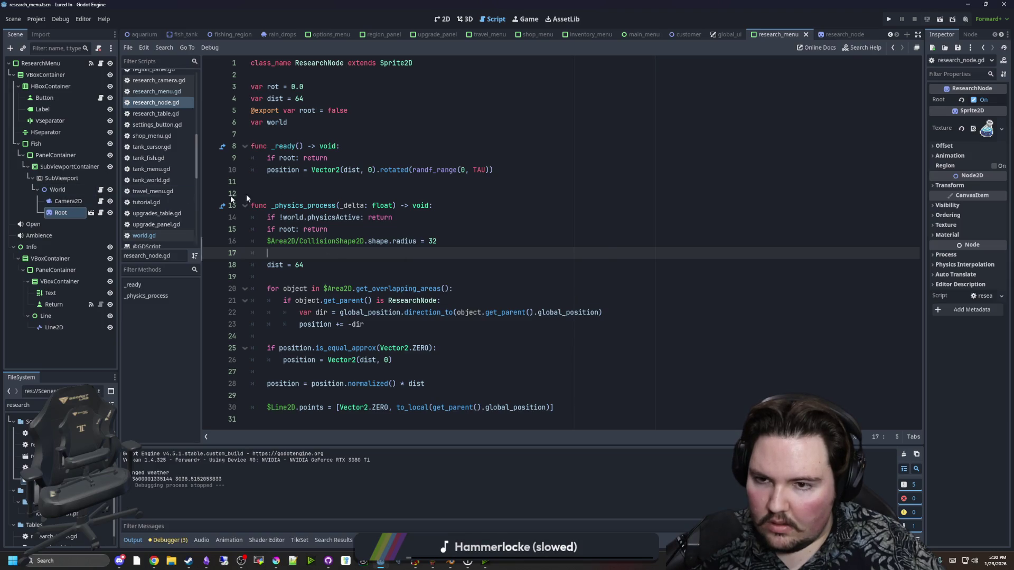
left_click(295, 184)
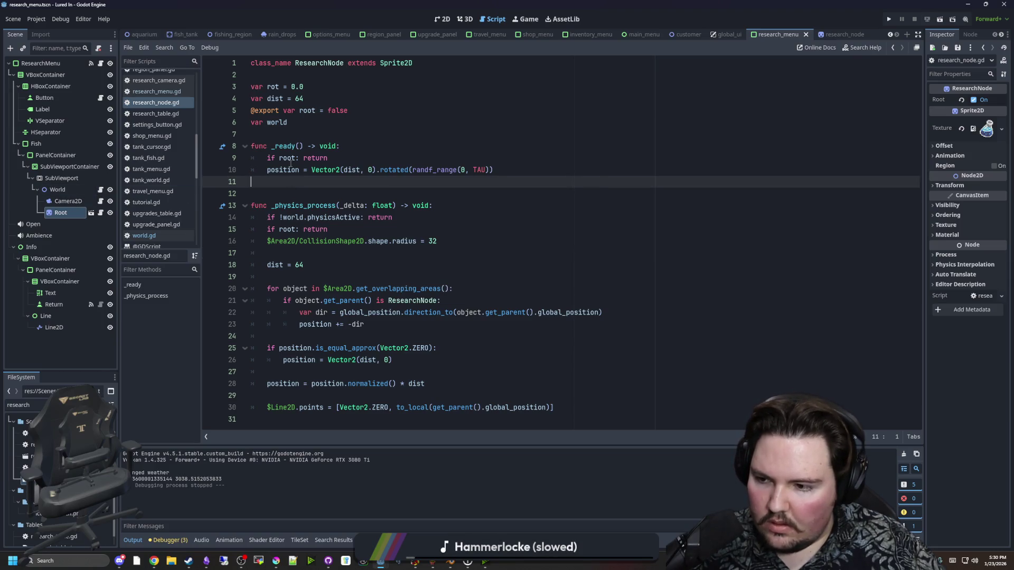
mouse_move(287, 169)
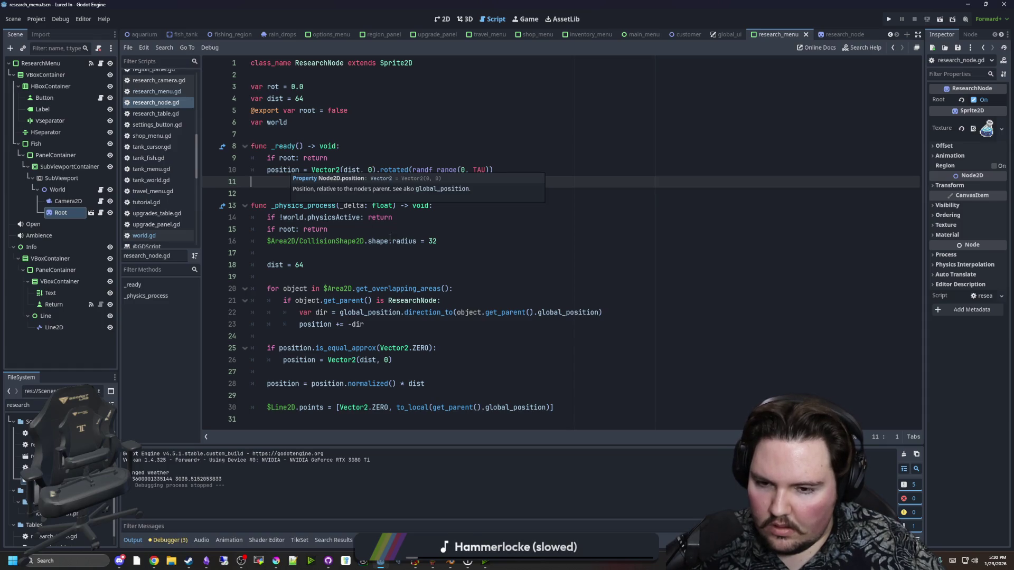
left_click(377, 256)
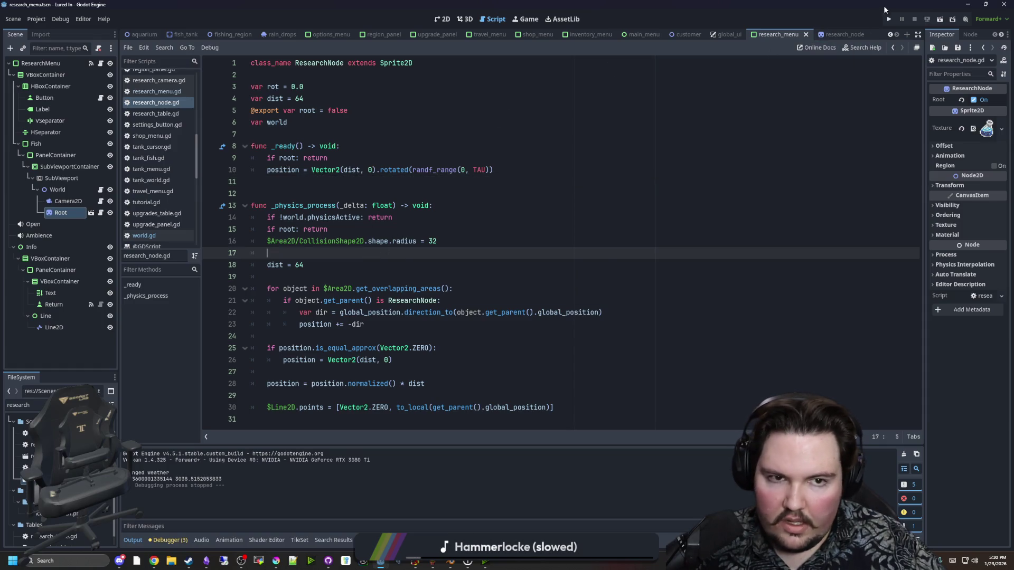
left_click(889, 19)
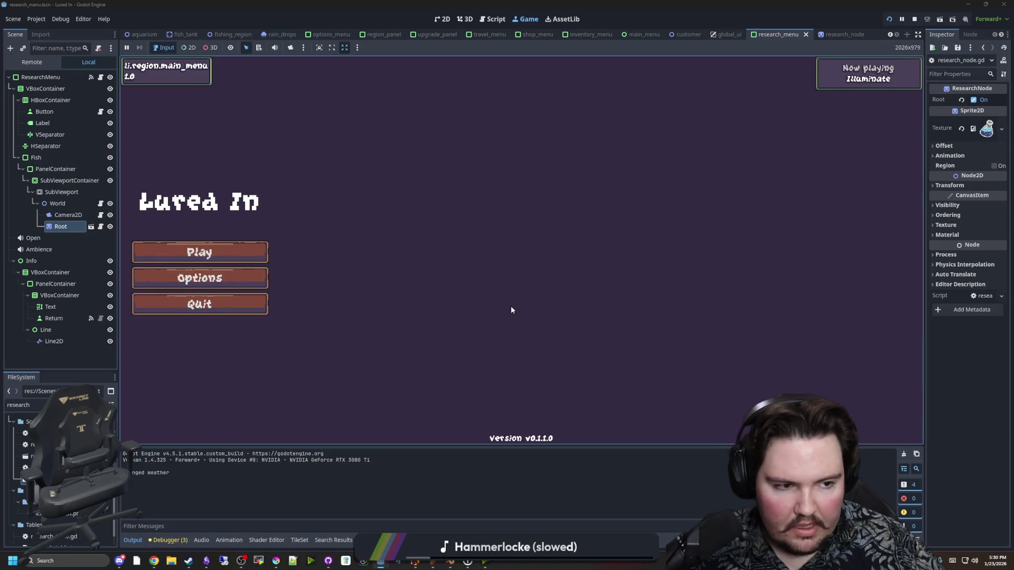
left_click(235, 253)
left_click(509, 293)
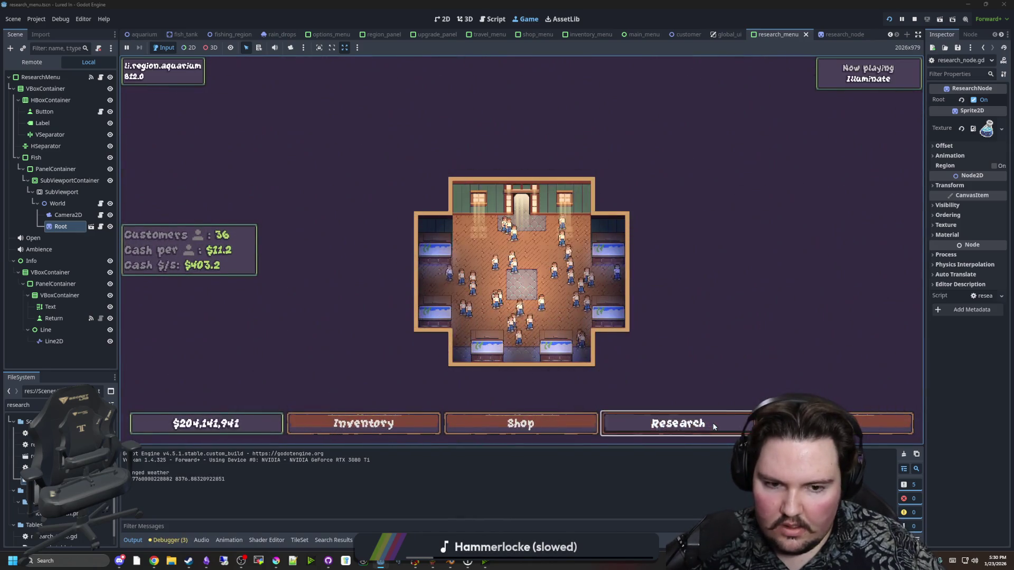
left_click(670, 424)
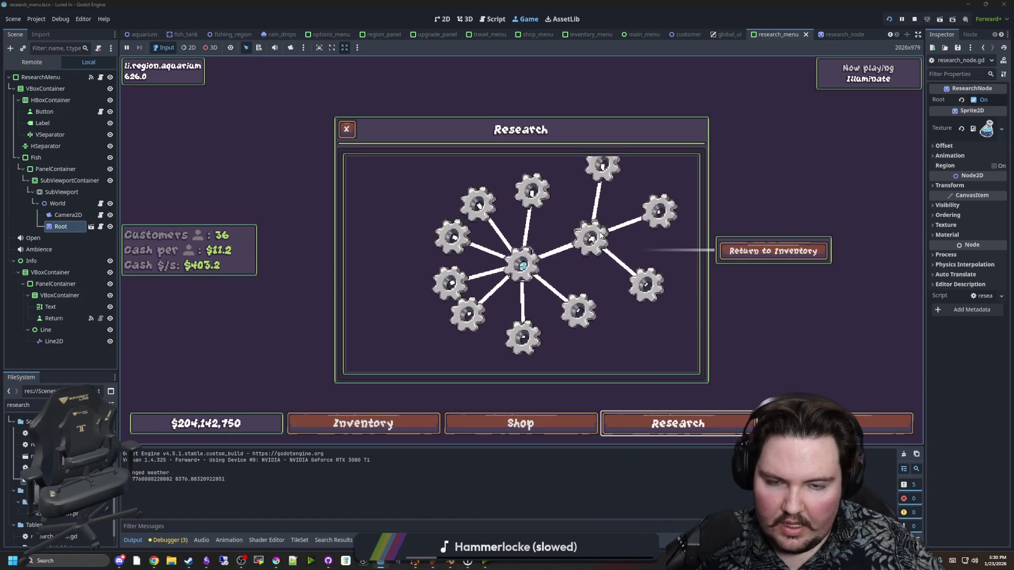
mouse_move(615, 270)
left_mouse_down()
mouse_move(584, 290)
mouse_move(576, 281)
mouse_move(571, 327)
left_mouse_up()
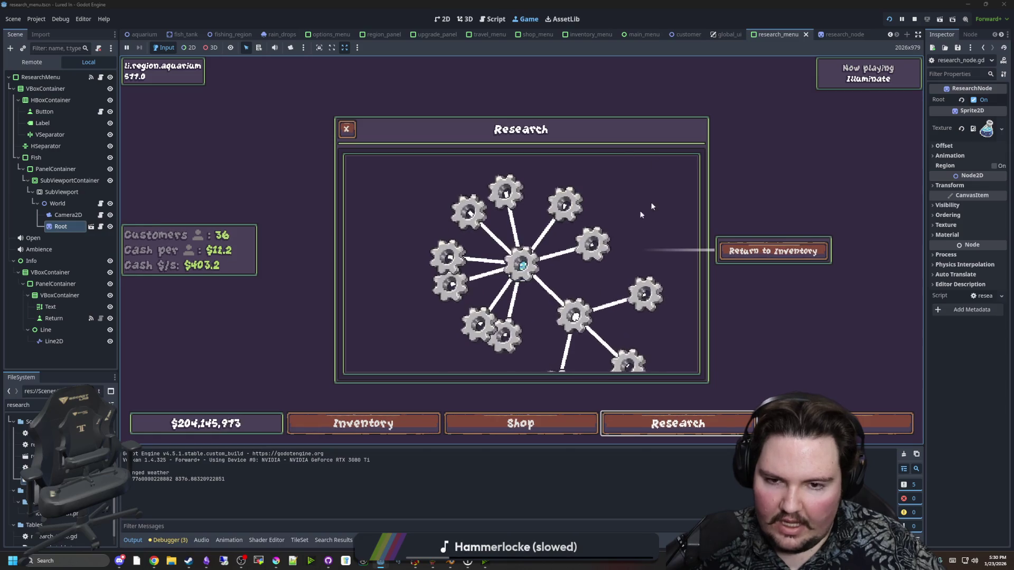
mouse_move(600, 284)
left_mouse_down()
mouse_move(523, 238)
mouse_move(547, 261)
left_mouse_up()
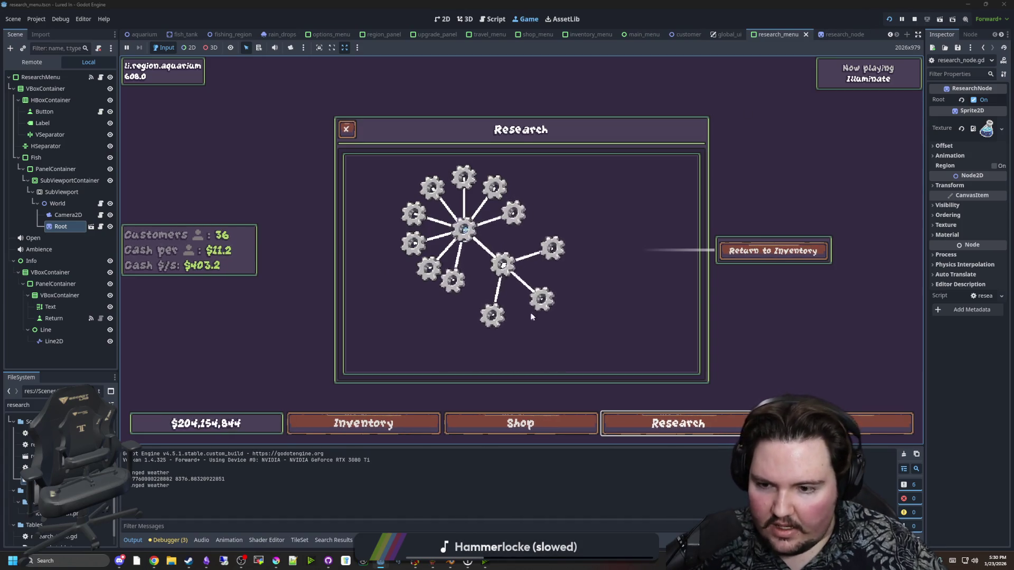
left_click(914, 19)
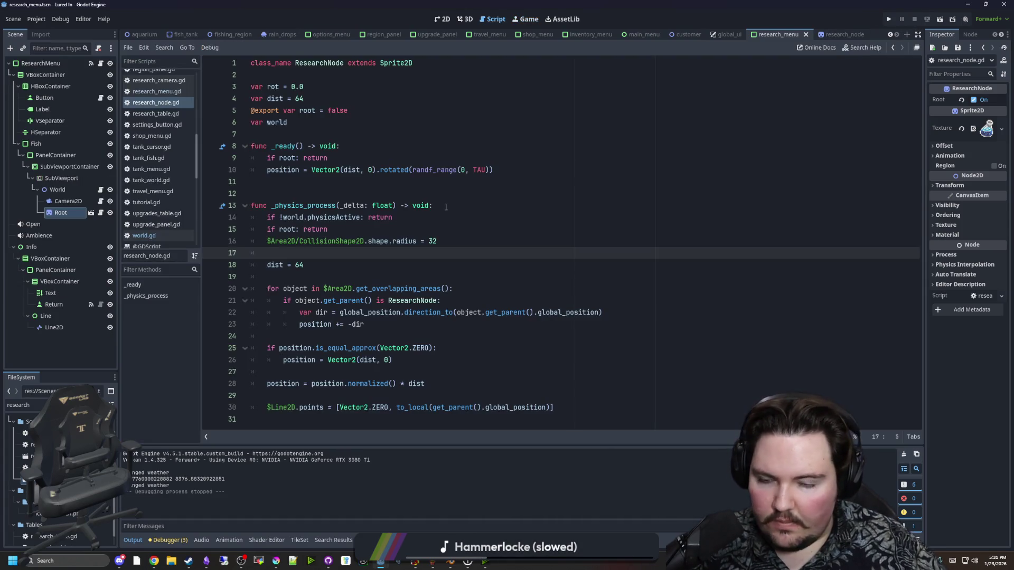
Review the loop body in the World node's world.gd script.
left_click(247, 181)
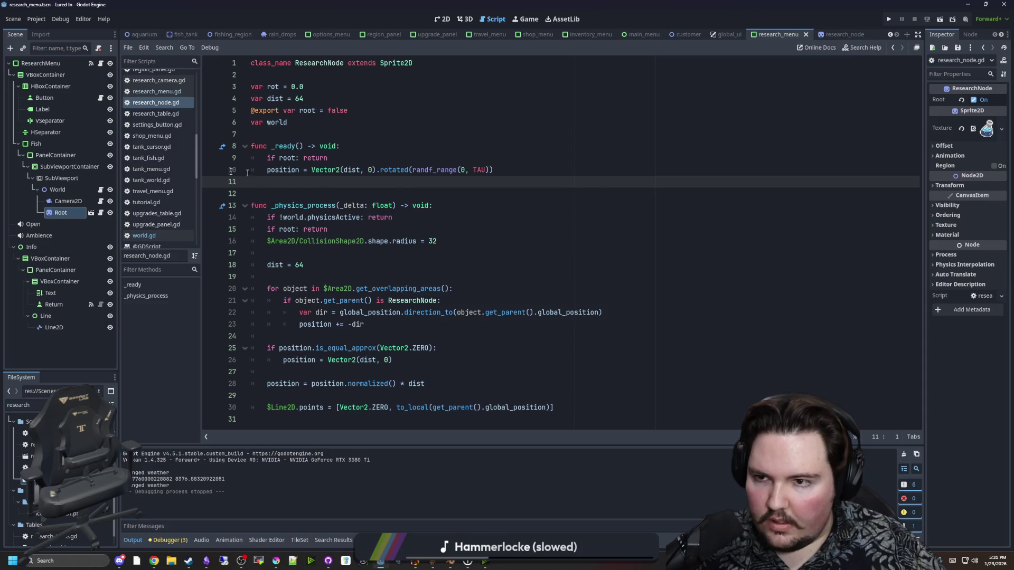
left_click(101, 189)
left_click(314, 148)
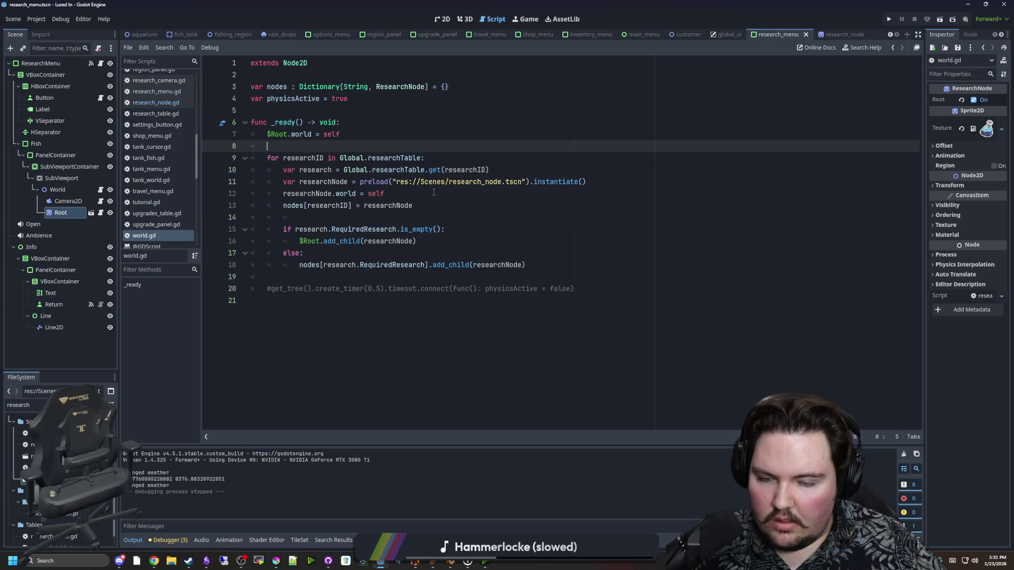
left_click_drag(448, 206, 203, 167)
left_click(305, 150)
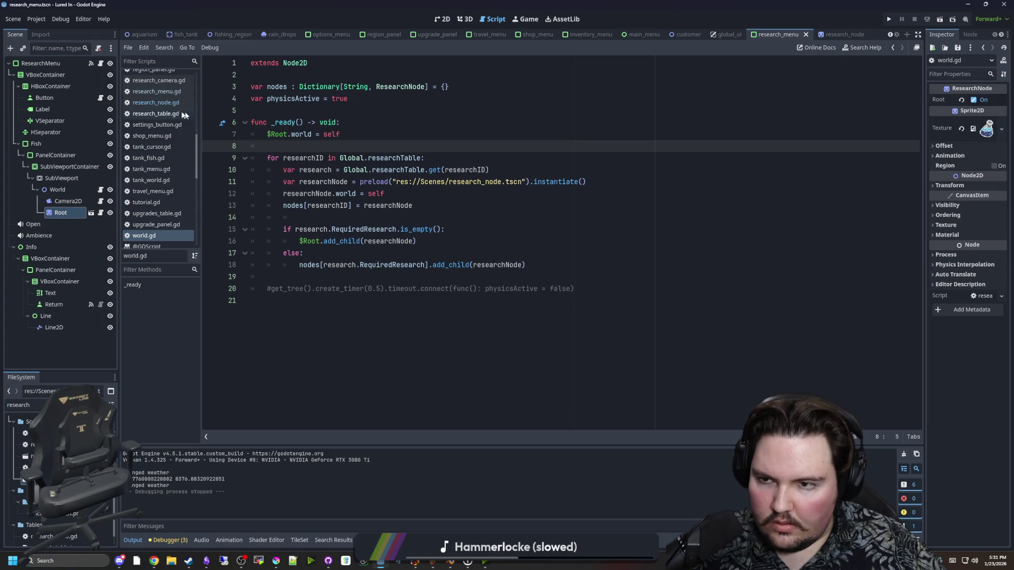
In research_node.gd, change line 10 to randf_range(0, 0.01), save, and run the project.
left_click(176, 105)
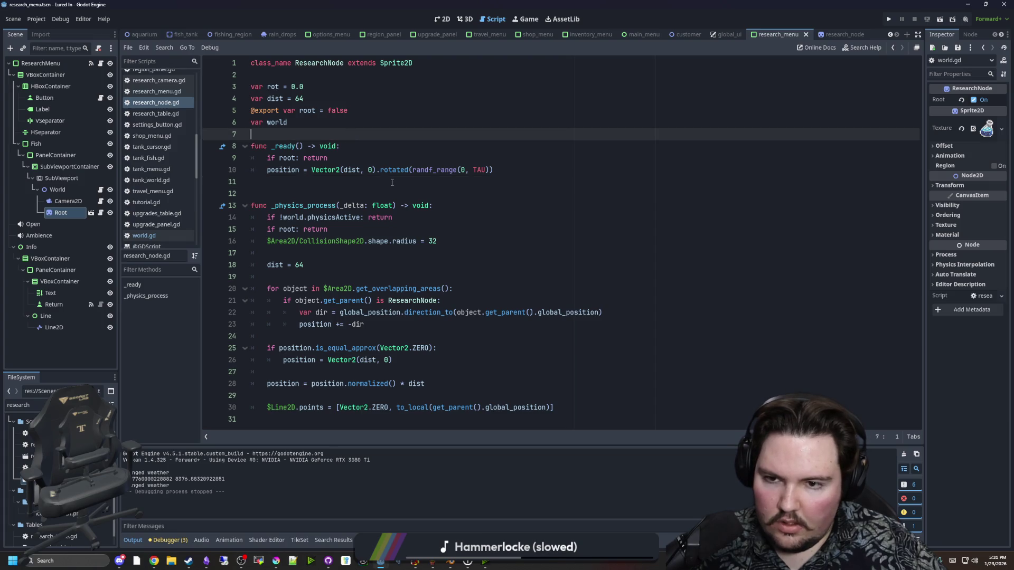
left_click(406, 193)
left_click(466, 170)
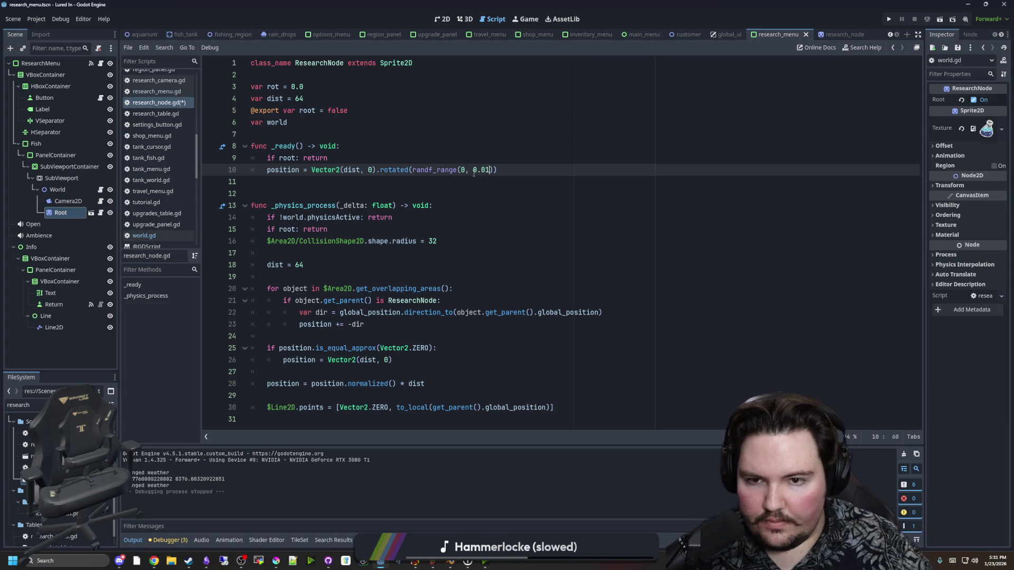
left_click(494, 134)
key("ctrl+s")
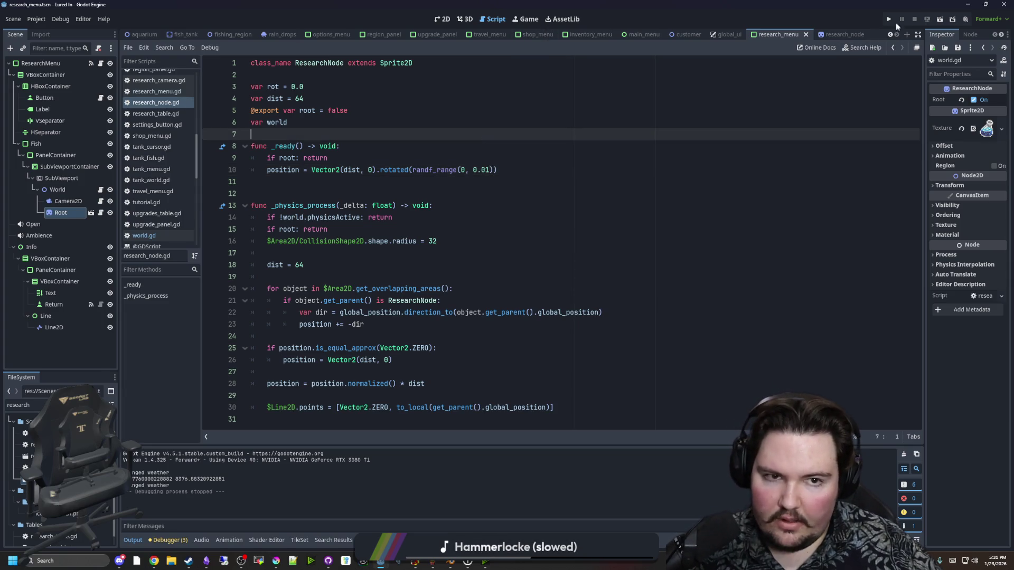
left_click(890, 20)
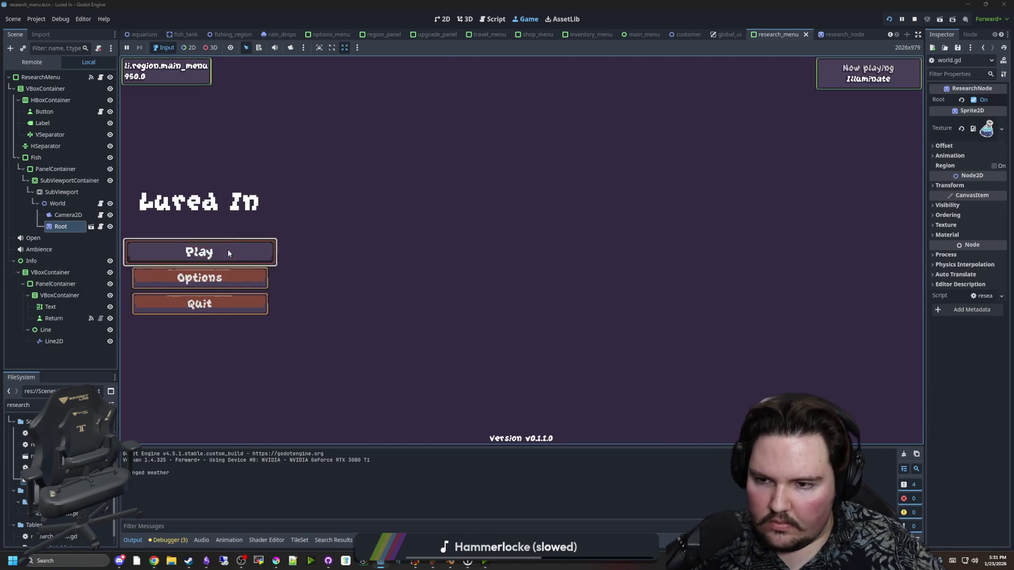
left_click(254, 250)
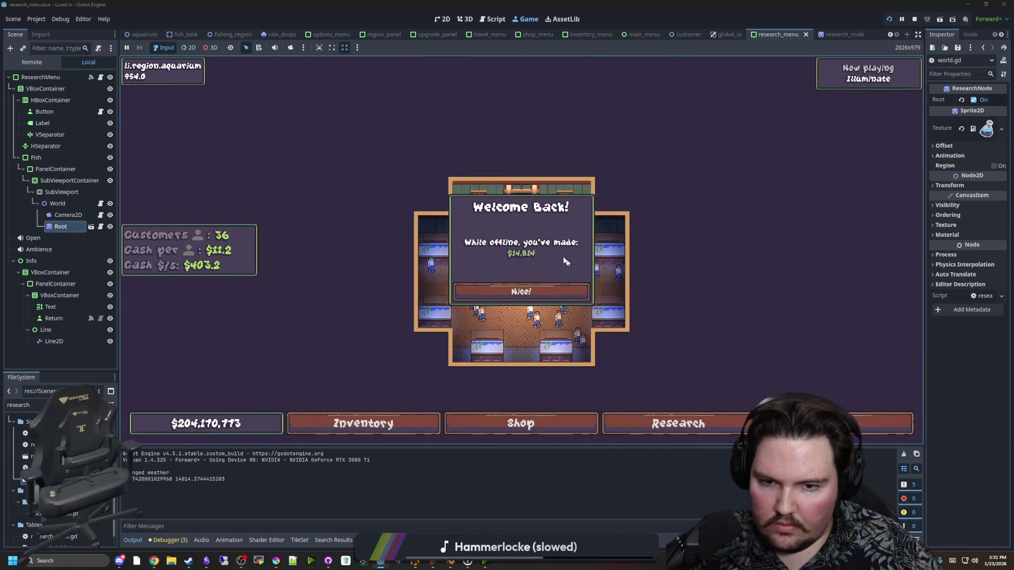
left_click(523, 292)
left_click(665, 423)
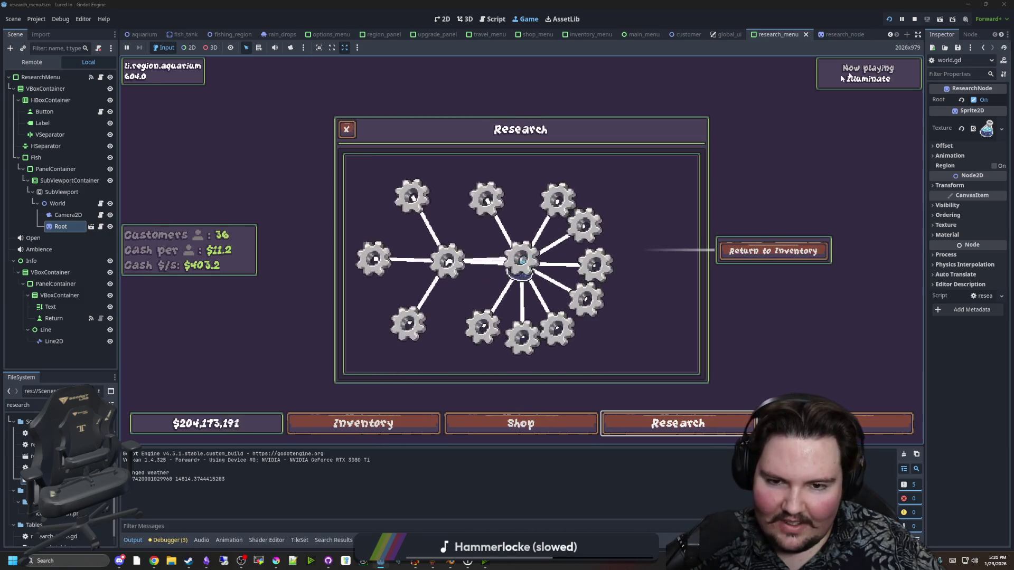
left_click(914, 21)
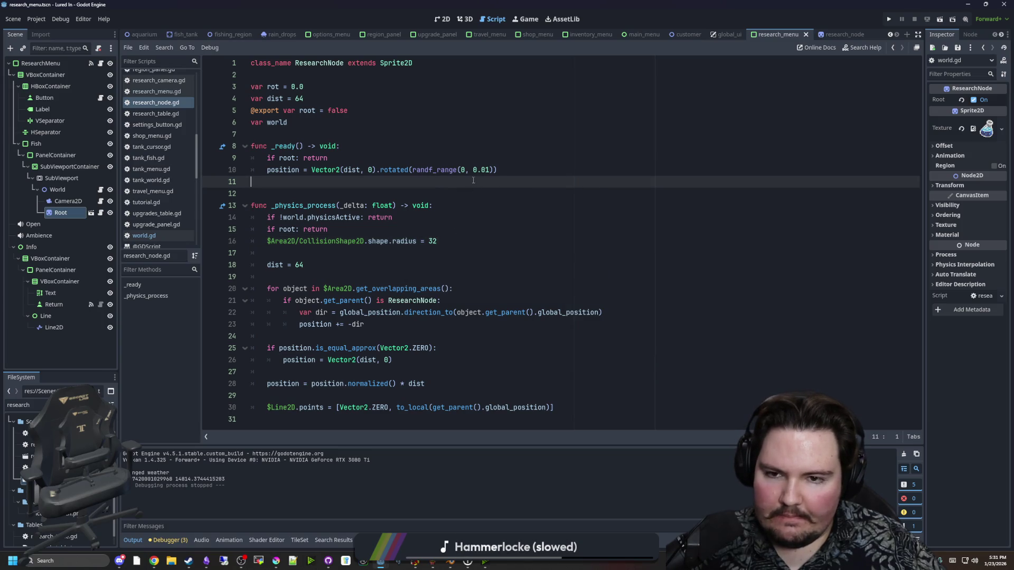
Comment out the starting position line in _ready with Ctrl+K.
left_click(493, 174)
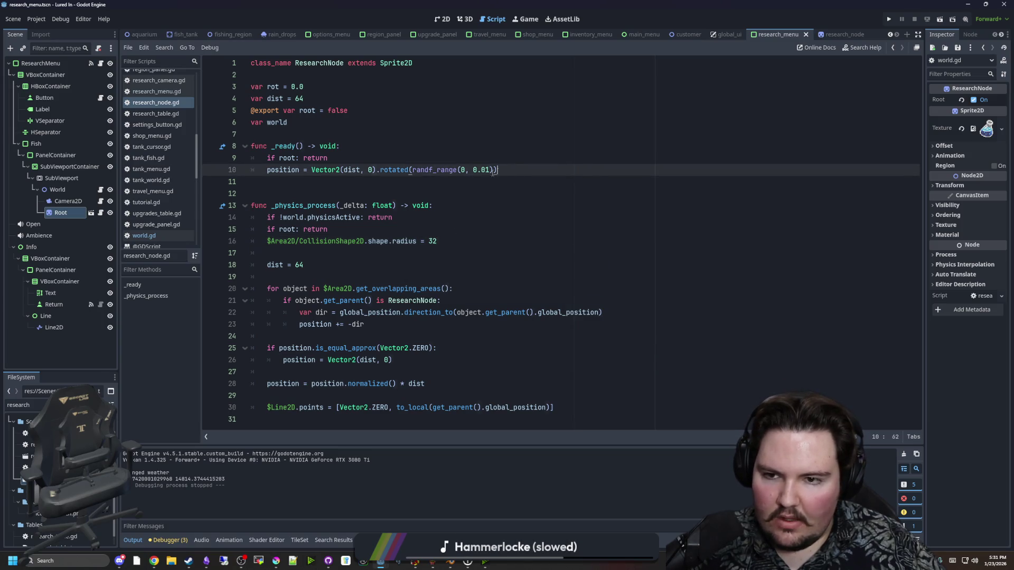
left_click(378, 154)
left_click(296, 183)
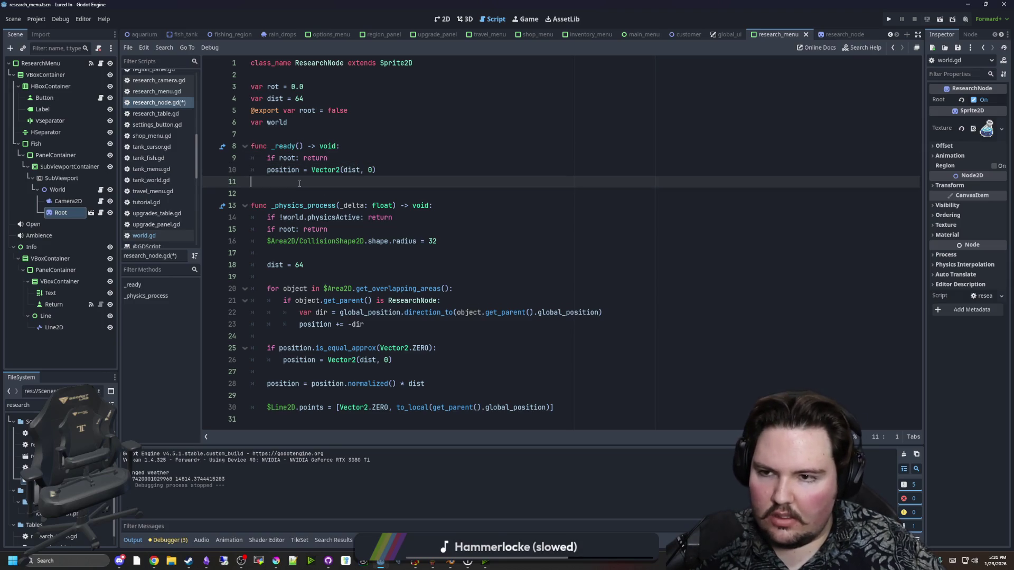
left_click(262, 170)
key("ctrl+k")
left_click(296, 181)
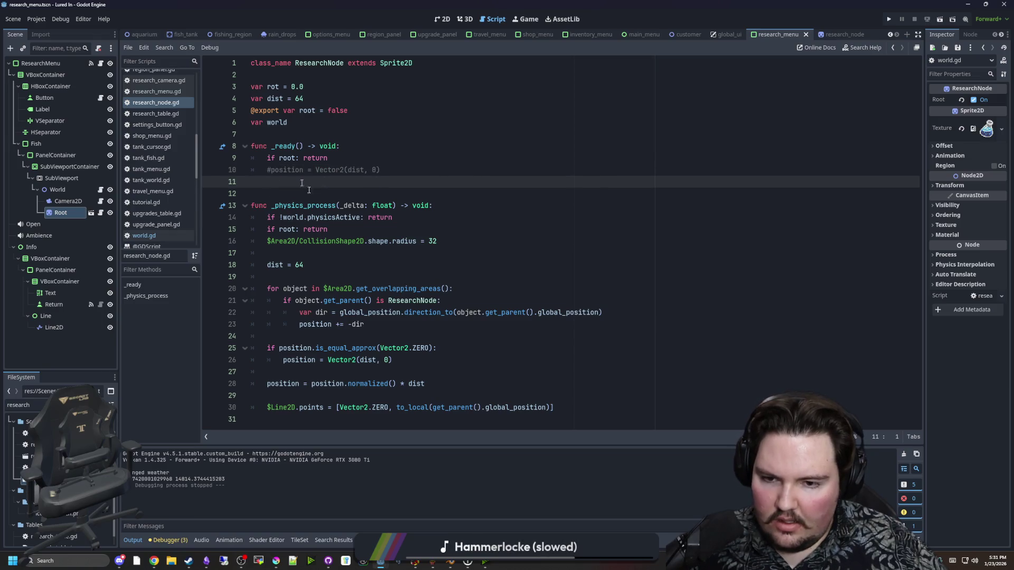
After the dir calculation, add 'if dir.is_equal_approx(Vector2.ZERO): dir = Vector2.RIGHT' and save.
left_click(335, 341)
left_click(478, 322)
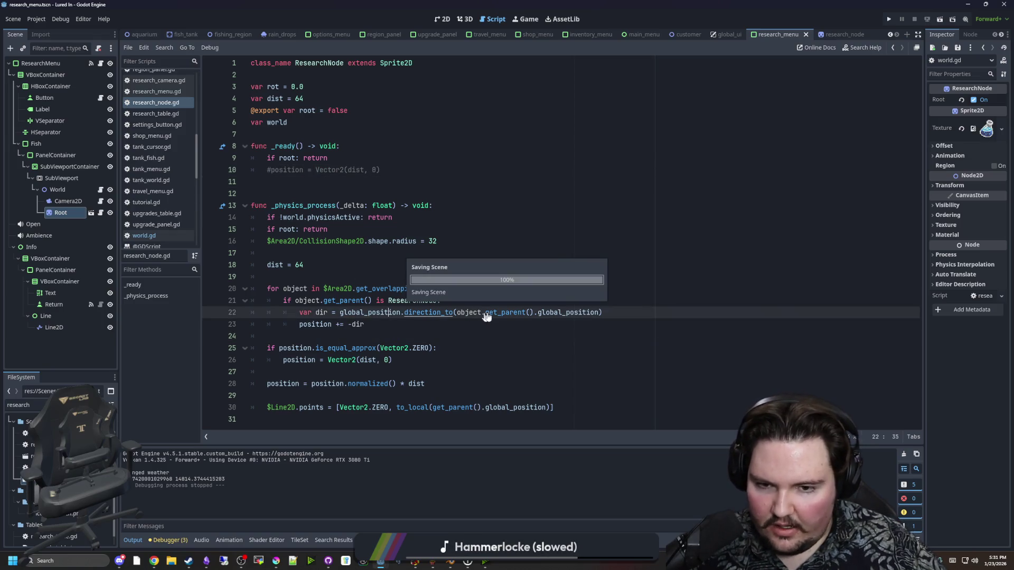
left_click(643, 308)
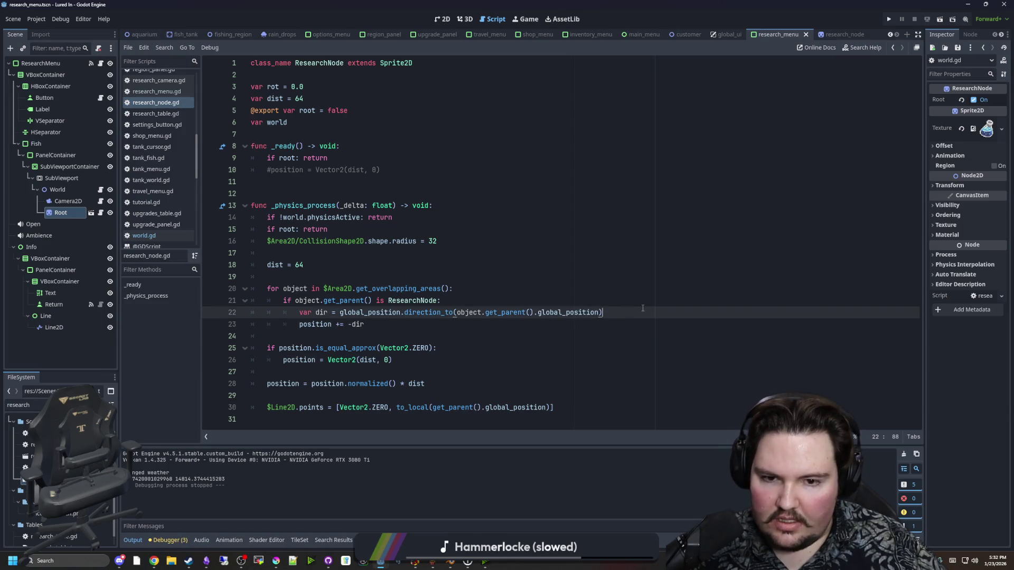
key("Return")
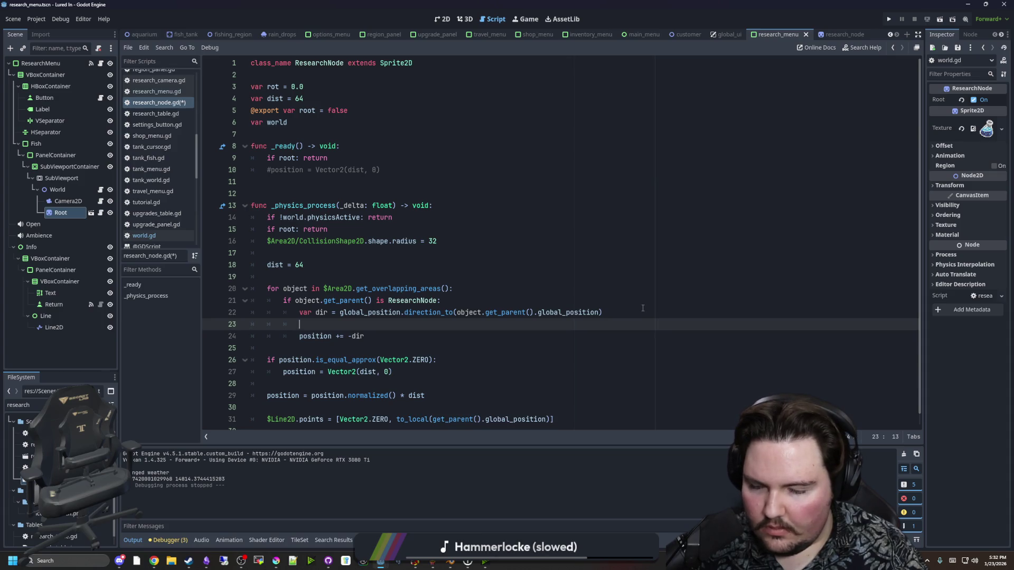
scroll(426, 352, "down", 1)
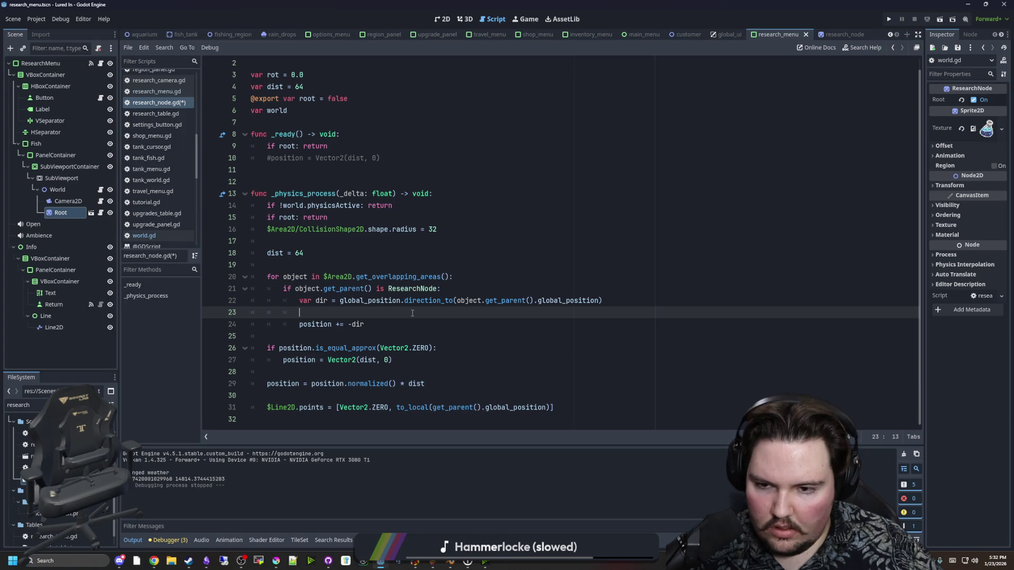
type("ir.")
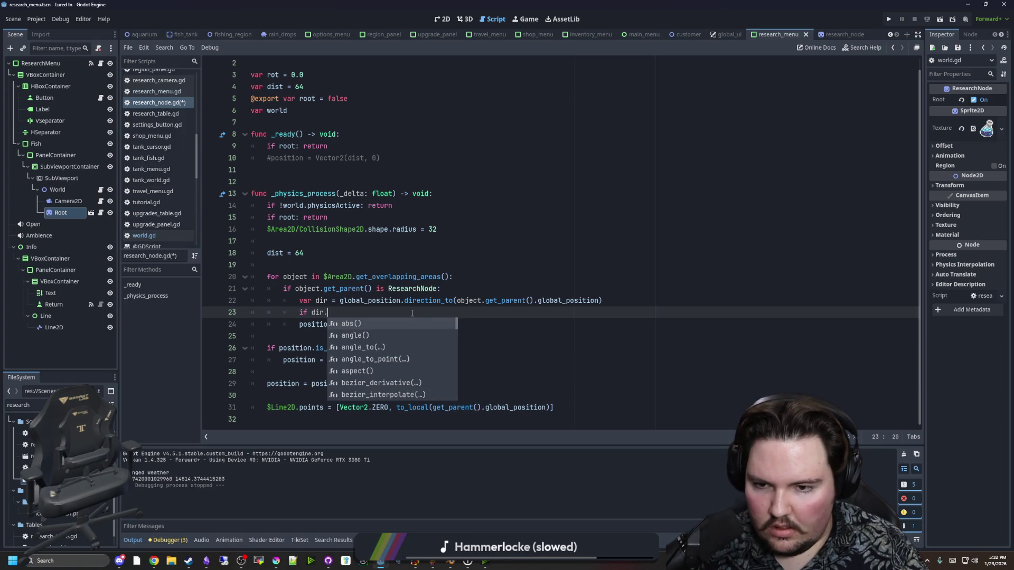
type("is")
key("Return")
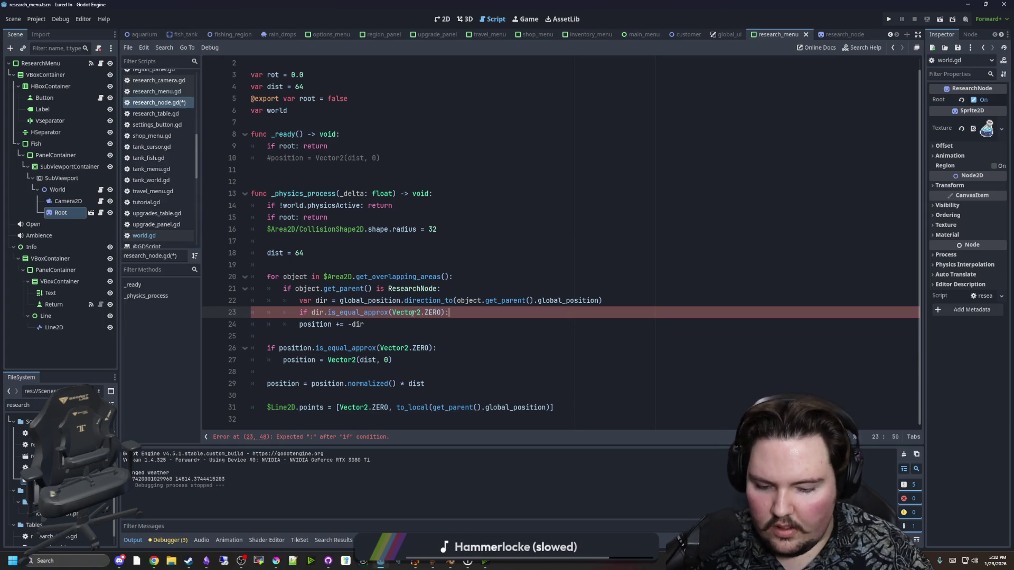
key("Return")
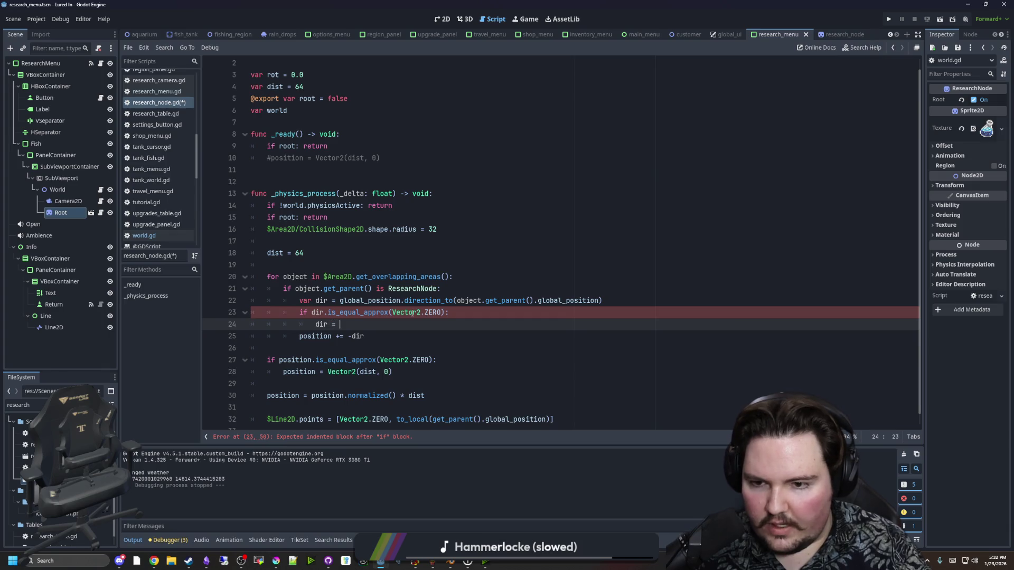
type("Vector2.")
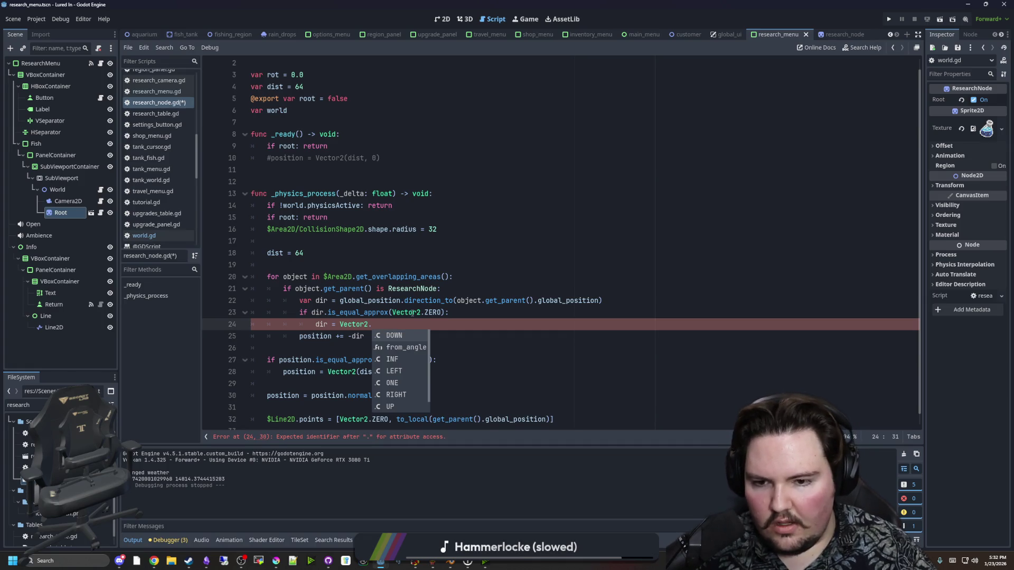
key("Down")
key("Down")
key("Down")
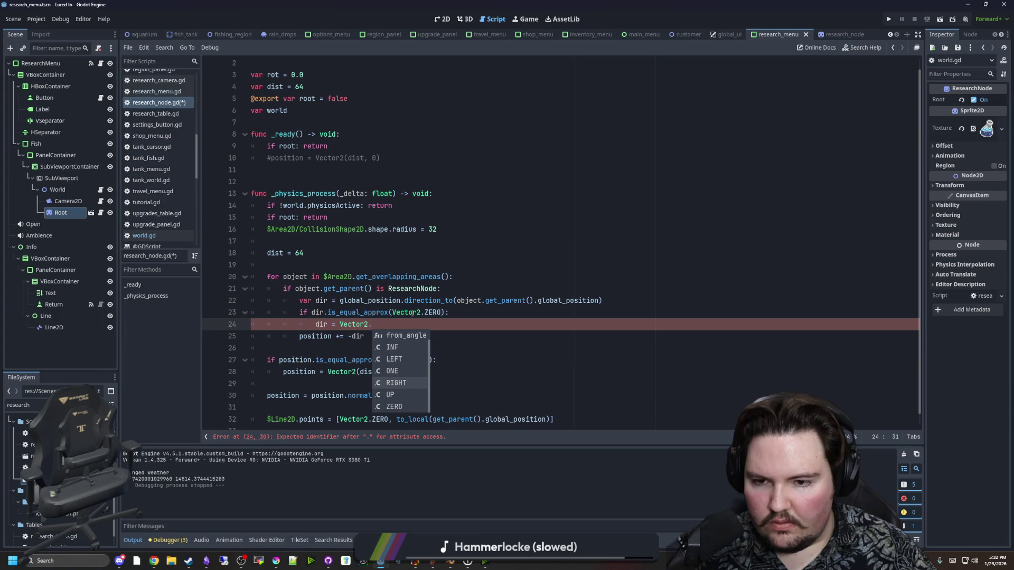
key("Return")
key("Return")
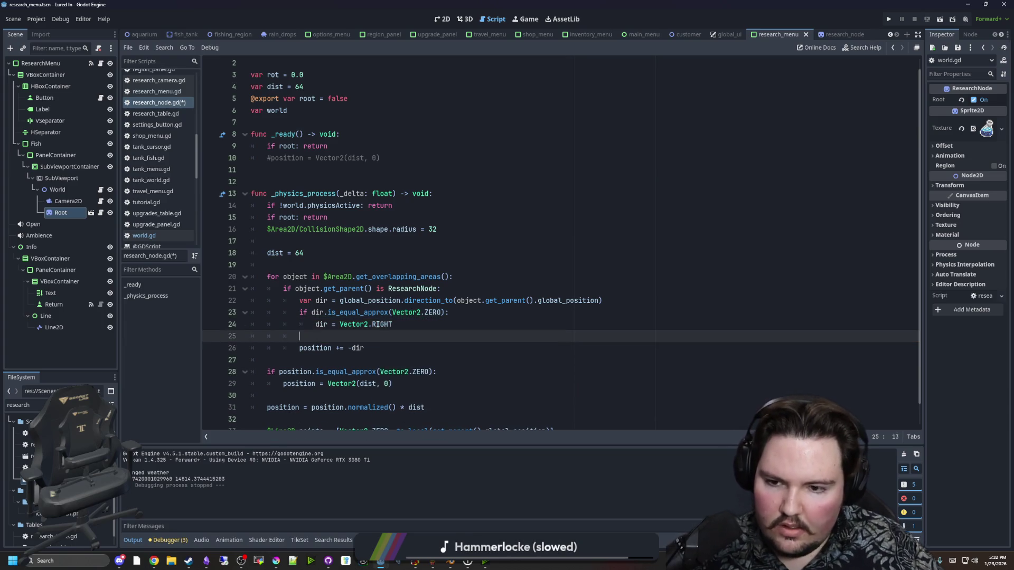
key("ctrl+s")
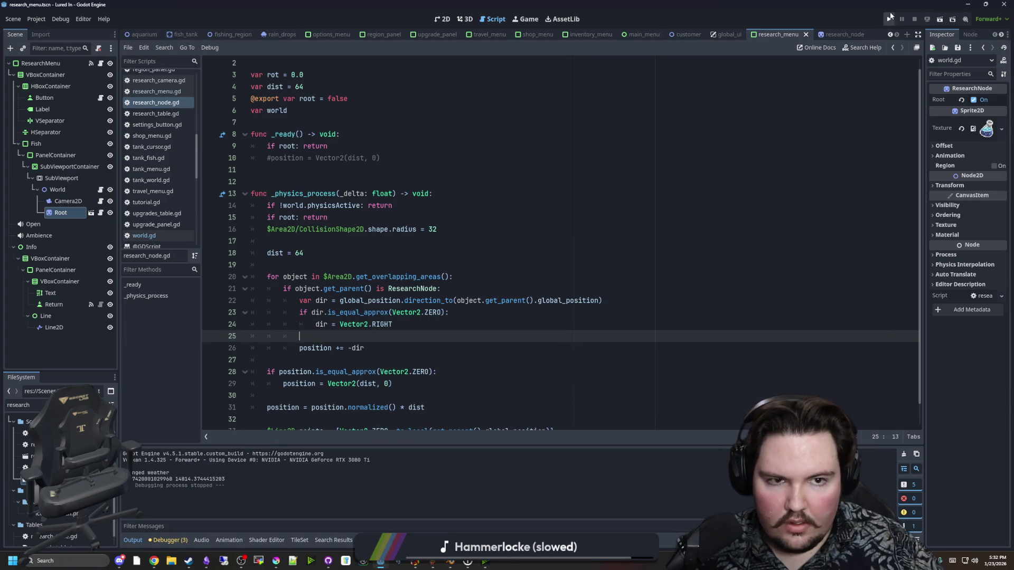
left_click(890, 19)
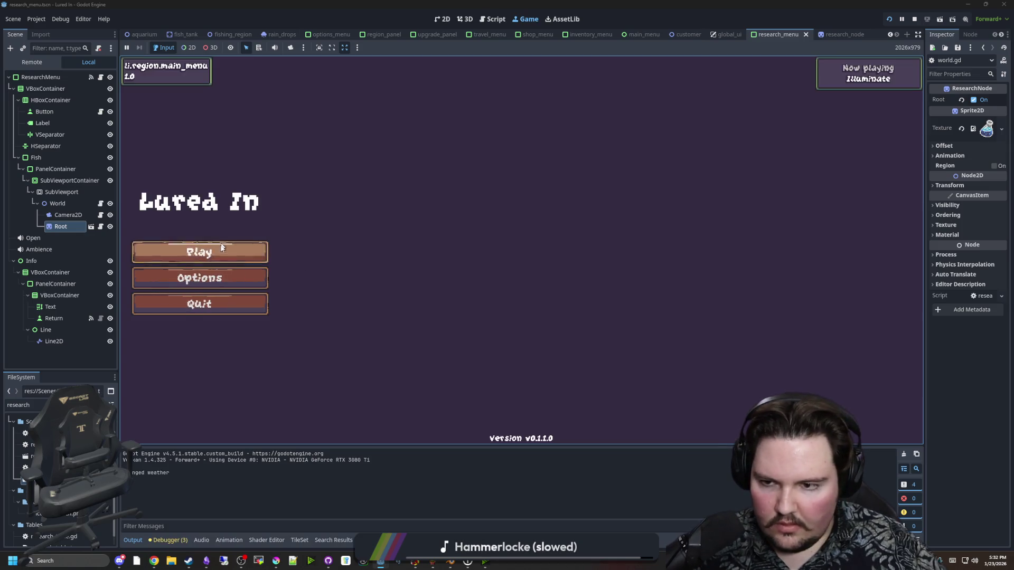
left_click(223, 246)
left_click(623, 425)
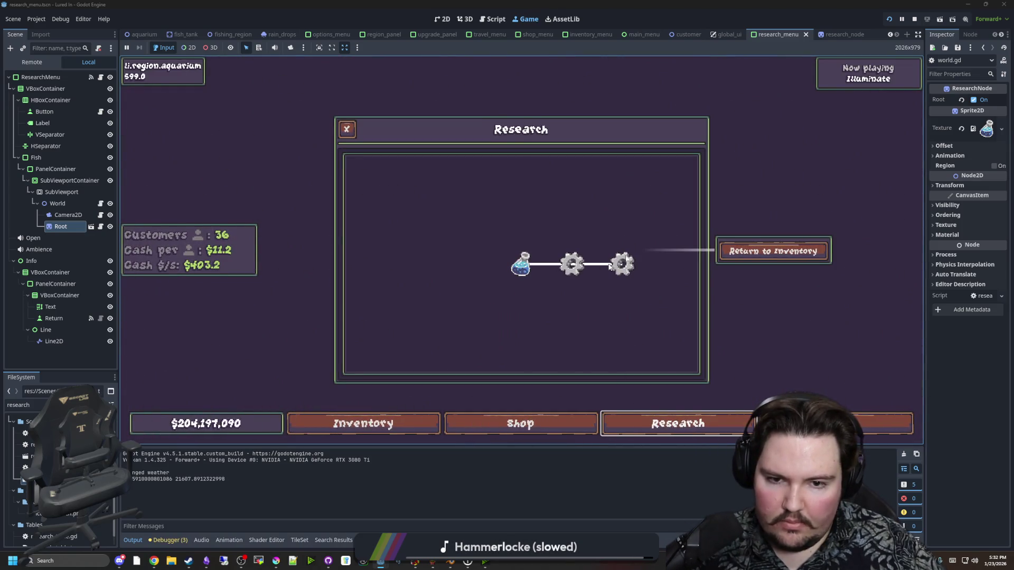
left_click(914, 19)
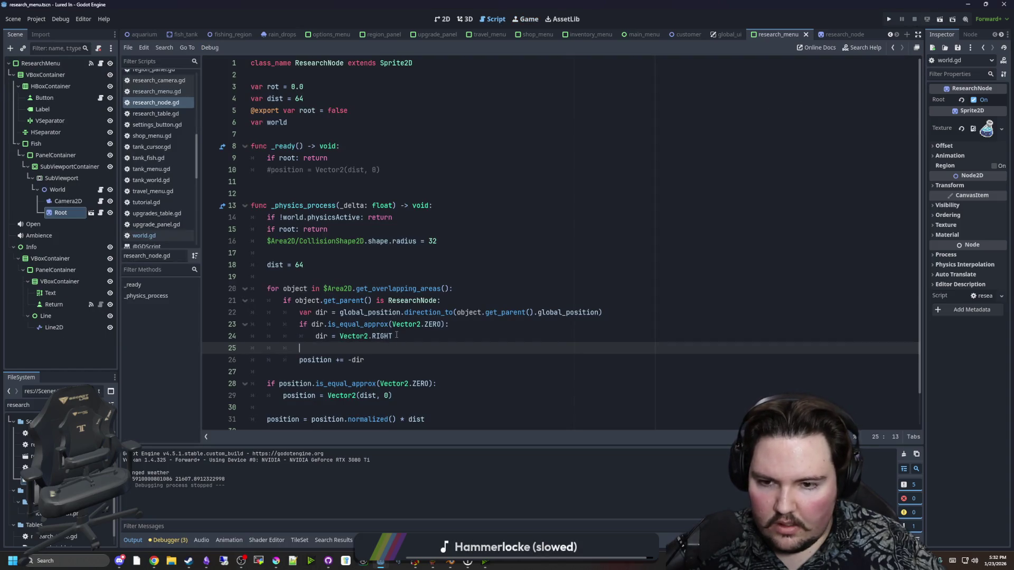
Replace the RIGHT fallback with Vector2(1,0).rotated(randf_range(0,TAU)) and rerun the game.
left_click_drag(396, 336, 350, 336)
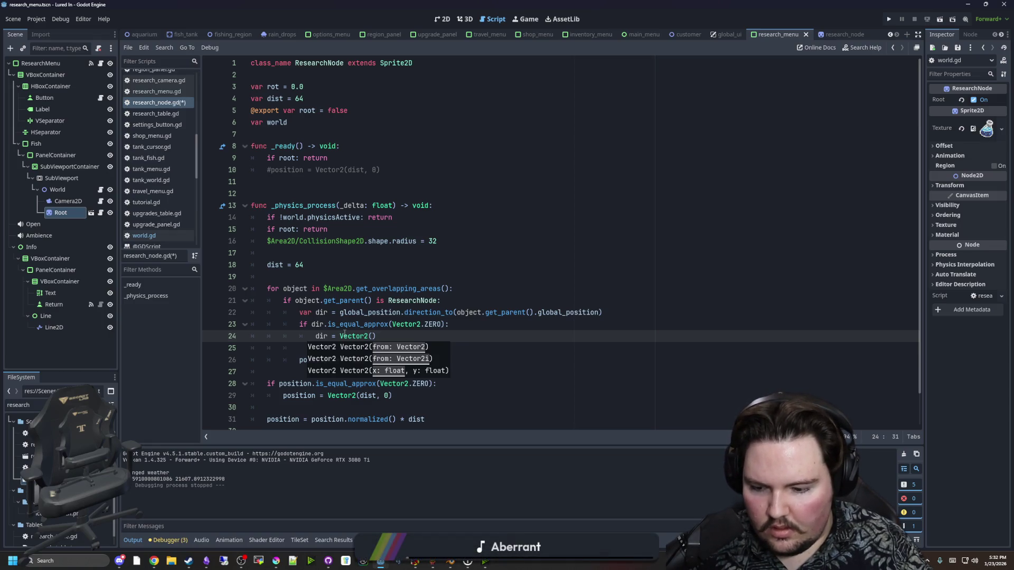
type("0).rotated(rand")
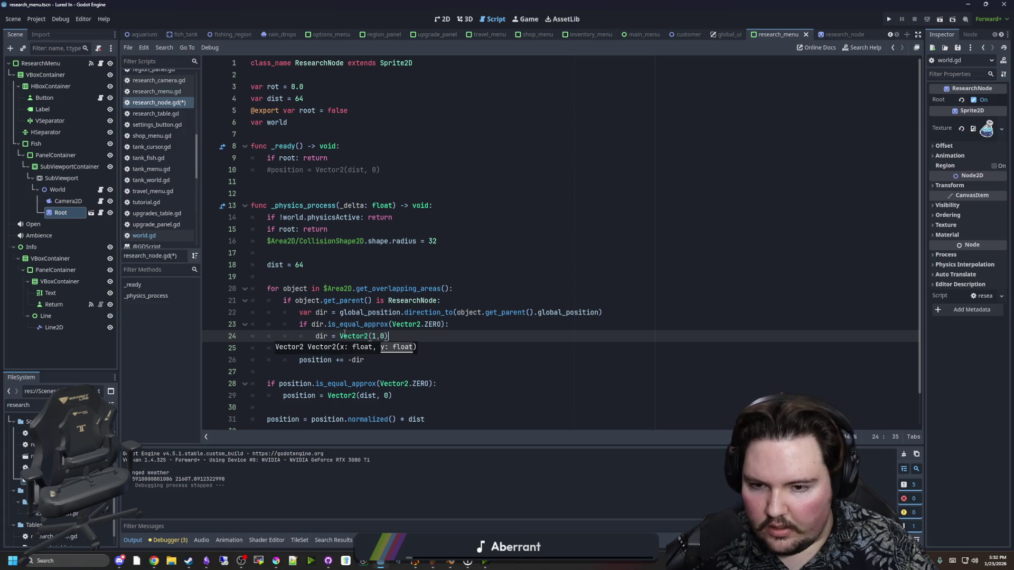
type("f_range(0,TAU")
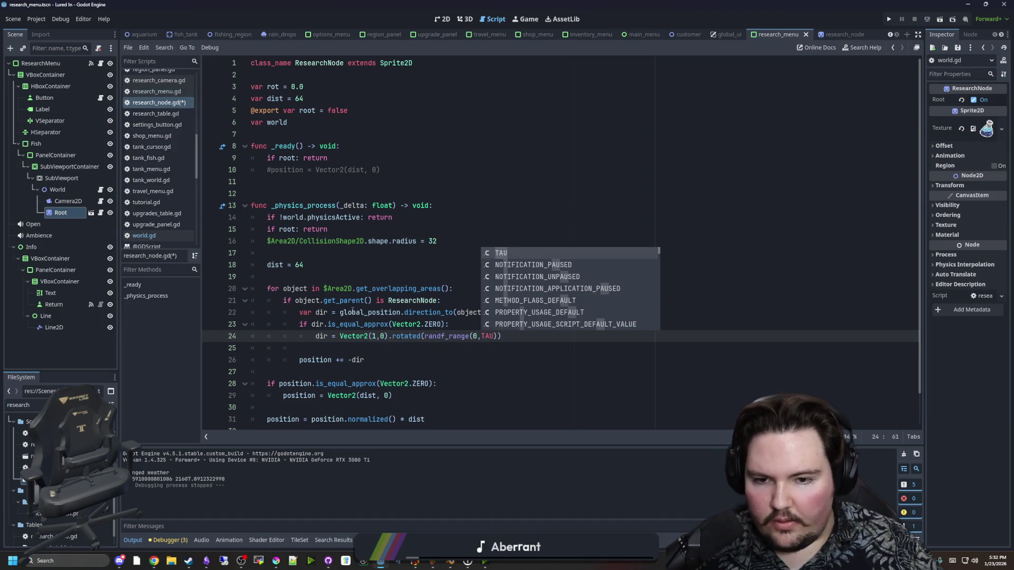
left_click(890, 19)
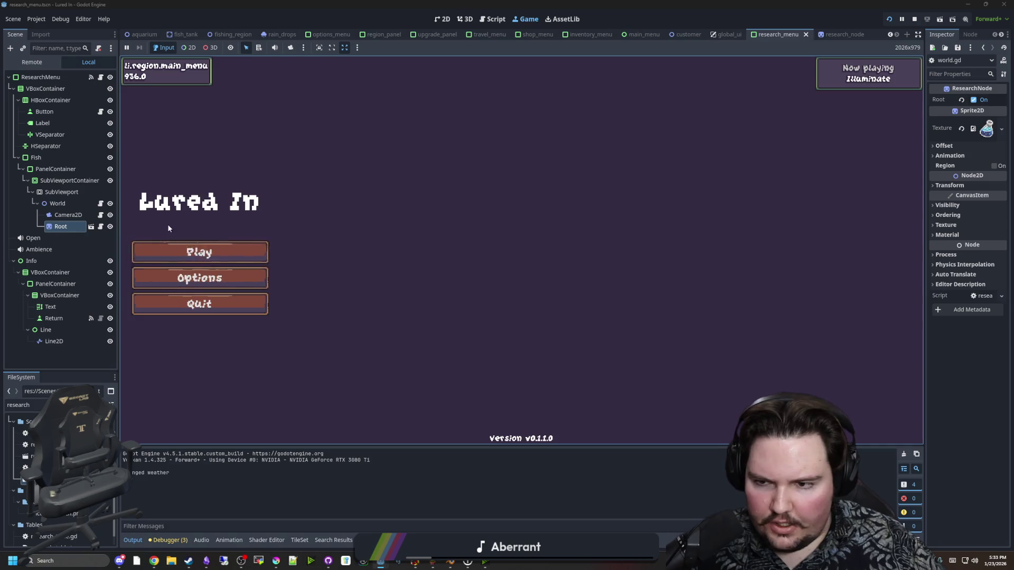
Start the game, view the gear tree in the Research panel, close it, and return to research_node.gd.
left_click(179, 253)
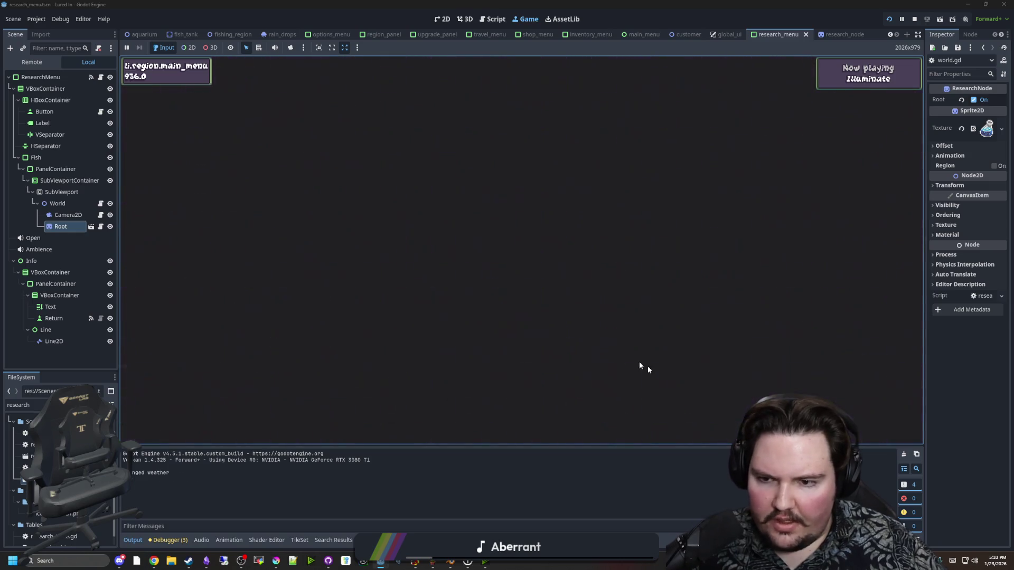
left_click(667, 420)
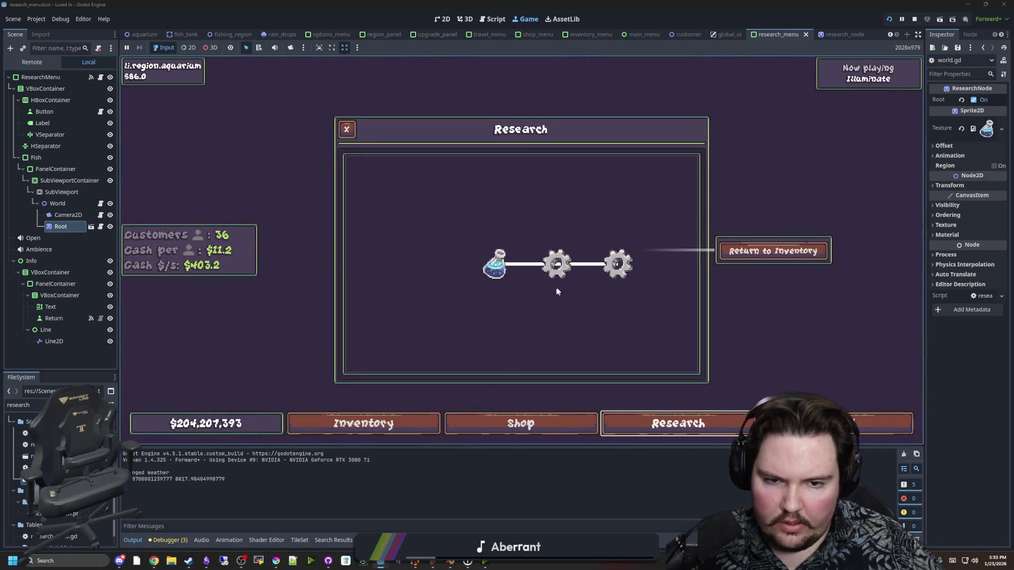
left_click(333, 294)
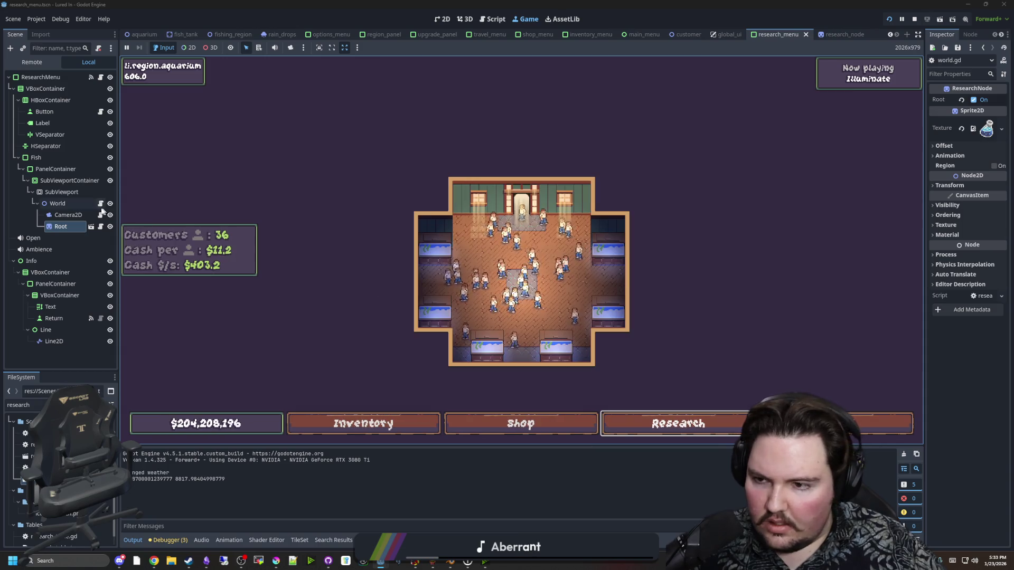
left_click(91, 226)
left_click(421, 288)
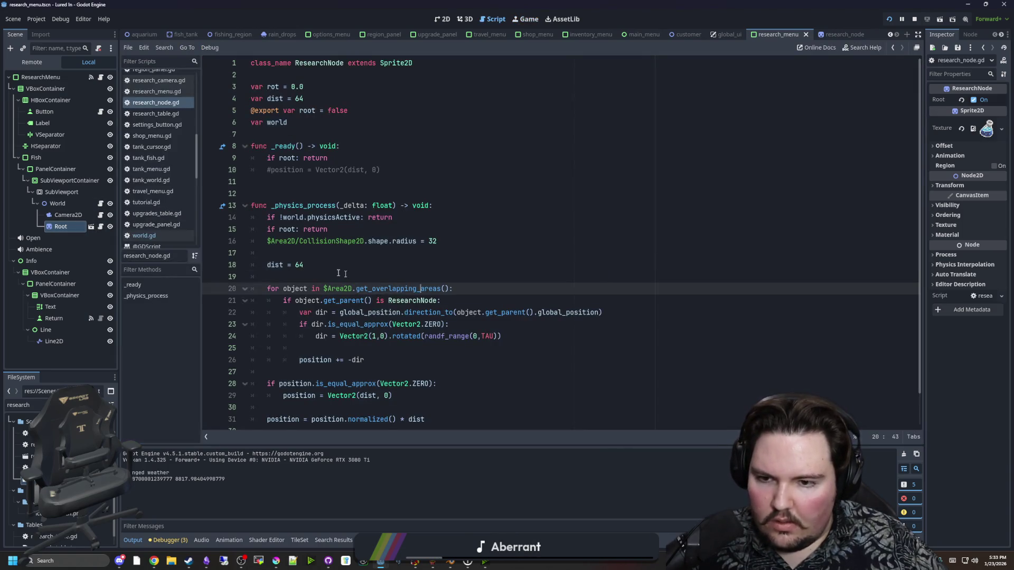
Look up the get_overlapping_areas documentation, then return to research_node.gd.
key("Up")
key("Up")
scroll(401, 290, "down", 1)
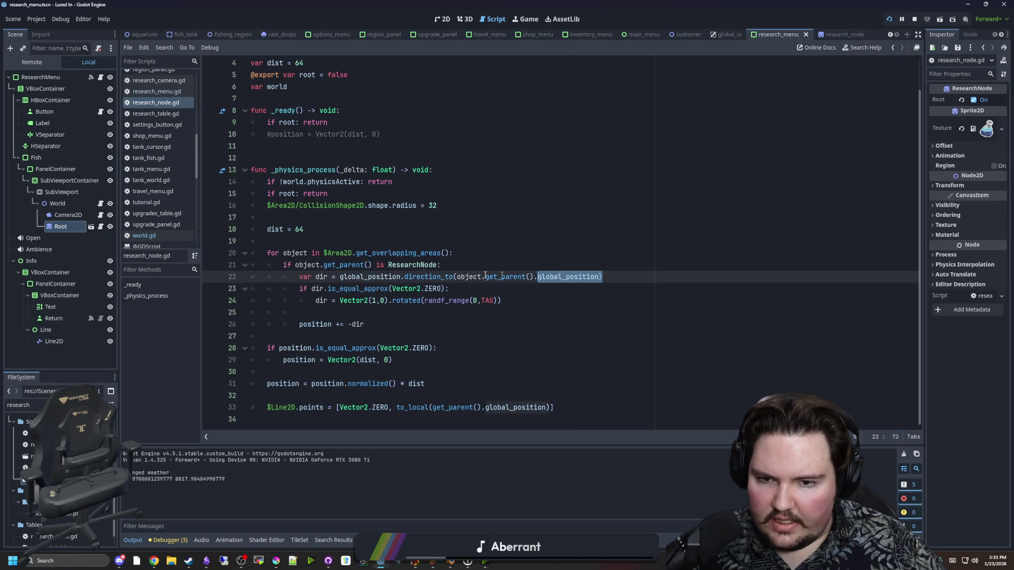
left_click(407, 253, "ctrl")
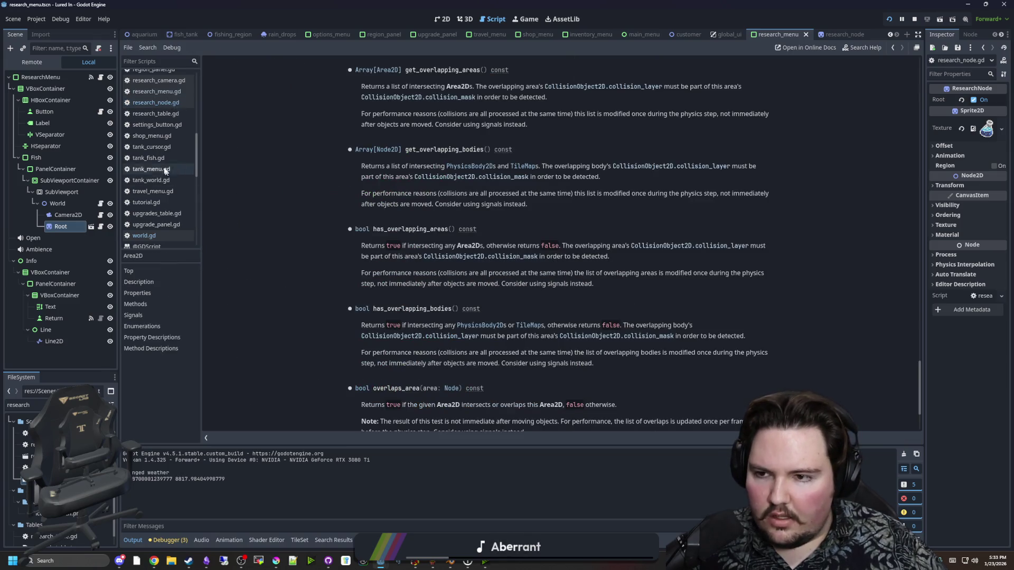
left_click(100, 226)
Insert a blank line after the dir calculation in the overlap loop.
scroll(475, 264, "down", 1)
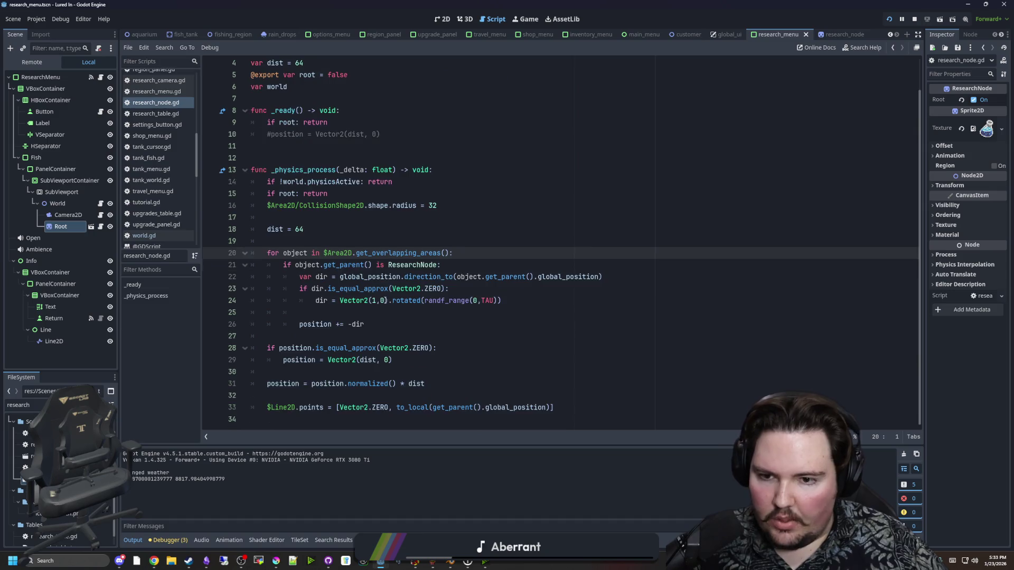
left_click(497, 288)
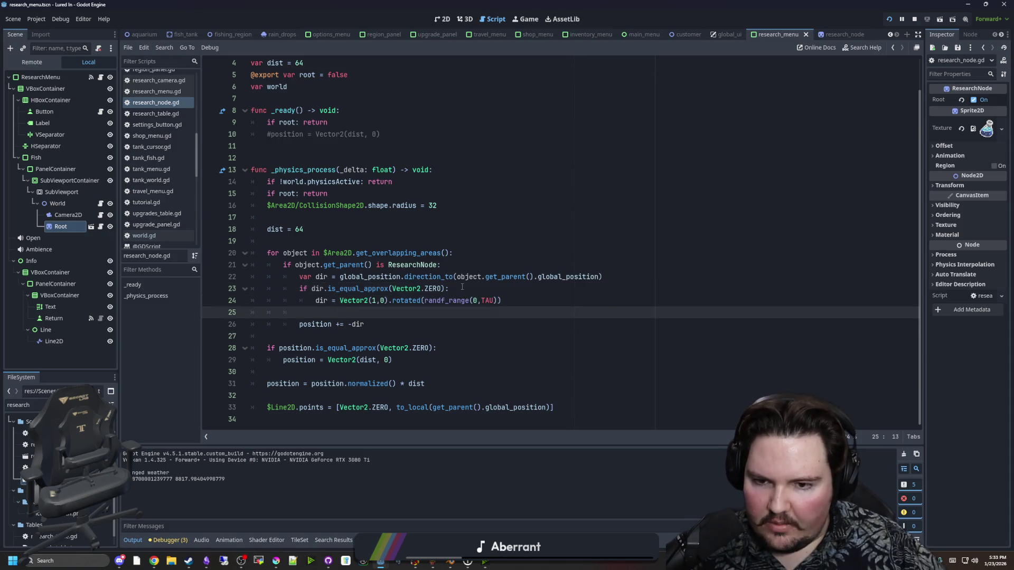
left_click(618, 277)
key("Return")
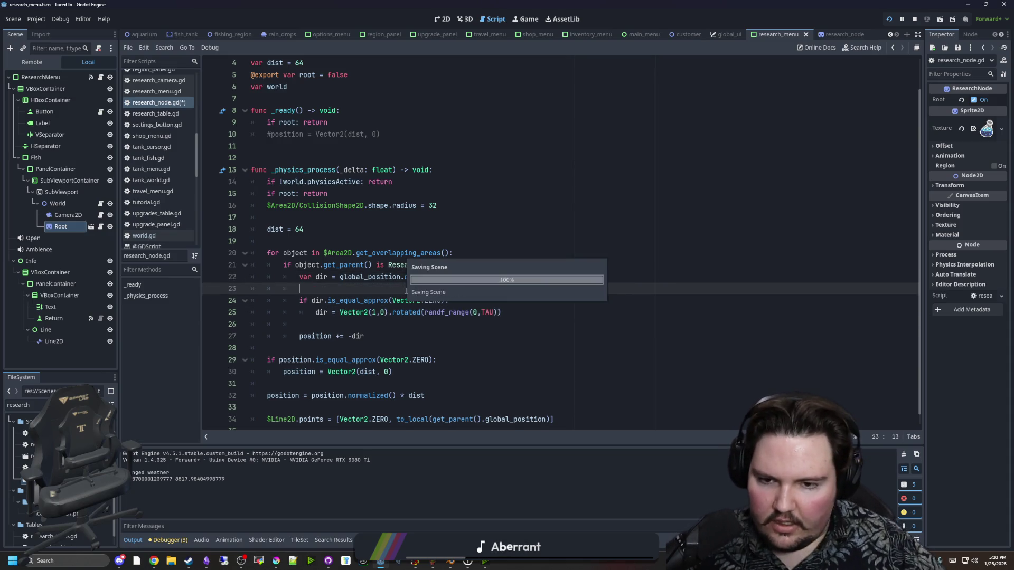
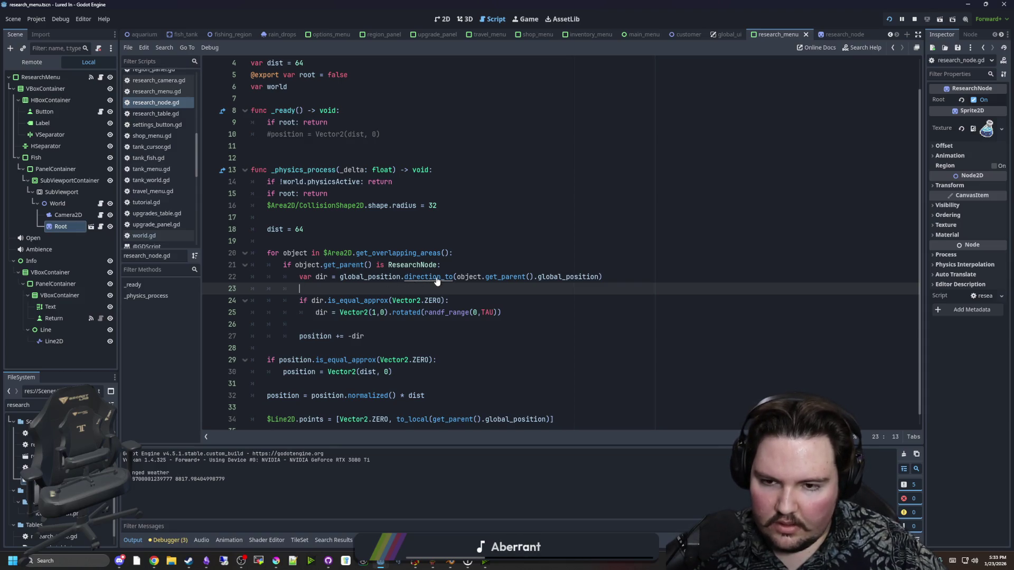
Add a temporary print(dir) below the direction line and save to see its values.
key("Return")
key("Return")
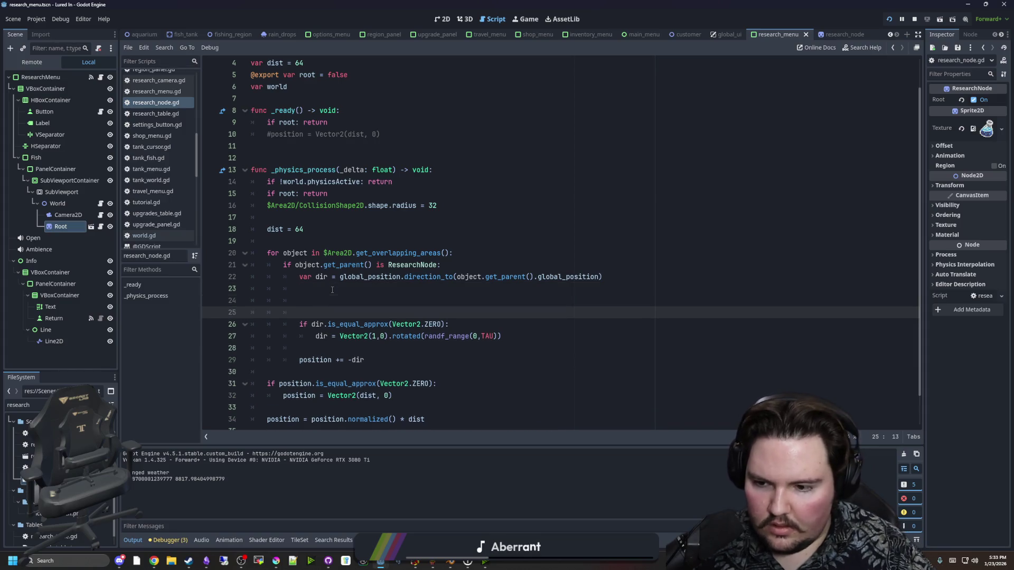
key("Up")
type("pr")
type("r")
key("Up")
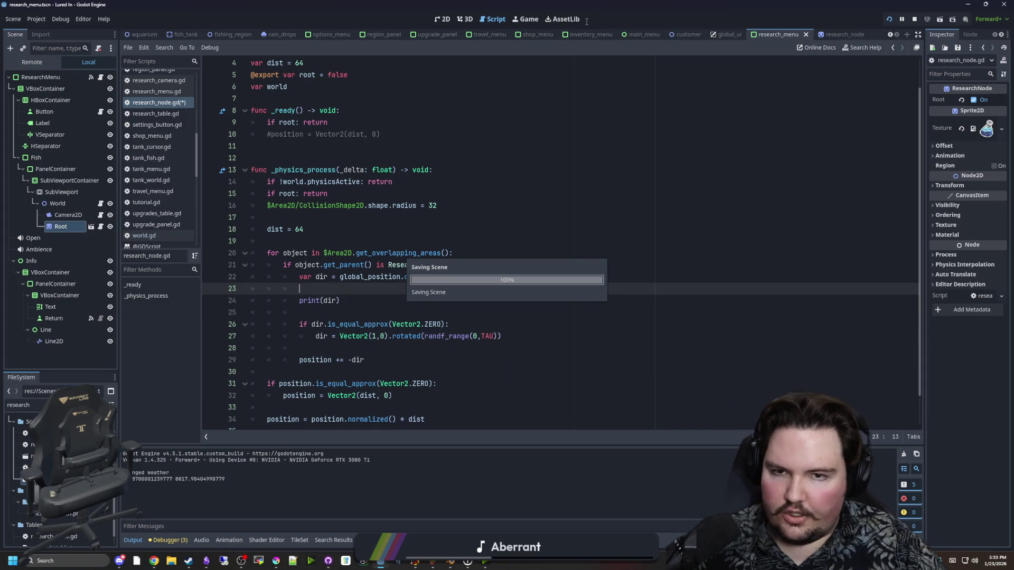
key("ctrl+s")
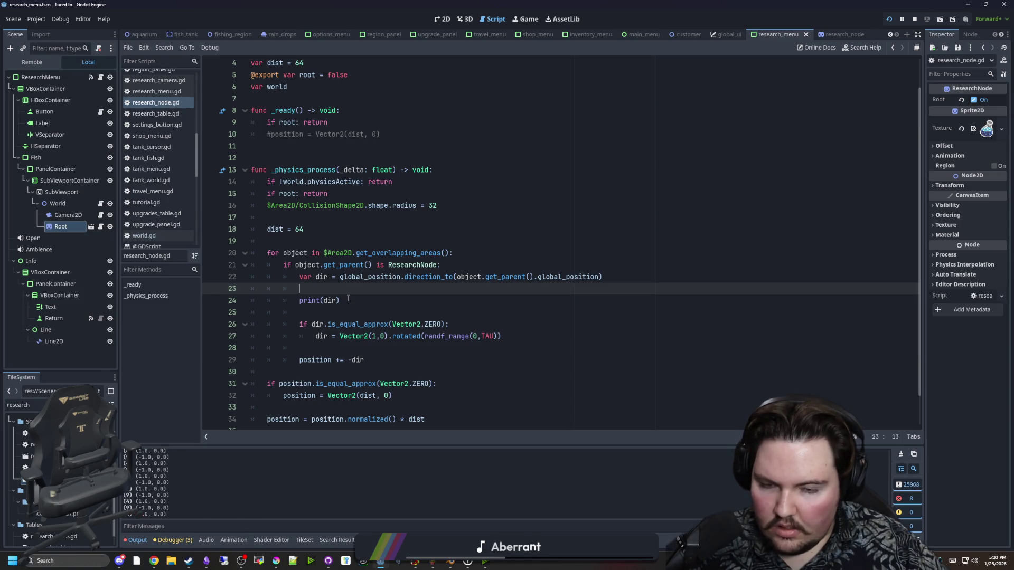
Delete the print(dir) line and the dir.is_equal_approx check, unindenting the random dir assignment.
left_click(236, 300)
key("Delete")
key("Delete")
left_click(236, 299)
key("Delete")
key("Delete")
key("shift+Tab")
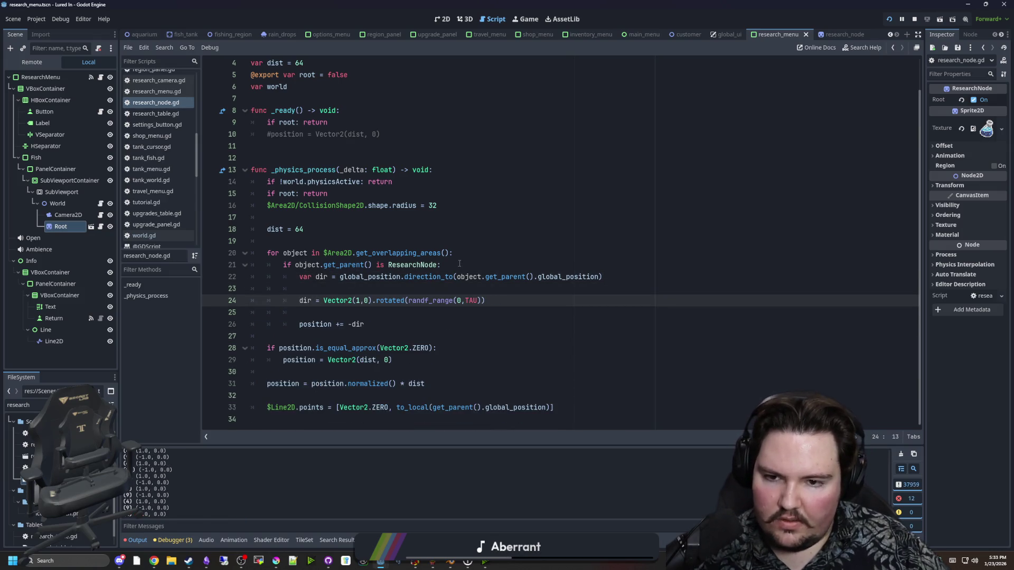
Start an if testing global_position.distance_to(object.get_parent().global_position) inside the ResearchNode check.
left_click(467, 269)
key("Return")
type("if objec")
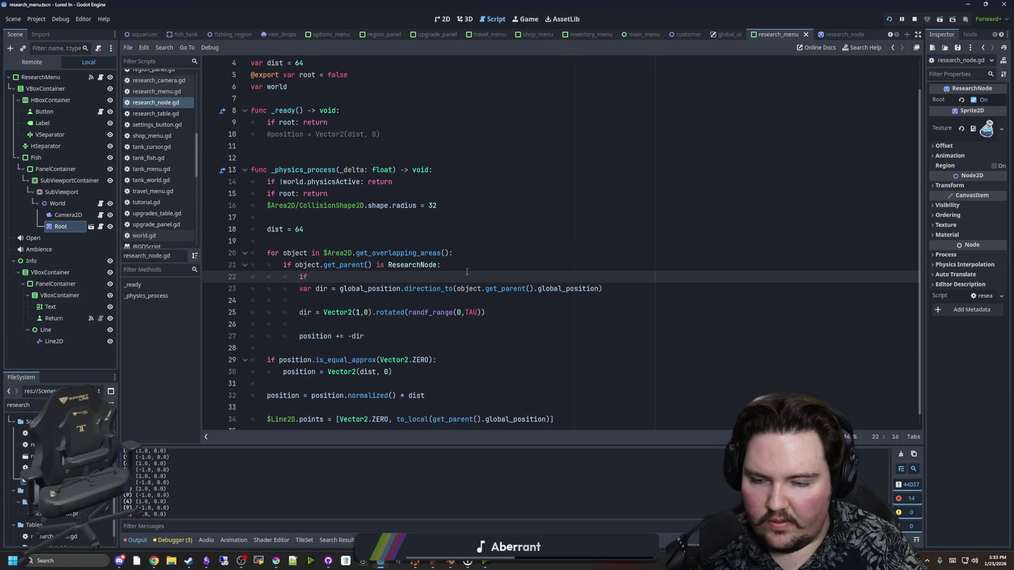
key("BackSpace")
key("BackSpace")
key("BackSpace")
type("global_posi")
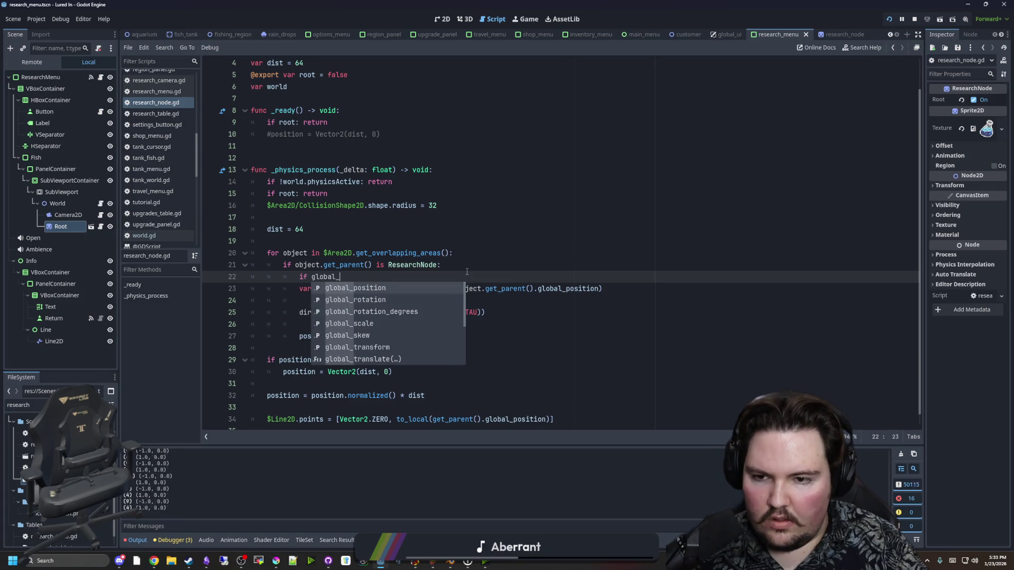
type("tion.distance")
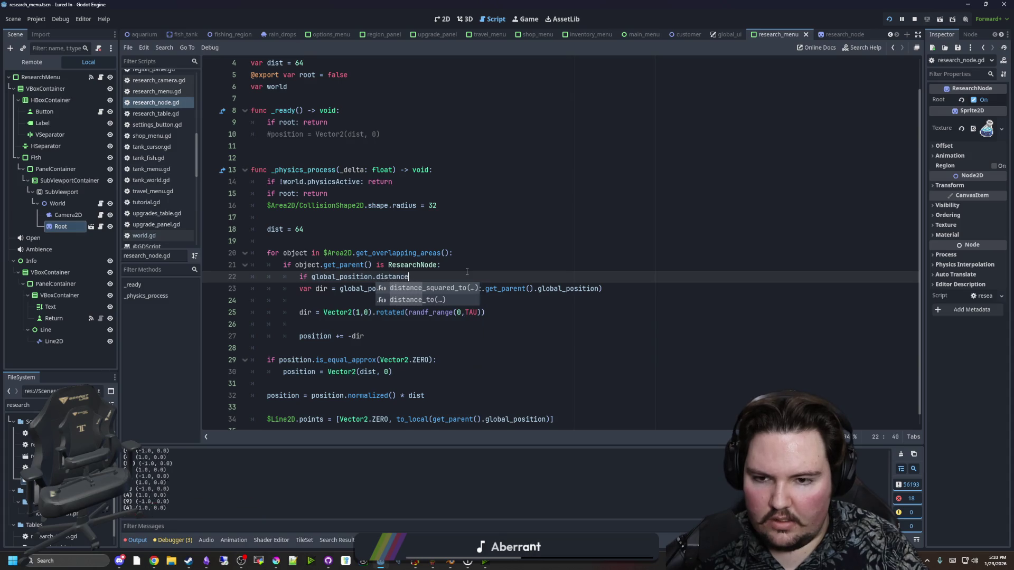
type("_to(object.get")
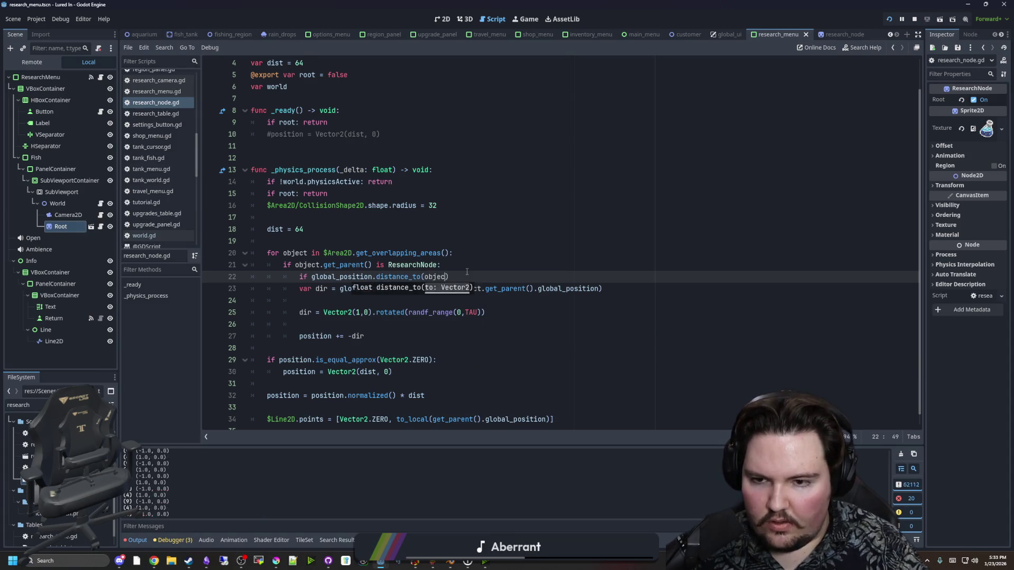
type("_parent()")
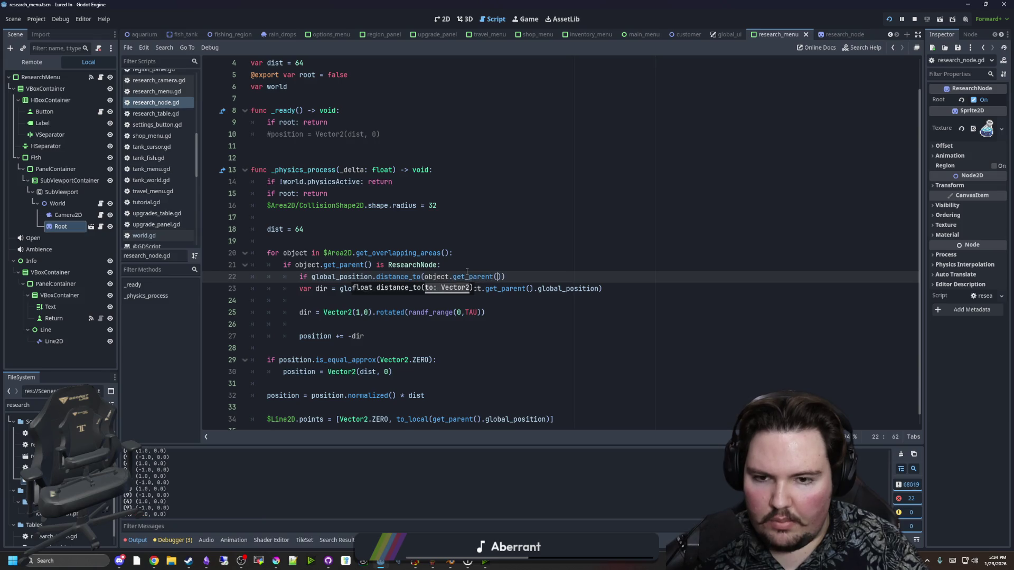
type(").is_")
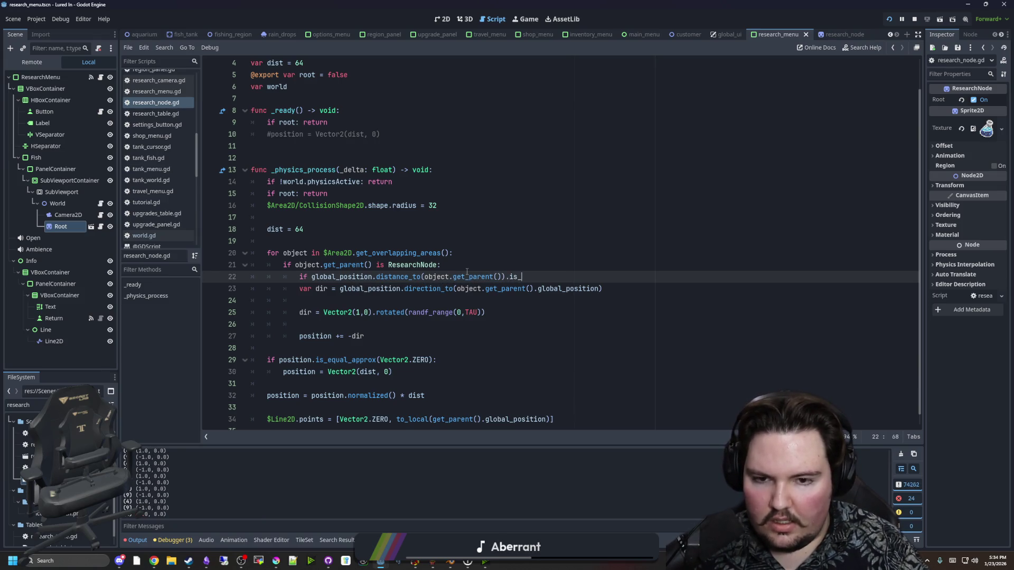
key("BackSpace")
key("BackSpace")
key("BackSpace")
type("equ")
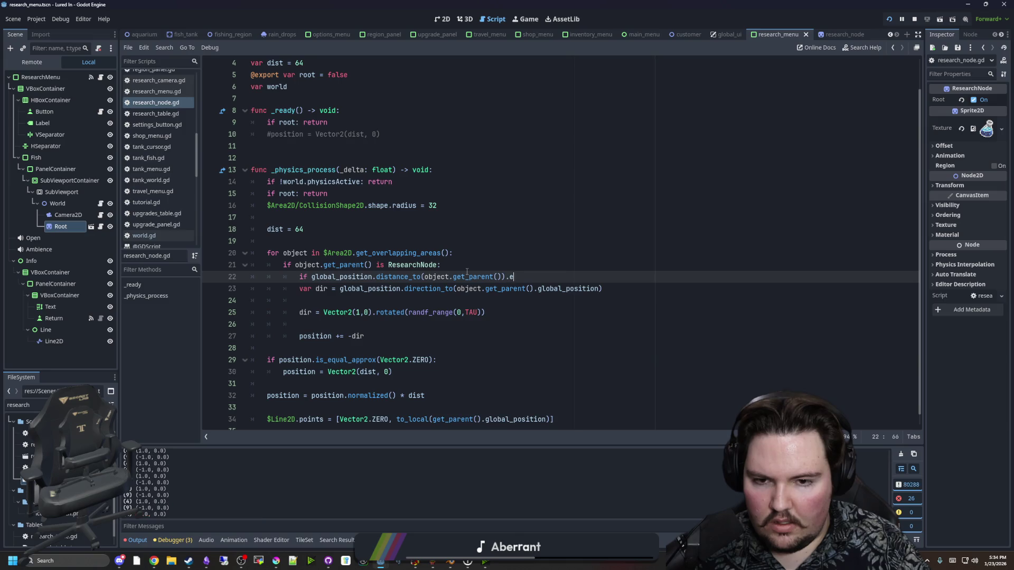
type("als")
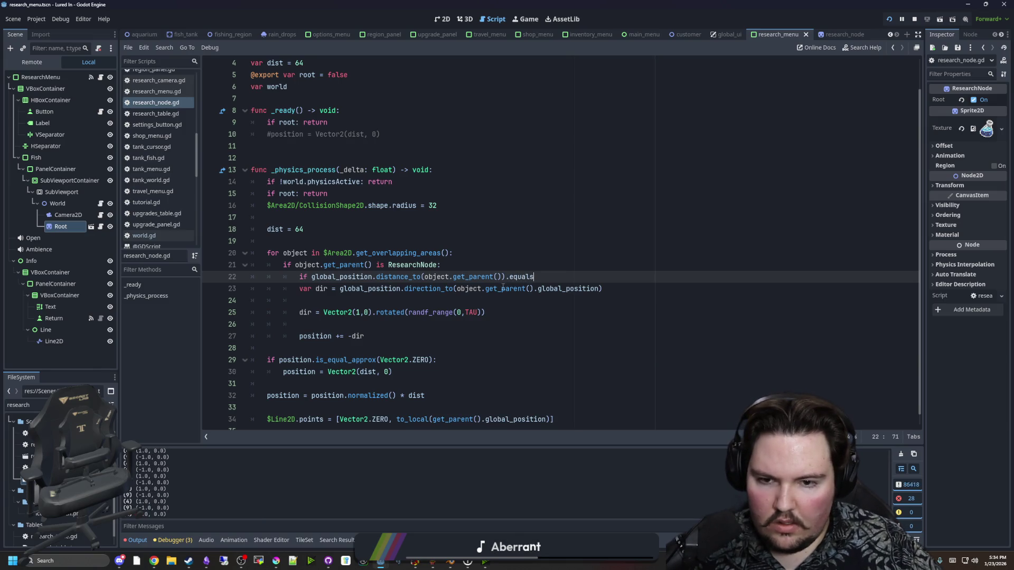
left_click(504, 279)
type(".global_positi")
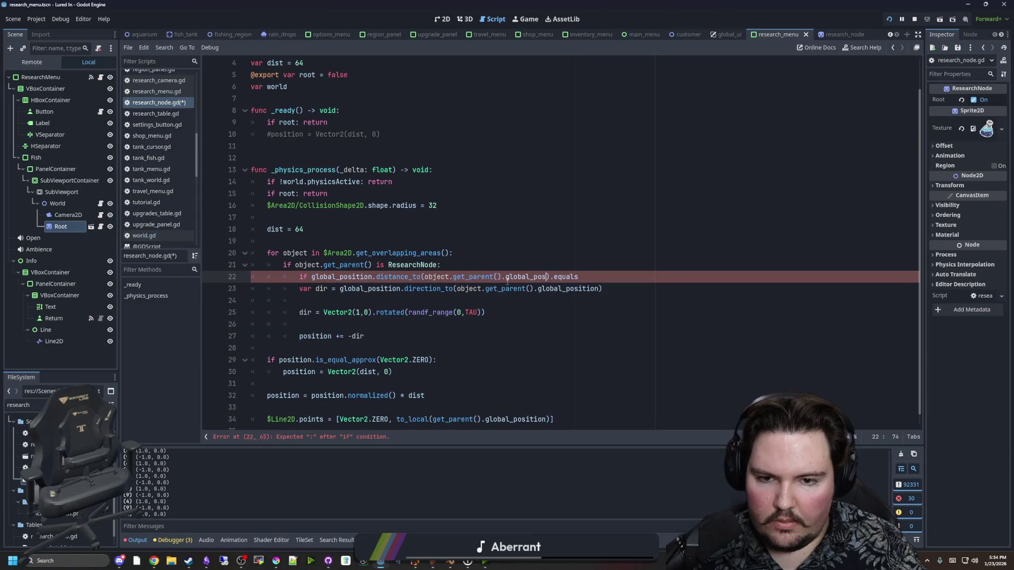
type("on")
left_click(607, 276)
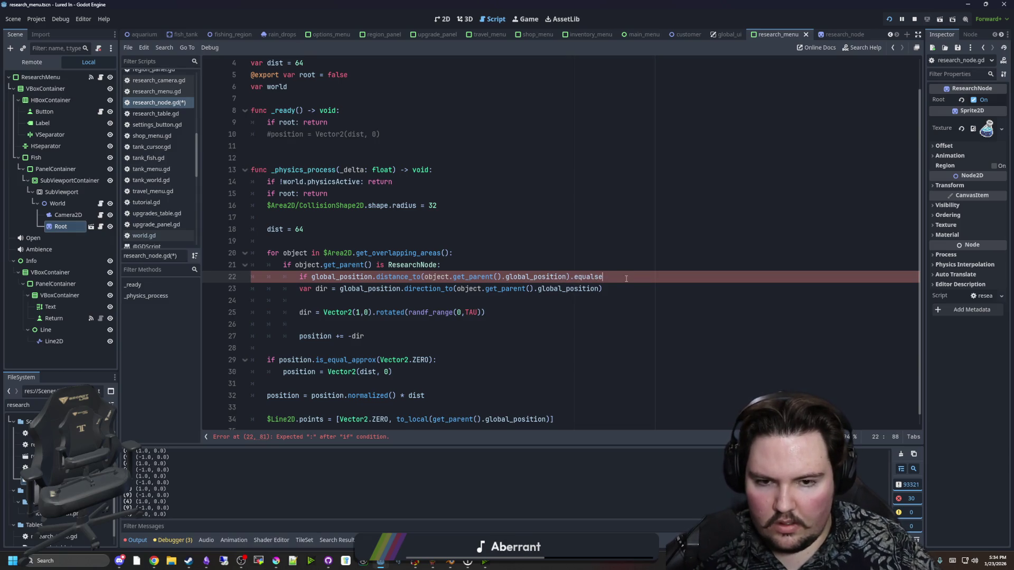
key("BackSpace")
key("BackSpace")
key("BackSpace")
type(".")
type(".")
Save the script and clear the Output panel.
left_click(310, 350)
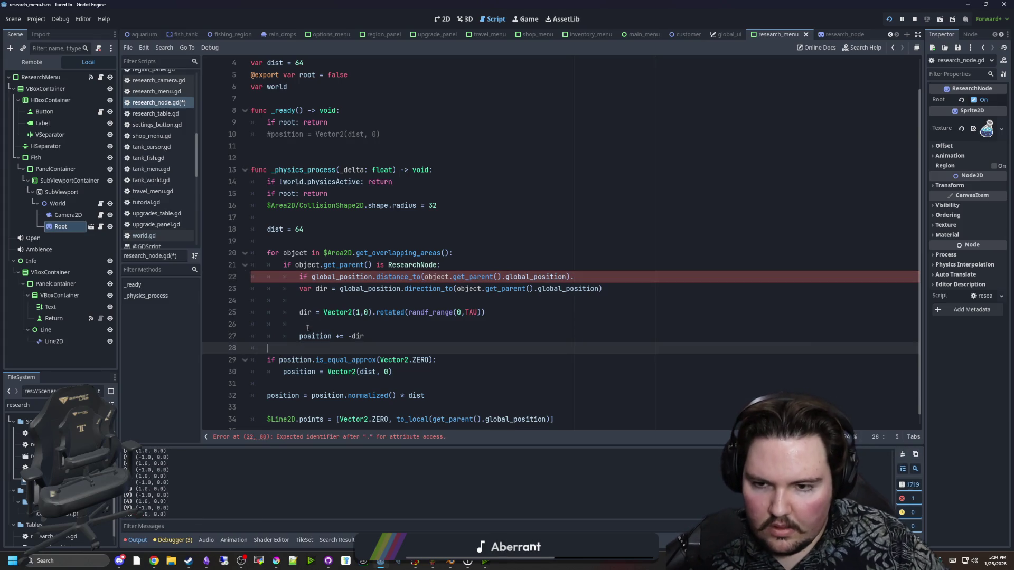
left_click(315, 302)
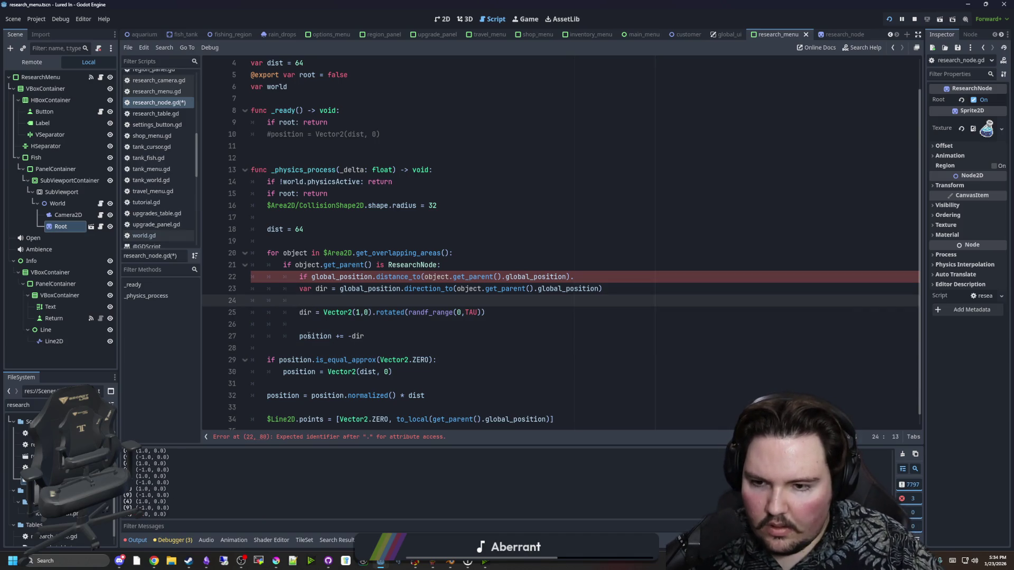
left_click(401, 335)
key("ctrl+s")
left_click(902, 454)
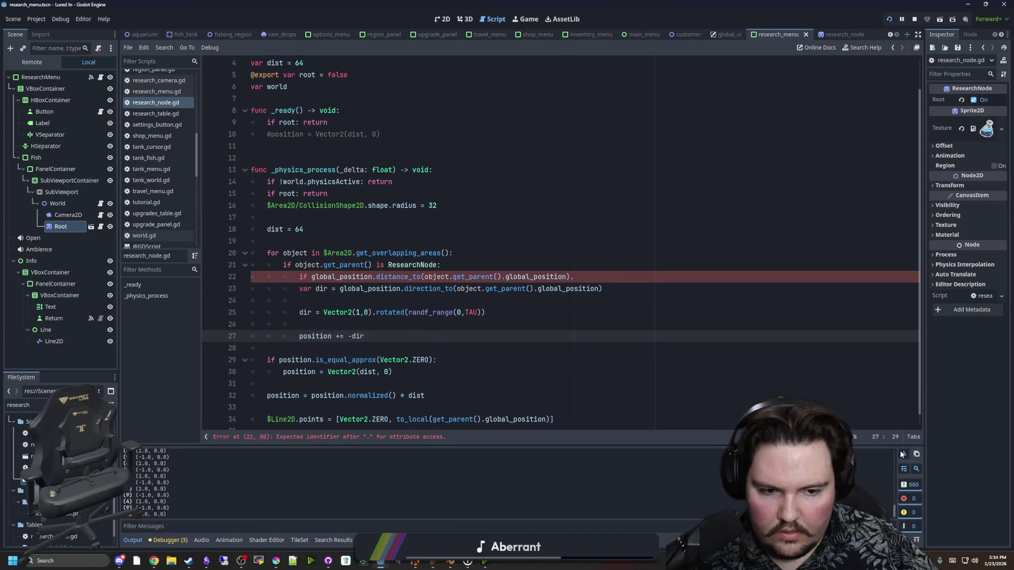
left_click(903, 455)
left_click(904, 457)
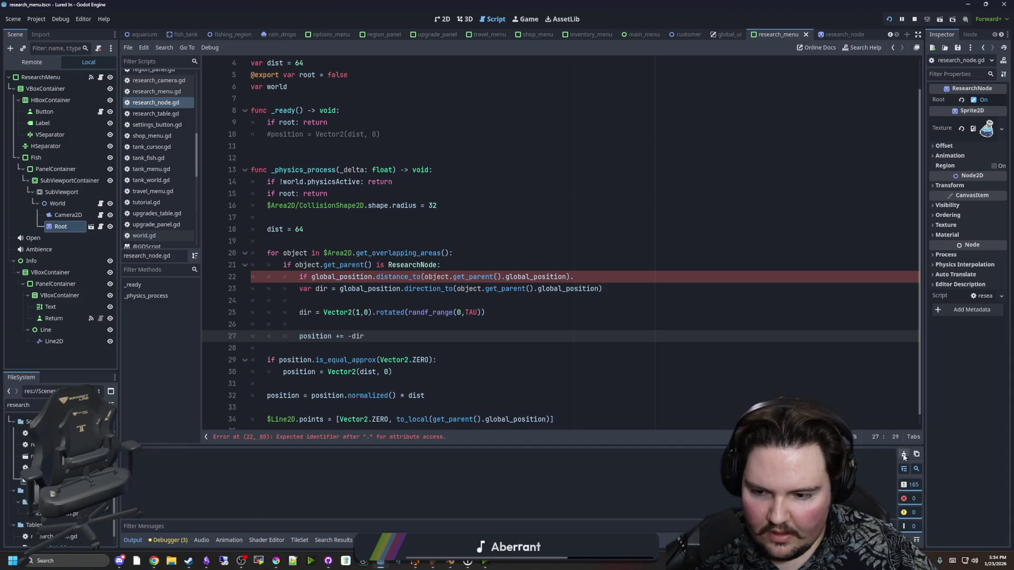
Close the distance condition with a colon and begin the if's indented body.
left_click(341, 300)
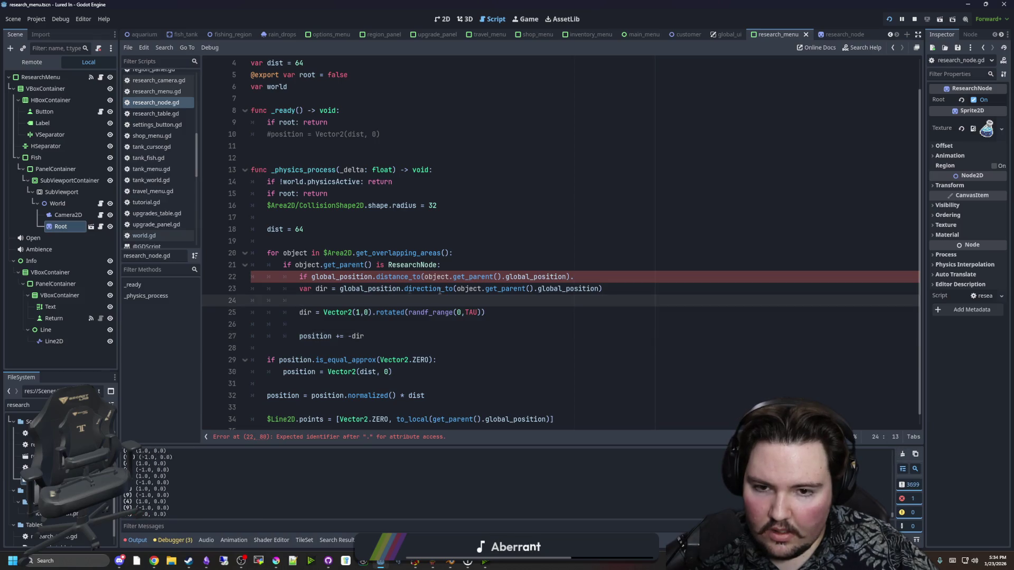
left_click(590, 277)
key("BackSpace")
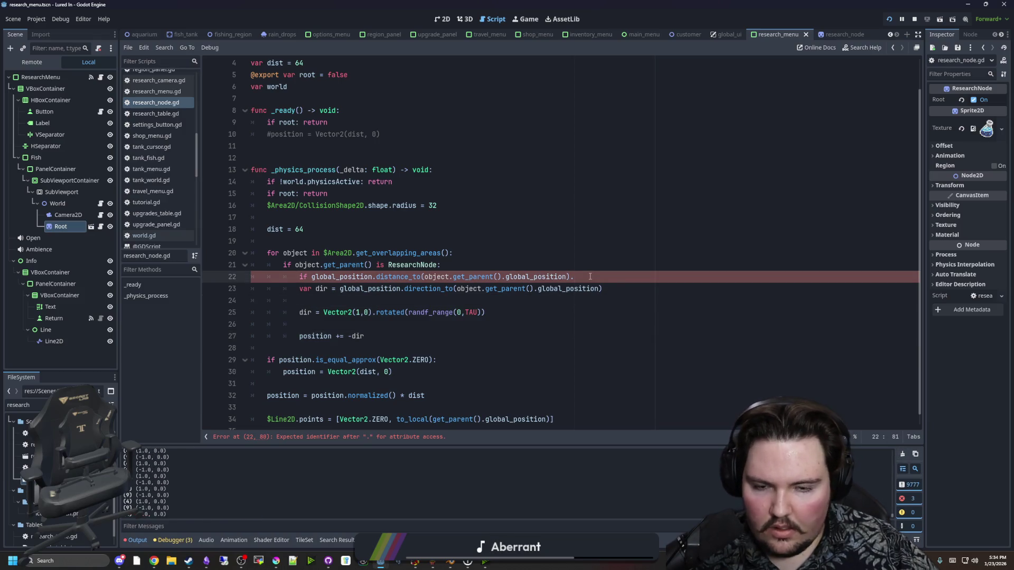
type(".")
key("BackSpace")
type(":")
key("Return")
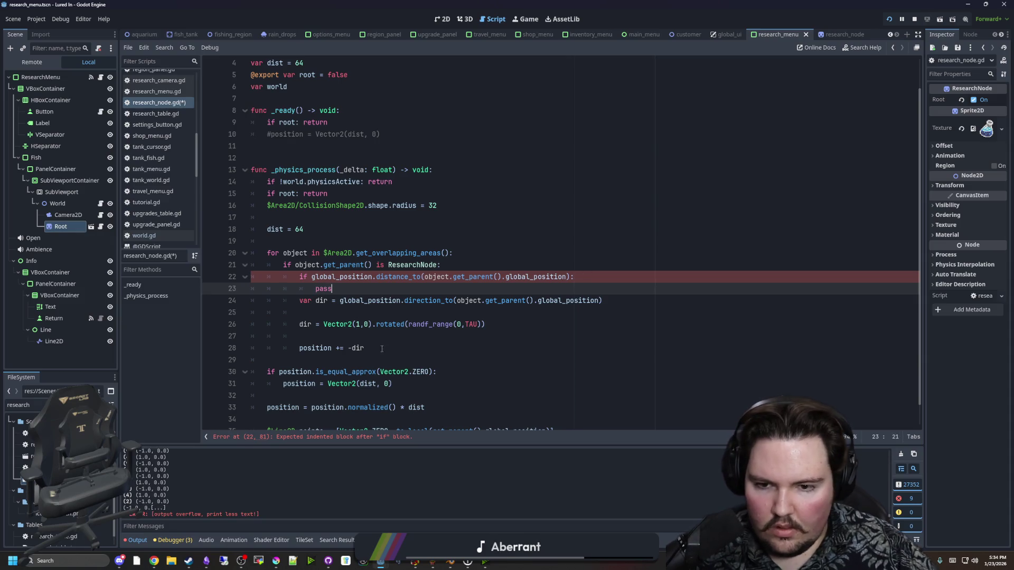
Move the random Vector2(1,0).rotated dir line into the if body in place of pass, and save.
left_click_drag(485, 324, 299, 325)
key("ctrl+c")
key("BackSpace")
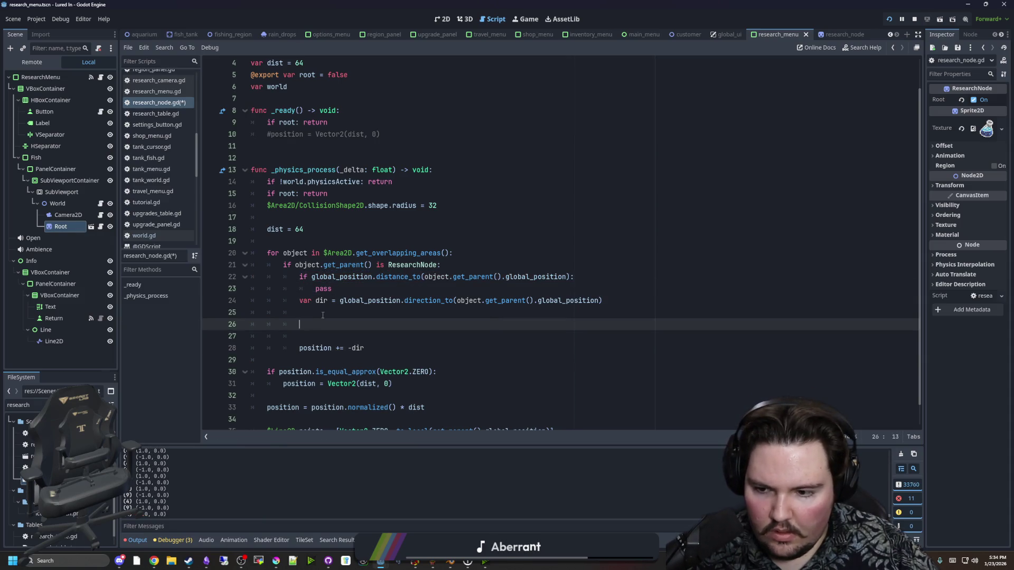
double_click(323, 288)
key("ctrl+v")
left_click(298, 301)
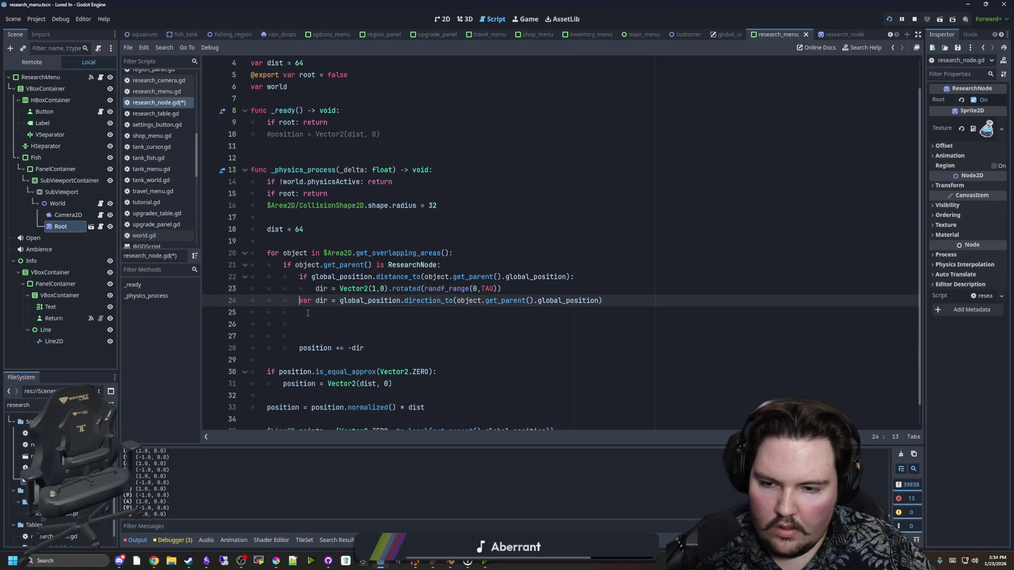
key("Return")
key("End")
key("Delete")
key("Delete")
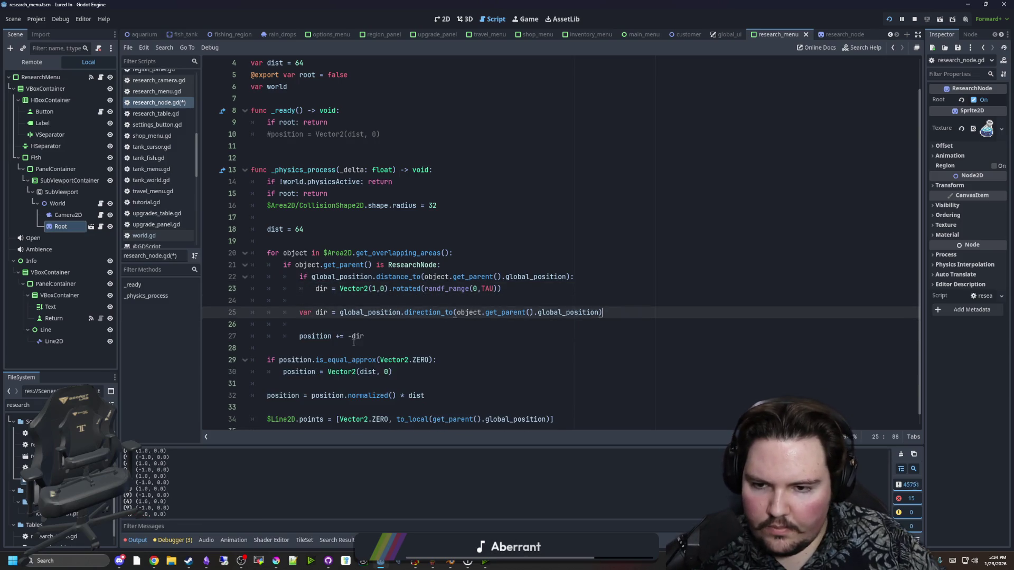
key("Up")
key("ctrl+s")
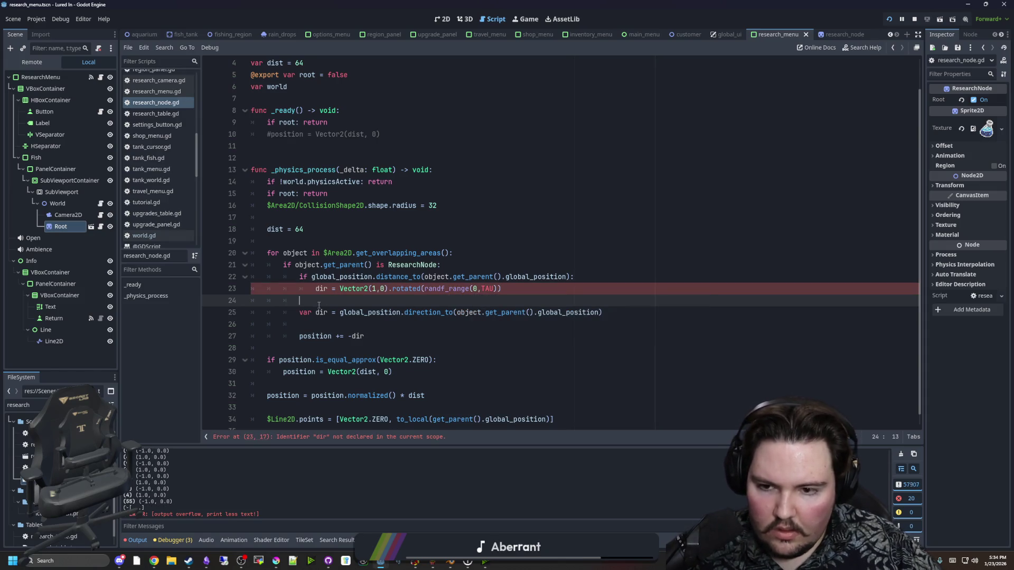
Move the var dir line above the distance check and remove leftover blank lines.
left_click(327, 309)
key("End")
key("shift+Home")
key("BackSpace")
left_click(449, 265)
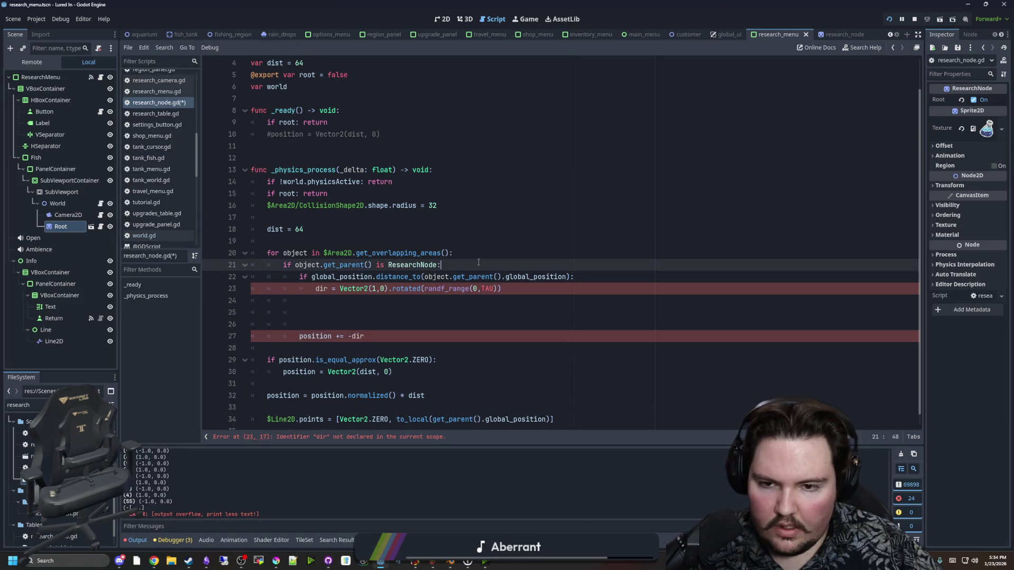
key("Return")
type("var dir = global_position.direction_to(object.get_parent().global_position)")
key("Return")
left_click(343, 325)
key("BackSpace")
key("BackSpace")
key("BackSpace")
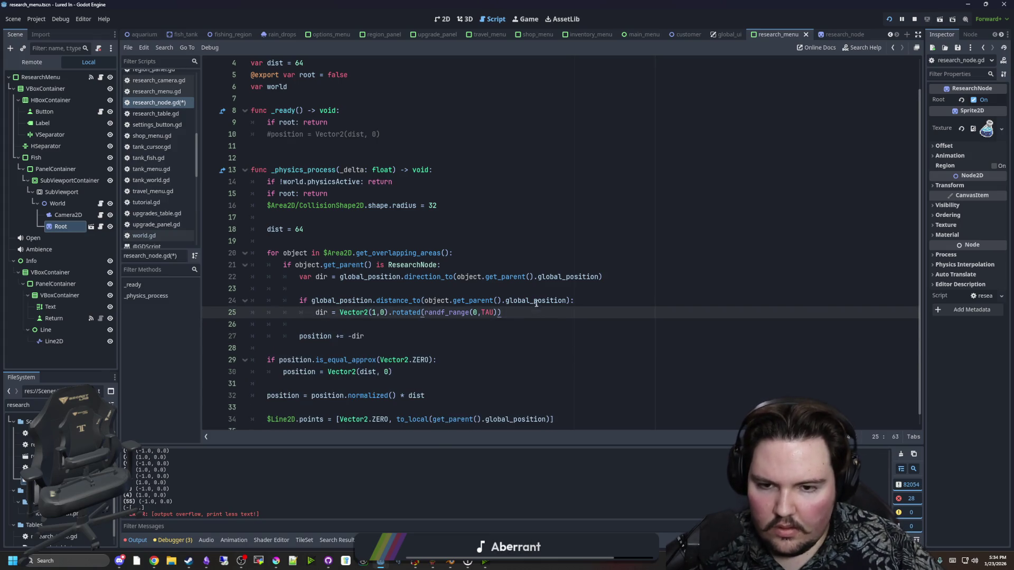
left_click(572, 300)
Append .is_equals_approx(0.0) to the distance condition, save, and clear the output log.
type("q")
type("s")
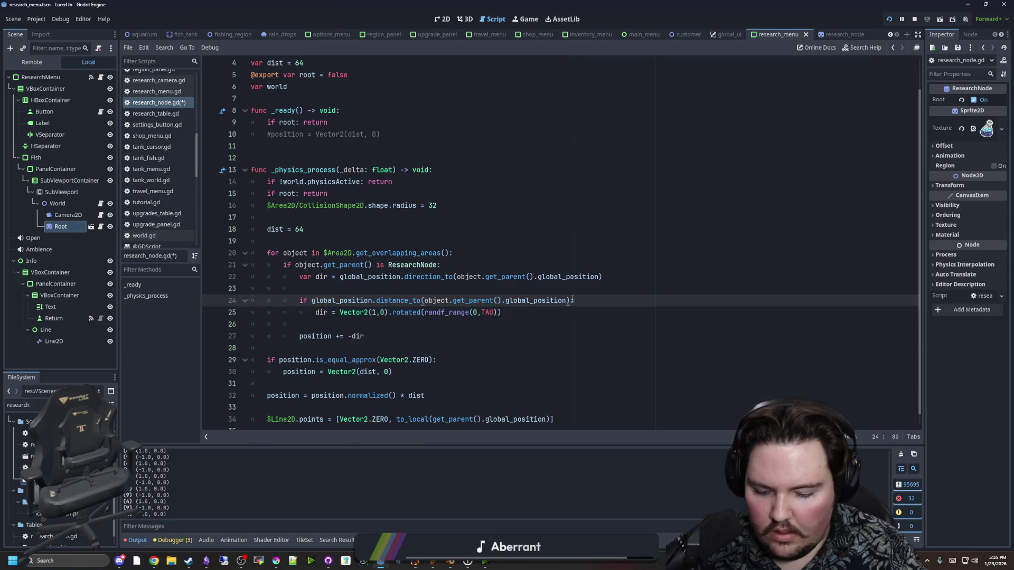
type("is_")
key("BackSpace")
key("BackSpace")
key("BackSpace")
type(".is_")
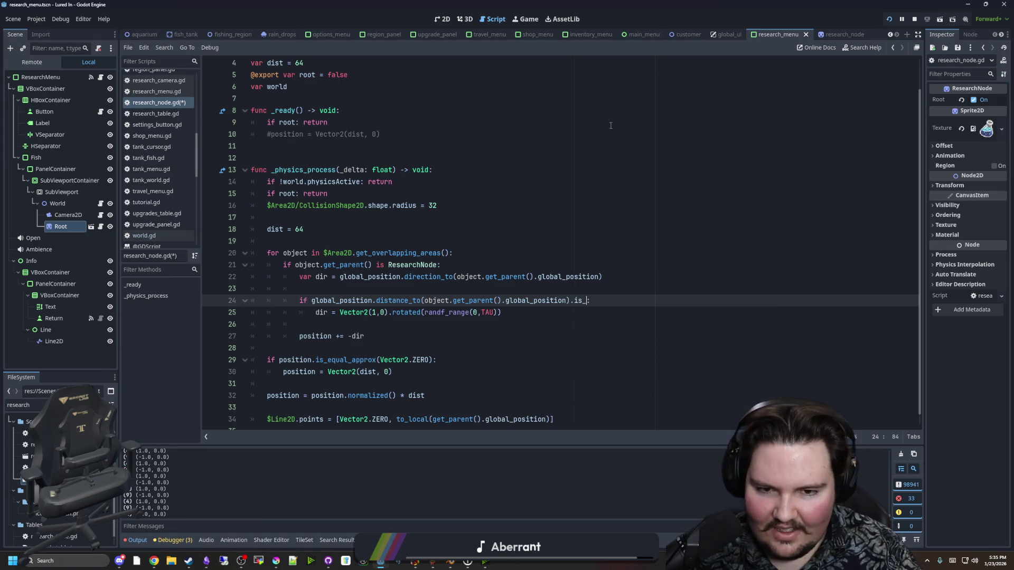
type("equal;s")
key("BackSpace")
key("BackSpace")
type("s_equal_approx")
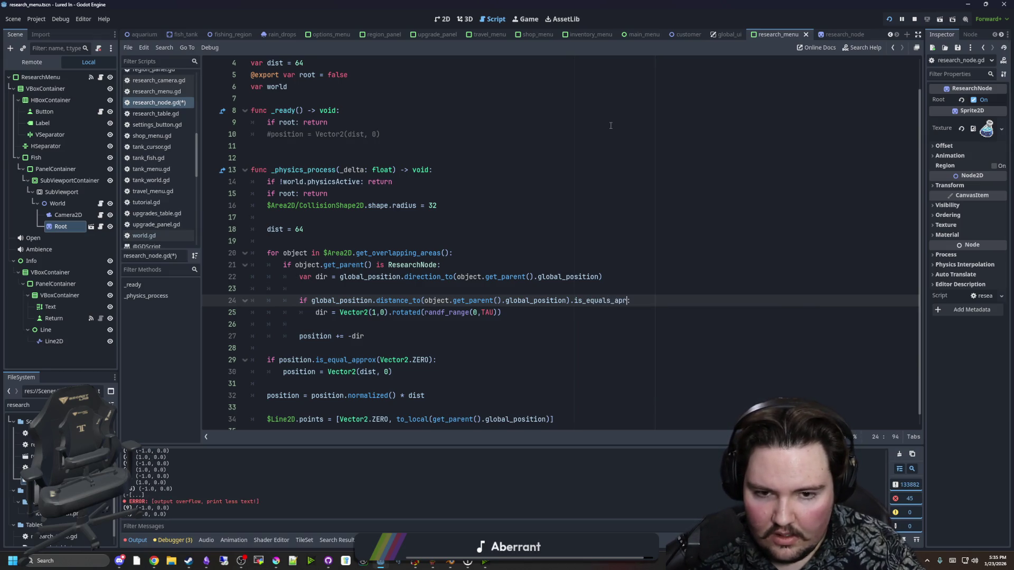
type("(")
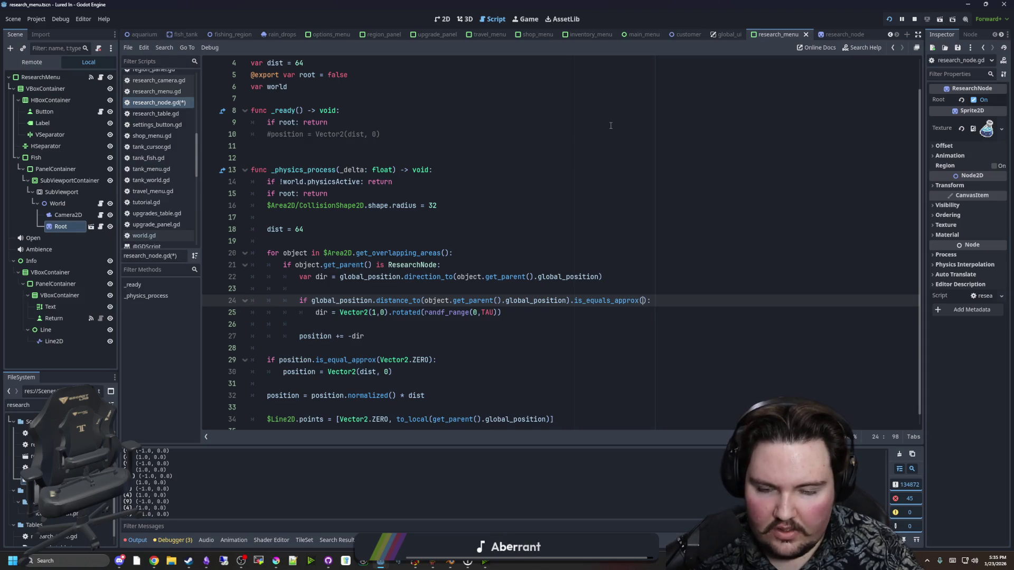
type("0.0")
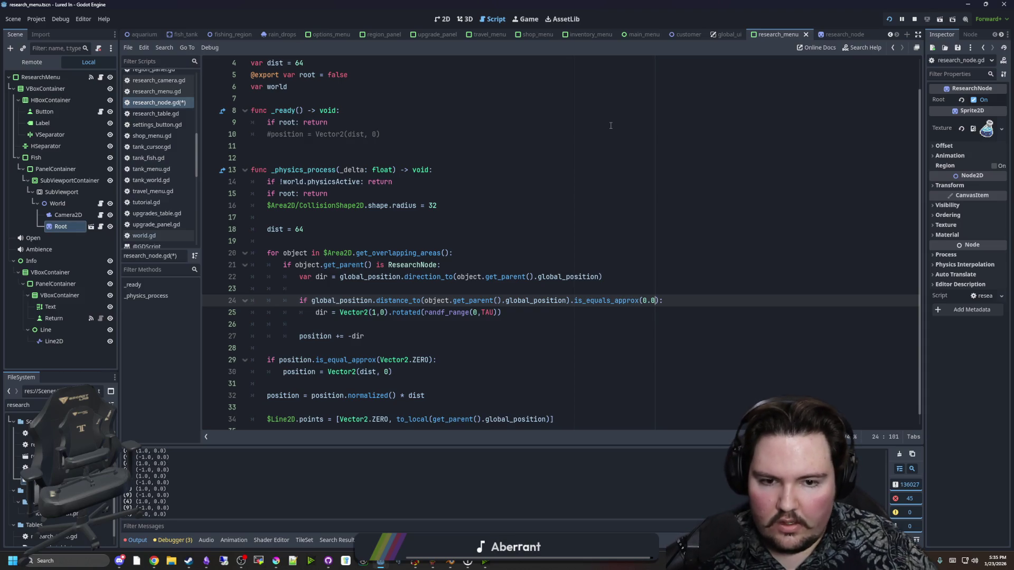
left_click(610, 126)
key("ctrl+s")
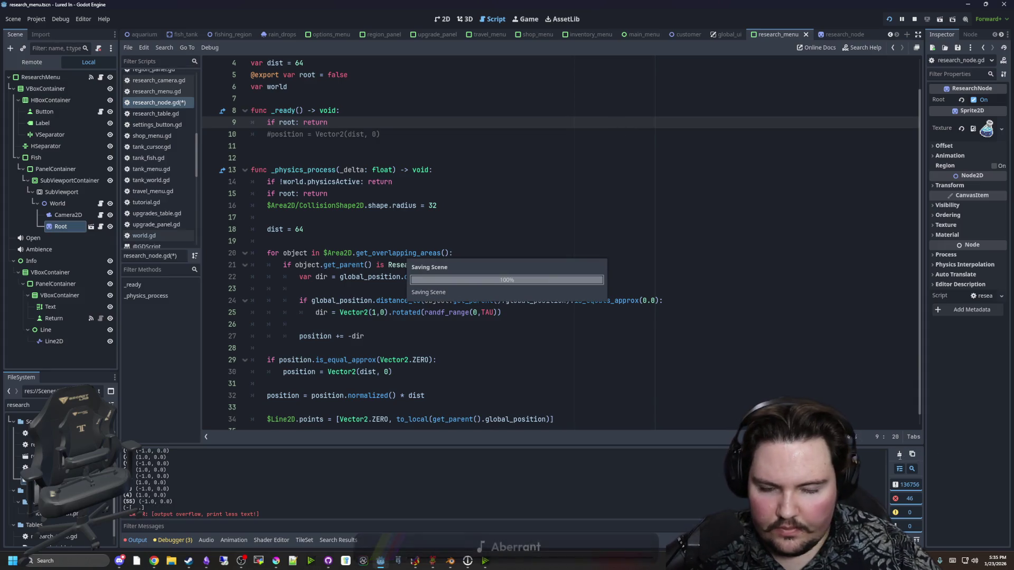
left_click(899, 455)
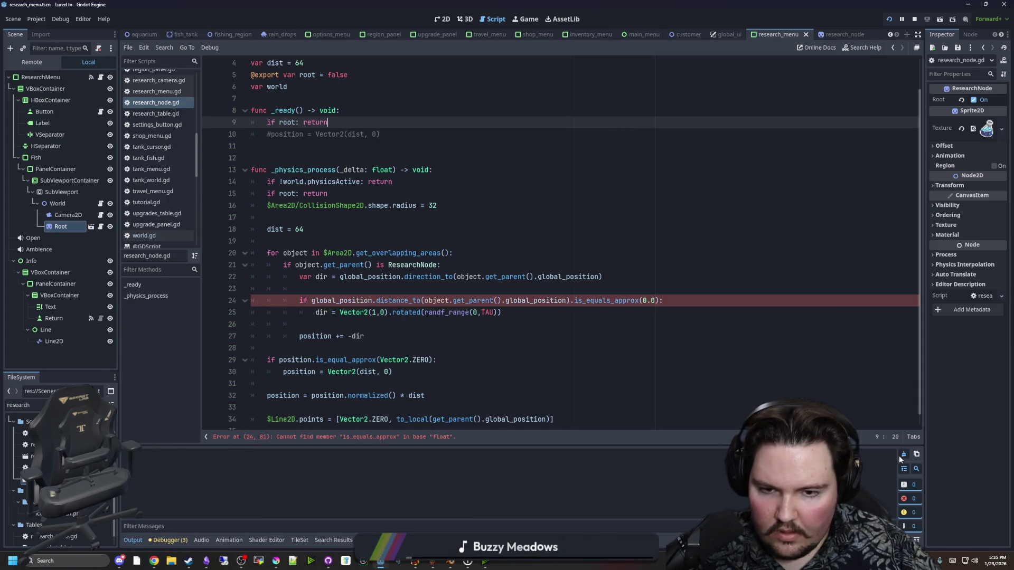
Try autocompleting is_equal_approx on empty line 26, then delete the stray call.
left_click(597, 338)
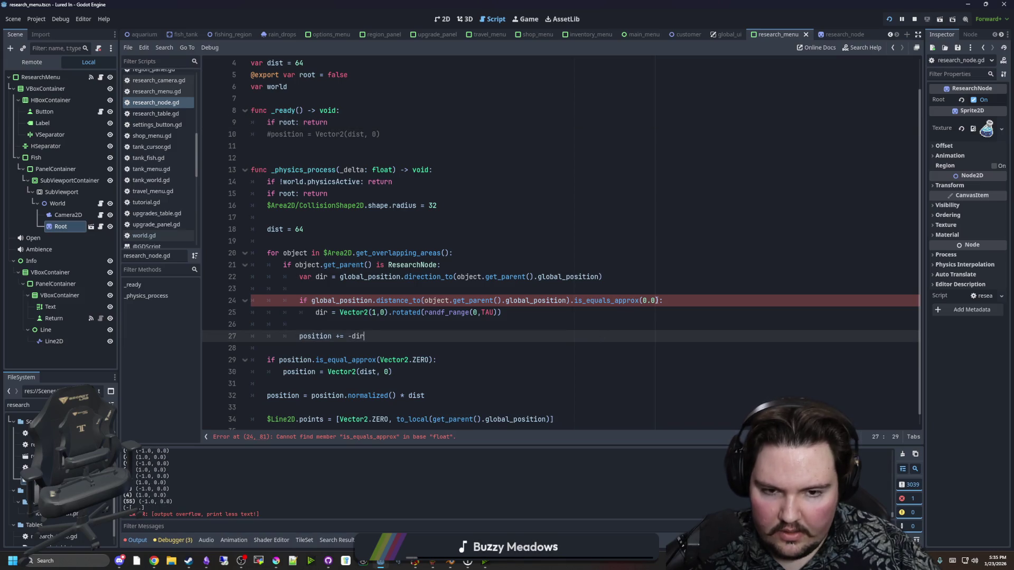
left_click(655, 300)
left_click(476, 328)
type("is_equ")
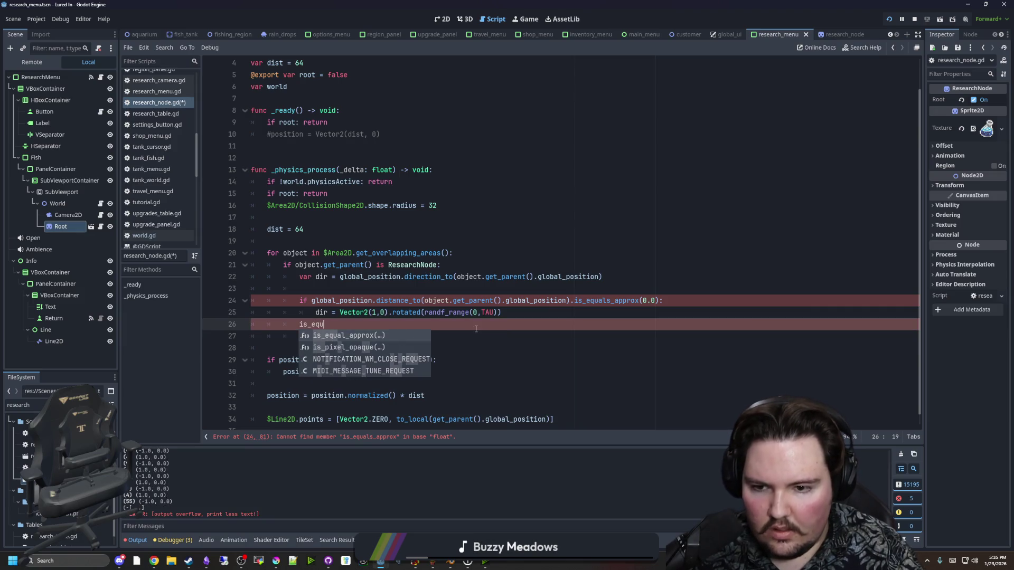
key("Return")
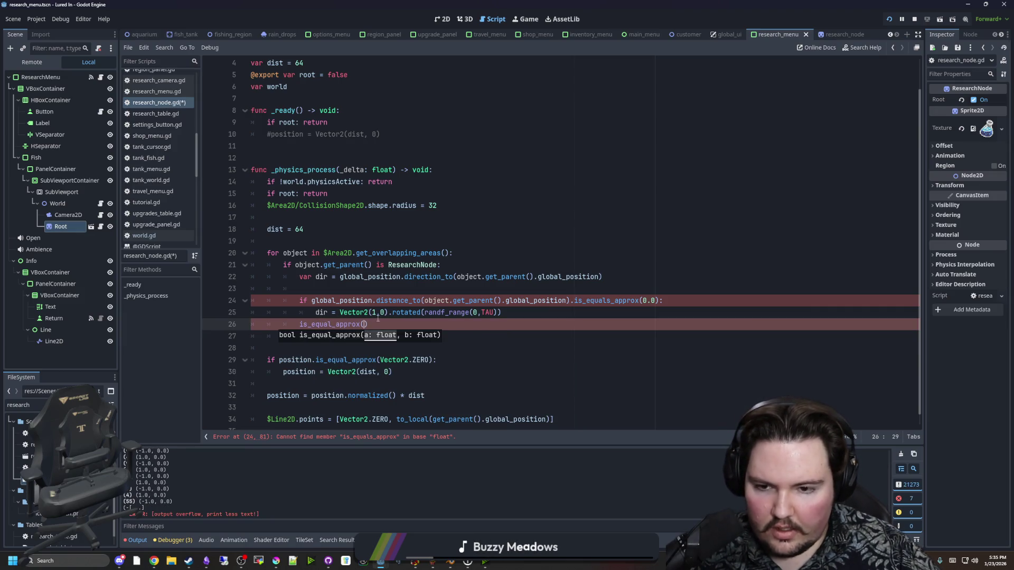
left_click_drag(369, 324, 299, 324)
key("BackSpace")
Replace the trailing call by wrapping the distance expression in is_equal_approx(..., 0.0), and save.
left_click(580, 318)
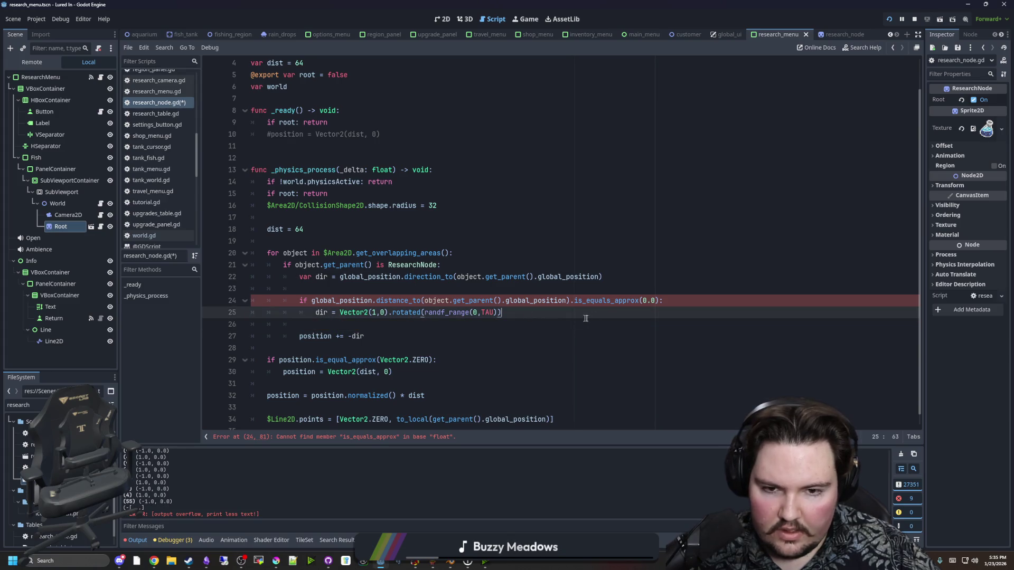
left_click_drag(658, 300, 571, 301)
key("BackSpace")
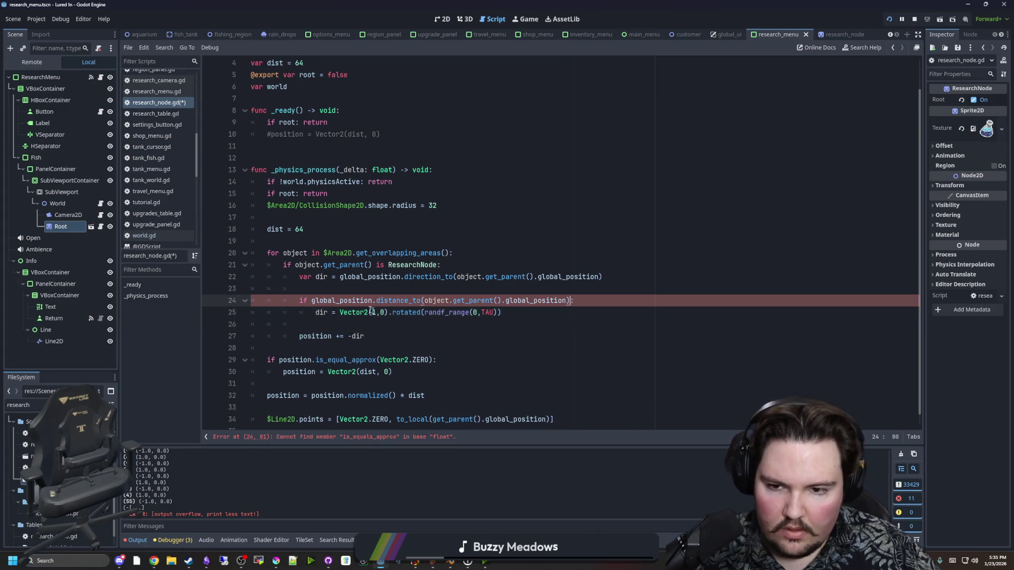
key("Home")
key("Right")
key("Right")
key("Right")
type("is_equal_approx(")
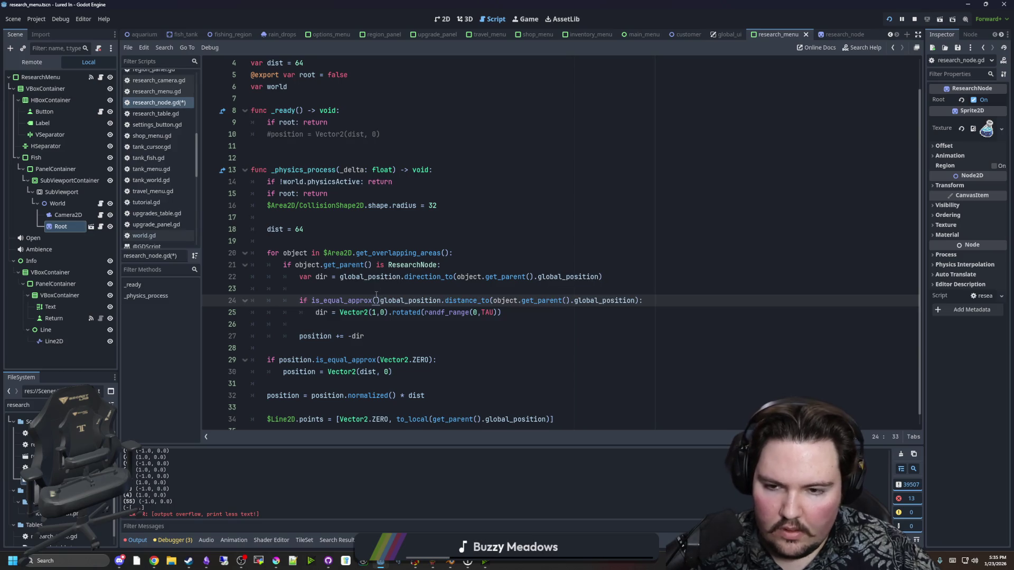
type(", 0.0")
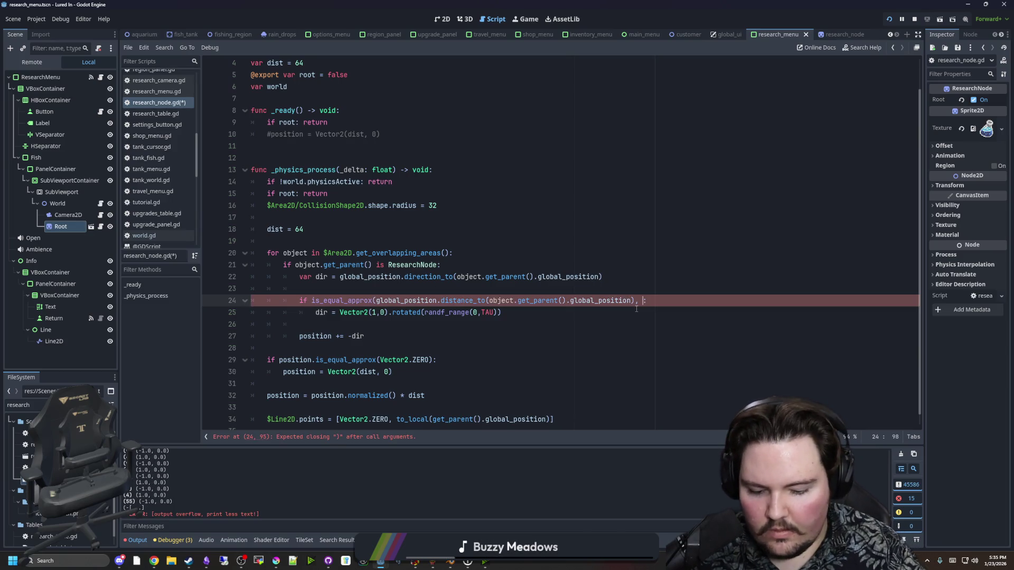
key("ctrl+s")
left_click(493, 292)
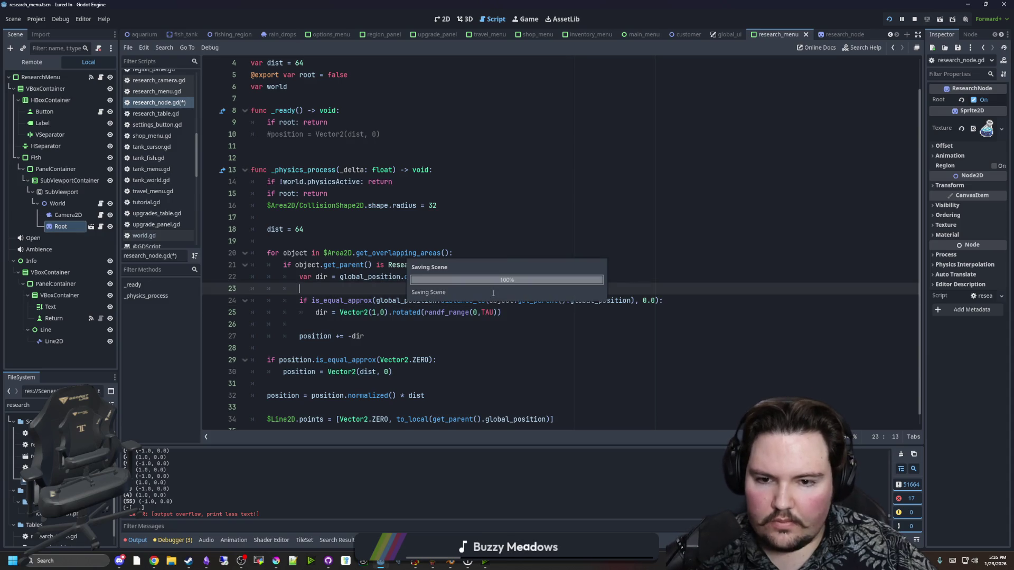
left_click(529, 19)
left_click(678, 423)
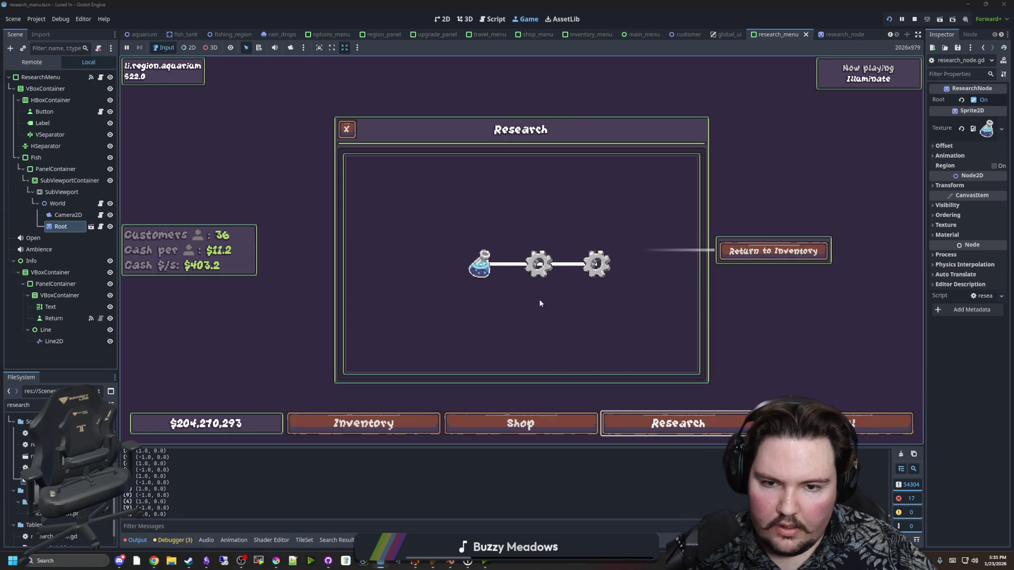
left_click(100, 227)
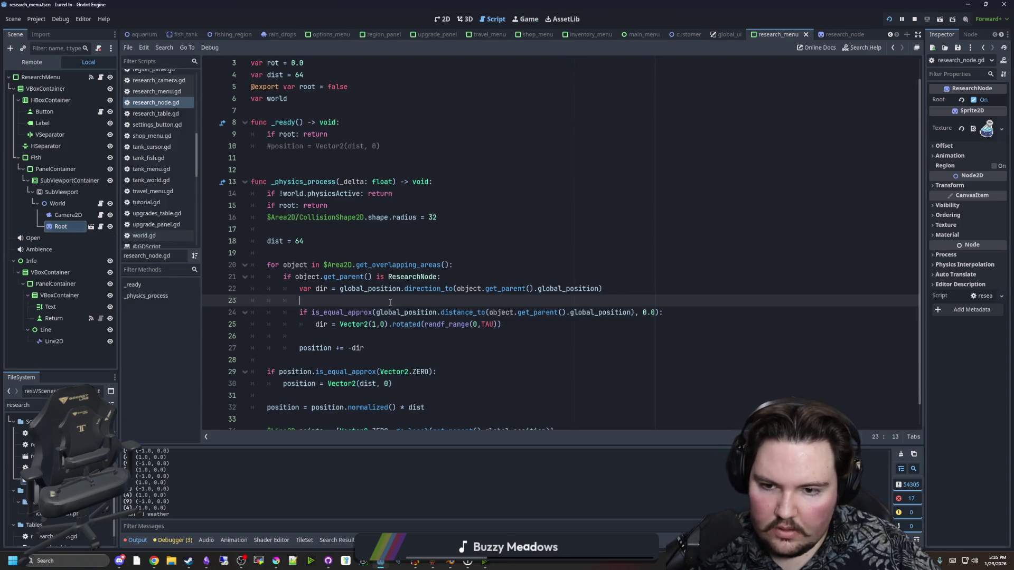
scroll(390, 303, "down", 1)
left_click(367, 313)
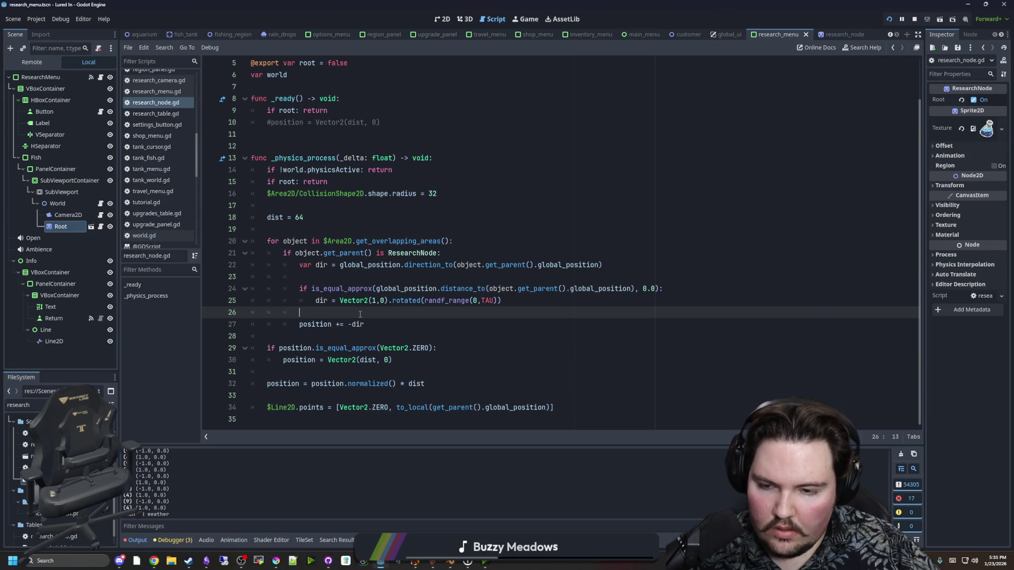
left_click(393, 276)
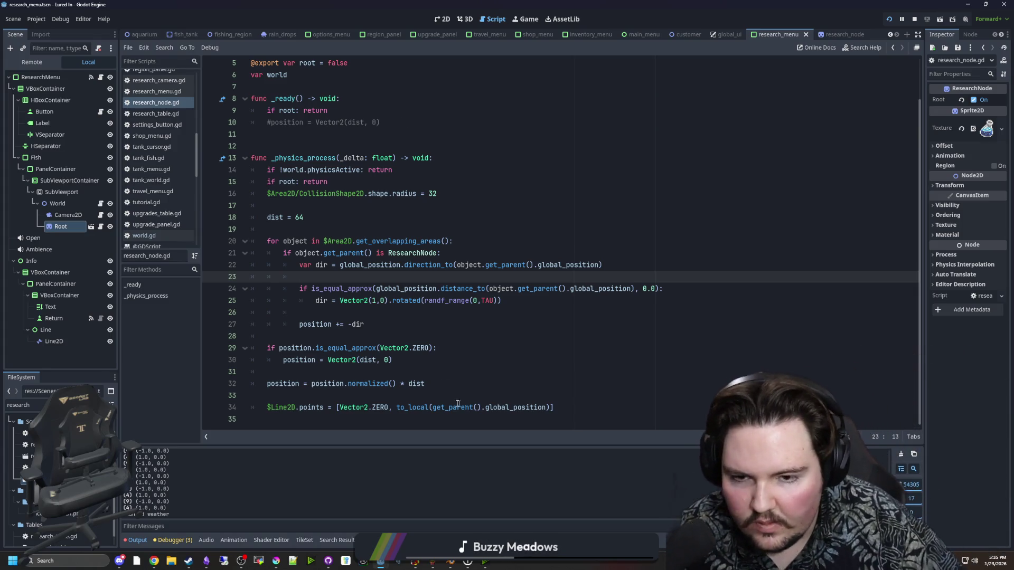
left_click(389, 315)
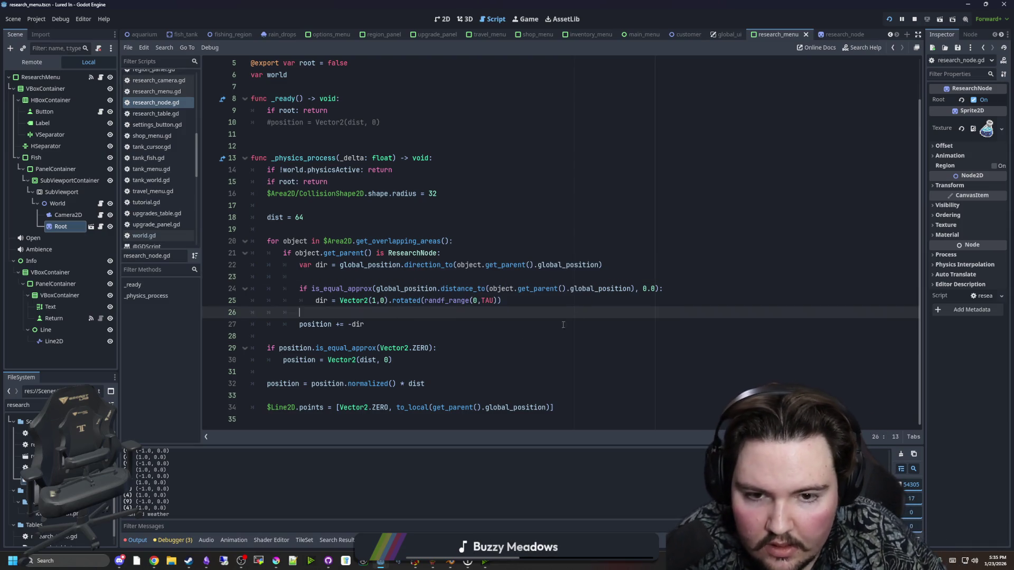
Move the distance expression out of the check into a new var nodeDist on line 23.
left_click(594, 300)
mouse_move(632, 288)
left_mouse_down()
mouse_move(401, 288)
mouse_move(378, 279)
mouse_move(376, 289)
left_mouse_up()
key("ctrl+x")
left_click(369, 272)
key("Return")
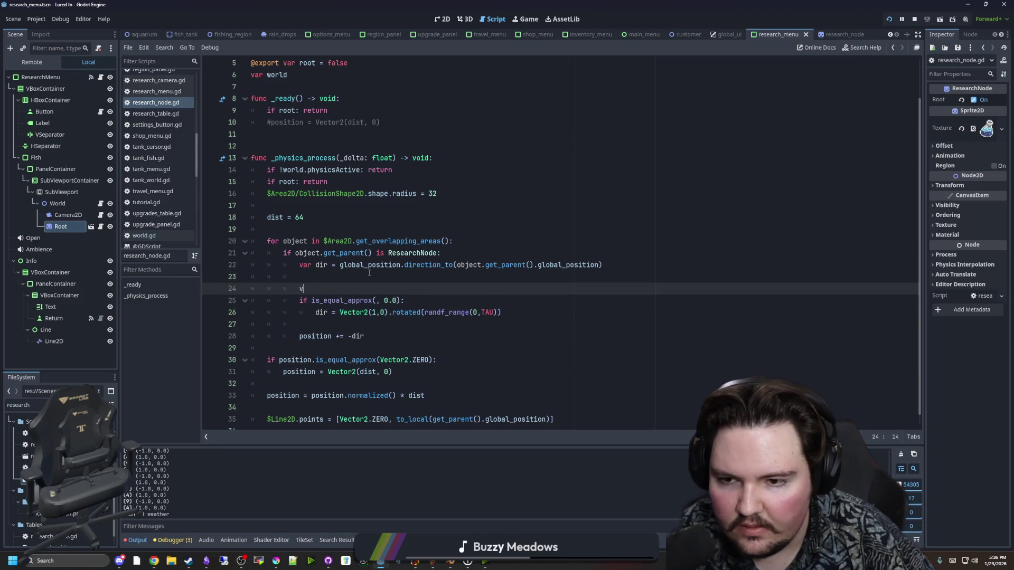
key("Up")
type("v")
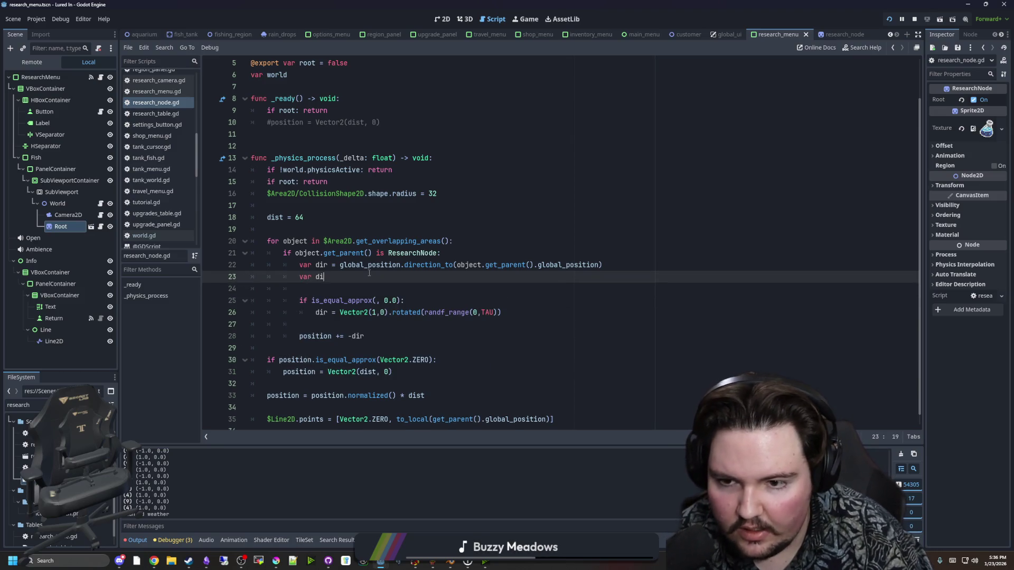
left_click(456, 255)
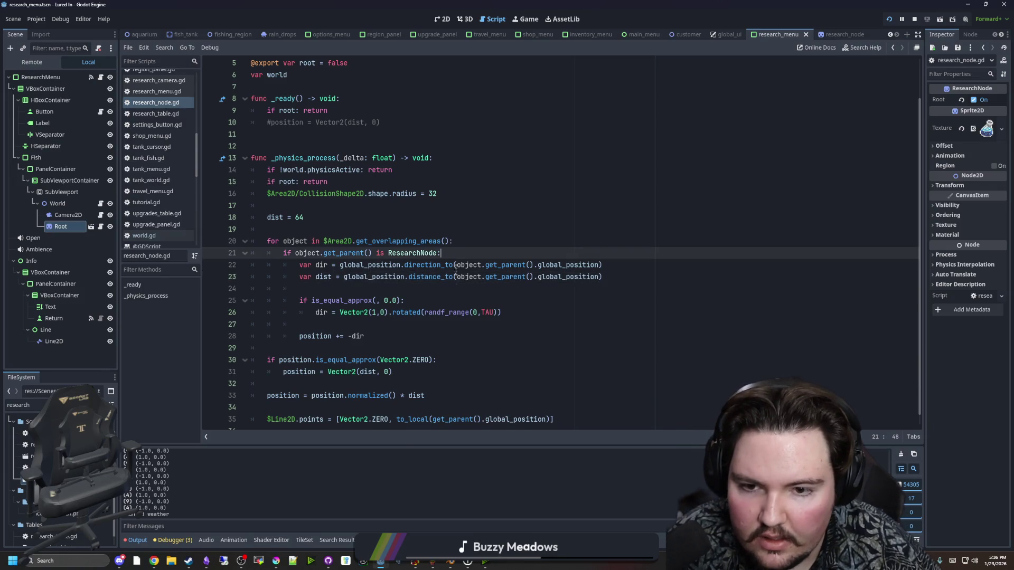
double_click(326, 280)
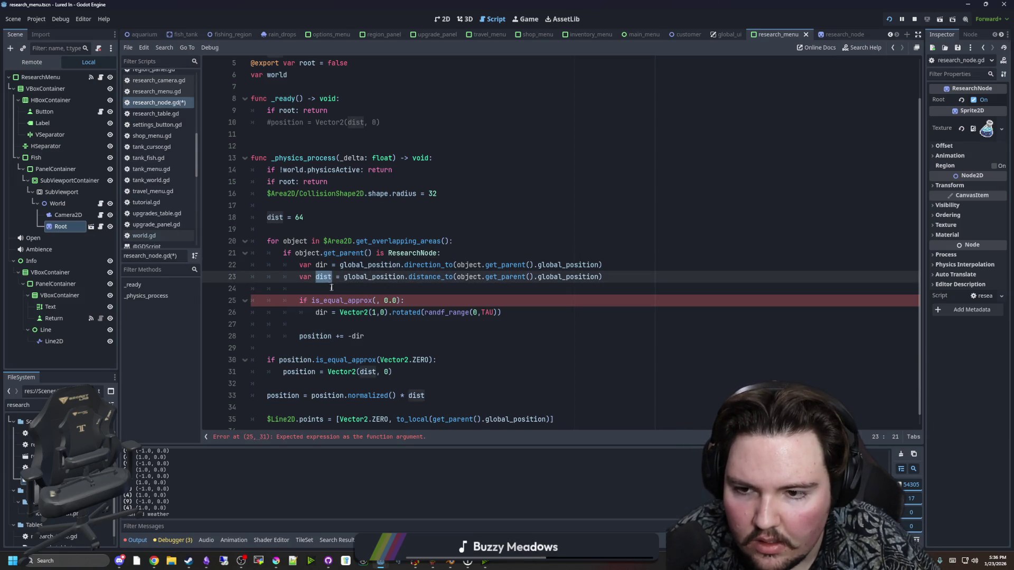
type("nodeD")
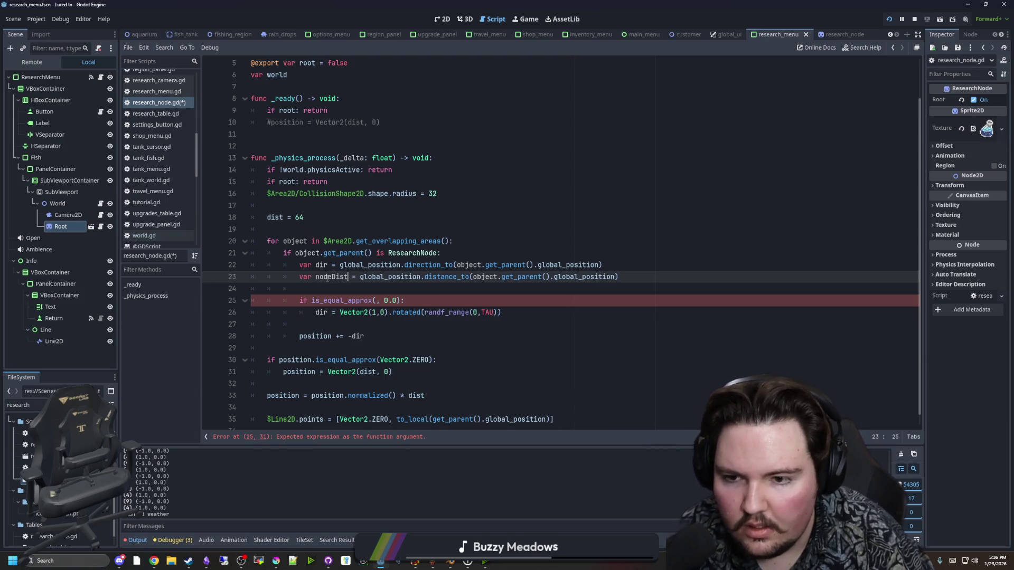
Pass nodeDist to is_equal_approx, save, and add print(nodeDist) on the next line.
left_click(374, 300)
key("ctrl+v")
key("ctrl+s")
left_click(365, 291)
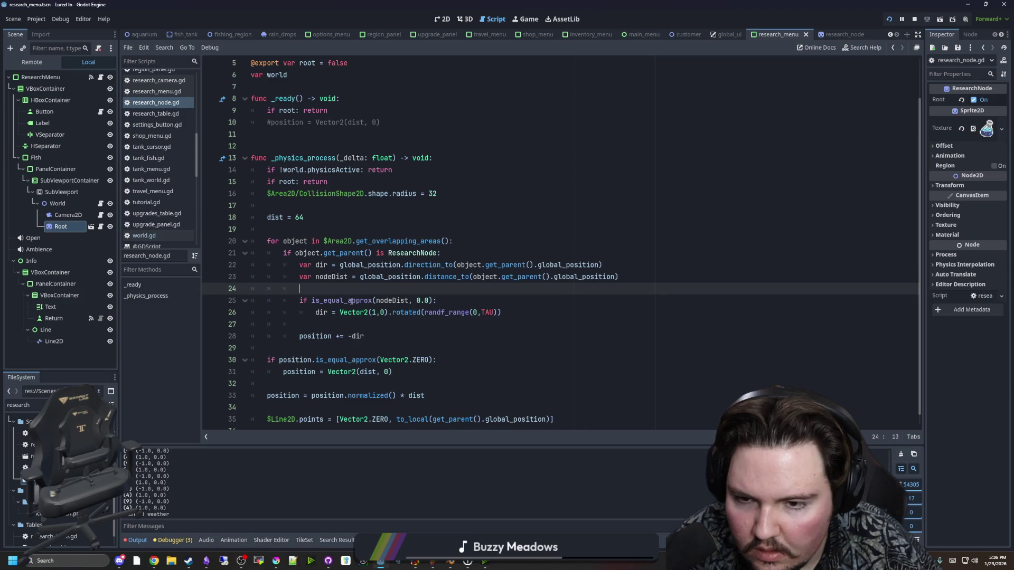
key("Return")
type("print(node")
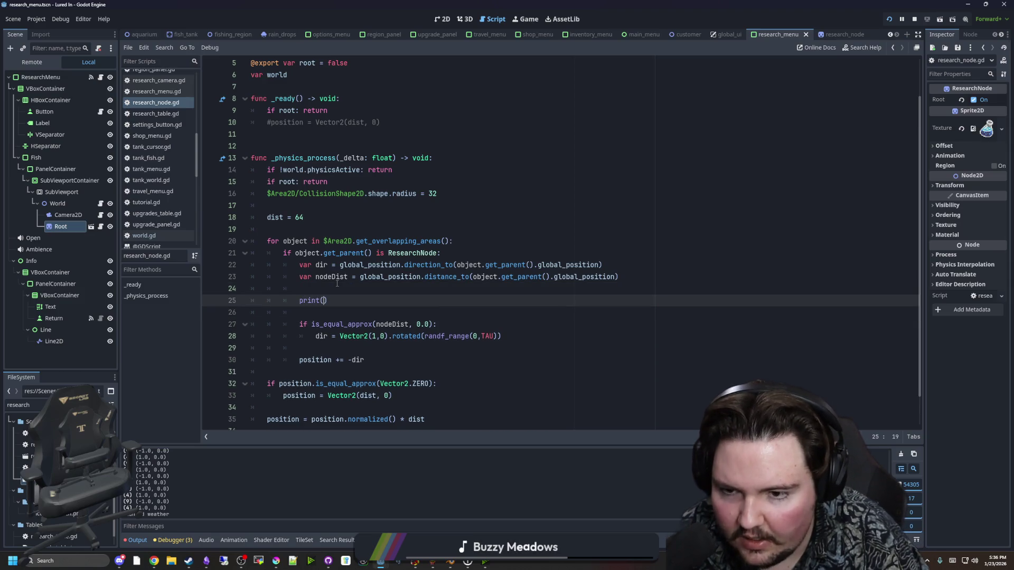
type("Dist")
left_click(337, 284)
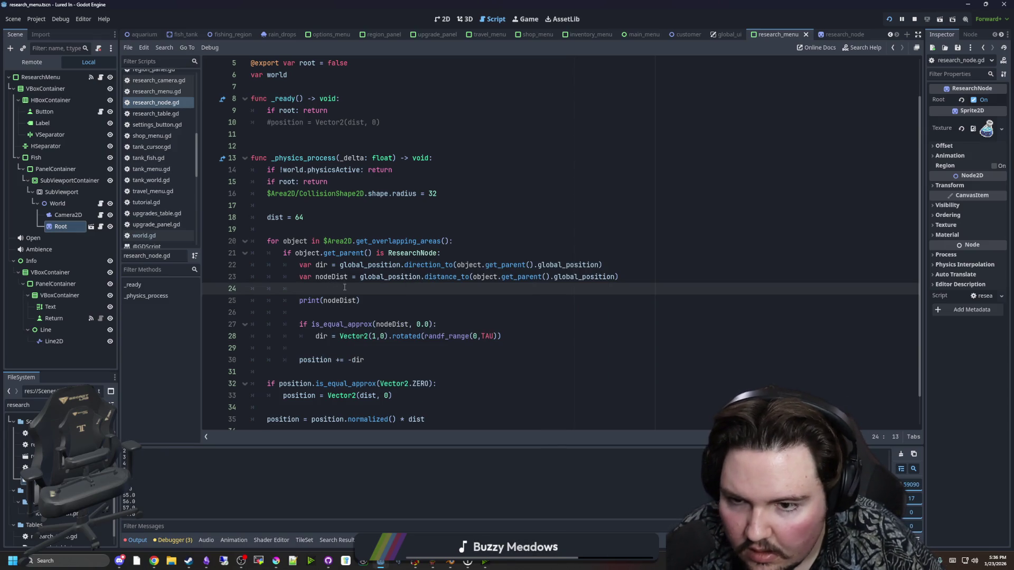
left_click(534, 16)
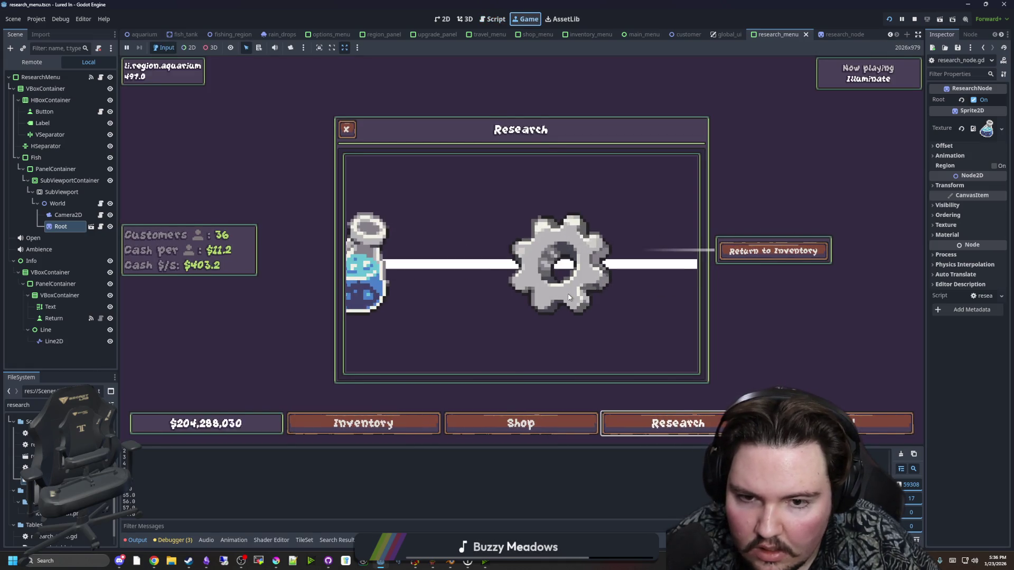
scroll(393, 306, "down", 3)
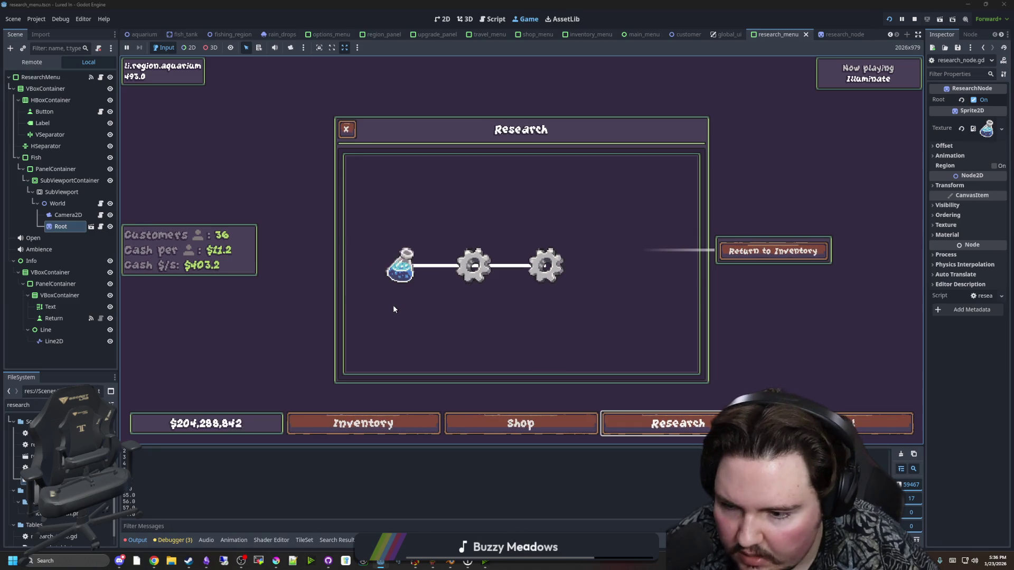
left_click(901, 454)
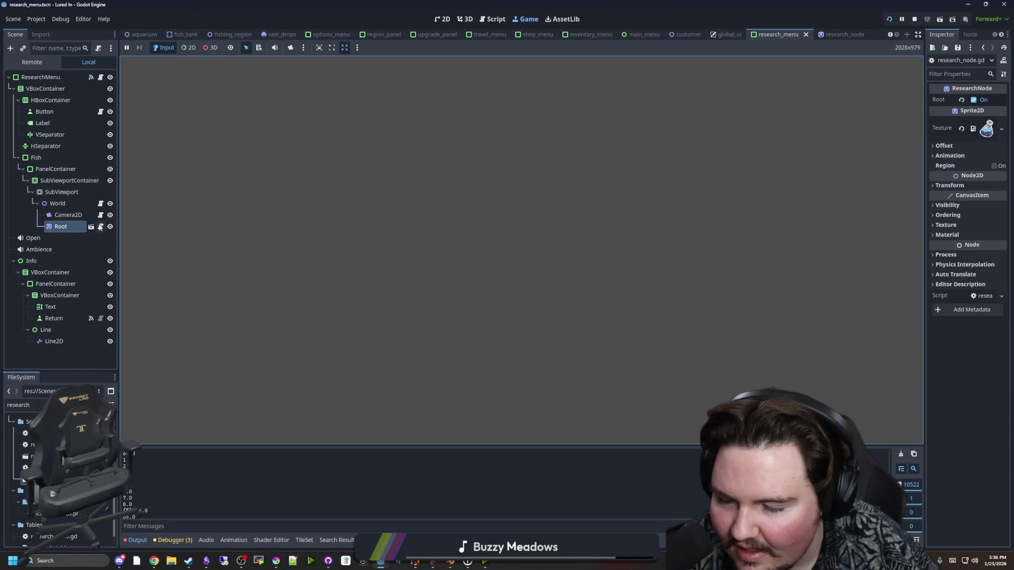
left_click(100, 226)
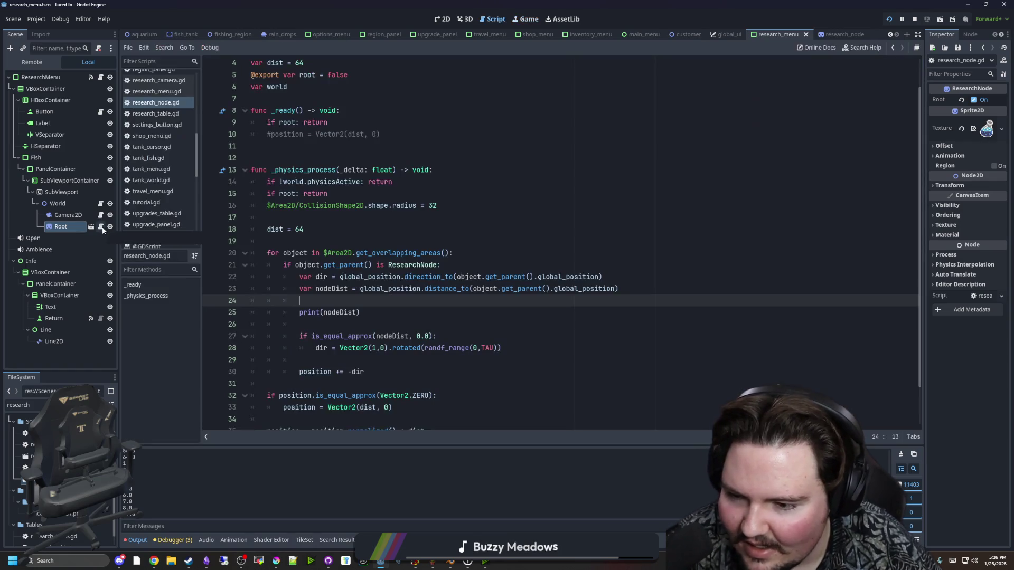
Prefix the print(nodeDist) line with # and save research_node.gd.
left_click(298, 314)
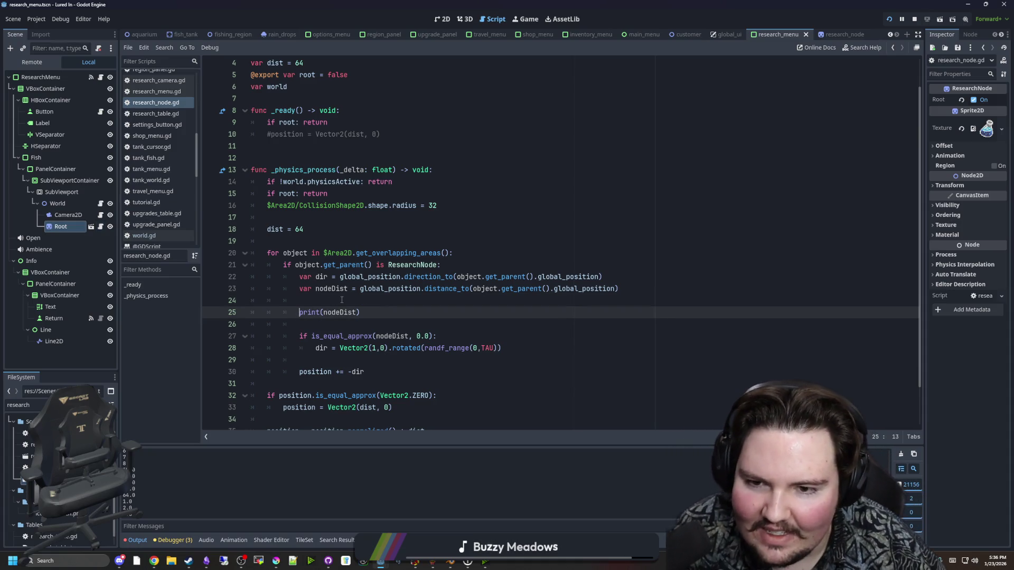
type("#")
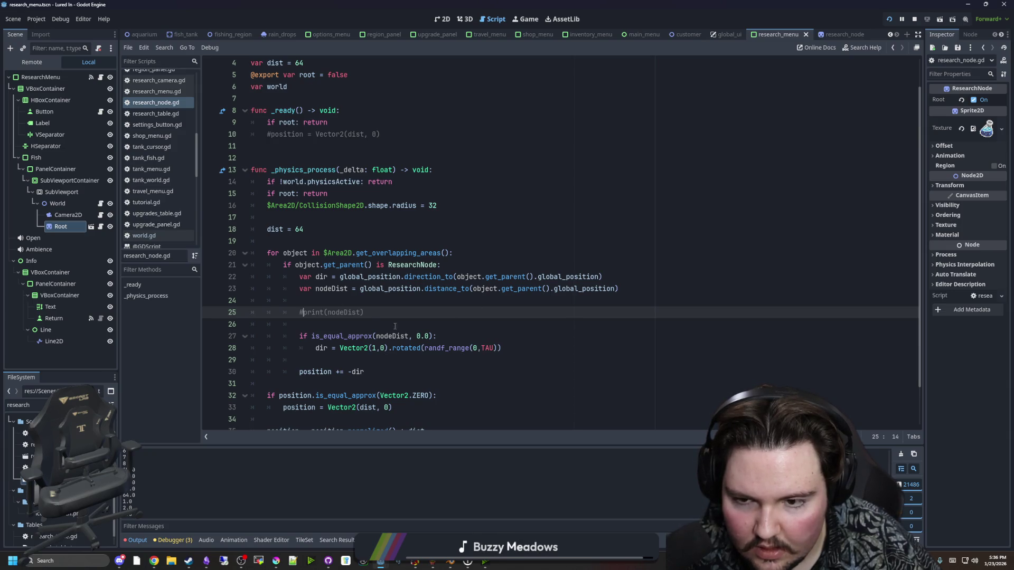
key("Up")
key("ctrl+s")
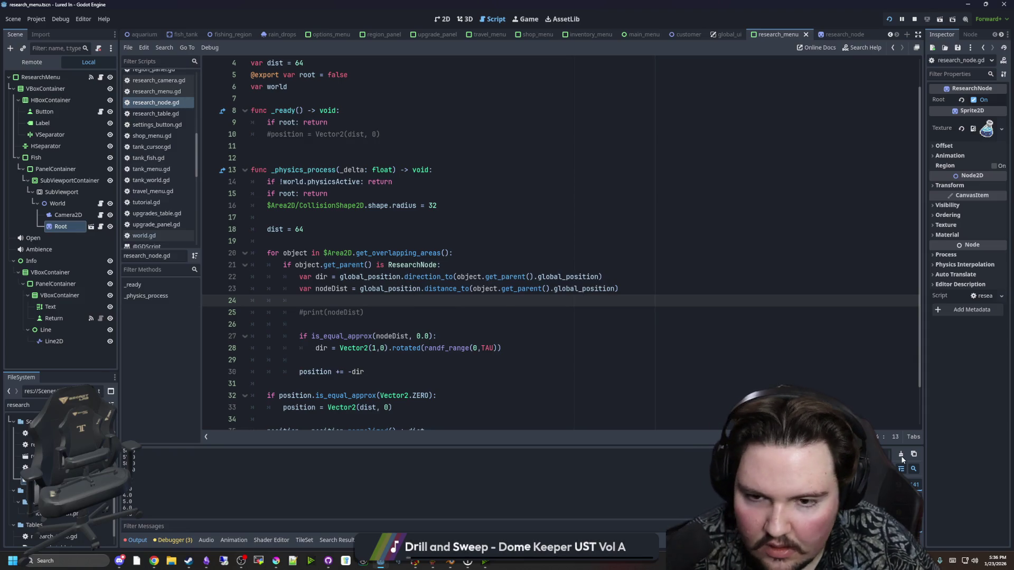
left_click(363, 312)
left_click(363, 301)
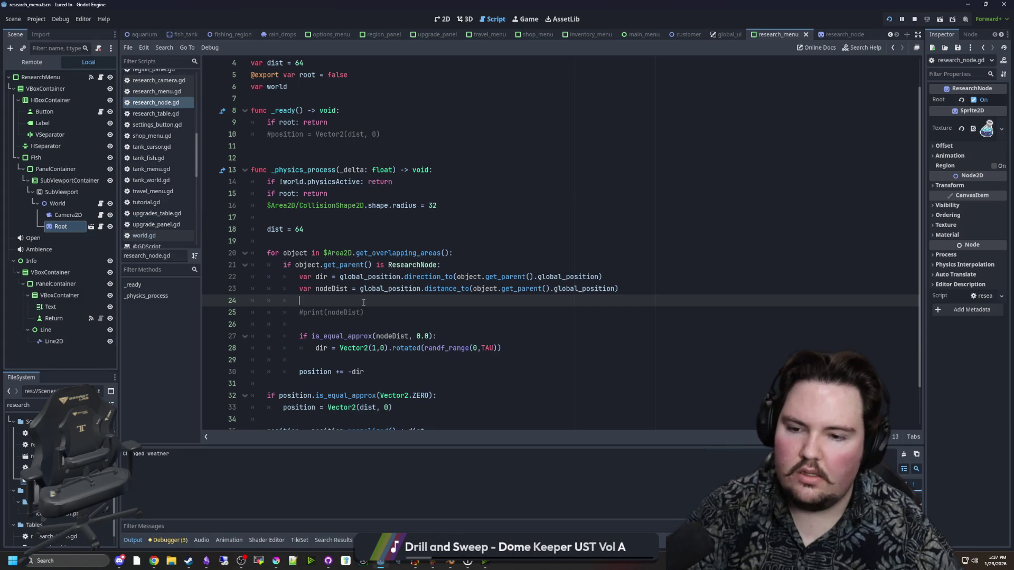
left_click(379, 371)
left_click(330, 296)
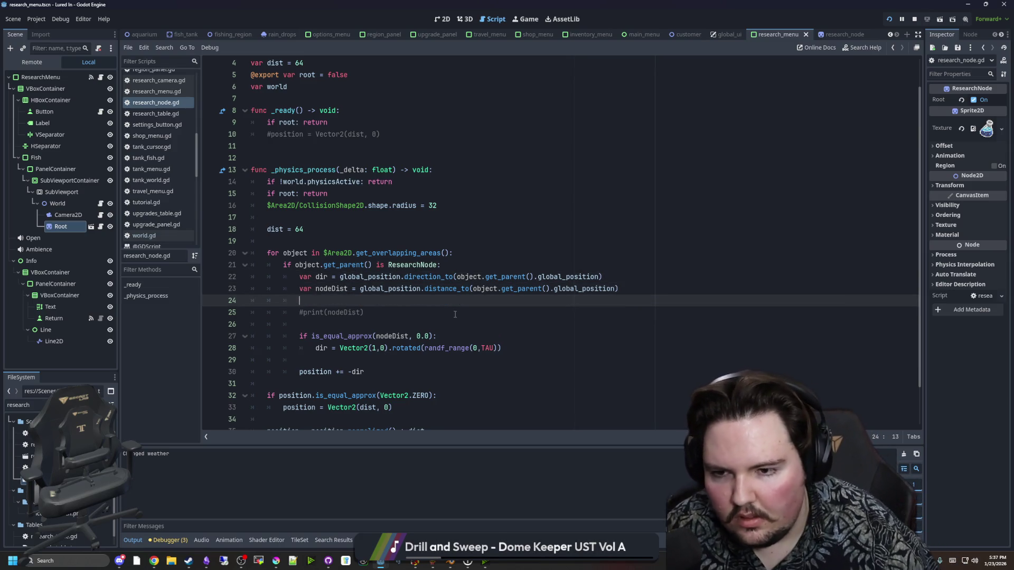
Start a distPower line and paste $Area2D/CollisionShape2D.shape.radius copied from line 16.
key("Return")
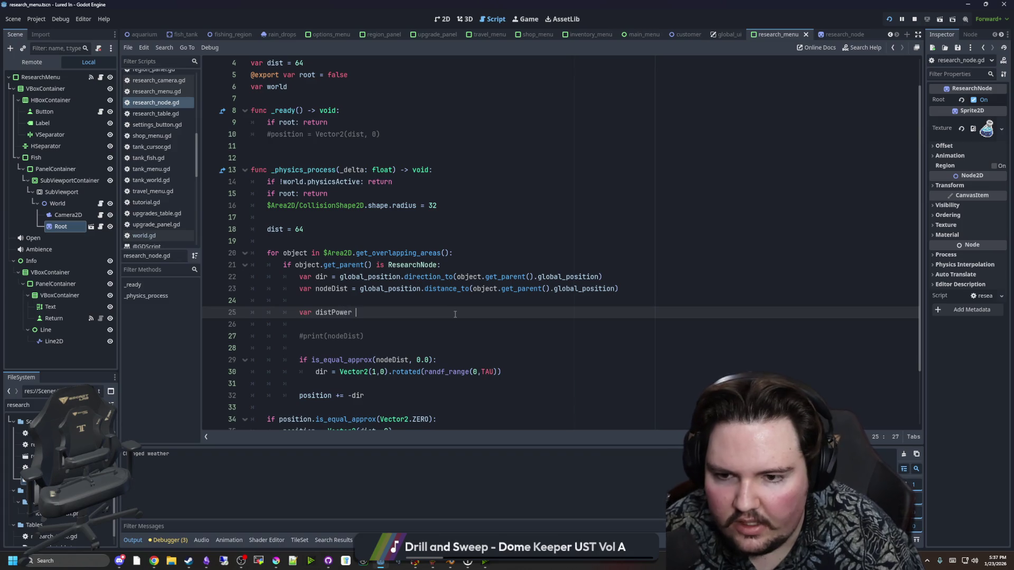
type("=")
left_click(427, 229)
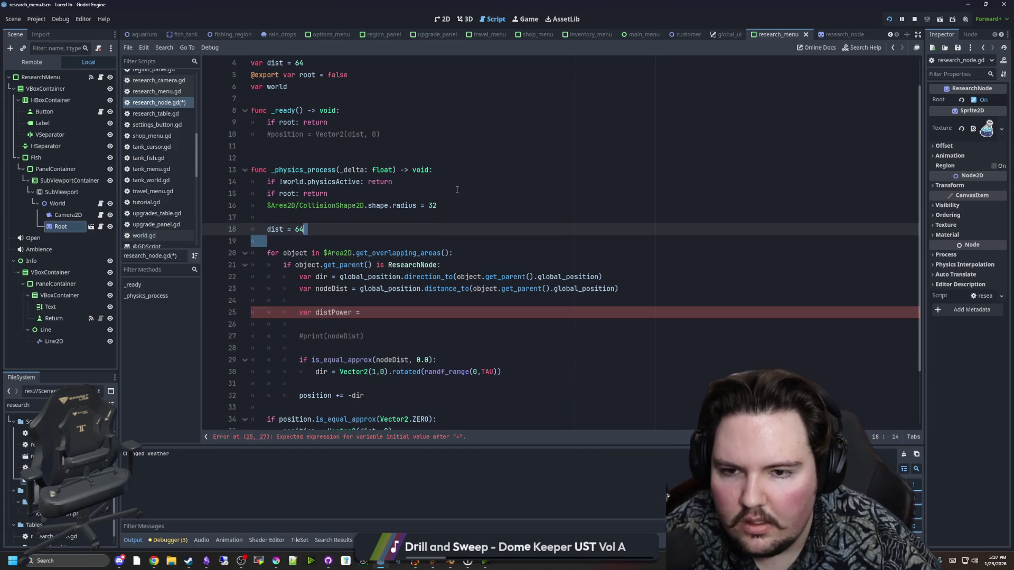
left_click_drag(418, 205, 260, 207)
key("ctrl+c")
left_click(342, 233)
left_click_drag(418, 206, 267, 206)
left_click(399, 312)
key("ctrl+v")
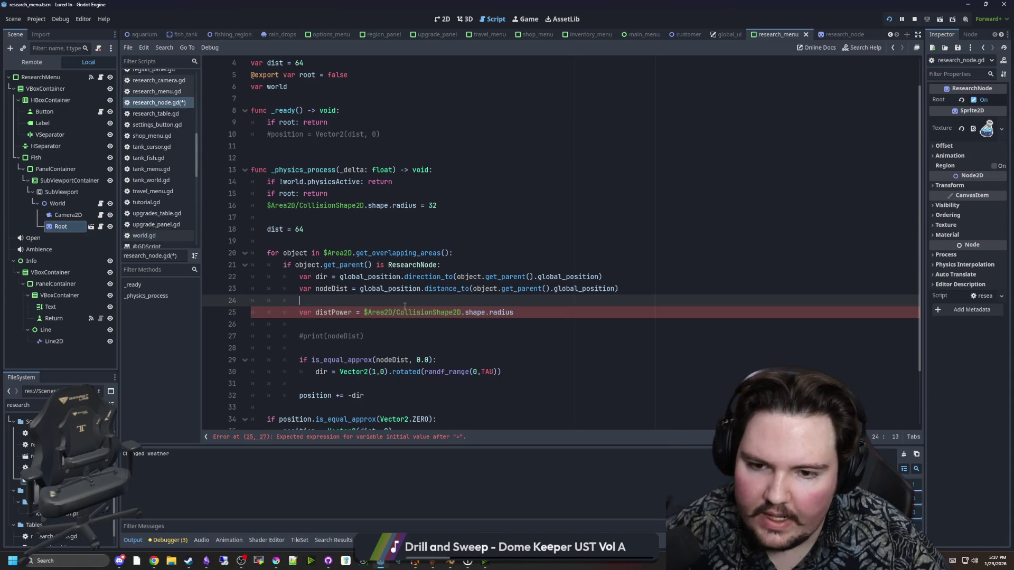
Rework line 25 so distPower = nodeDist/$Area2D/CollisionShape2D.shape.radius.
left_click(566, 305)
left_click(363, 313)
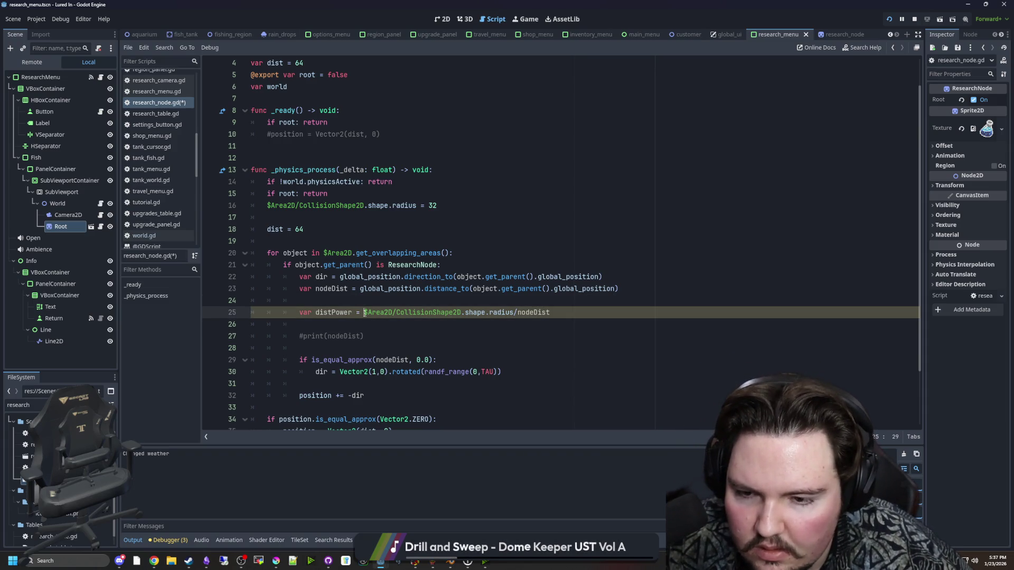
key("Up")
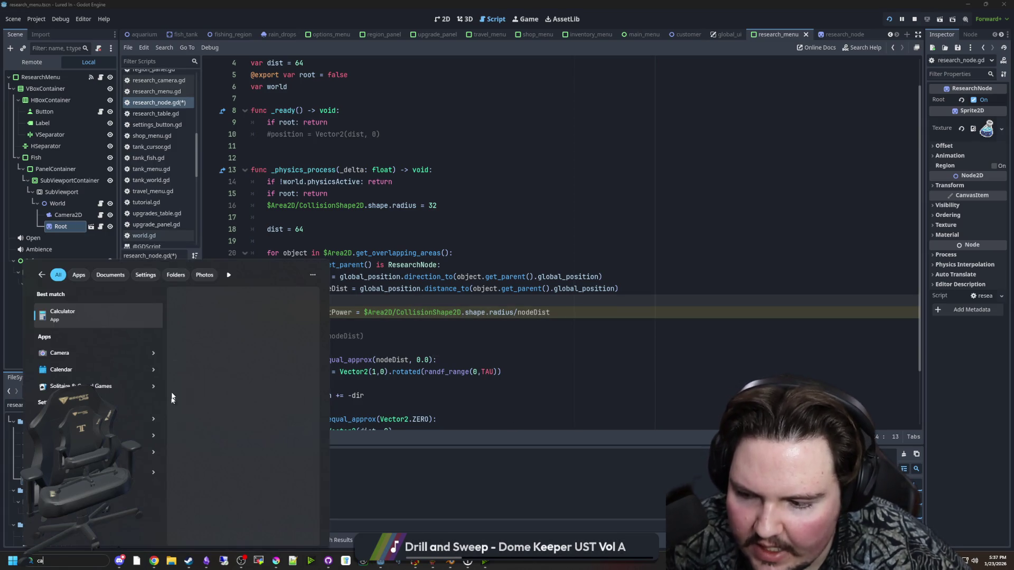
key("XF86Calculator")
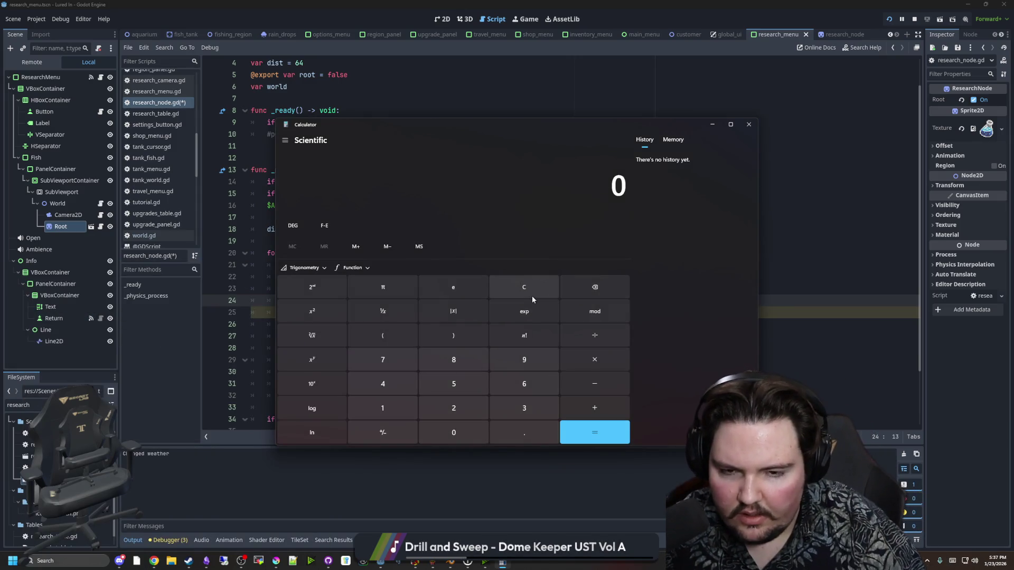
left_click(748, 125)
double_click(533, 312)
key("BackSpace")
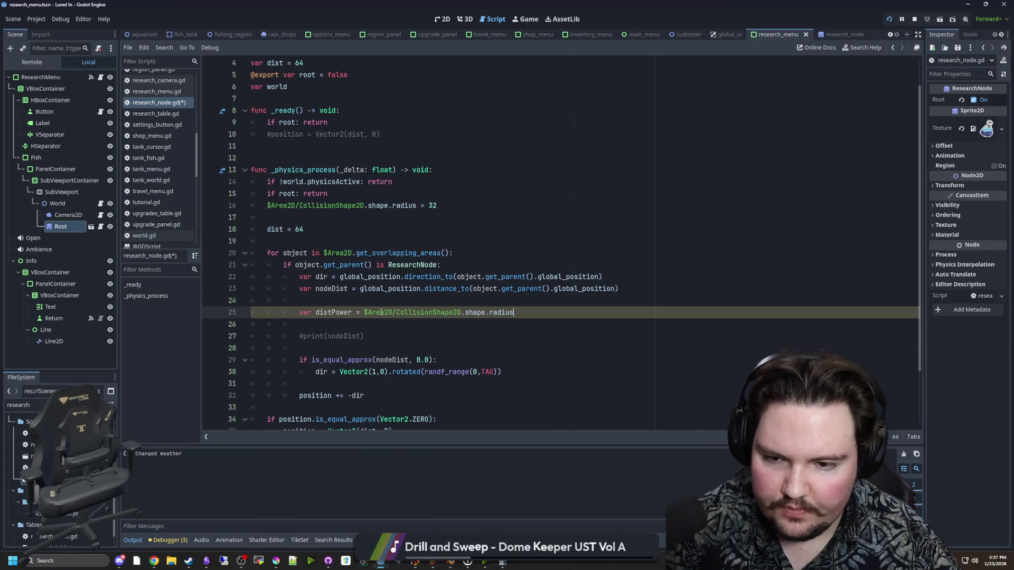
left_click(364, 312)
type("nodeDist")
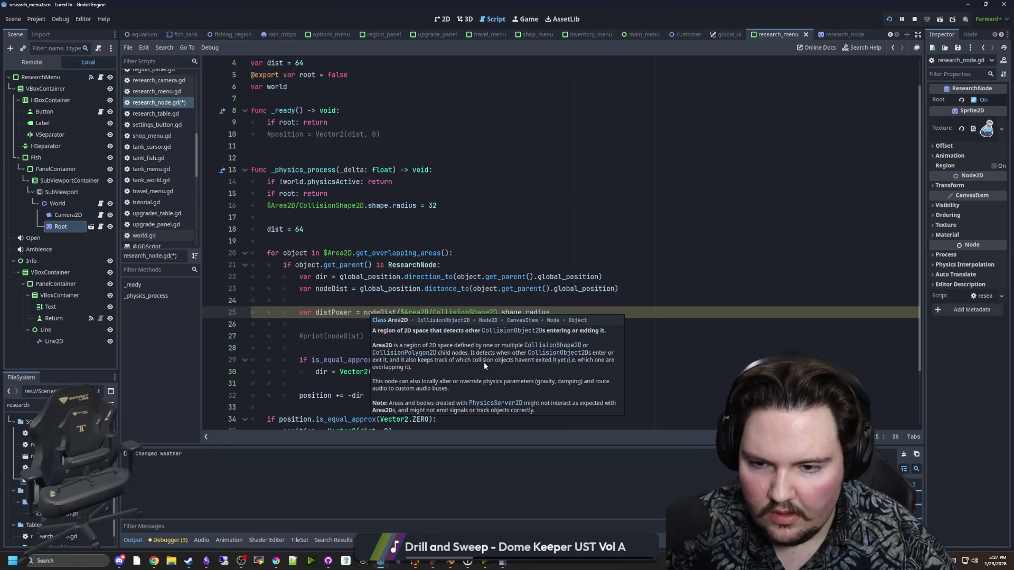
type("/")
key("Up")
Check 32/32 in the calculator before returning to the script.
left_click(503, 563)
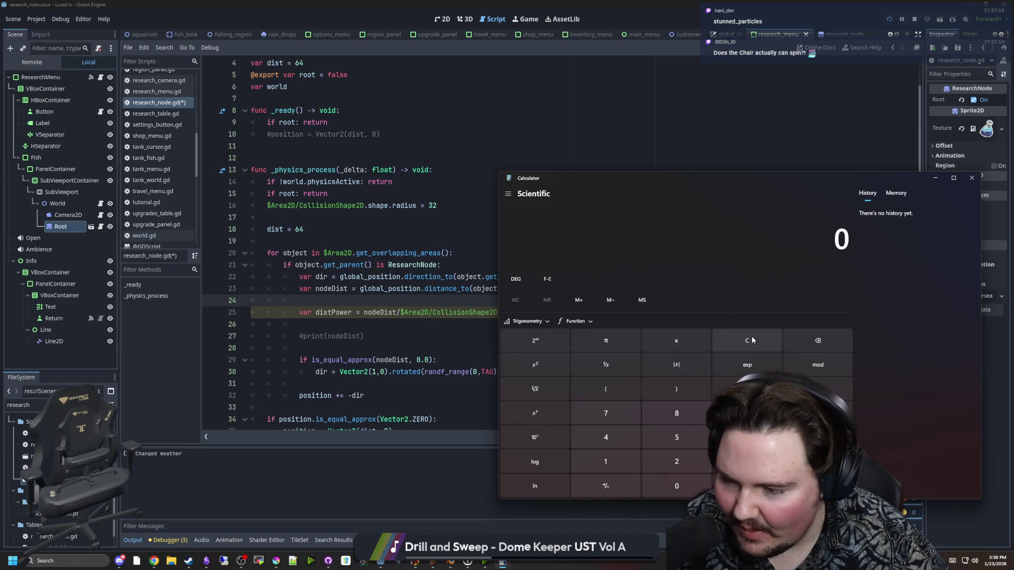
type("32/32")
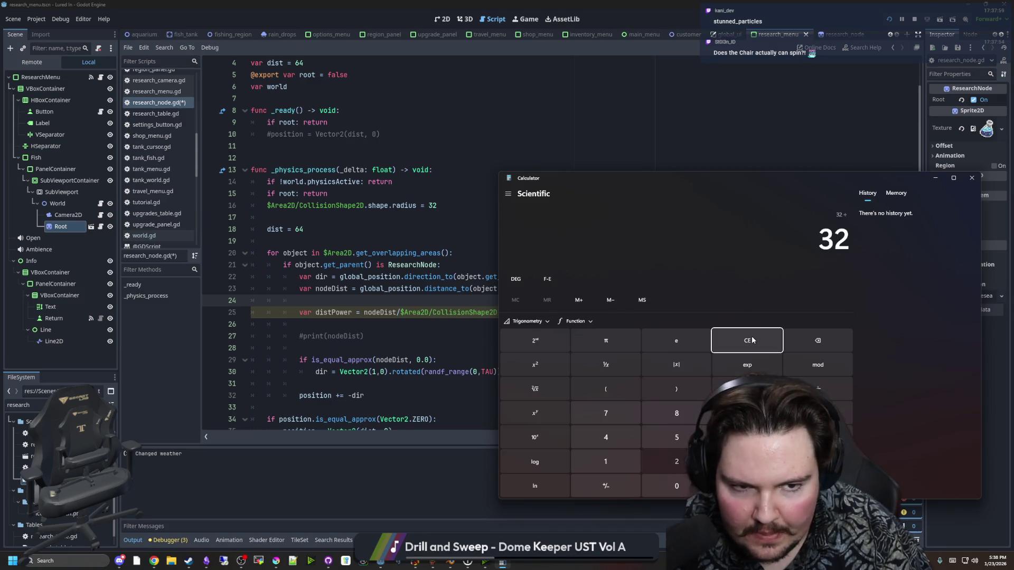
key("Return")
left_click(330, 312)
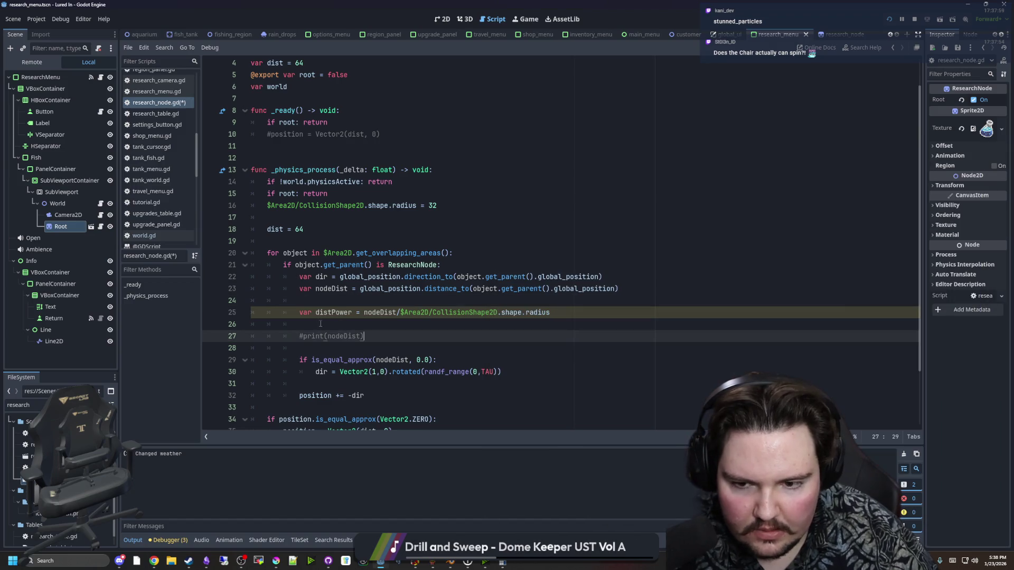
Change the push to position += -dir*distPower, delete the commented print line, and save.
left_click(385, 395)
type("*distPower")
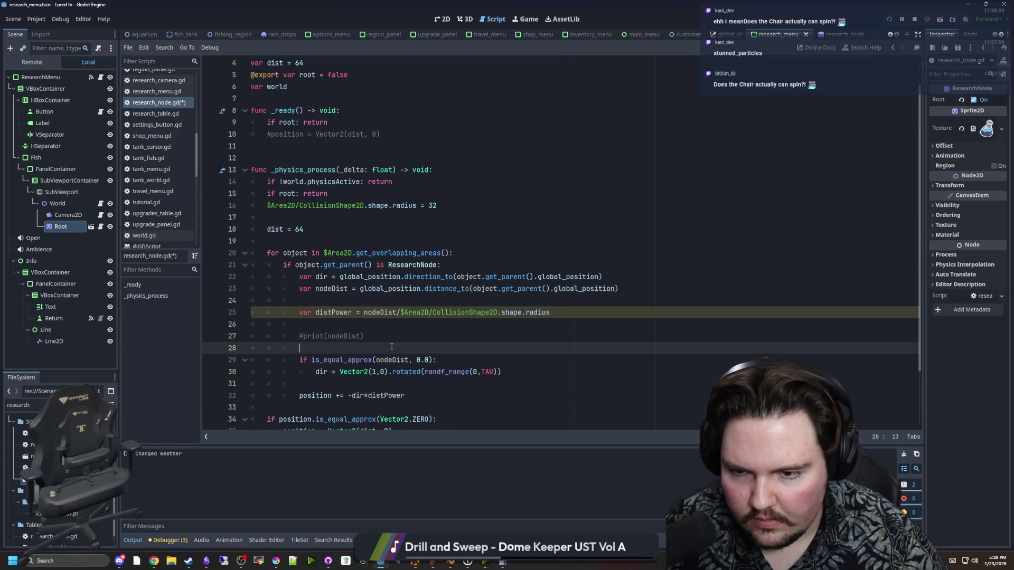
left_click_drag(365, 336, 552, 312)
key("BackSpace")
left_click(479, 298)
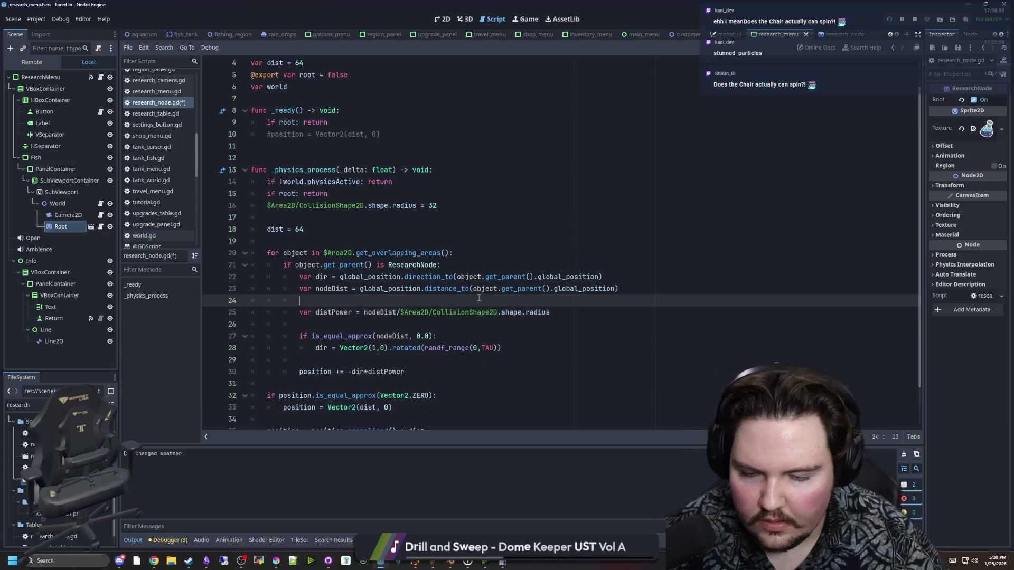
key("ctrl+s")
Wrap the distPower ratio in clampf, adding the 0.0 lower bound.
left_click(363, 312)
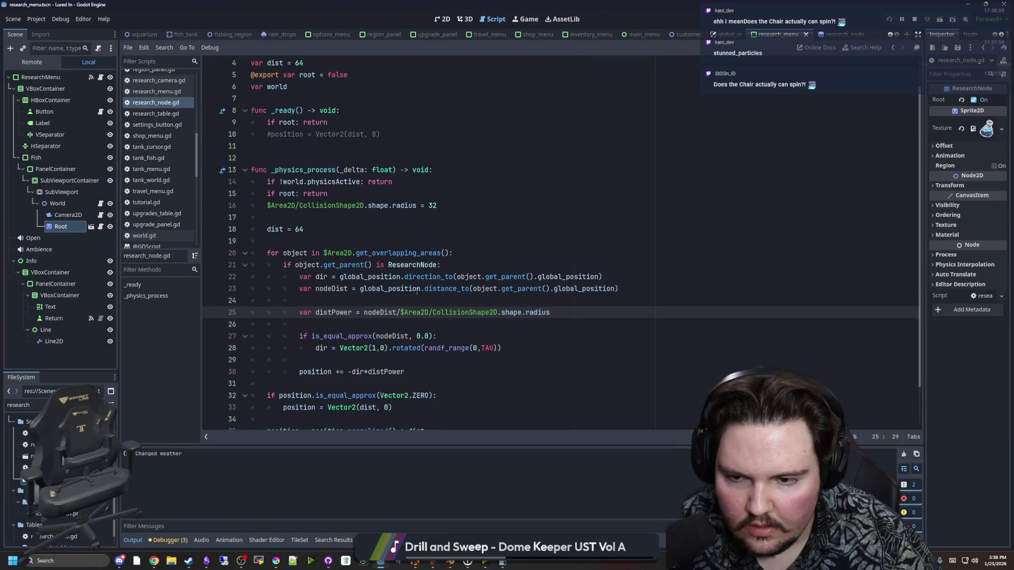
type("clampf(")
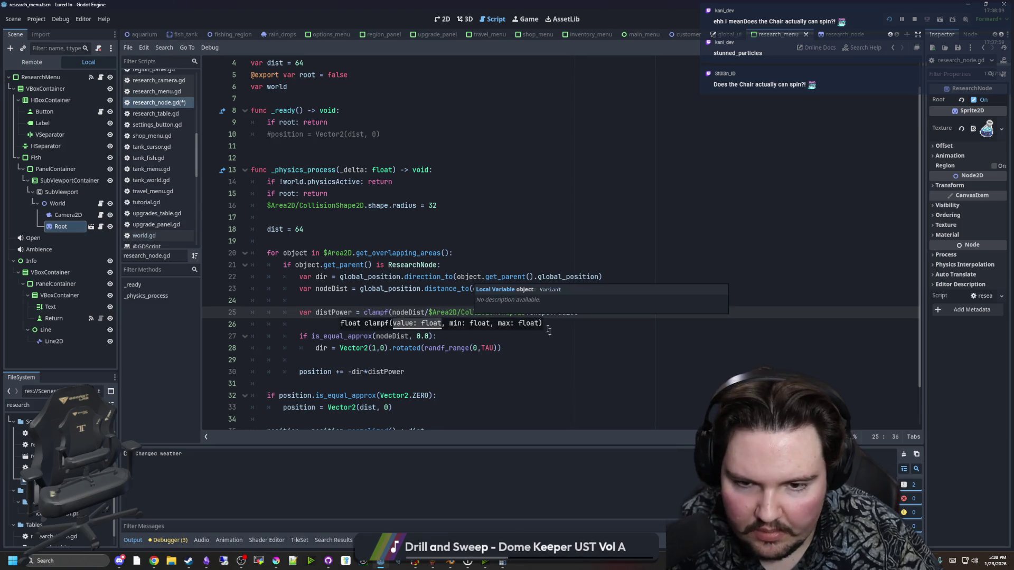
left_click(586, 313)
type(", 0.0, 1.0")
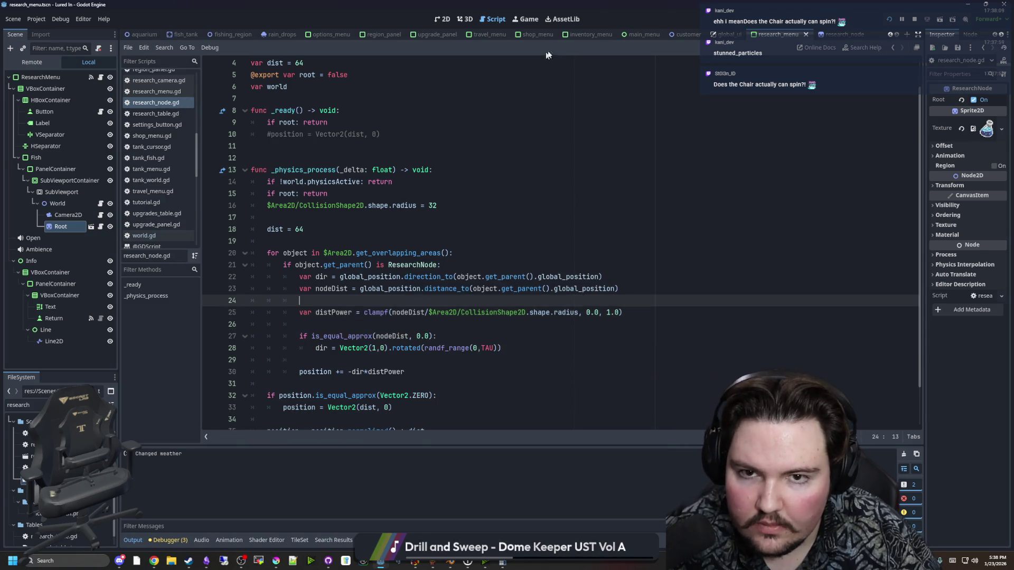
Test the research tree in-game, restarting from the main menu and reopening the Research panel.
left_click(530, 20)
left_click(649, 422)
left_click(649, 422)
key("Escape")
left_click(523, 274)
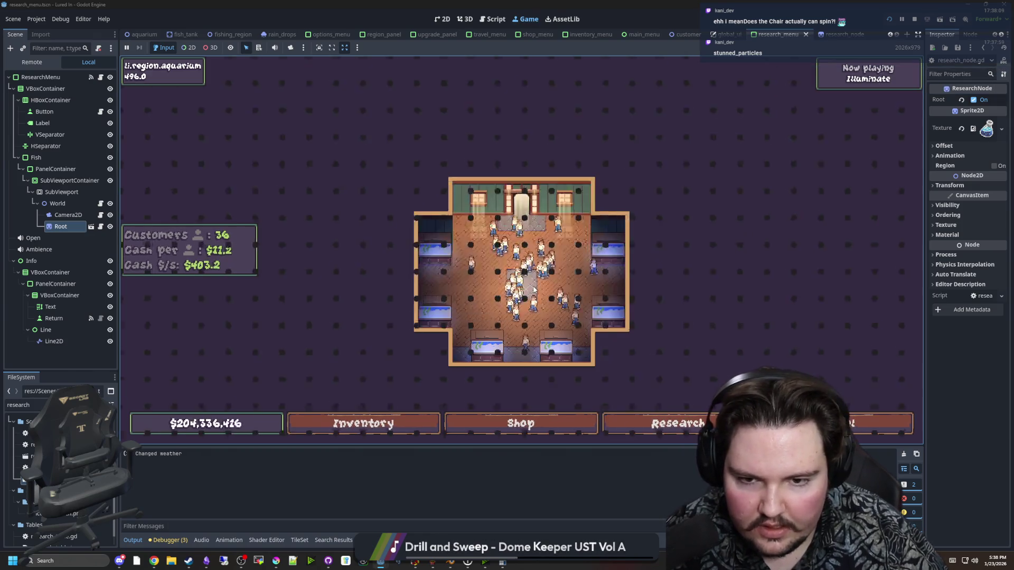
left_click(220, 253)
left_click(670, 422)
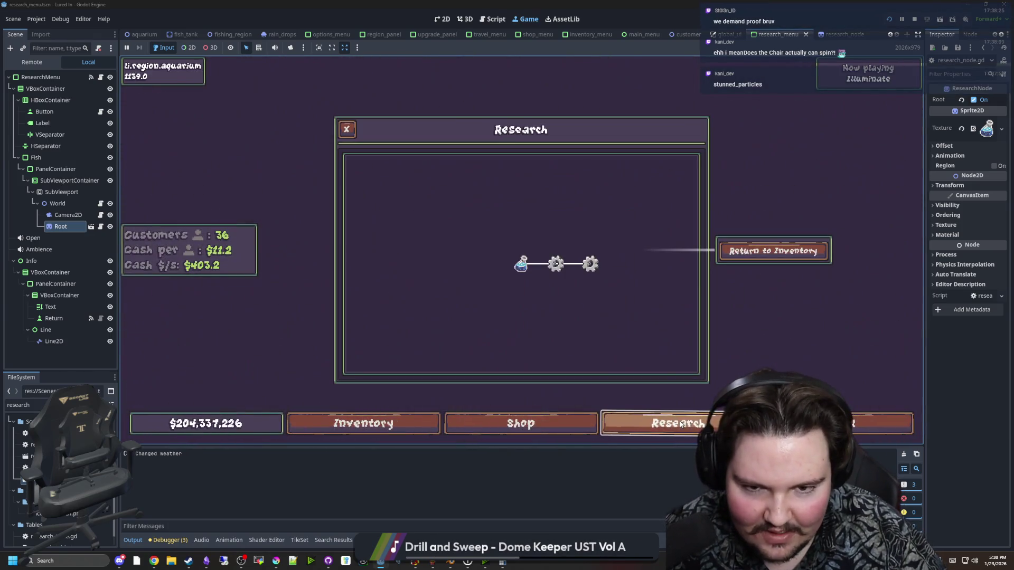
Stop the game, save the scene, and return to the Game view.
key("F8")
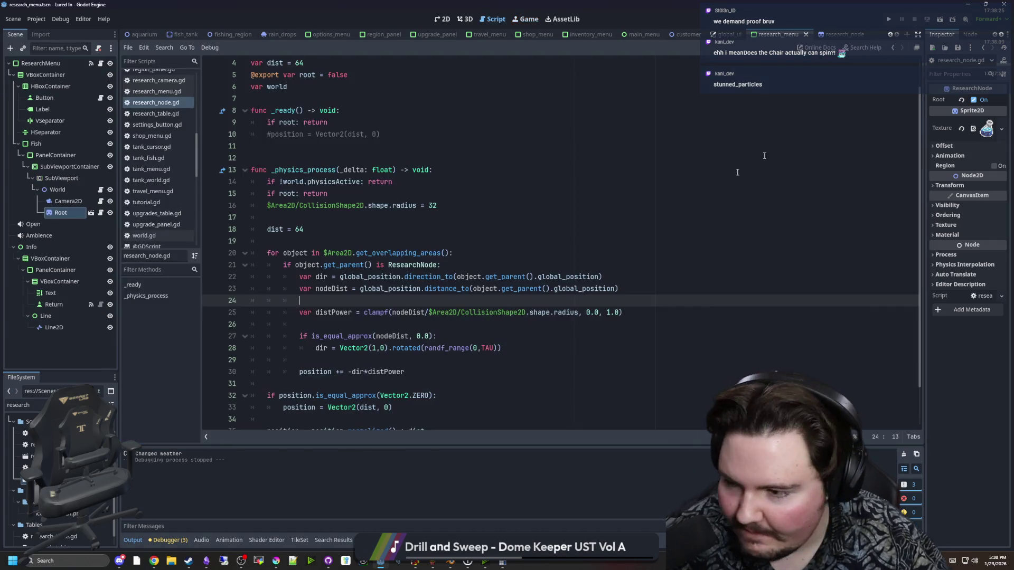
key("ctrl+s")
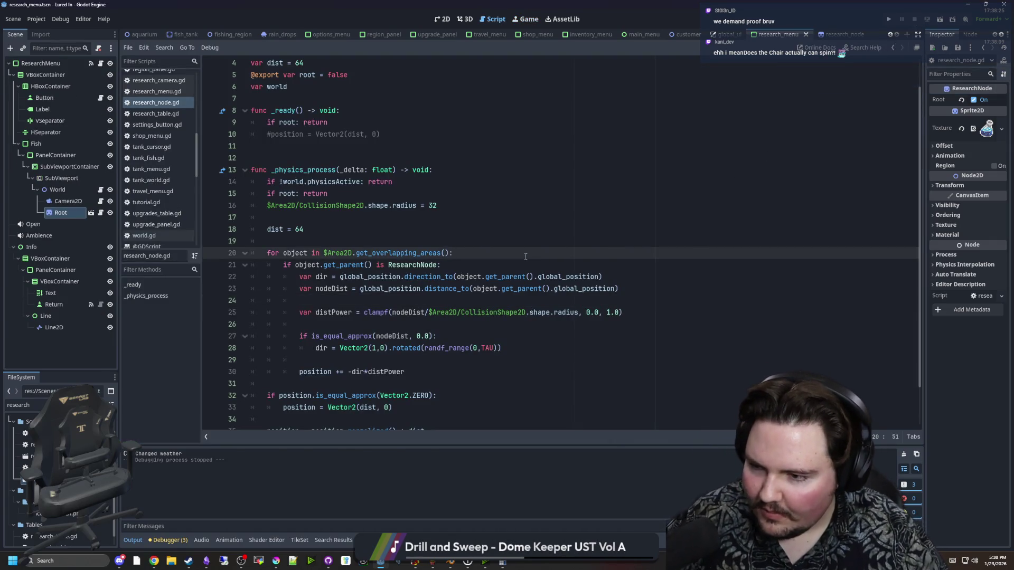
left_click(443, 237)
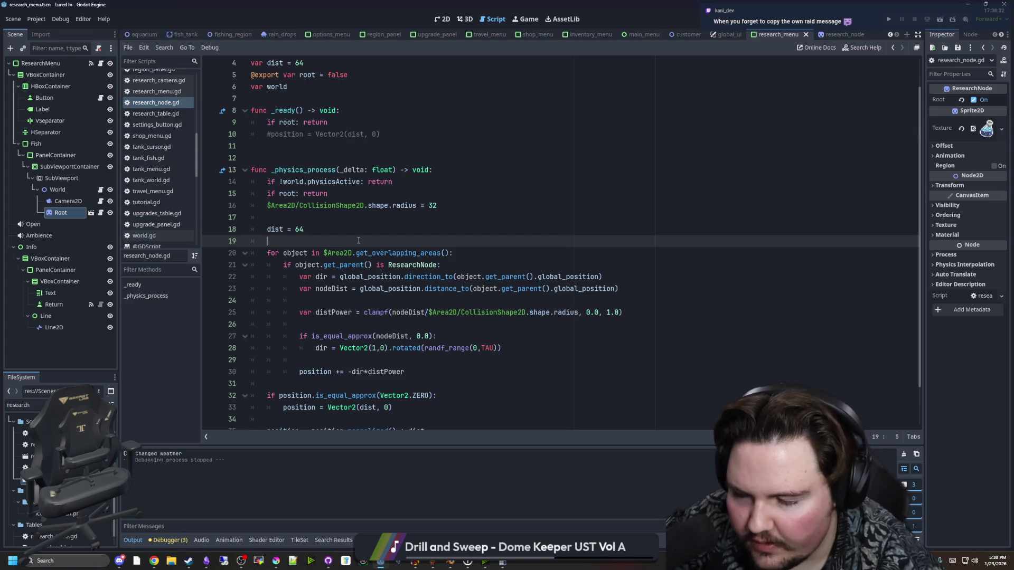
left_click(525, 17)
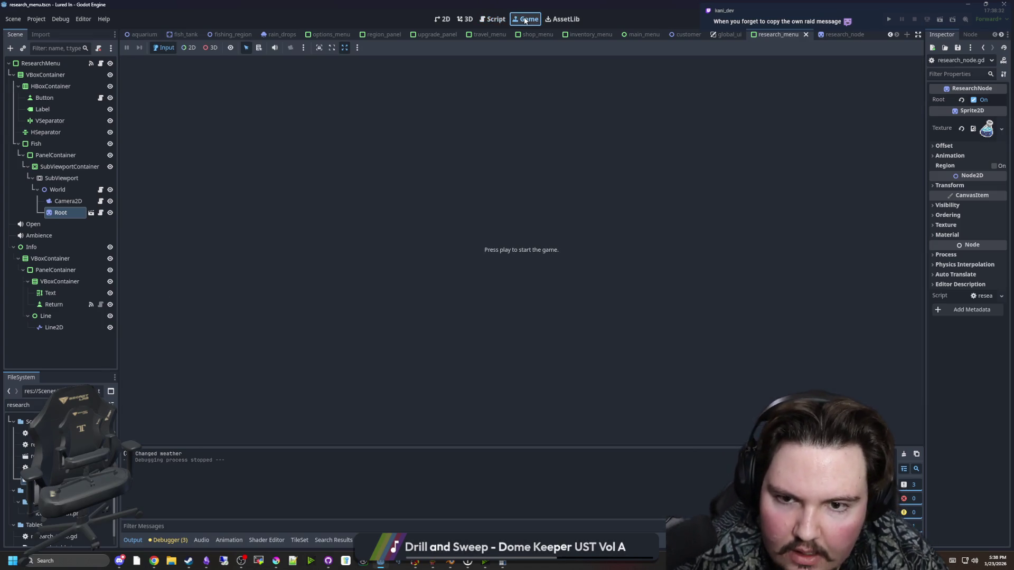
Run the project, start playing, dismiss Welcome Back, and open the Research panel.
left_click(890, 20)
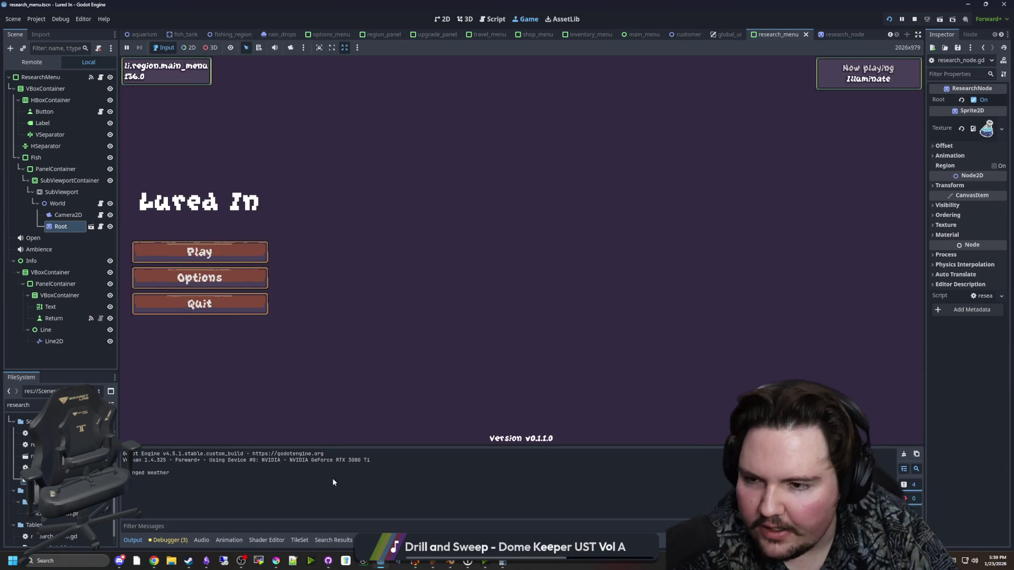
left_click(258, 250)
left_click(521, 290)
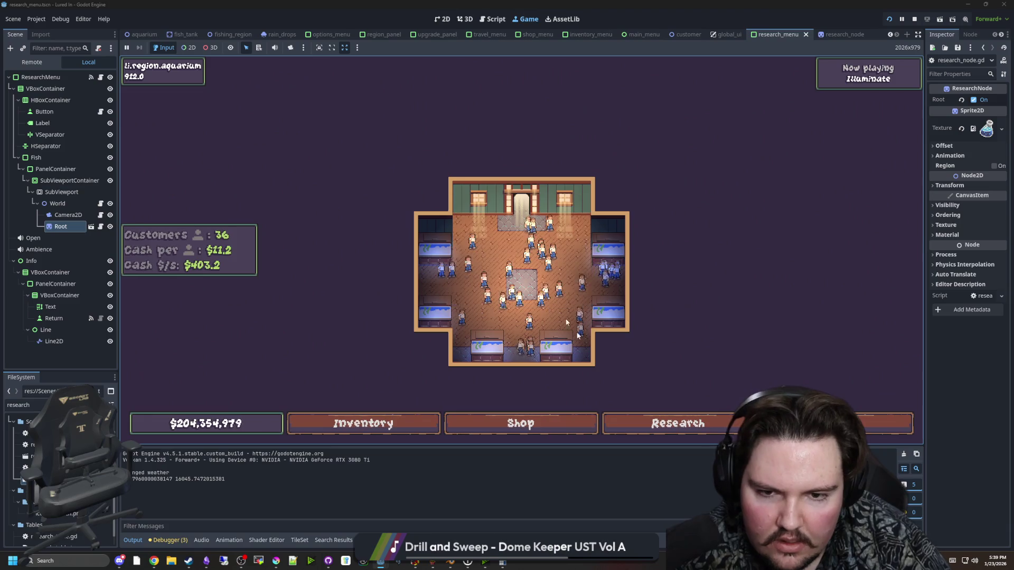
left_click(678, 424)
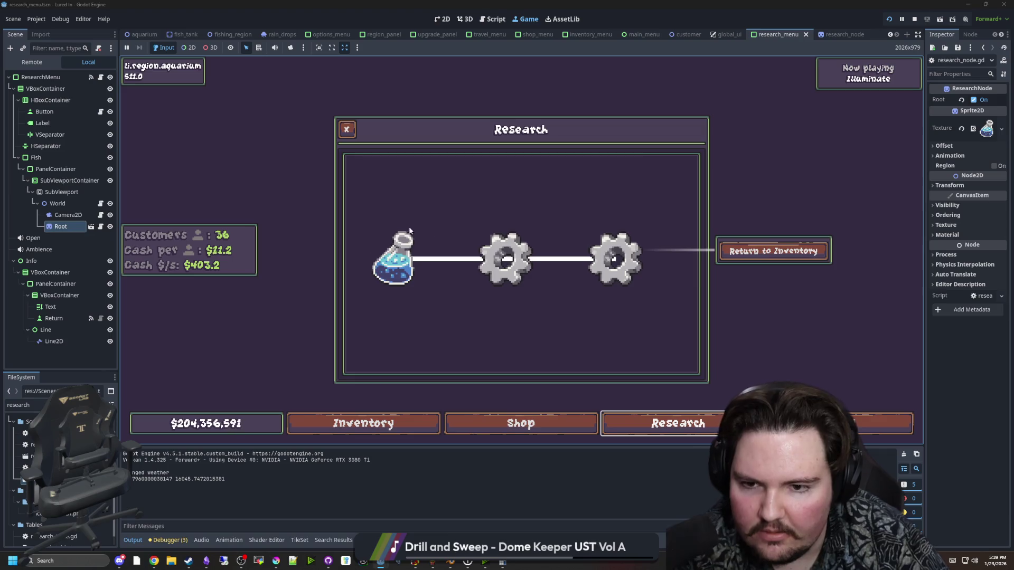
Zoom in and out on the research tree, then return to research_node.gd.
scroll(489, 278, "down", 3)
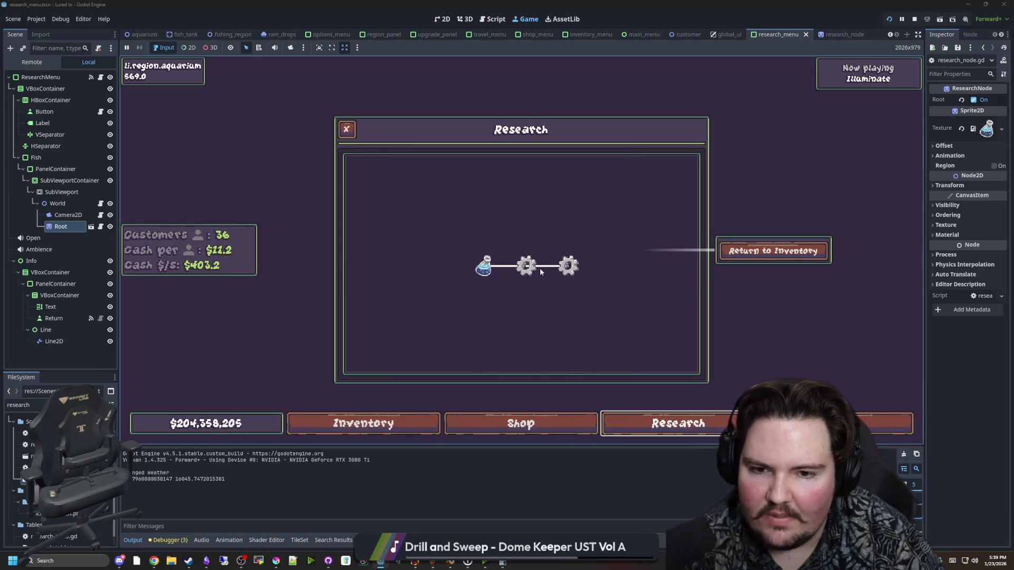
scroll(539, 268, "up", 3)
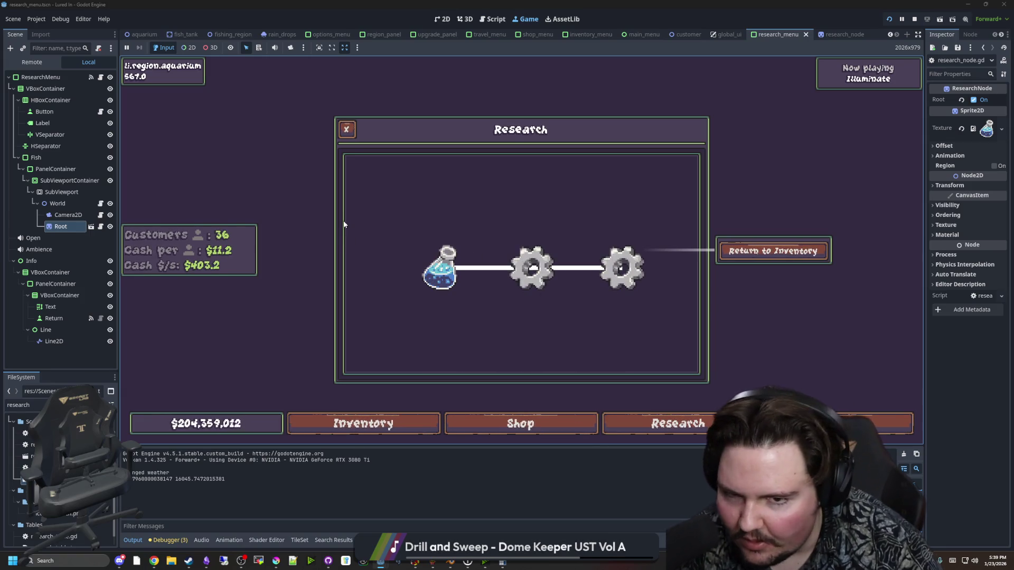
scroll(518, 274, "down", 3)
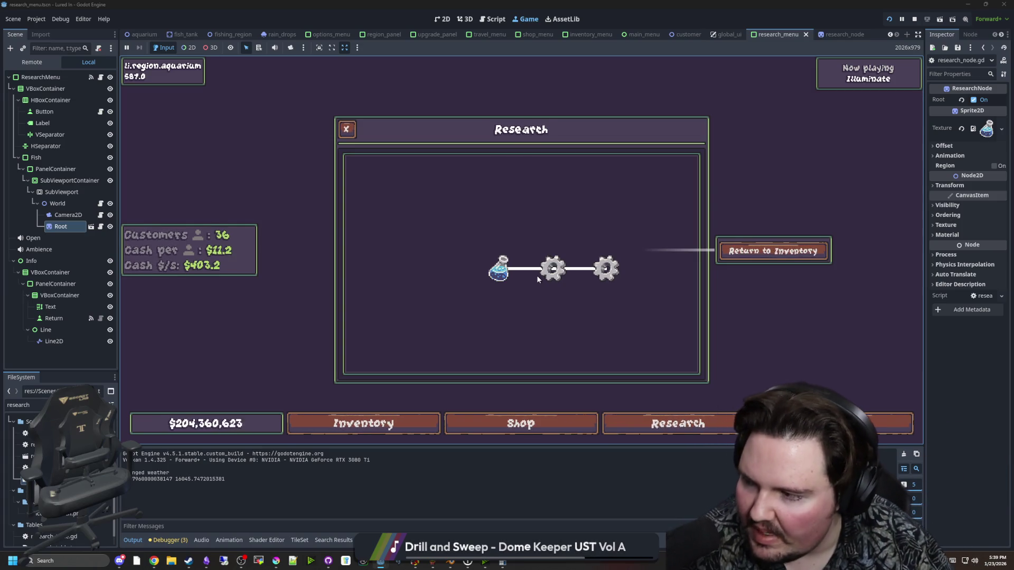
scroll(555, 284, "down", 2)
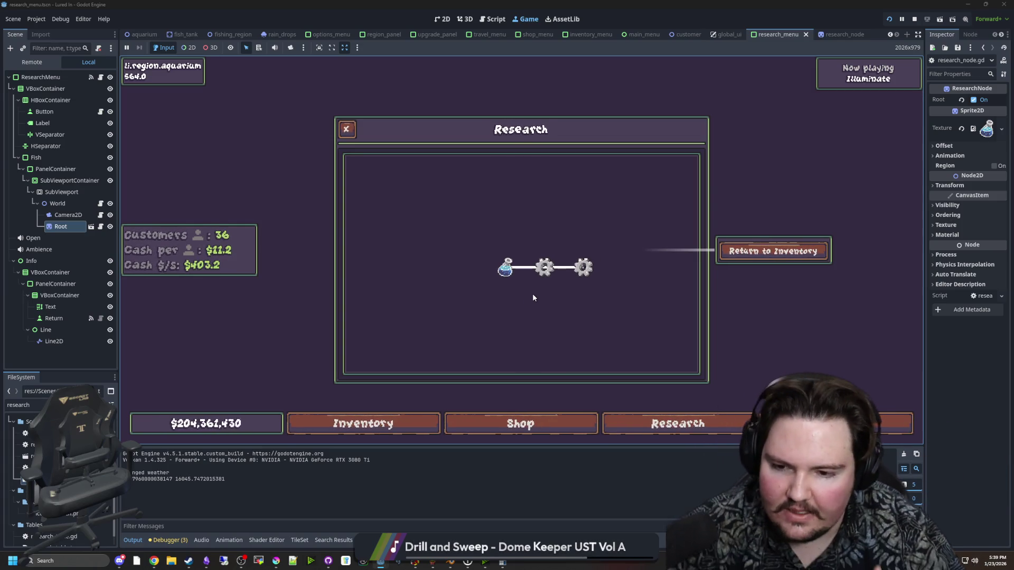
scroll(551, 272, "up", 3)
scroll(564, 292, "up", 4)
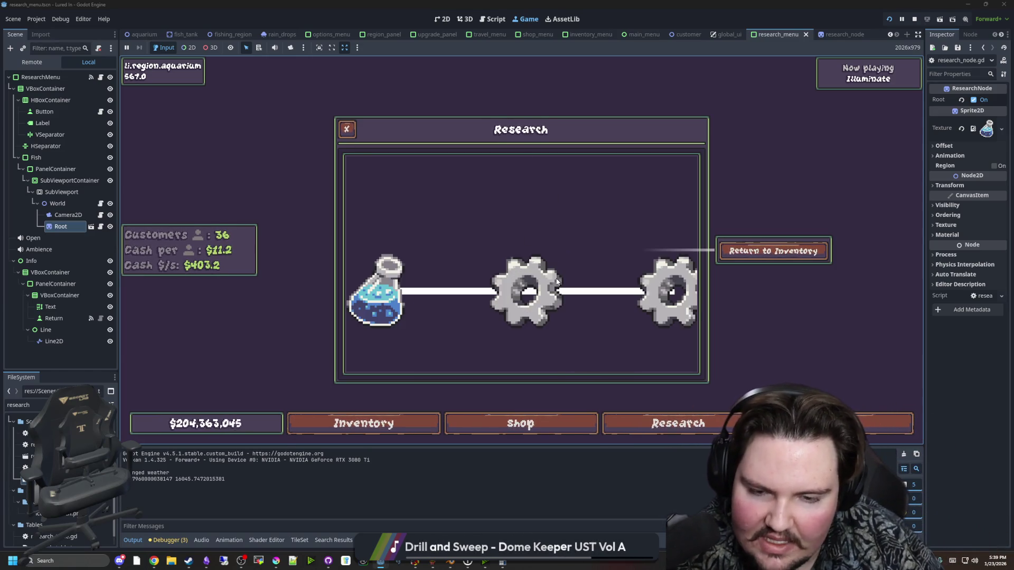
scroll(557, 282, "down", 3)
scroll(557, 282, "down", 2)
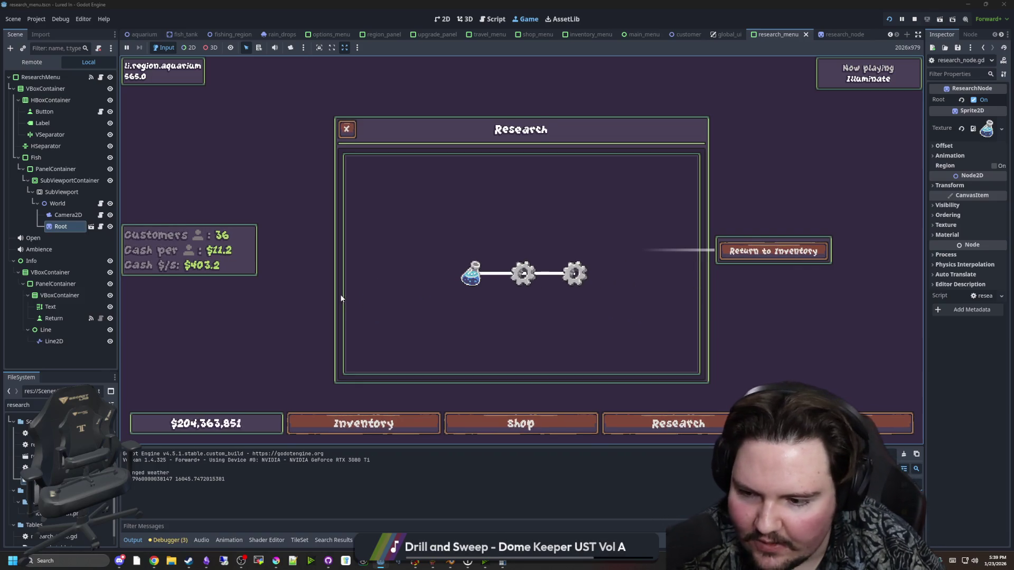
left_click(101, 227)
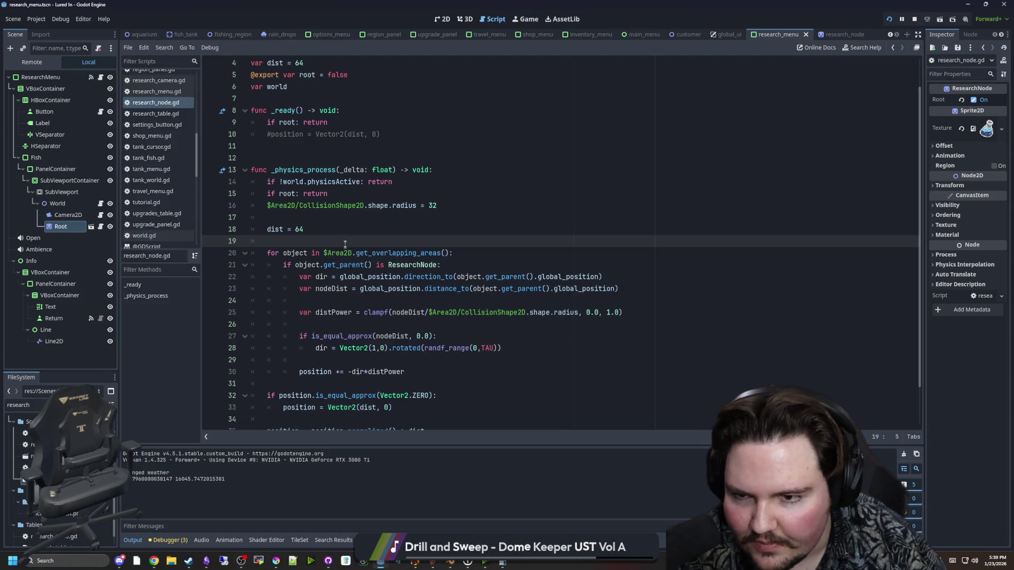
Review the nodeDist and zero-distance check lines around 24–28, saving the scene.
scroll(242, 245, "down", 2)
left_click(417, 277)
left_click(417, 258)
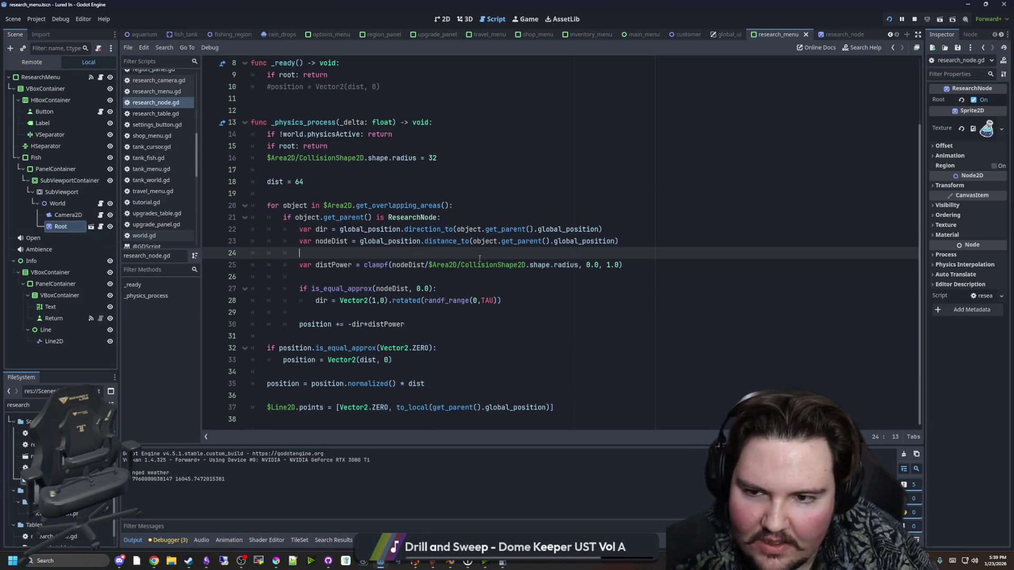
left_click(423, 278)
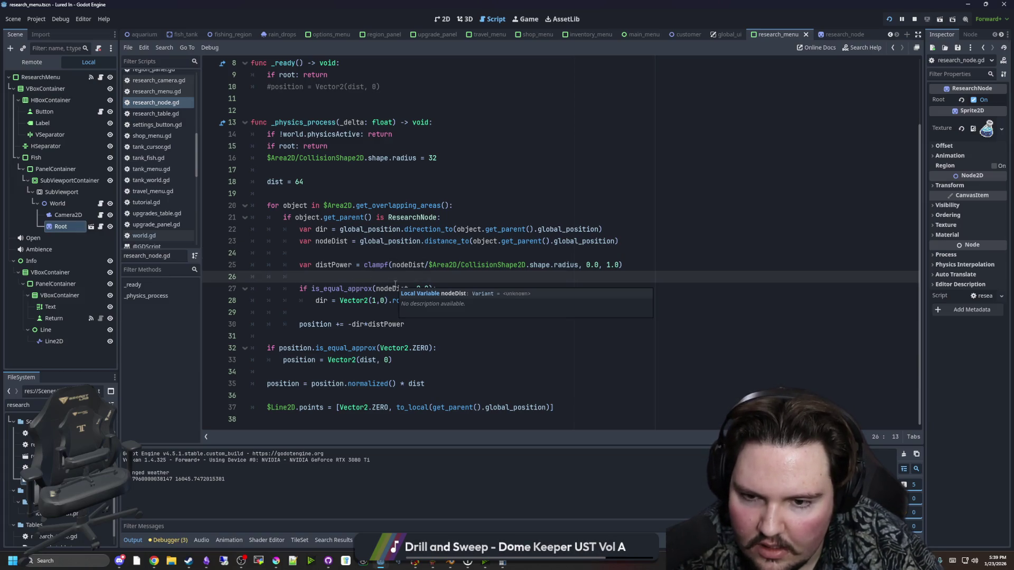
left_click(446, 253)
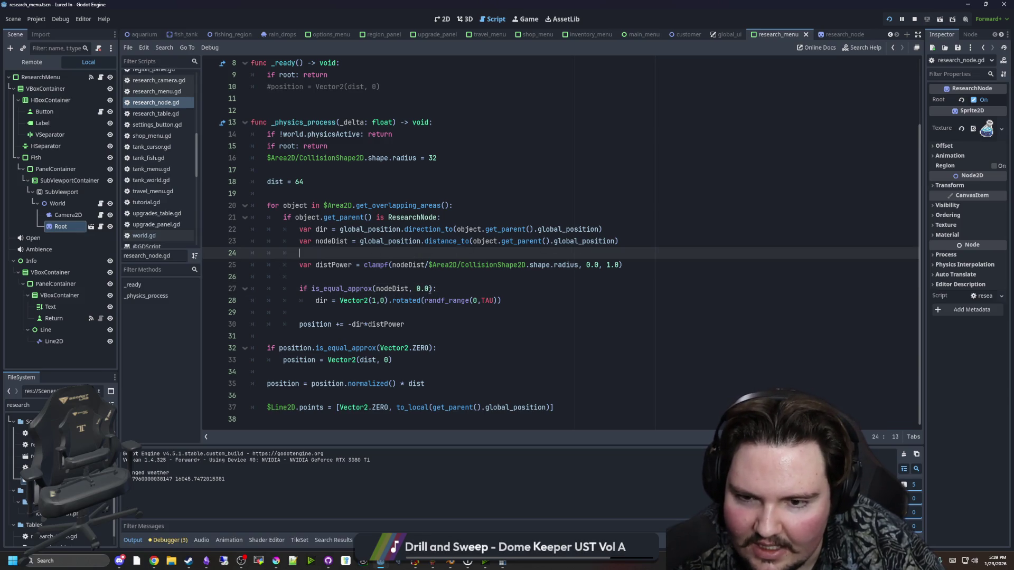
left_click(315, 299)
key("Up")
key("Up")
key("Down")
key("Down")
key("ctrl+s")
left_click(353, 276)
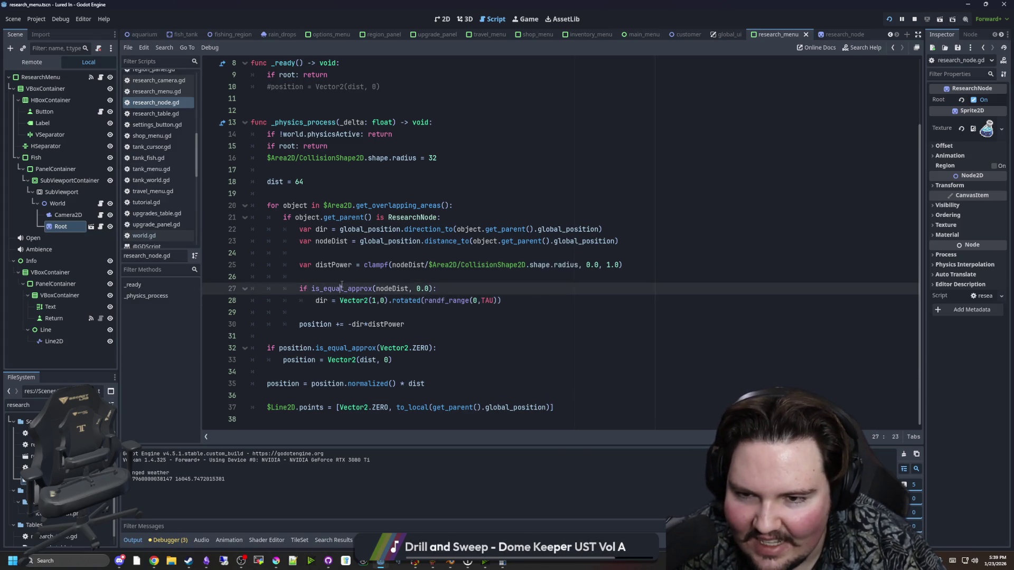
key("ctrl+s")
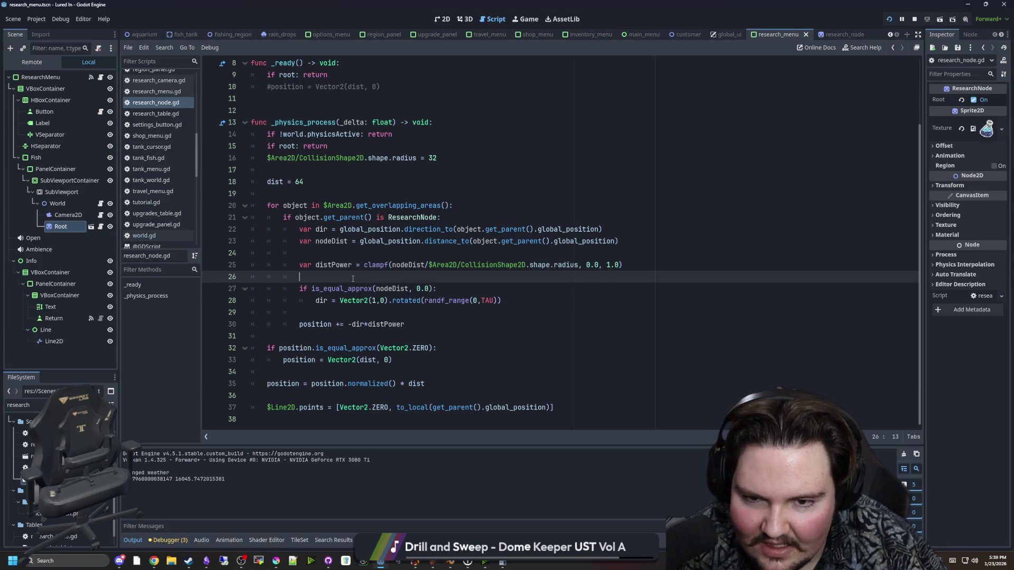
left_click(391, 254)
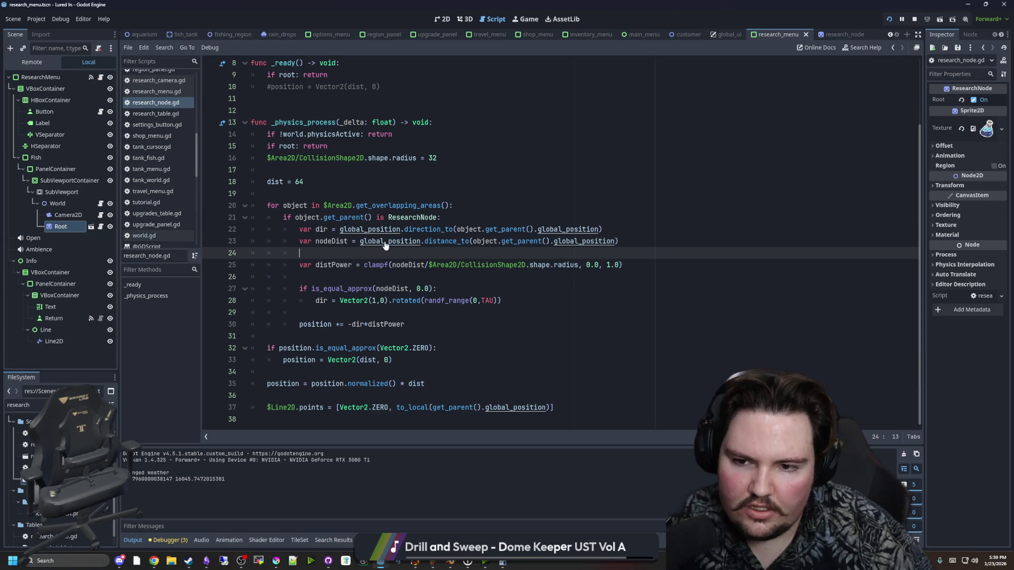
left_click(373, 278)
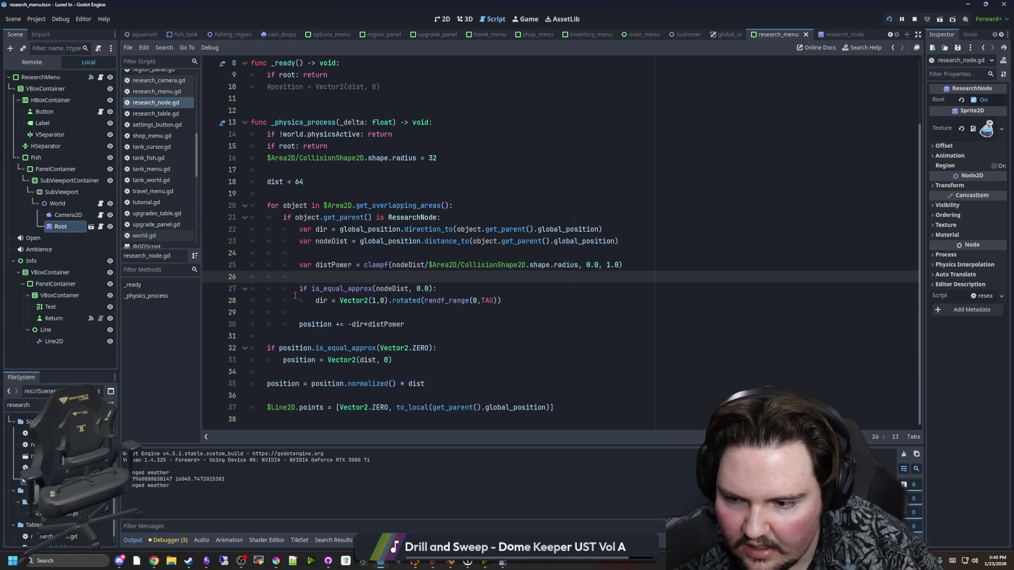
Comment out the is_equal_approx(nodeDist, 0.0) check and its dir assignment on lines 27–28.
left_click(295, 299)
type("#")
left_click(298, 289)
type("#")
key("Up")
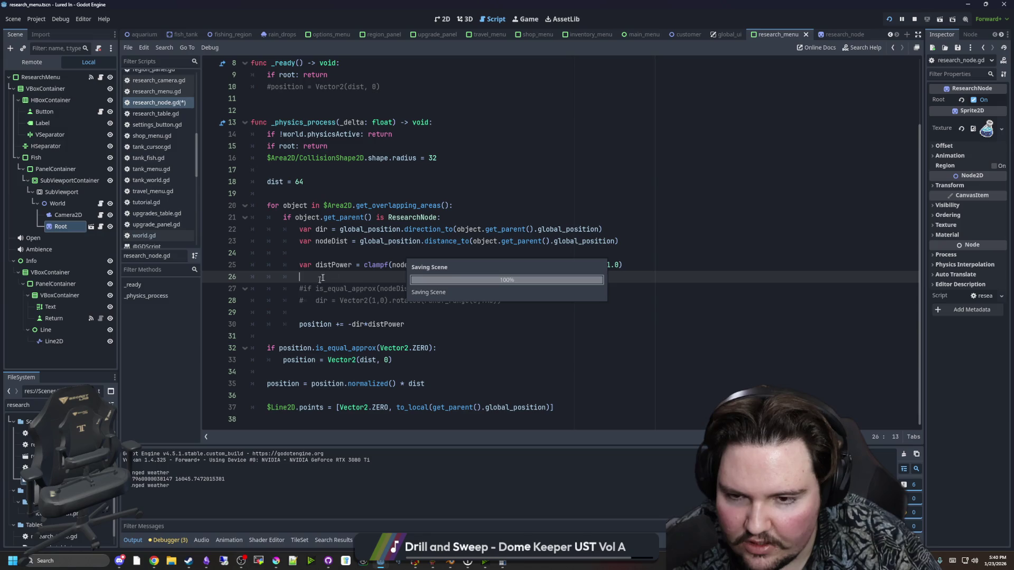
scroll(306, 187, "up", 3)
left_click(312, 170)
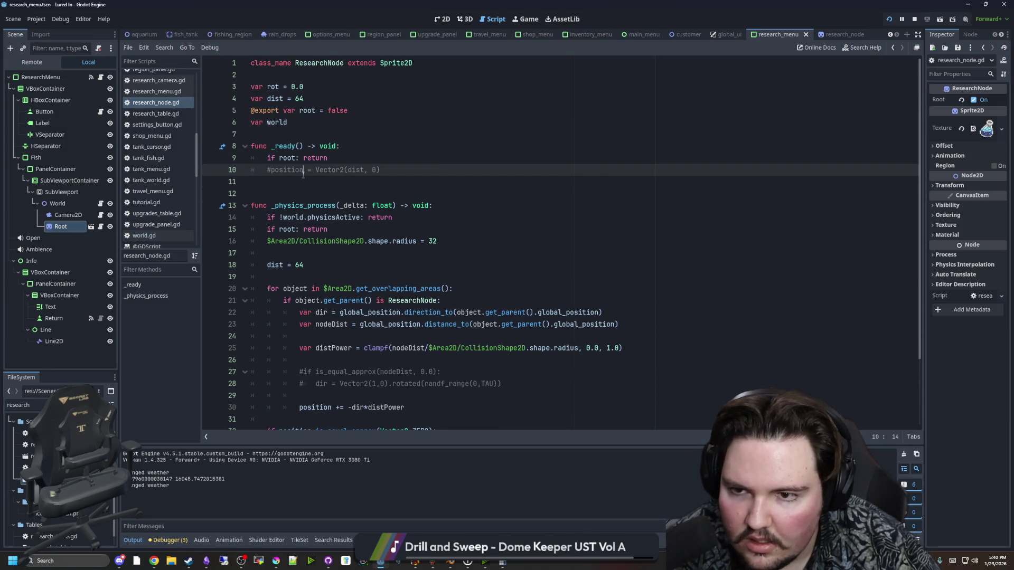
Change line 10 to position = Vector2(dist, 0).rotated(randf_range(0, TAU)) and save.
left_click(344, 158)
left_click(269, 170)
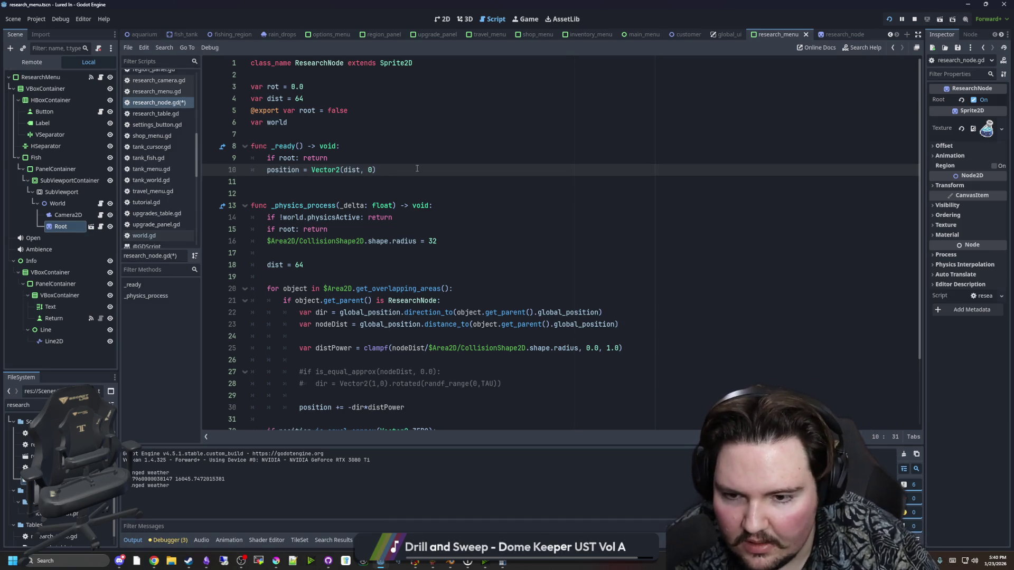
type("and")
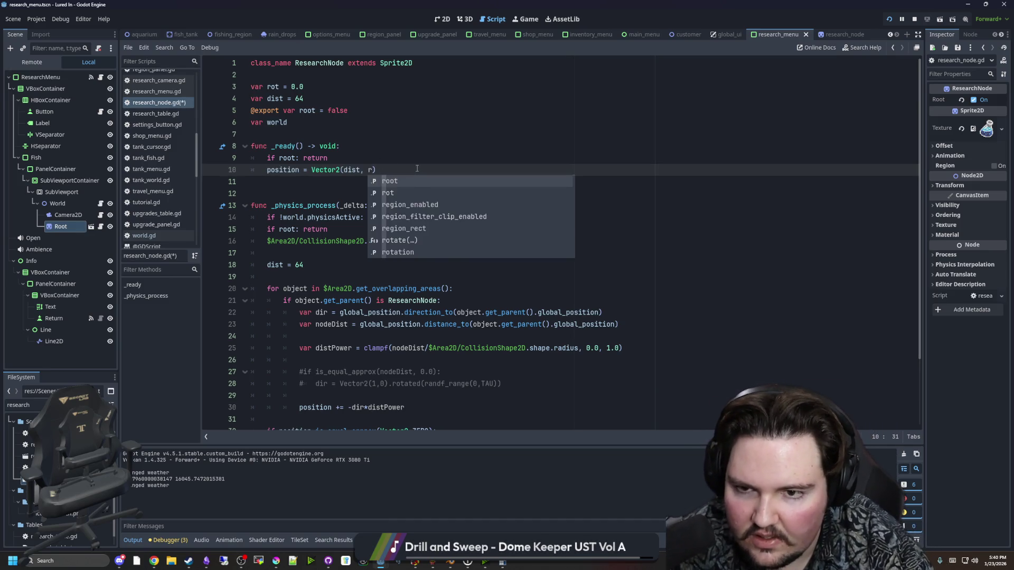
key("BackSpace")
key("BackSpace")
key("BackSpace")
type("0).rotated")
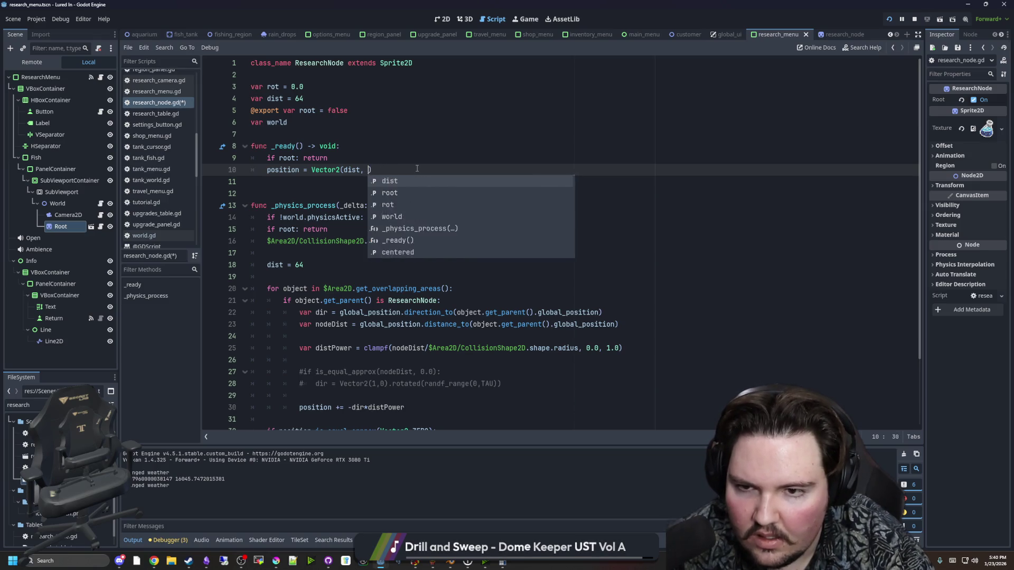
type("(")
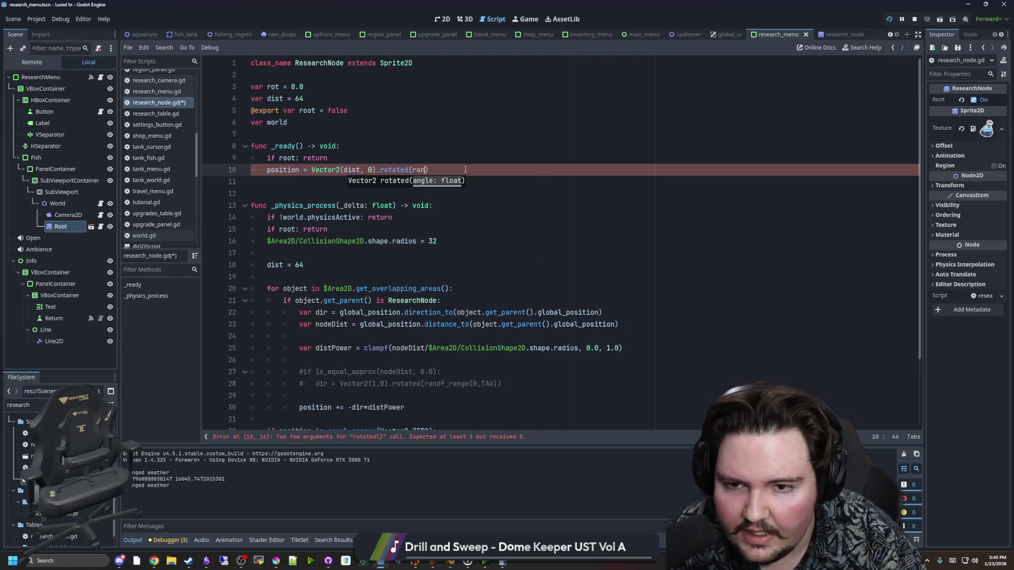
type("randf_range(0, TAU")
key("ctrl+s")
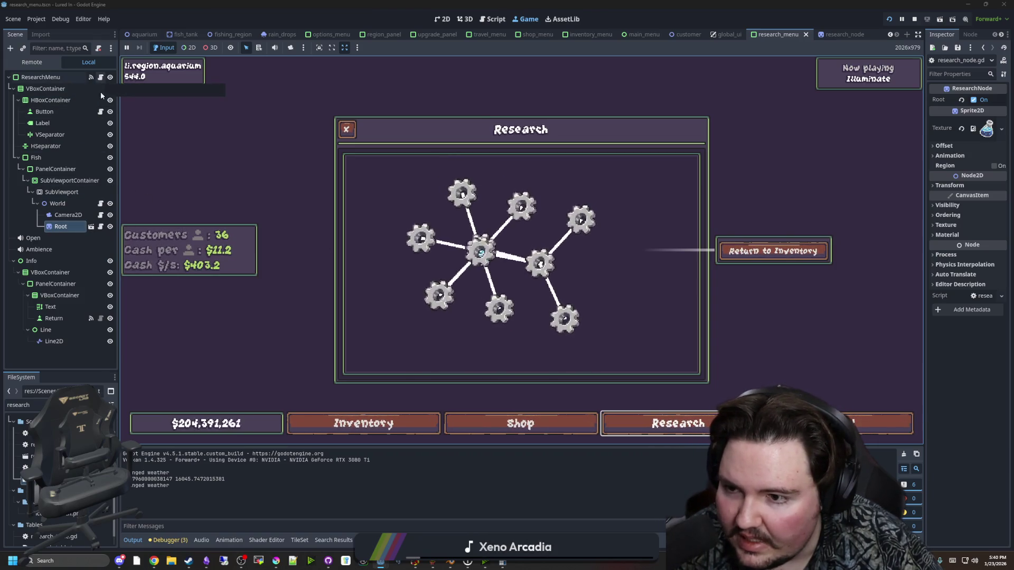
left_click(100, 226)
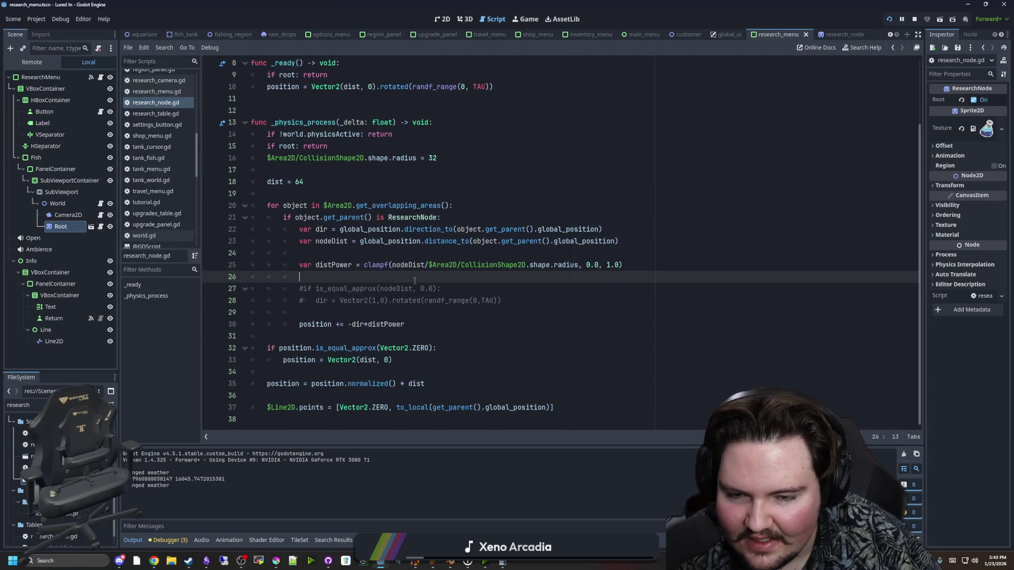
Add a print(nodeDist) line below line 24 to log node distances.
left_click(451, 252)
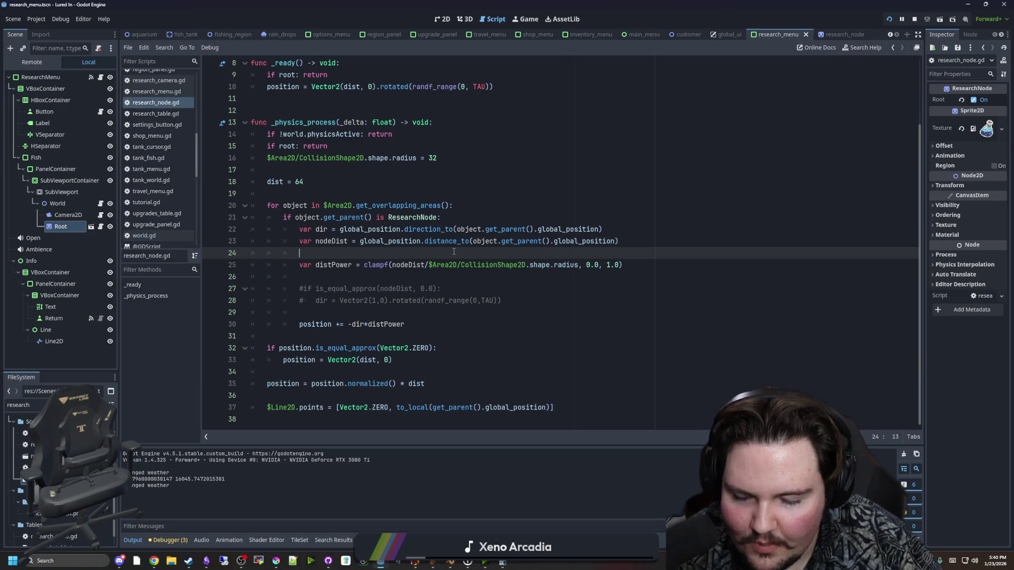
key("Return")
key("Return")
key("Up")
type("nodeDist")
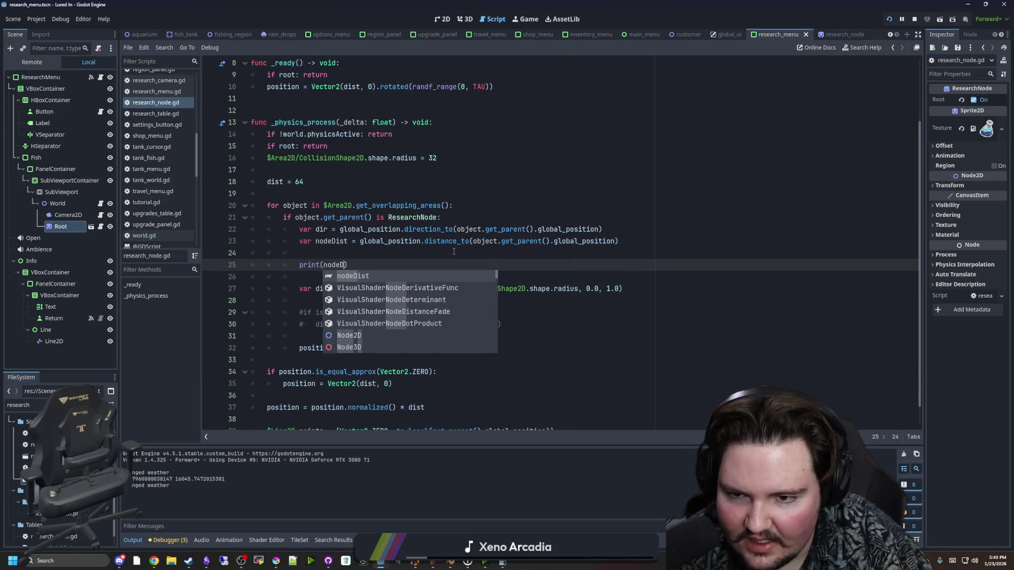
left_click(454, 252)
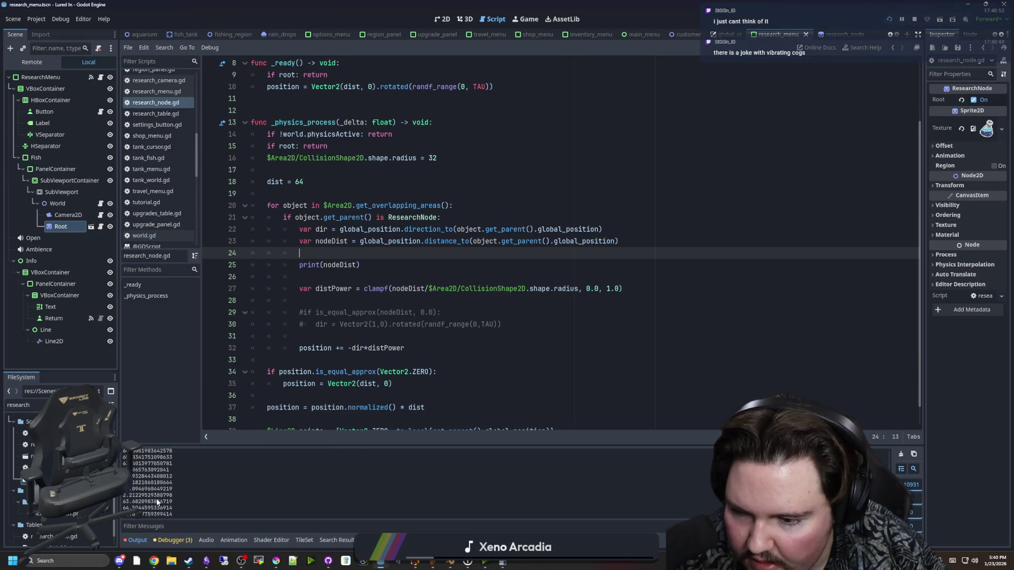
Clear the Output log, comment out the print line with Ctrl+K, and bring up the calculator.
left_click(902, 455)
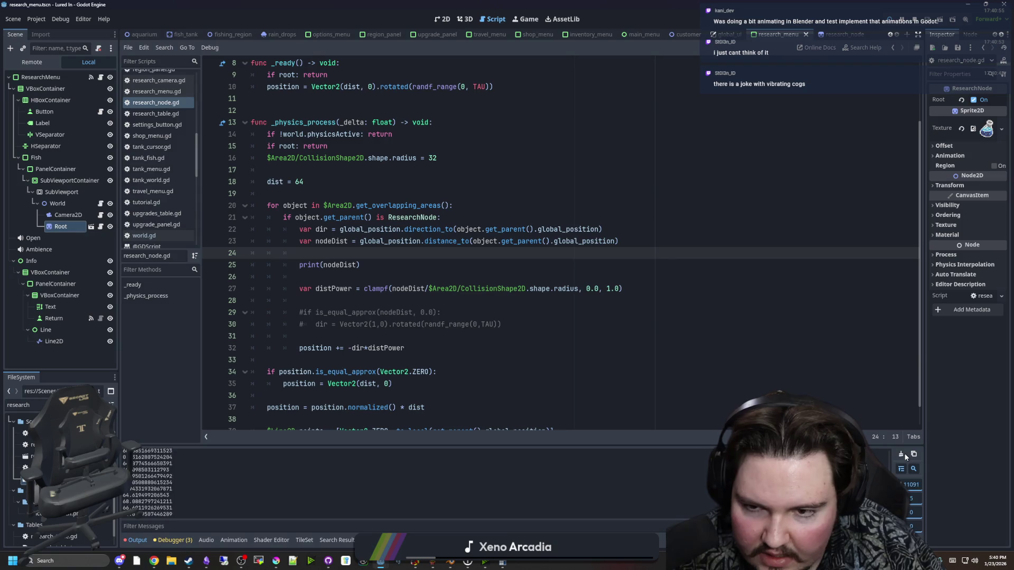
key("Down")
key("ctrl+k")
key("Up")
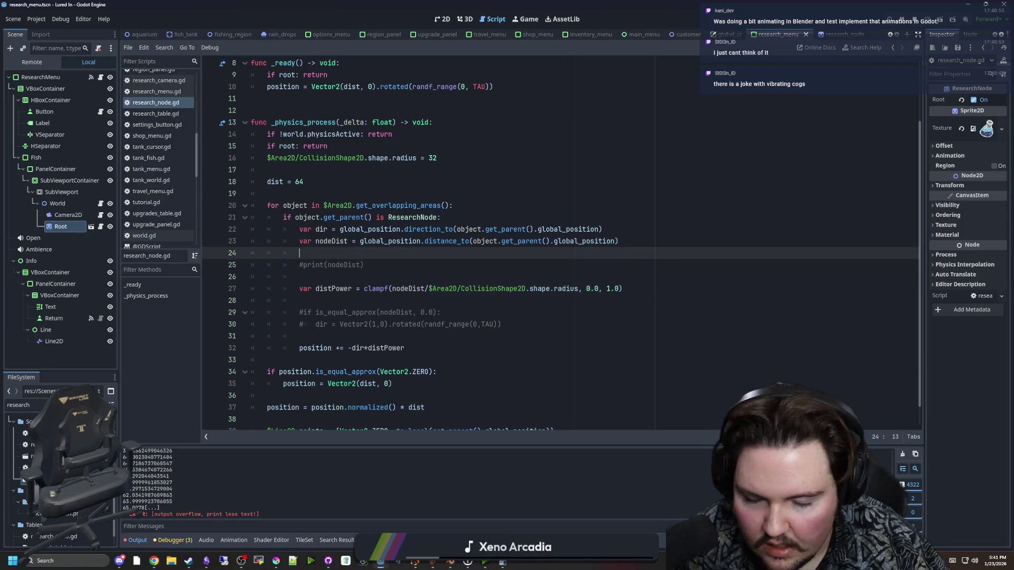
left_click(391, 266)
key("Down")
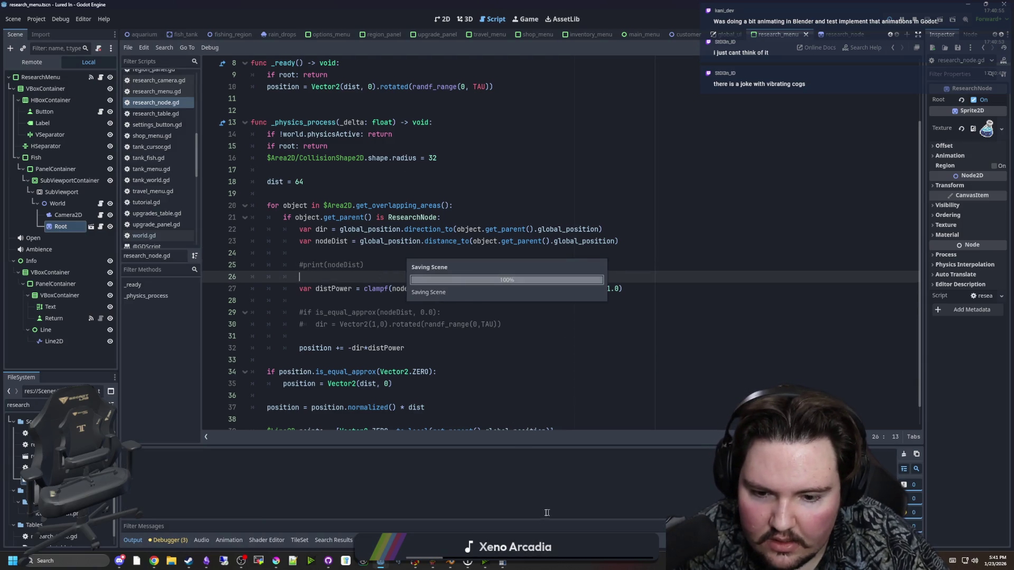
key("XF86Calculator")
left_click_drag(635, 179, 787, 165)
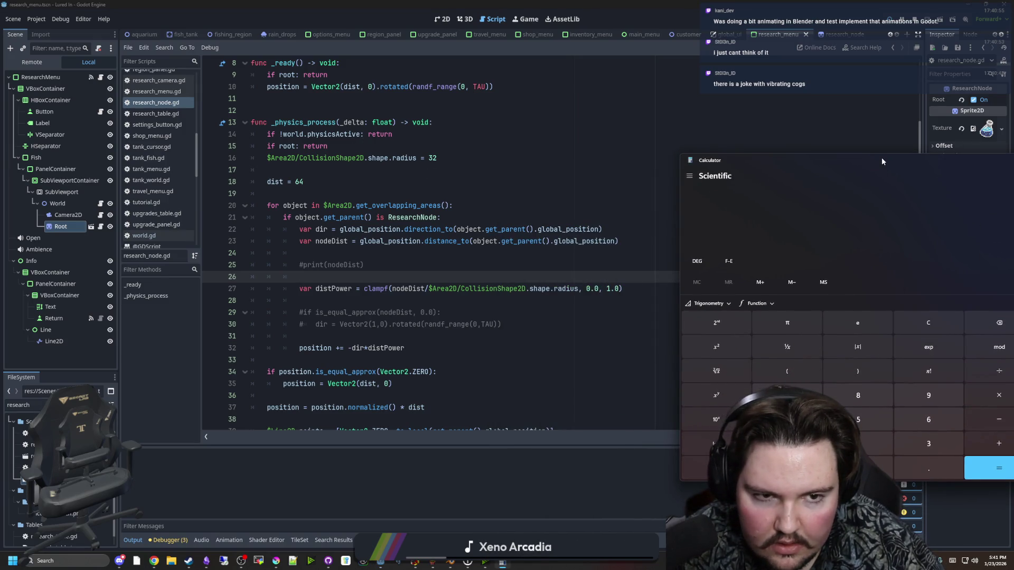
Compute 2/32 and 32/32 in Calculator, then close it.
left_click_drag(882, 161, 833, 147)
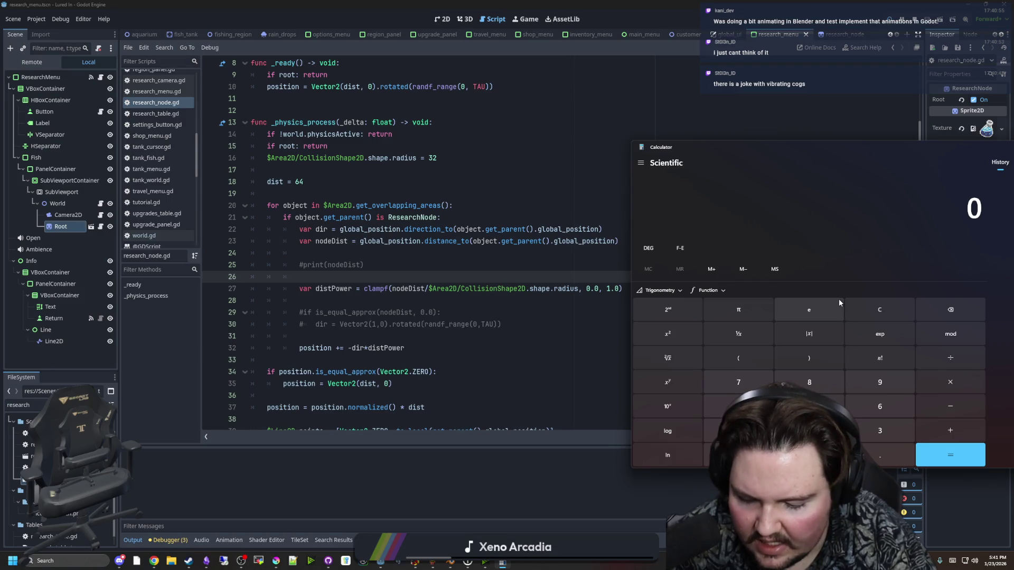
type("25")
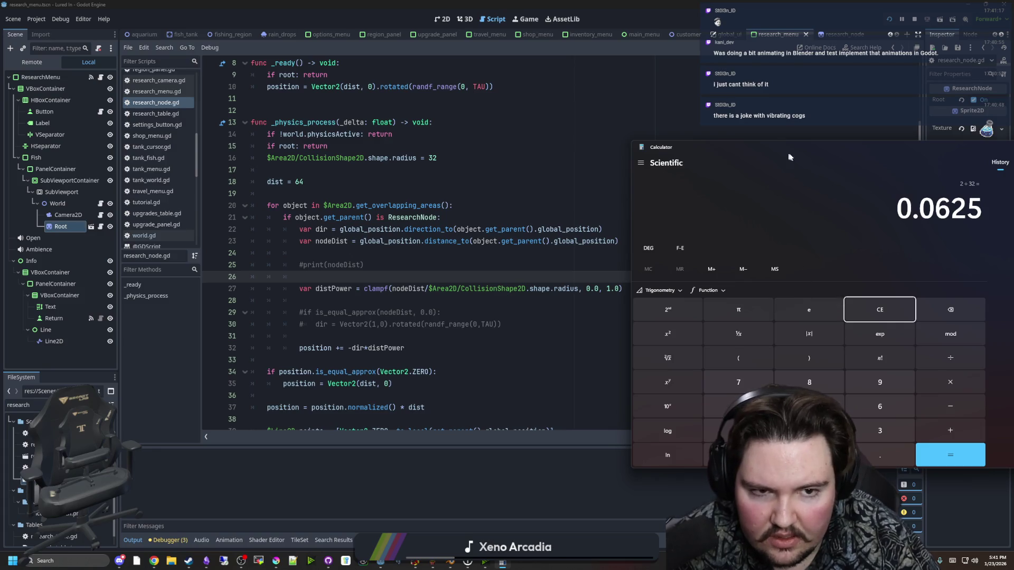
mouse_move(790, 158)
left_mouse_down()
mouse_move(702, 195)
mouse_move(629, 350)
mouse_move(607, 335)
mouse_move(767, 128)
mouse_move(801, 147)
left_mouse_up()
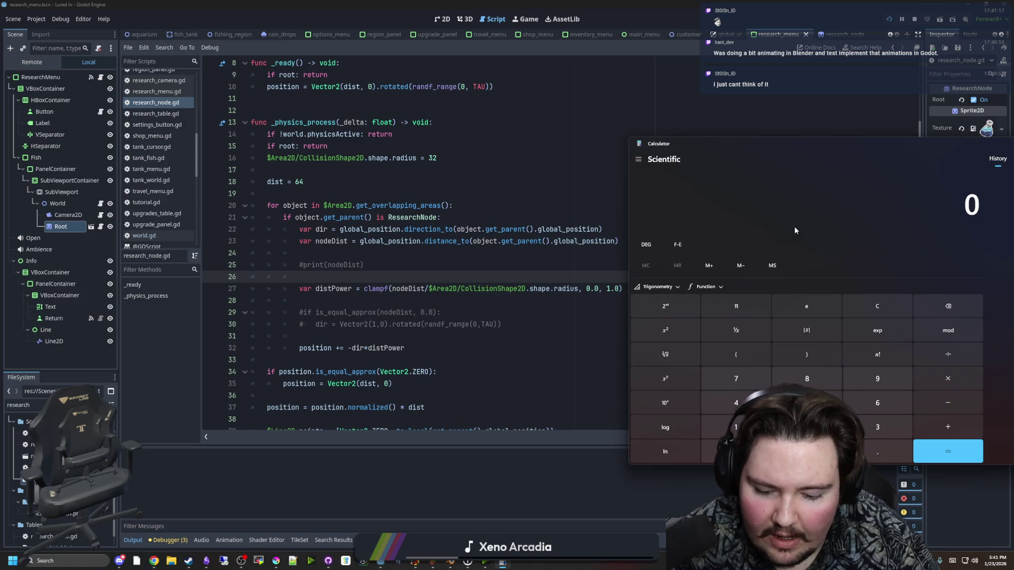
type("/32")
key("Return")
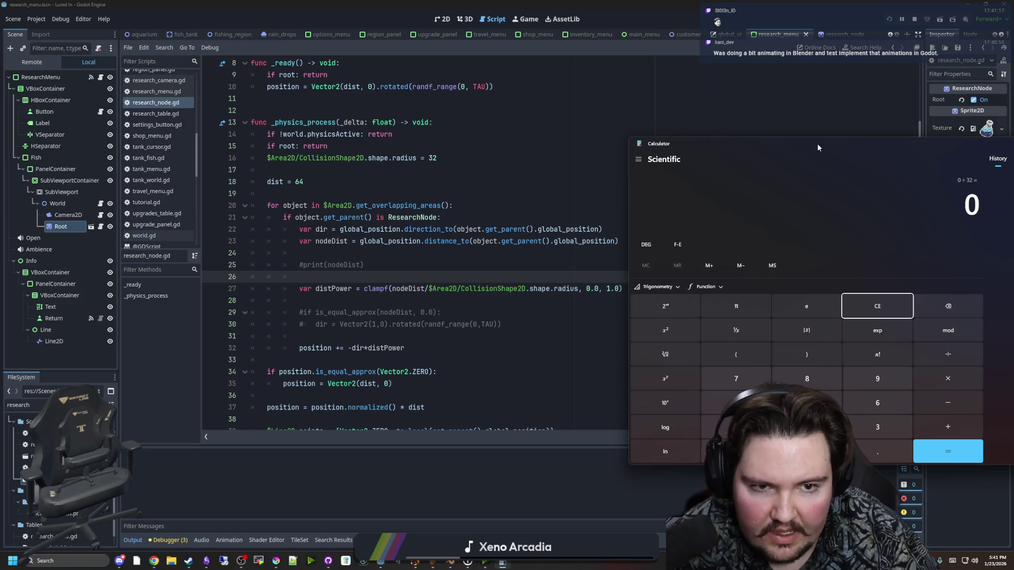
left_click_drag(817, 144, 519, 272)
type("32/32")
key("Return")
key("alt+F4")
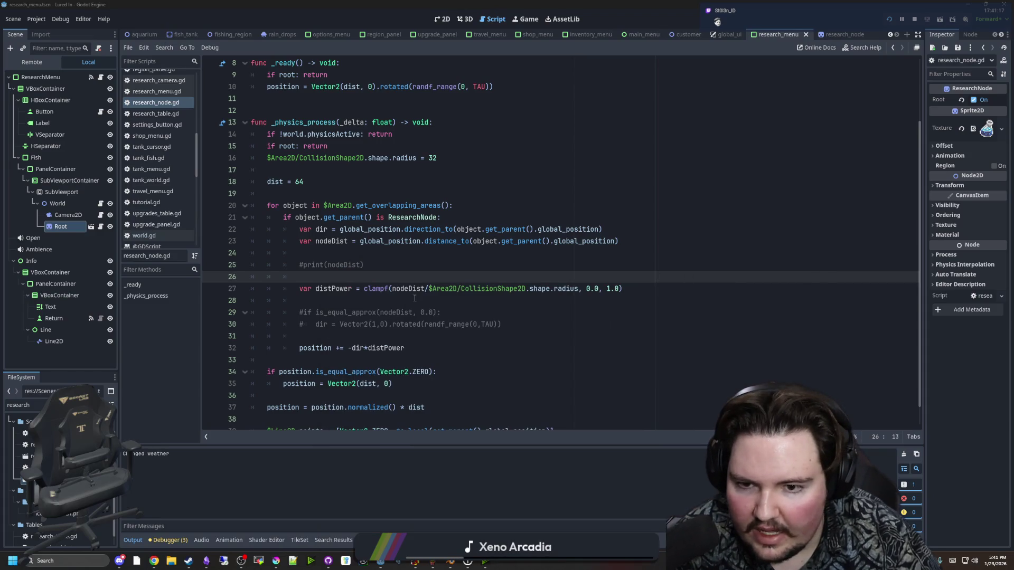
Set distPower to clampf(1 - nodeDist/radius, 0.0, 1.0) and run the game to view the tree.
left_click(414, 298)
left_click(391, 288)
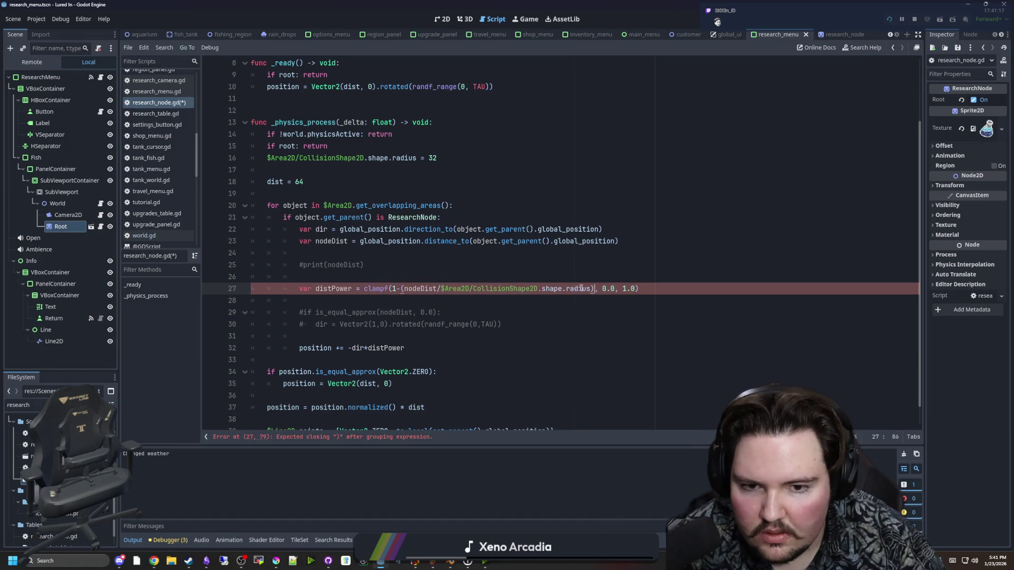
key("F5")
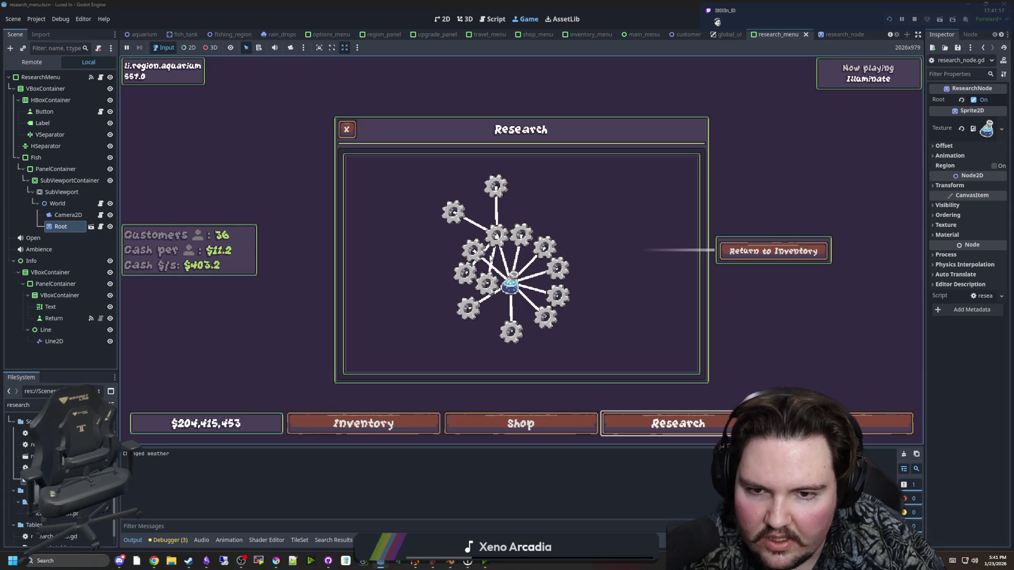
scroll(506, 285, "up", 1)
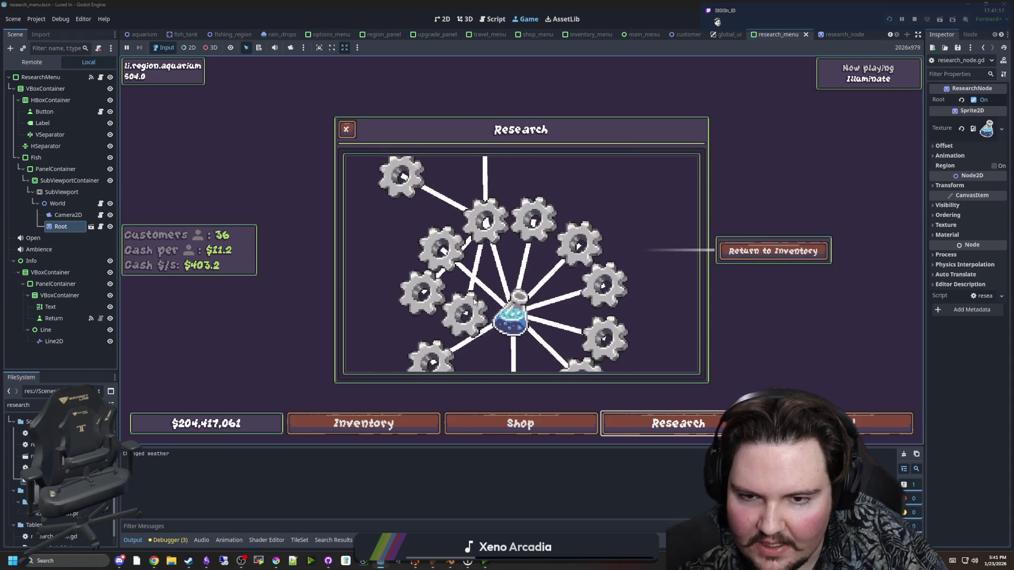
scroll(498, 295, "up", 1)
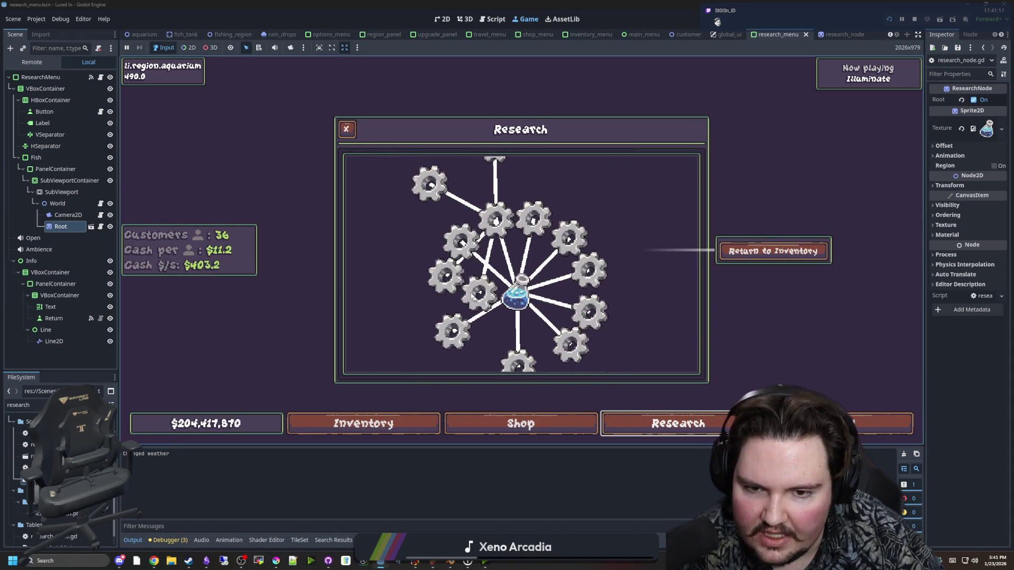
scroll(500, 318, "down", 1)
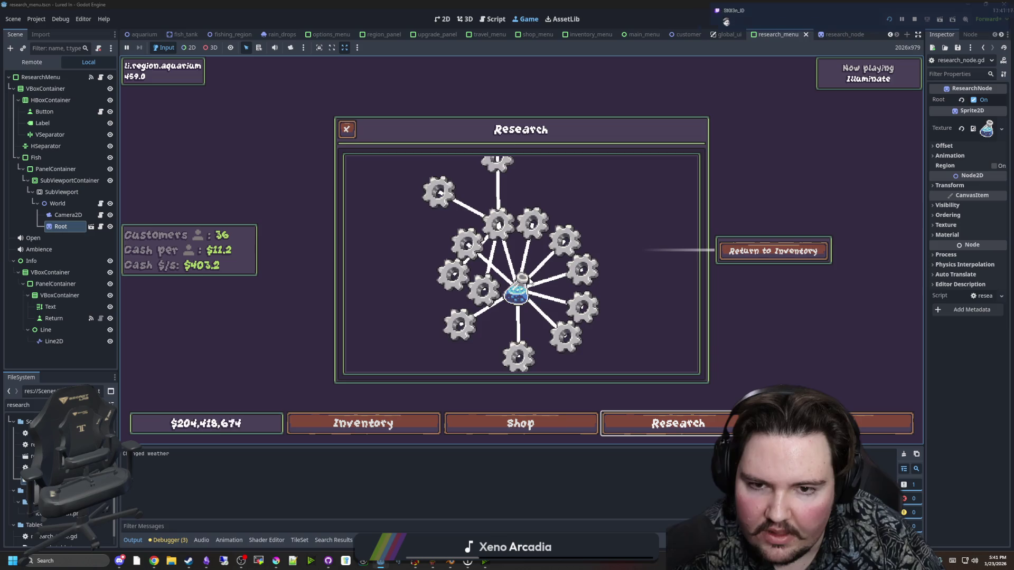
scroll(499, 318, "down", 1)
scroll(522, 275, "up", 1)
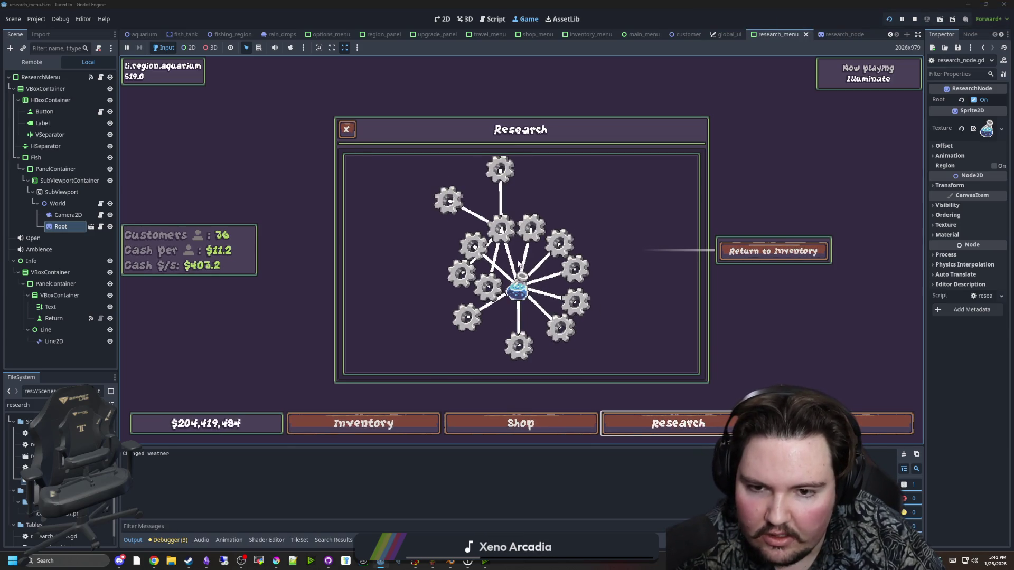
scroll(519, 264, "up", 1)
scroll(519, 264, "down", 2)
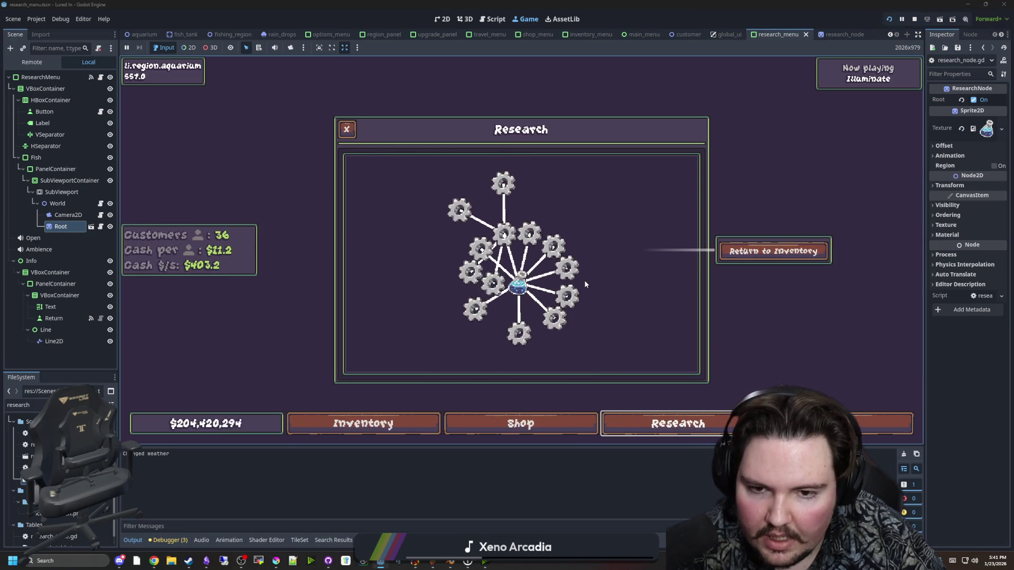
Restart play from the game's main menu, reopen Research, then return to the script.
key("Escape")
key("Escape")
left_click(584, 280)
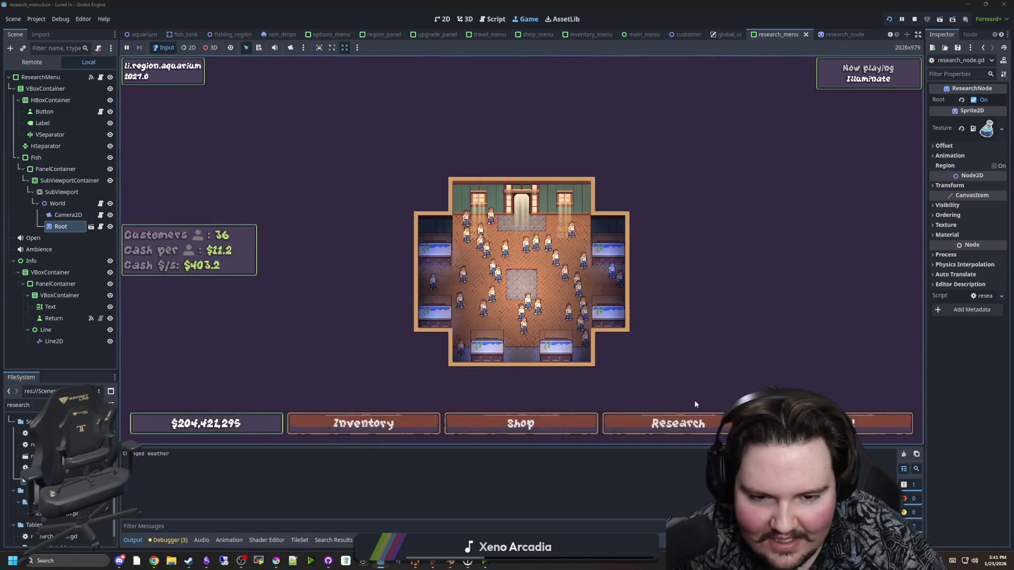
left_click(692, 423)
scroll(523, 263, "up", 2)
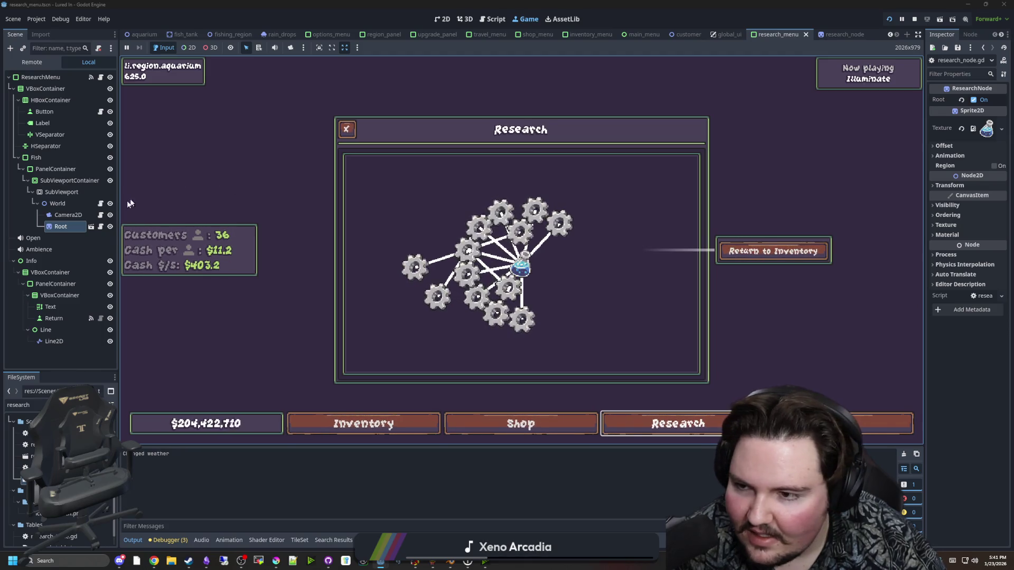
left_click(102, 227)
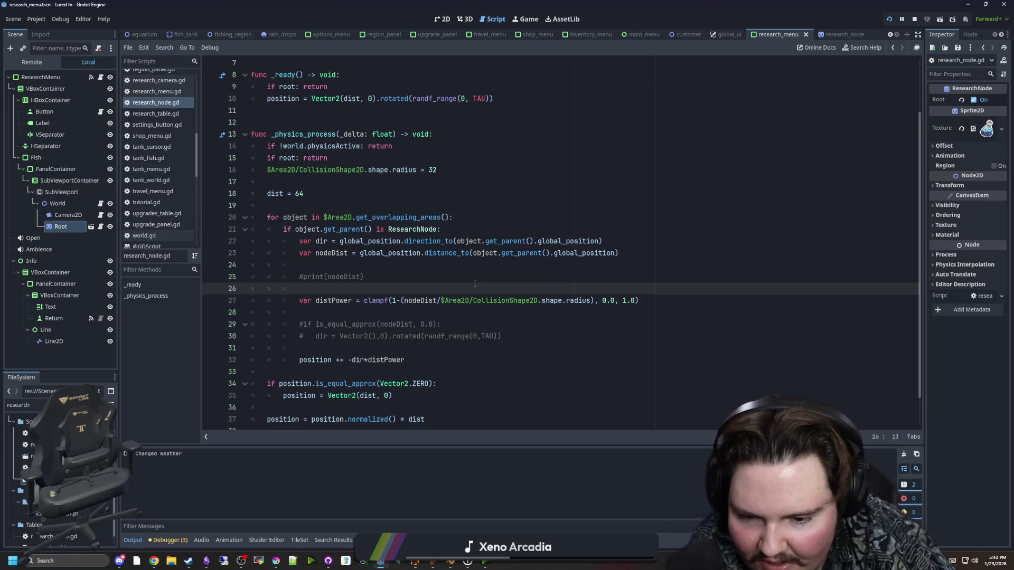
Return from the running game to the research_node.gd script in the editor.
mouse_move(388, 563)
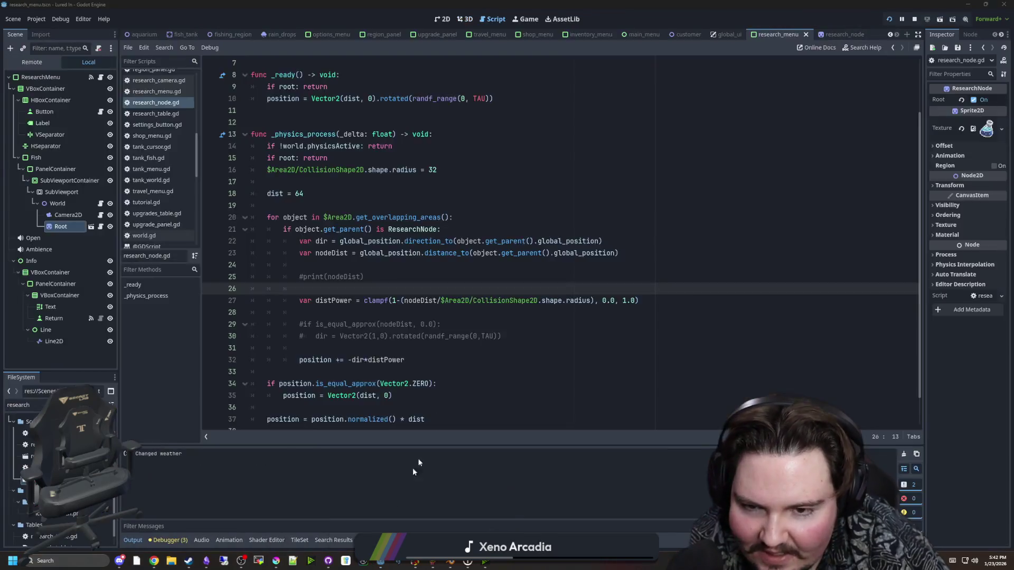
left_click(413, 468)
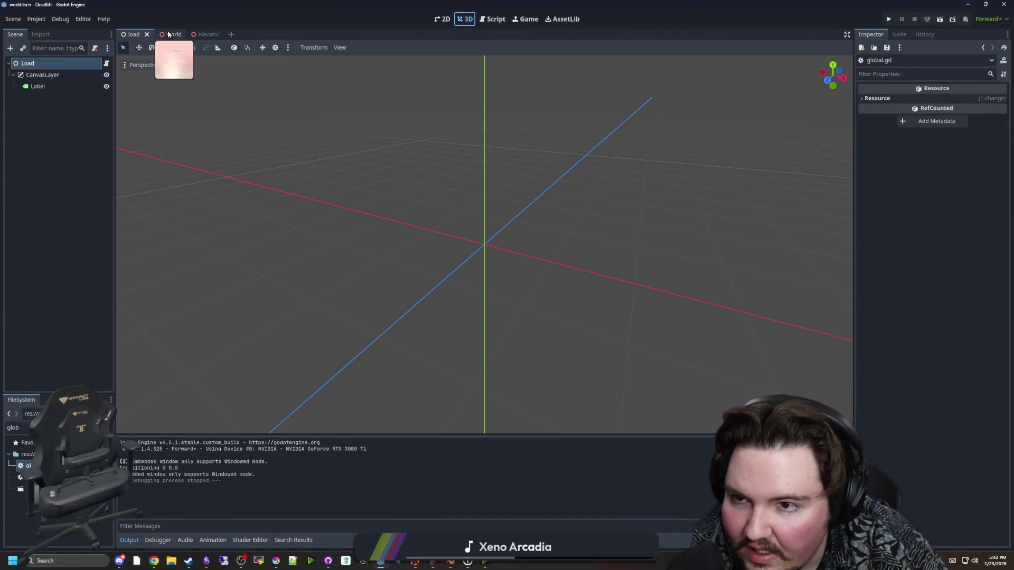
left_click(203, 36)
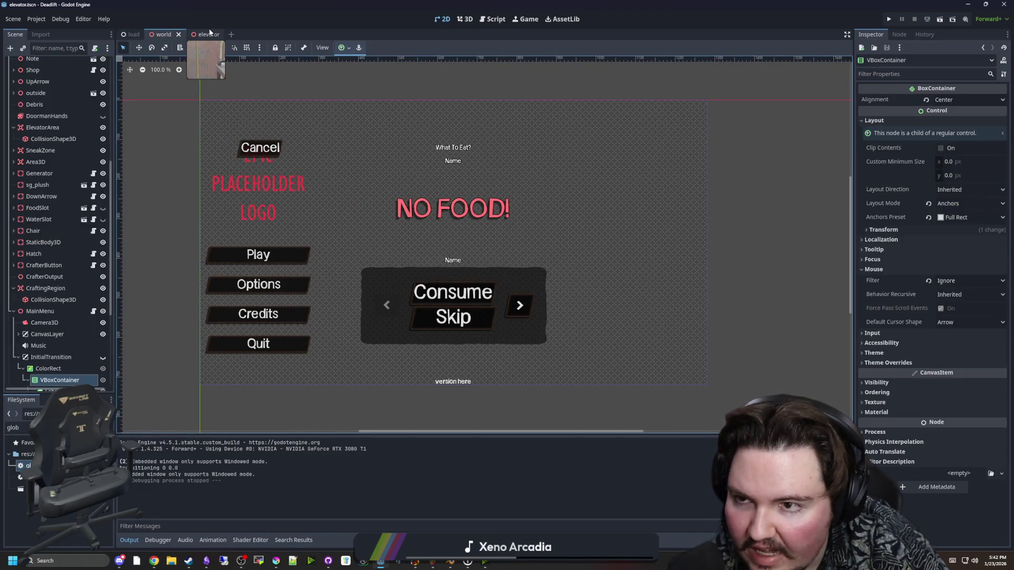
scroll(475, 237, "down", 5)
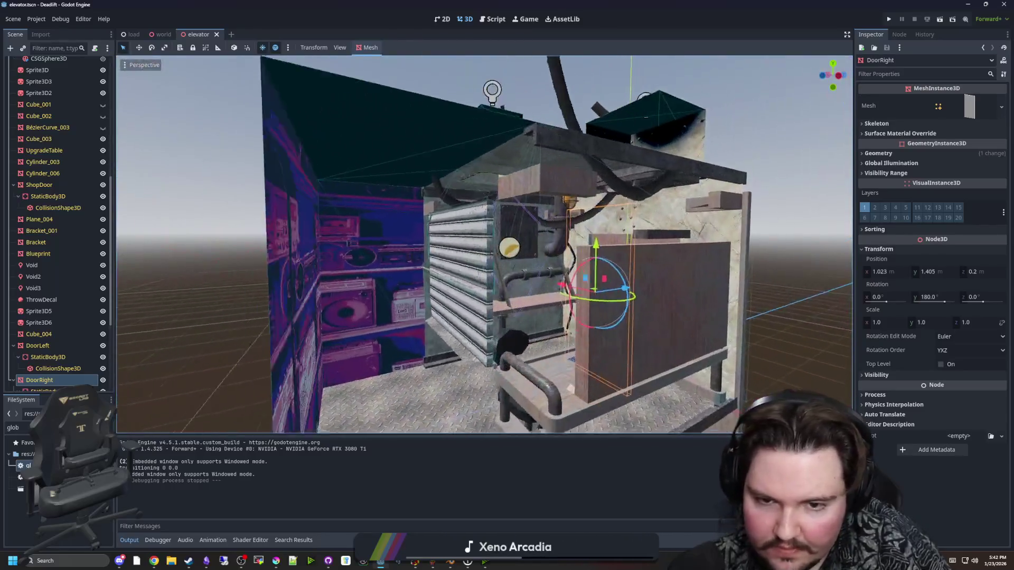
key("super+Down")
key("Down")
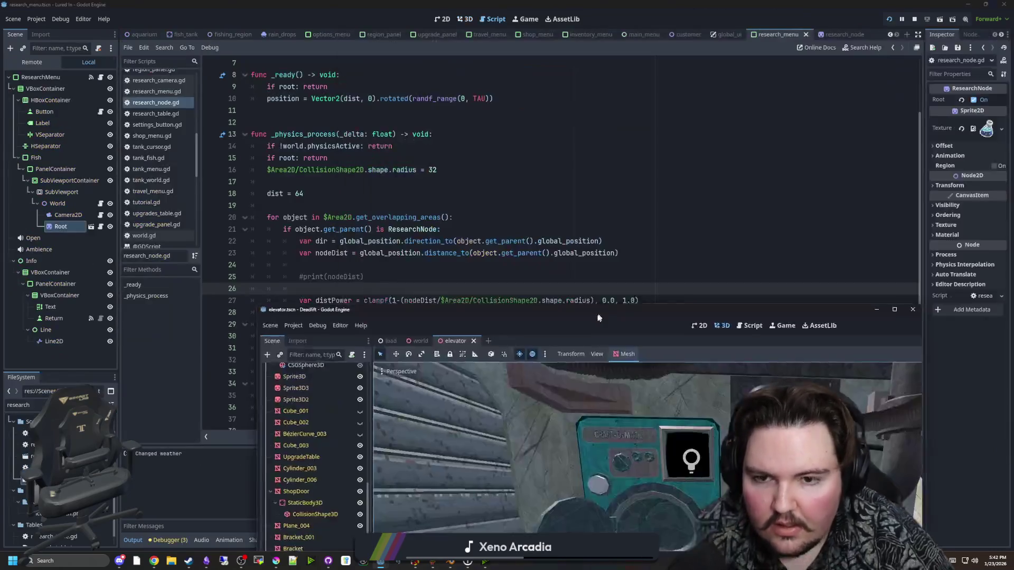
Change line 32 to position += (-dir*distPower)*4.0 and run the game.
left_click(388, 281)
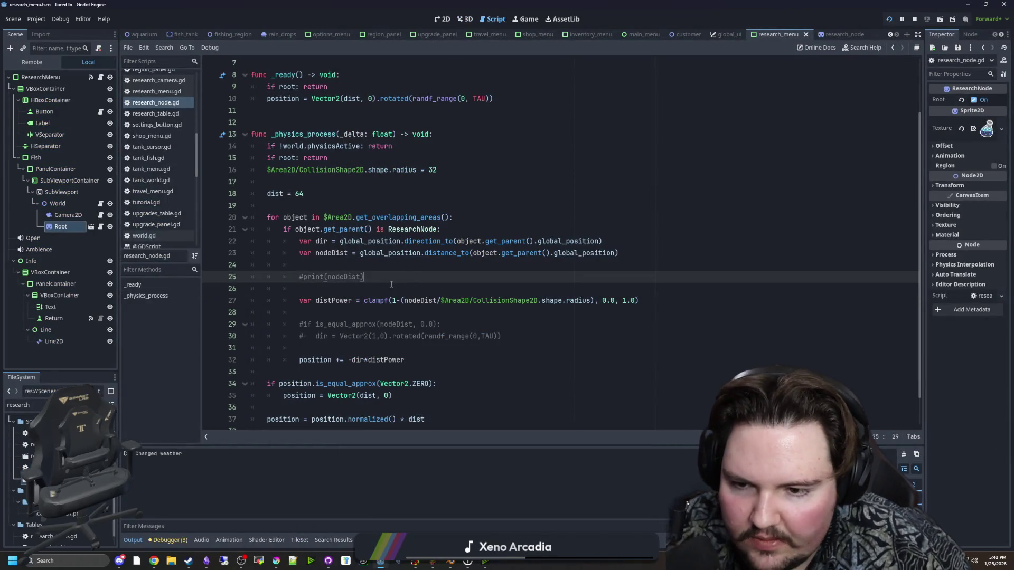
left_click(391, 286)
left_click(387, 266)
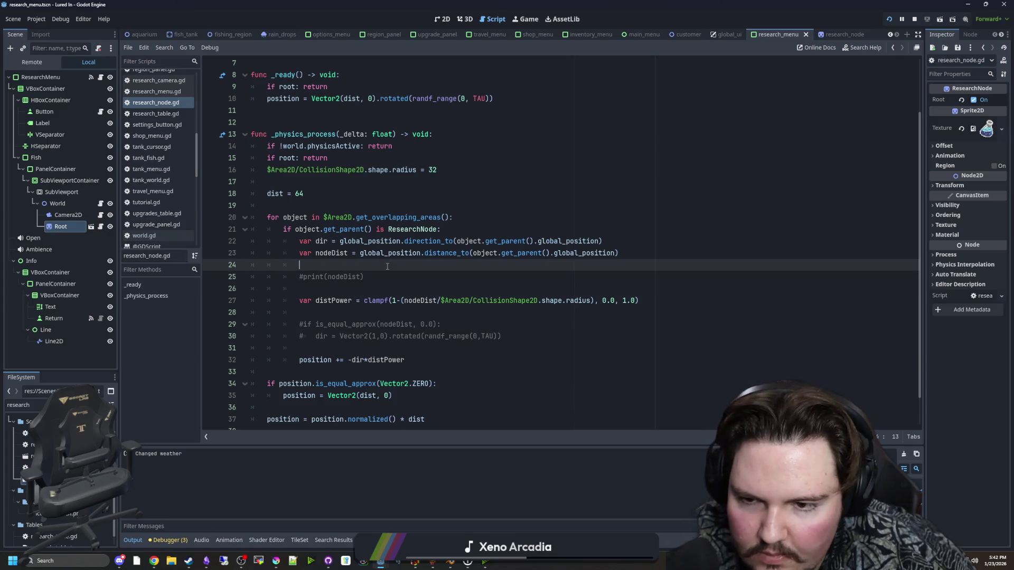
left_click(474, 284)
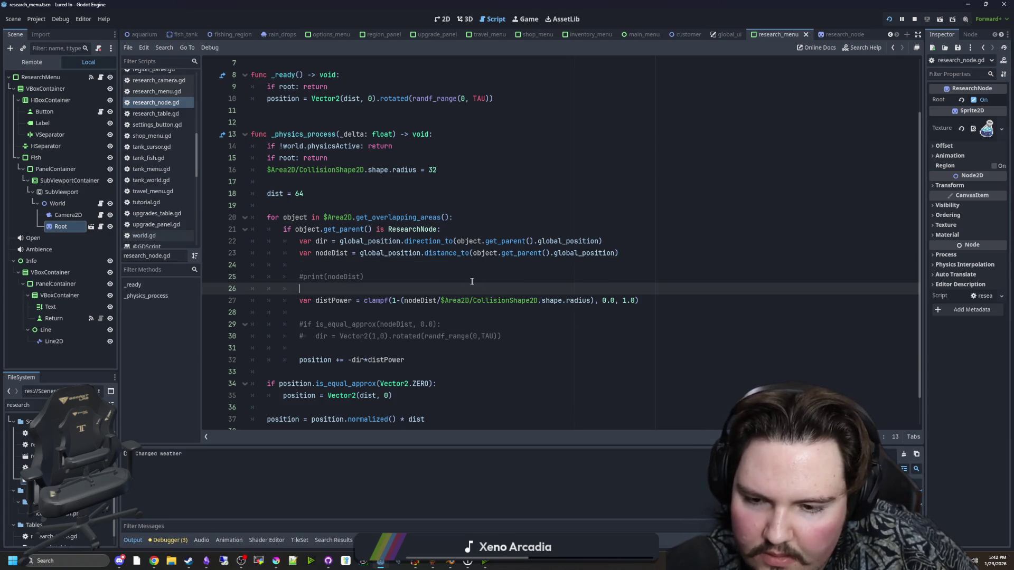
left_click(425, 364)
left_click(368, 338)
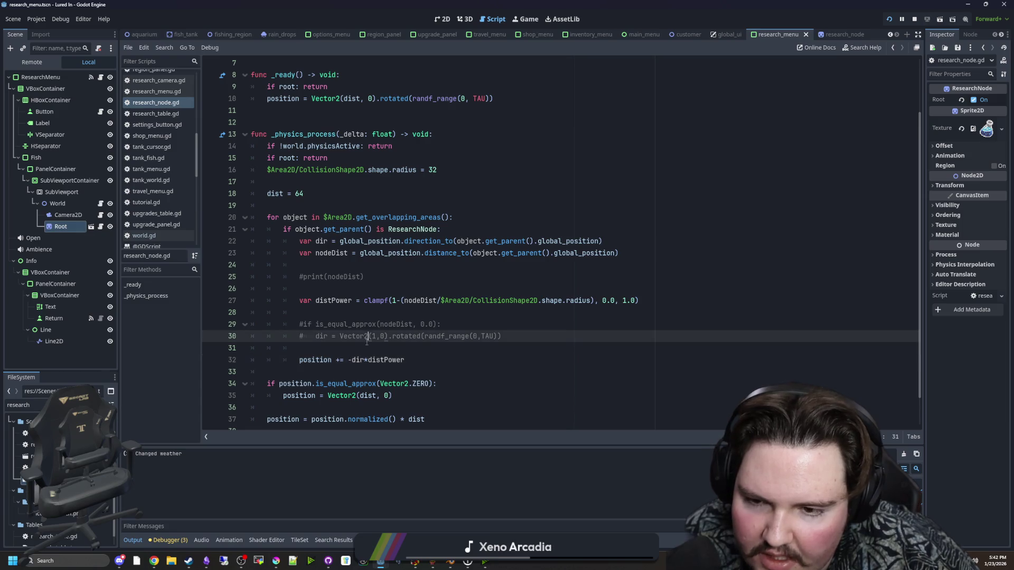
left_click(372, 312)
left_click(415, 364)
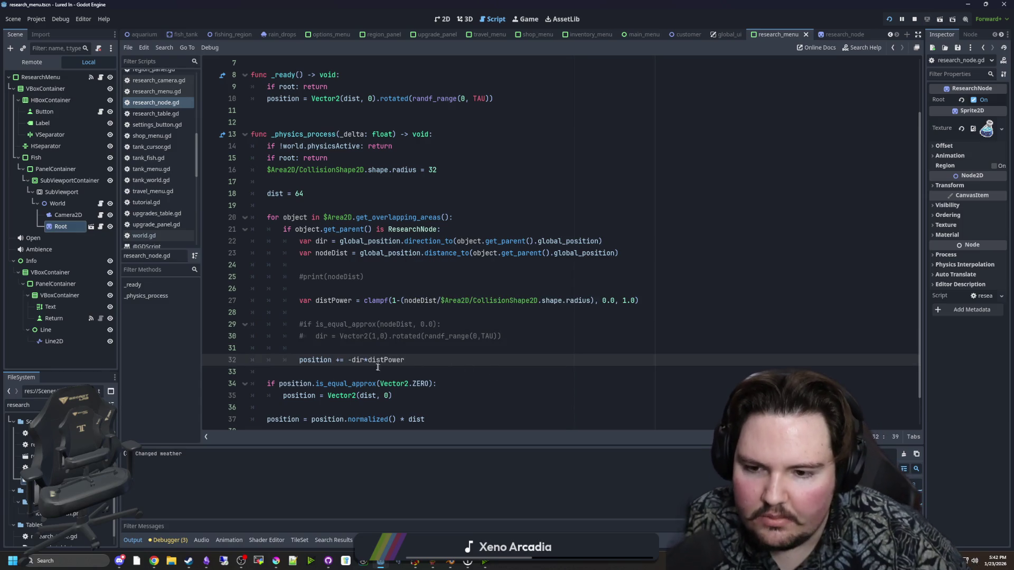
type("(")
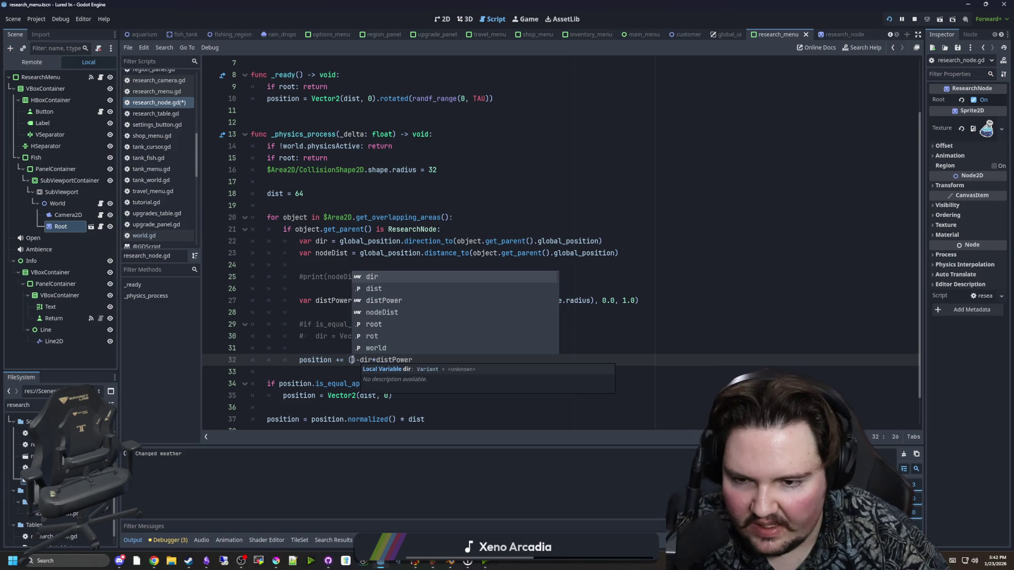
key("Escape")
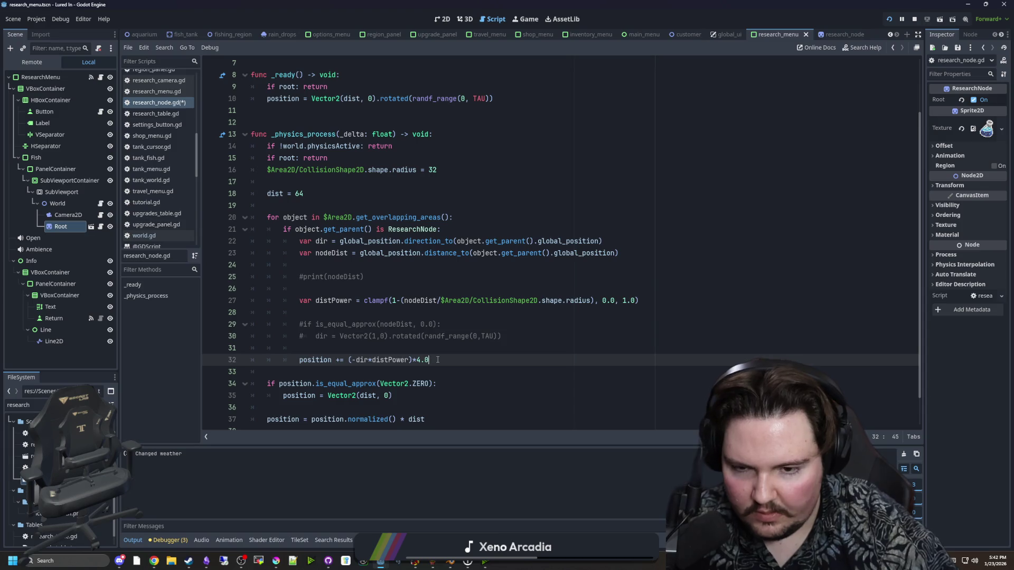
key("F5")
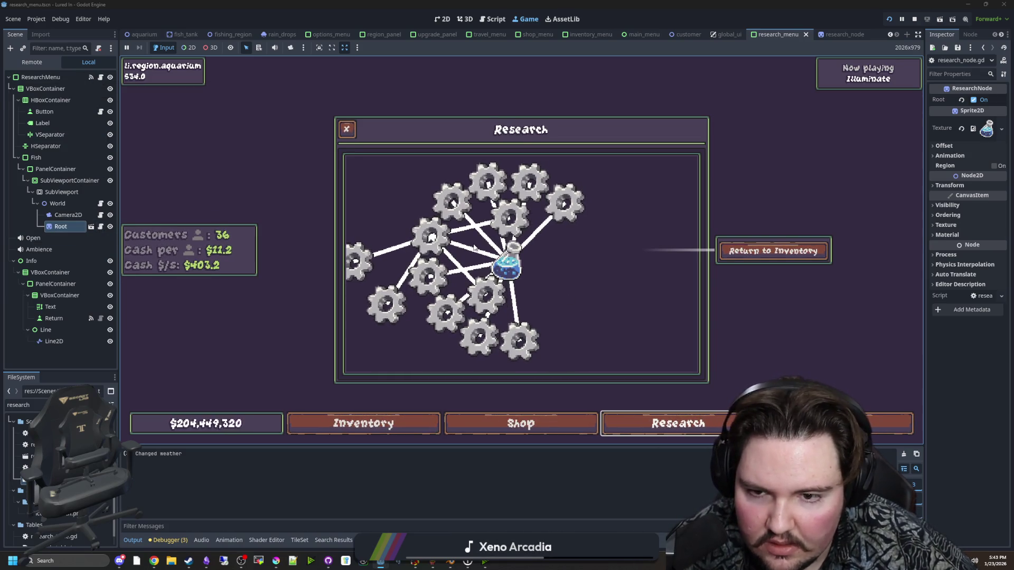
Stop the game, delete the commented #print(nodeDist) and blank line, then maximise Krita.
scroll(489, 289, "up", 2)
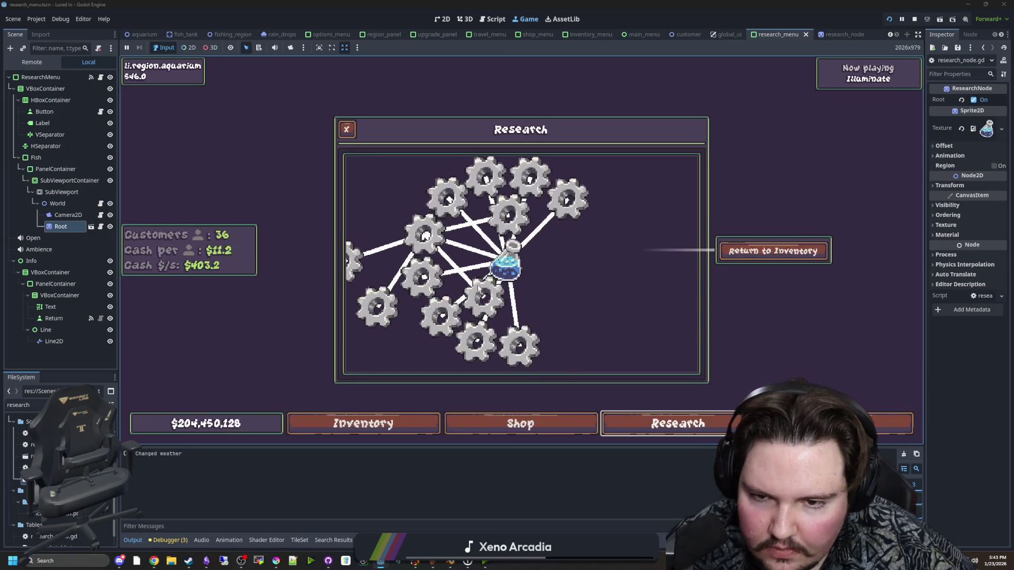
scroll(535, 237, "down", 1)
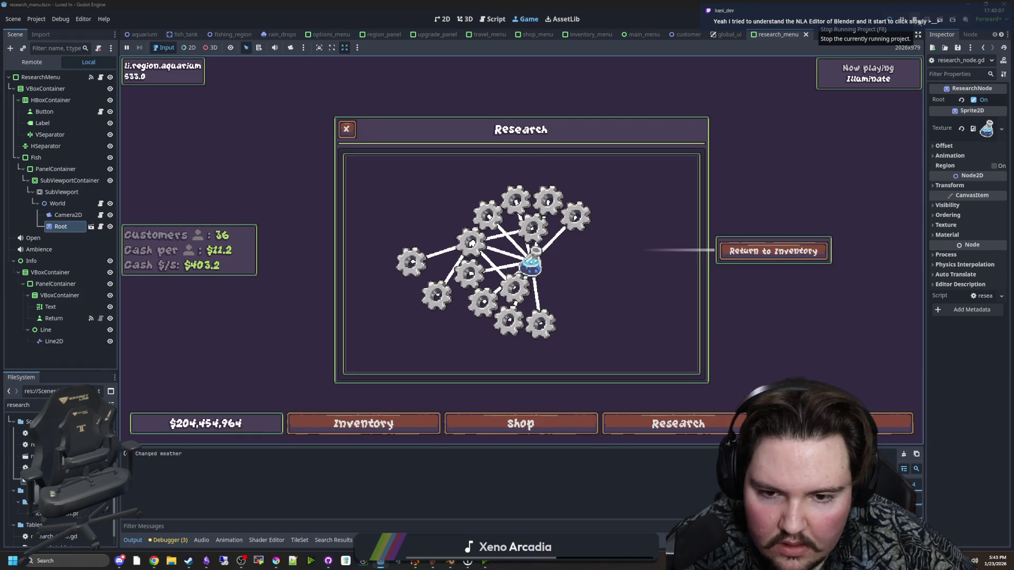
left_click(918, 23)
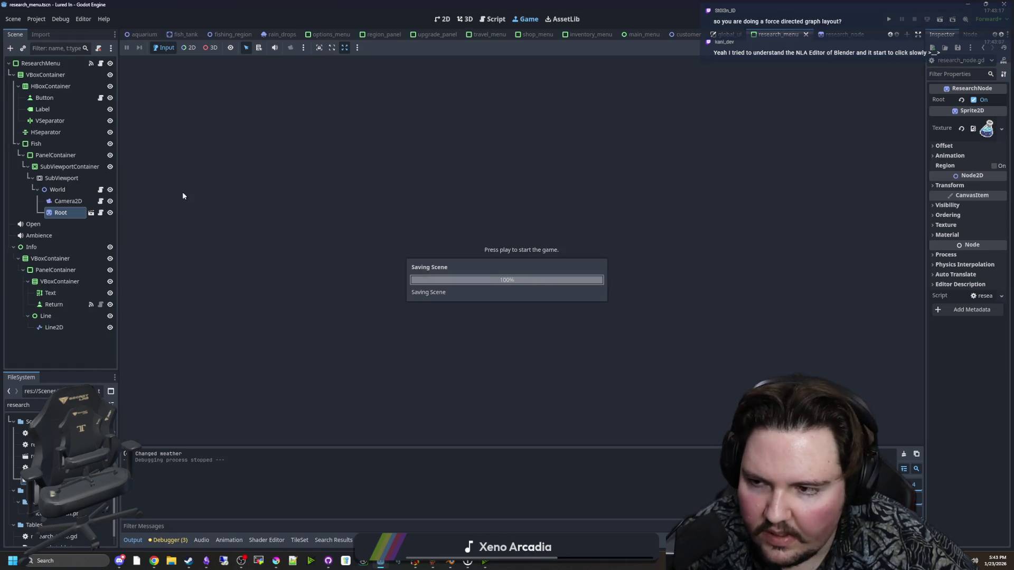
left_click(93, 211)
left_click(377, 276)
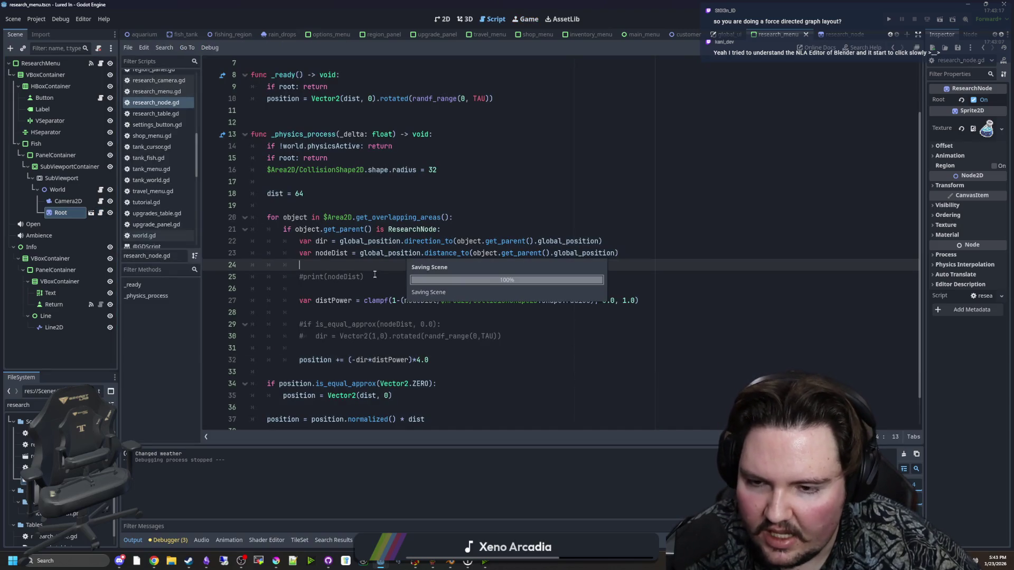
left_click_drag(394, 274, 238, 266)
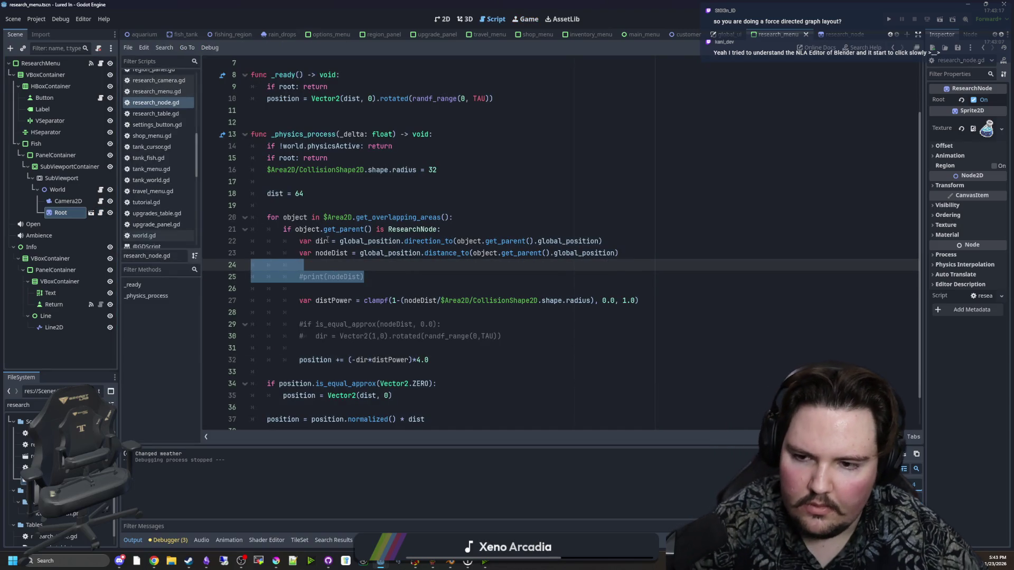
key("BackSpace")
key("BackSpace")
left_click(276, 560)
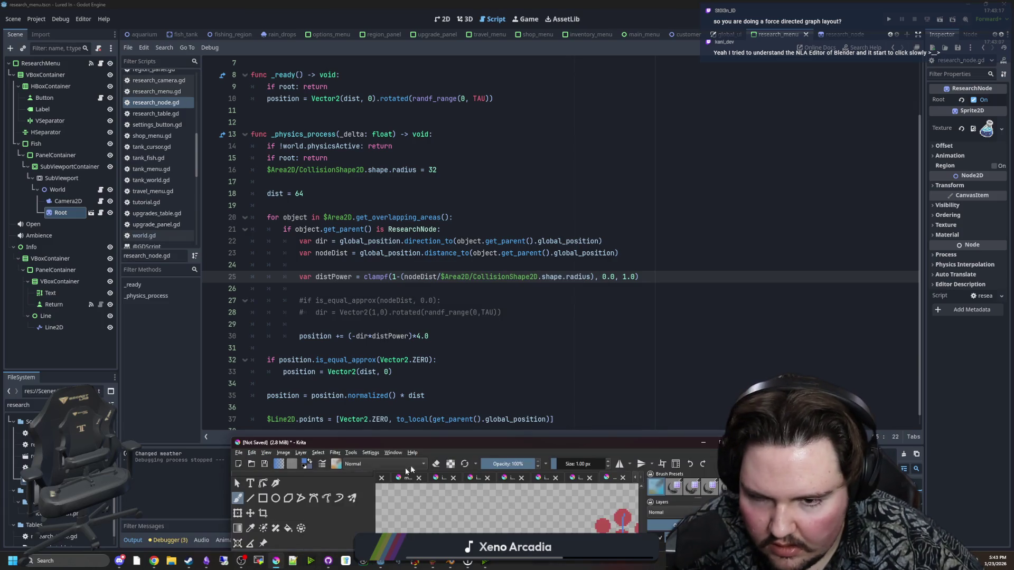
double_click(448, 445)
Paint a large dark blue-grey circle with an 18 px brush.
scroll(414, 355, "up", 4)
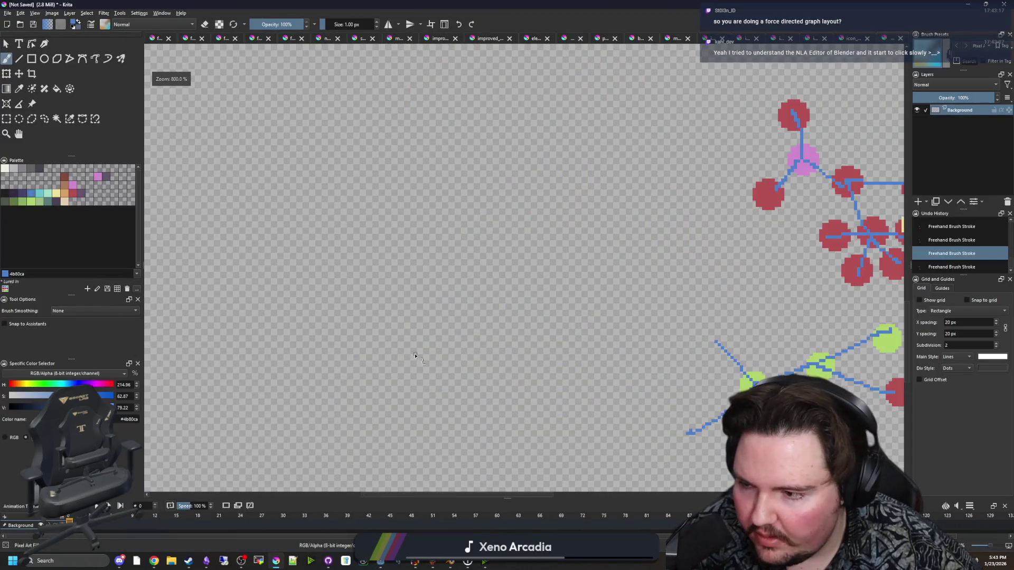
left_click(26, 195)
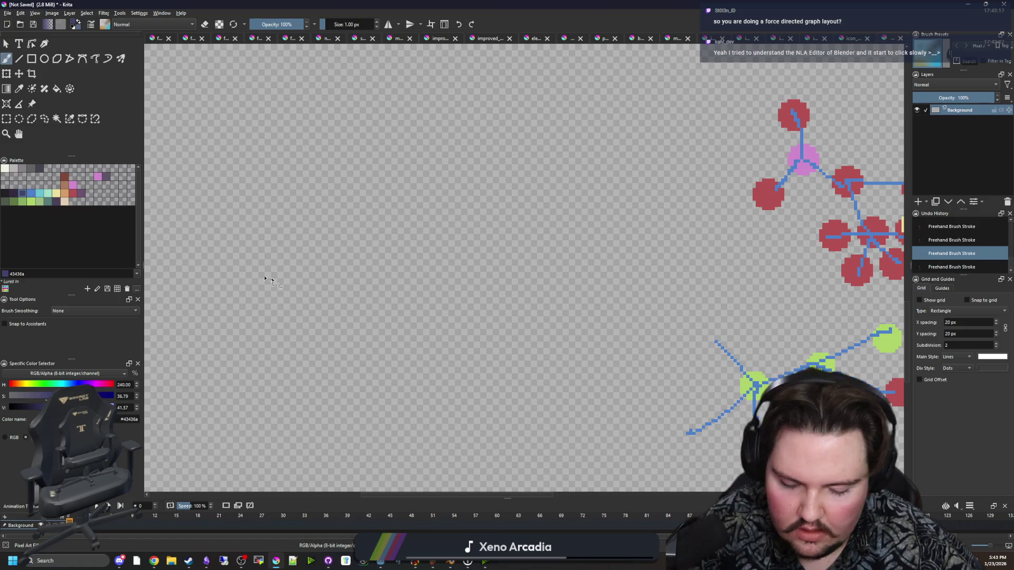
left_click_drag(244, 272, 288, 272, "shift")
left_click(288, 273)
Switch to red with a smaller brush and place the first red dot beside the circle.
scroll(345, 276, "up", 3)
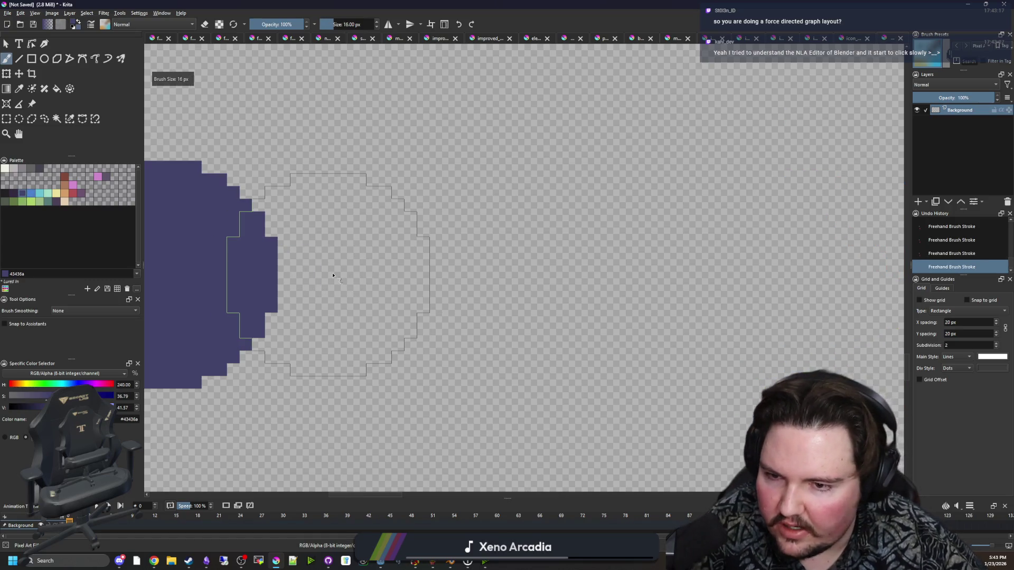
key("bracketleft")
left_click(73, 193)
scroll(363, 289, "down", 2)
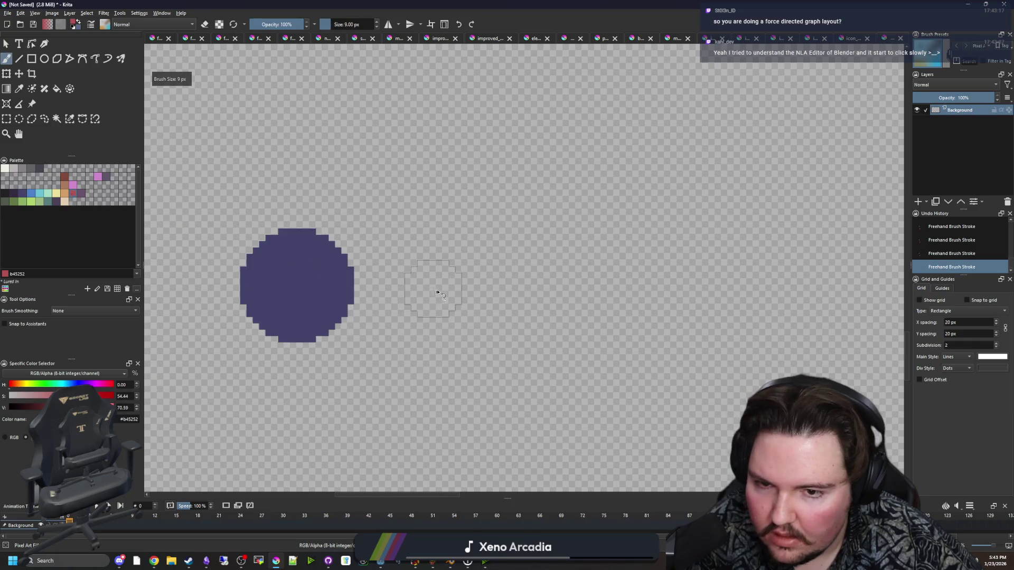
key("bracketleft")
left_click(458, 288)
left_click_drag(449, 288, 485, 279)
key("ctrl+z")
left_click(488, 274)
Add more red dots around the blue circle, undoing the last extra ones.
left_click(349, 141)
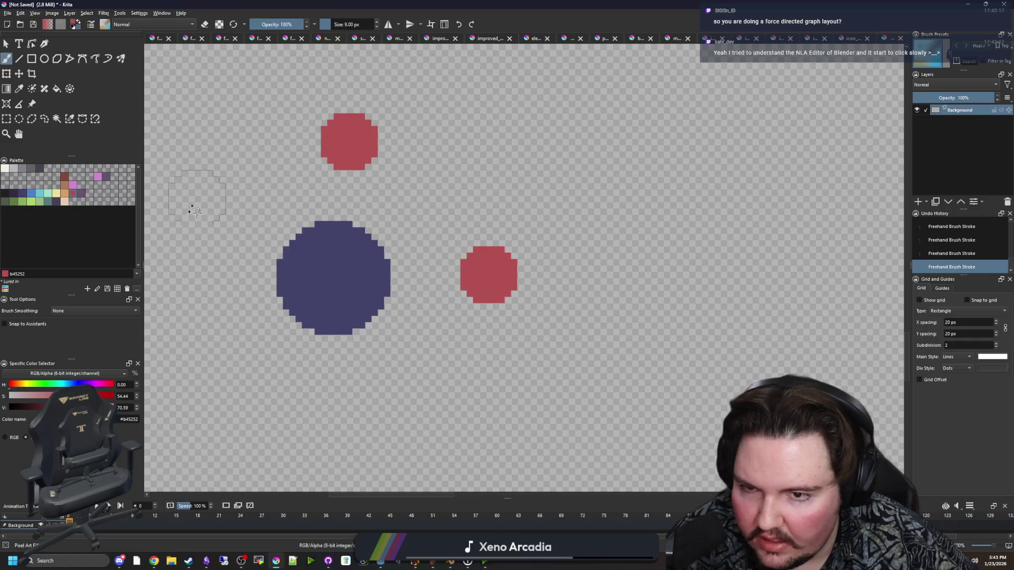
left_click(191, 212)
left_click(242, 417)
left_click(419, 405)
scroll(455, 388, "down", 2)
scroll(403, 373, "up", 2)
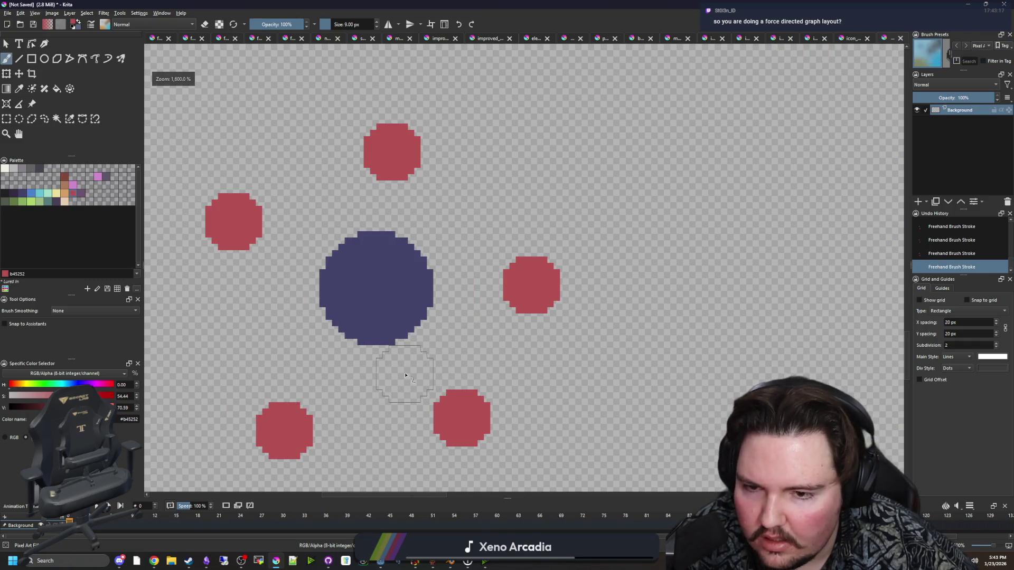
scroll(406, 376, "down", 1)
left_click_drag(354, 384, 391, 344)
scroll(376, 362, "up", 1)
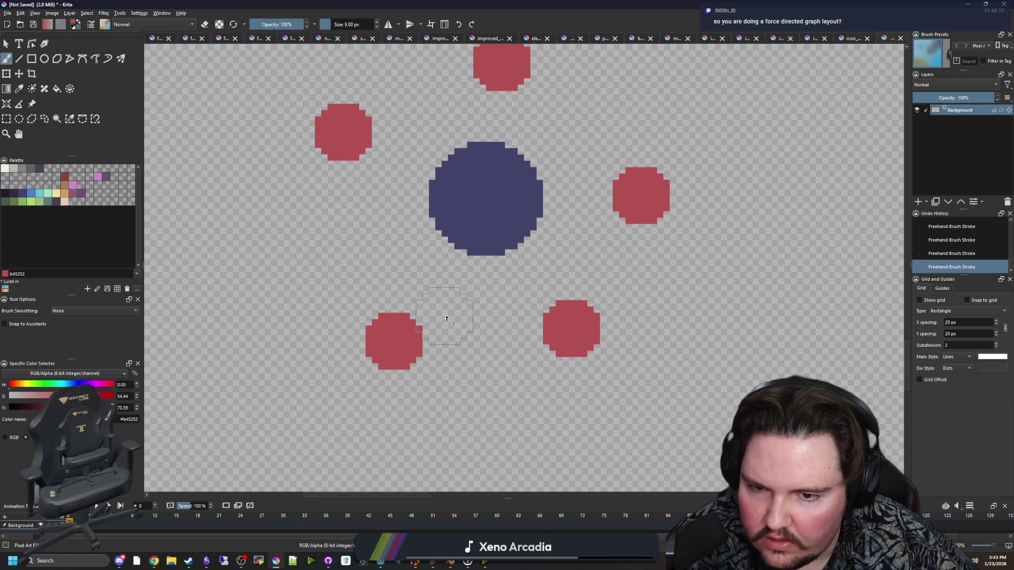
left_click(464, 277)
left_click(389, 227)
left_click(286, 322)
left_click(330, 405)
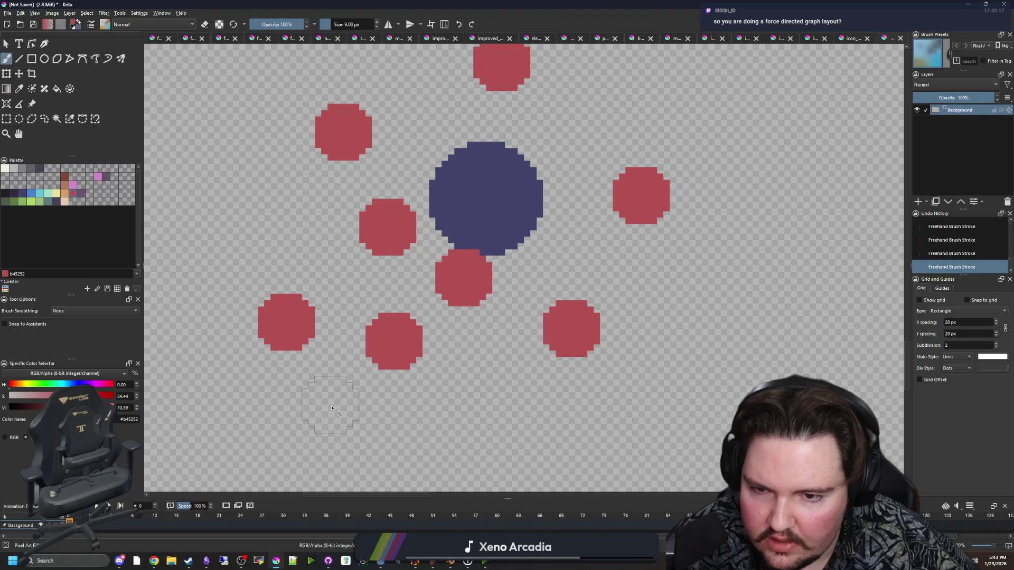
key("ctrl+z")
key("ctrl+z")
key("ctrl+z")
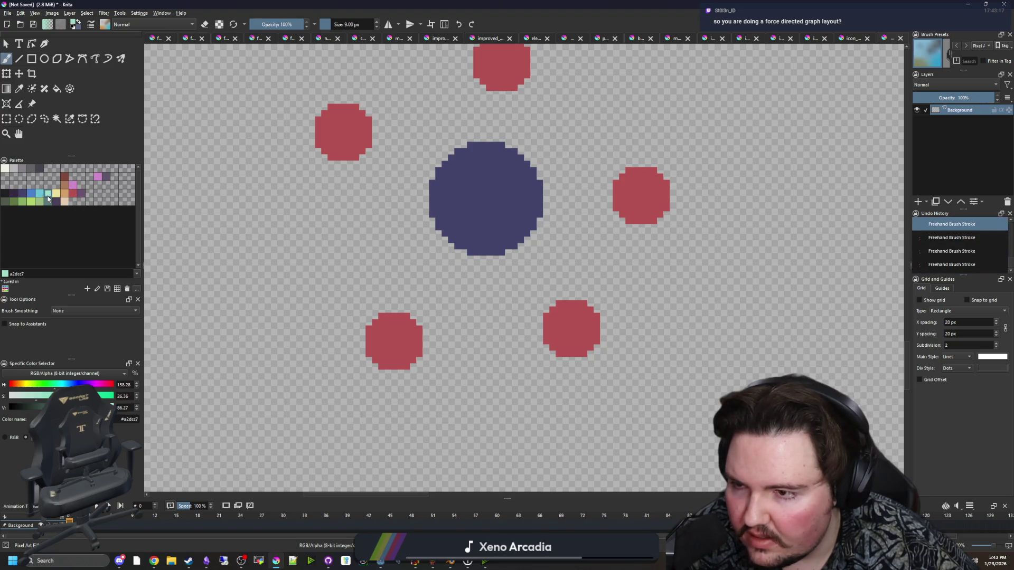
Pick mint green and try several mint dots around the blue circle.
left_click(48, 196)
left_click(463, 259)
left_click(350, 258)
left_click(324, 367)
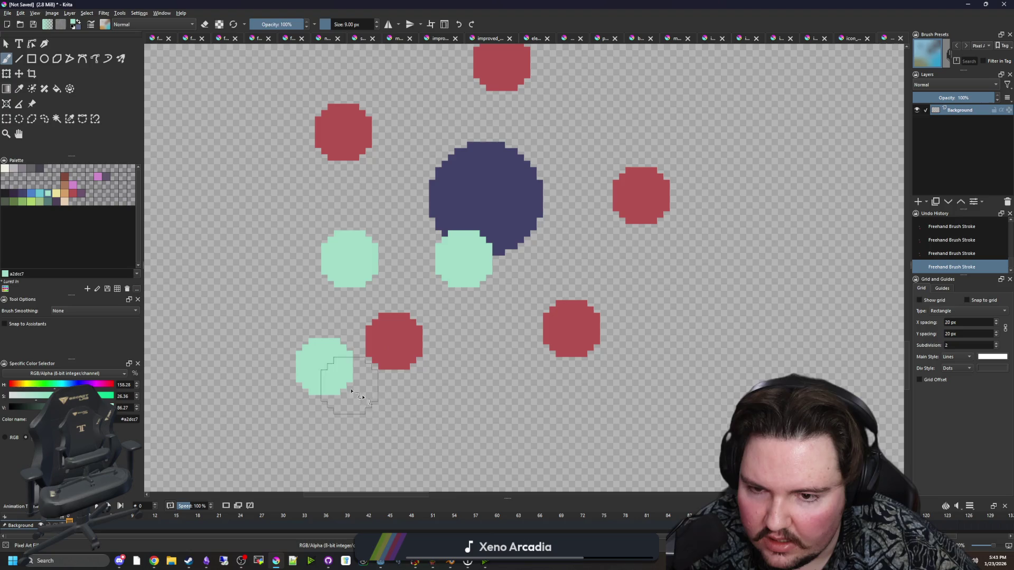
left_click(412, 421)
scroll(463, 359, "down", 2)
left_click(470, 361)
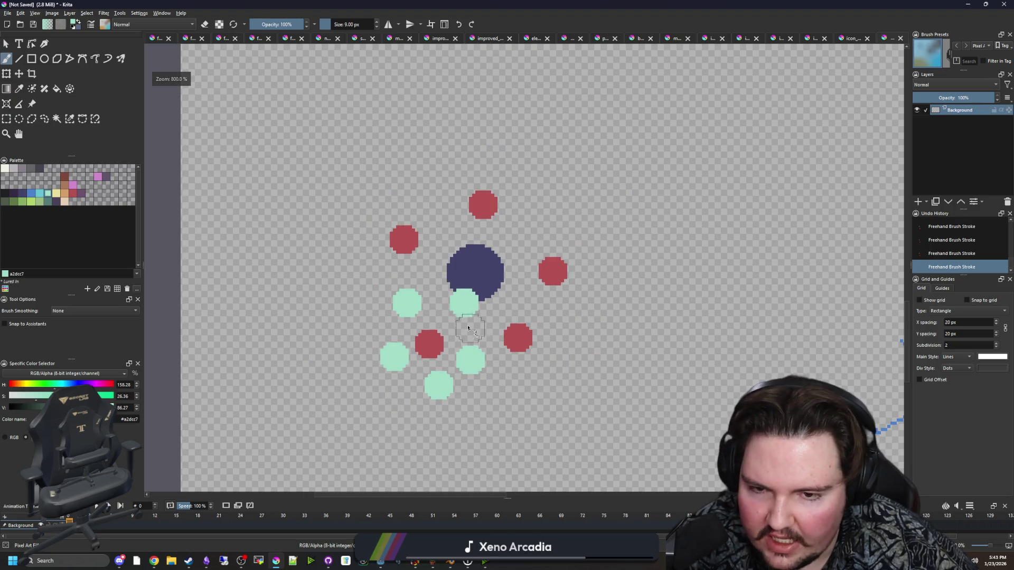
scroll(475, 343, "up", 2)
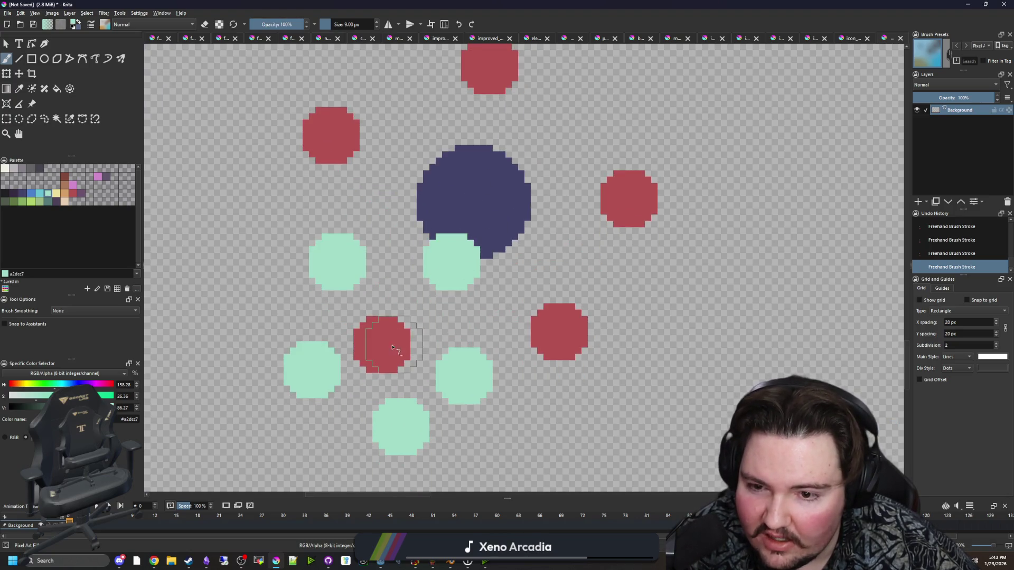
left_click(384, 343)
left_click(564, 332)
Undo the stray mint dots, keep one mint dot below-left, and minimize Krita back to Godot.
key("ctrl+z")
key("ctrl+z")
scroll(408, 363, "down", 2)
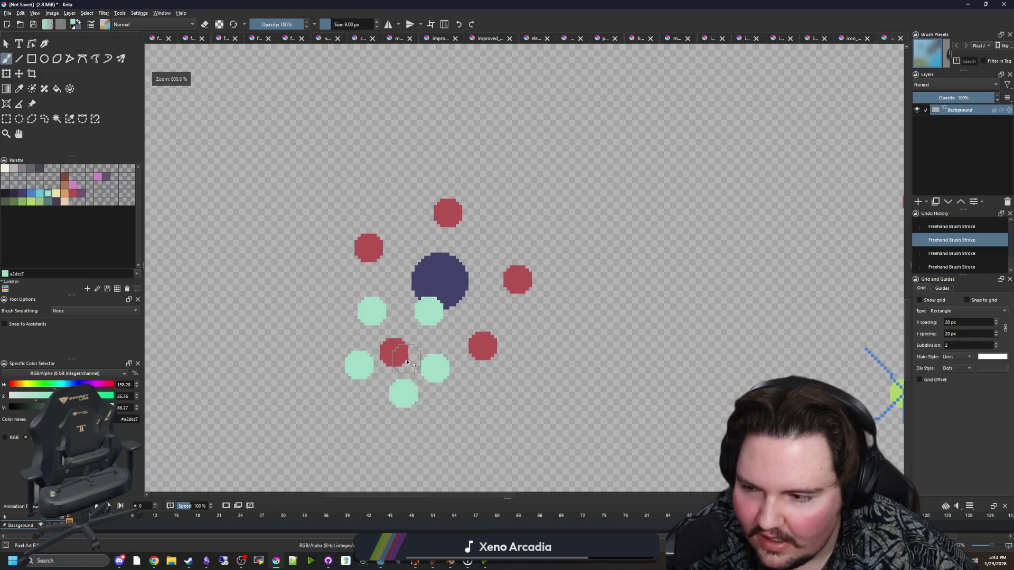
scroll(400, 372, "down", 2)
scroll(400, 372, "up", 3)
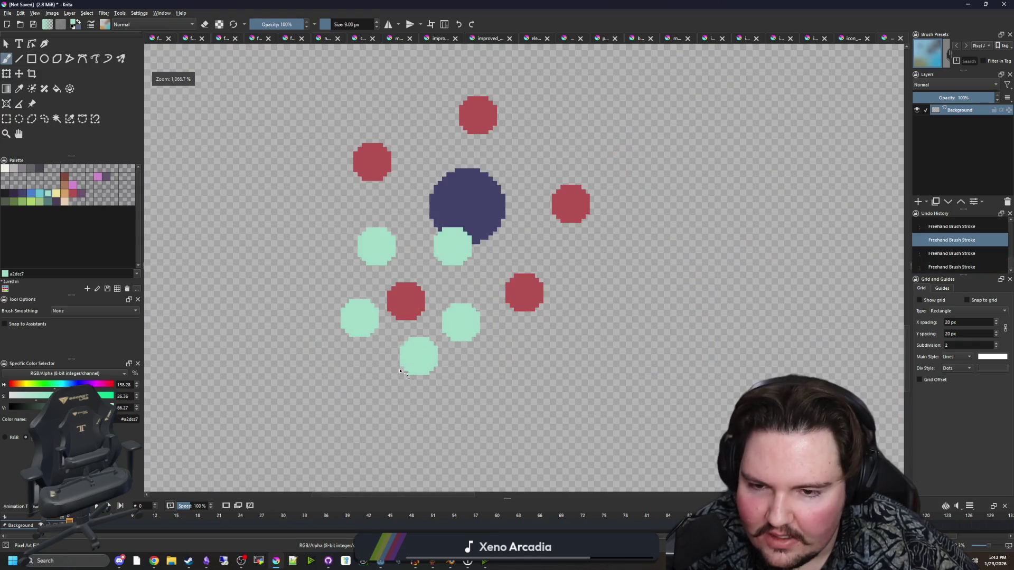
key("ctrl+z")
key("ctrl+z")
key("ctrl+z")
key("ctrl+z")
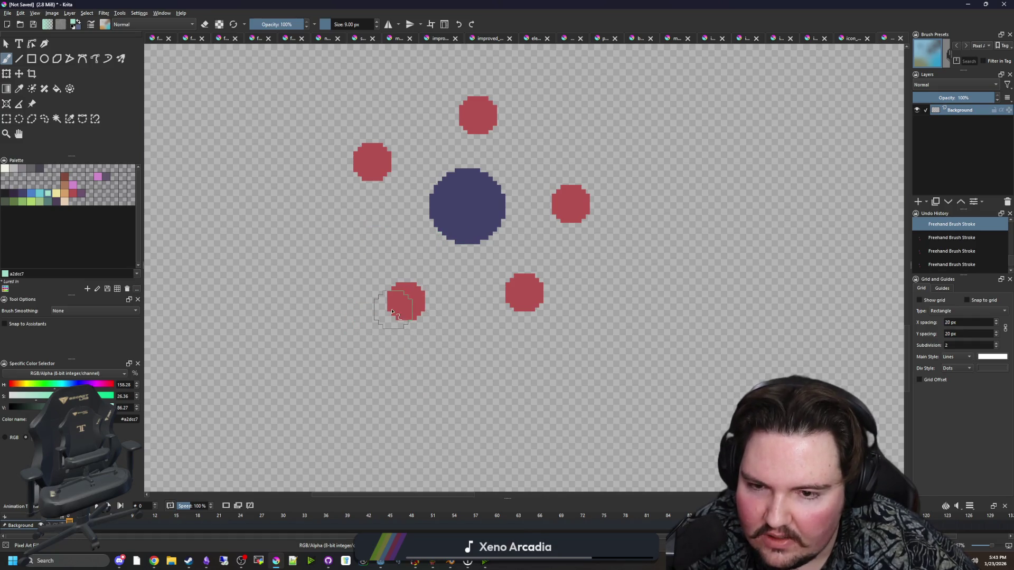
scroll(393, 312, "up", 3)
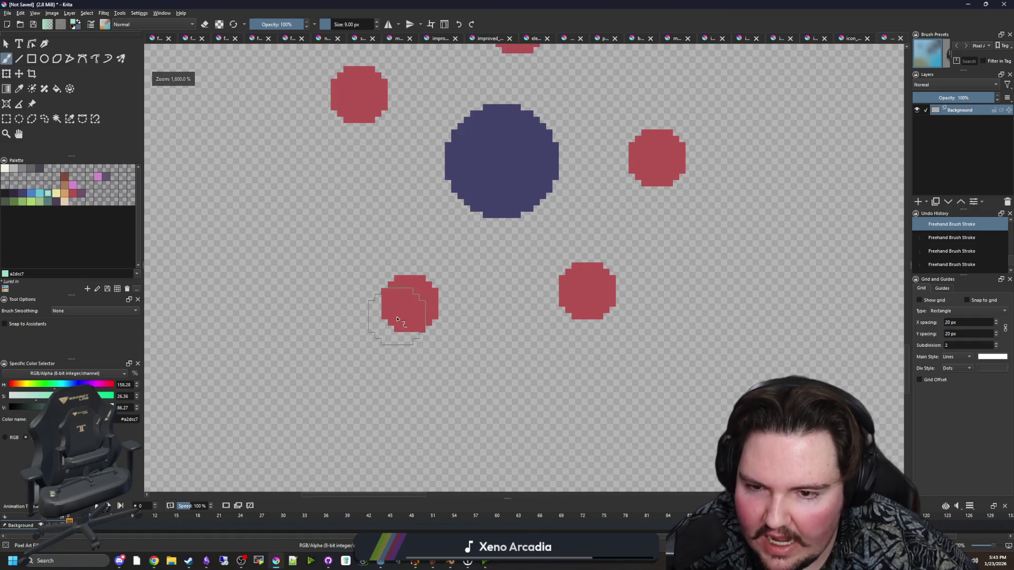
left_click(386, 350)
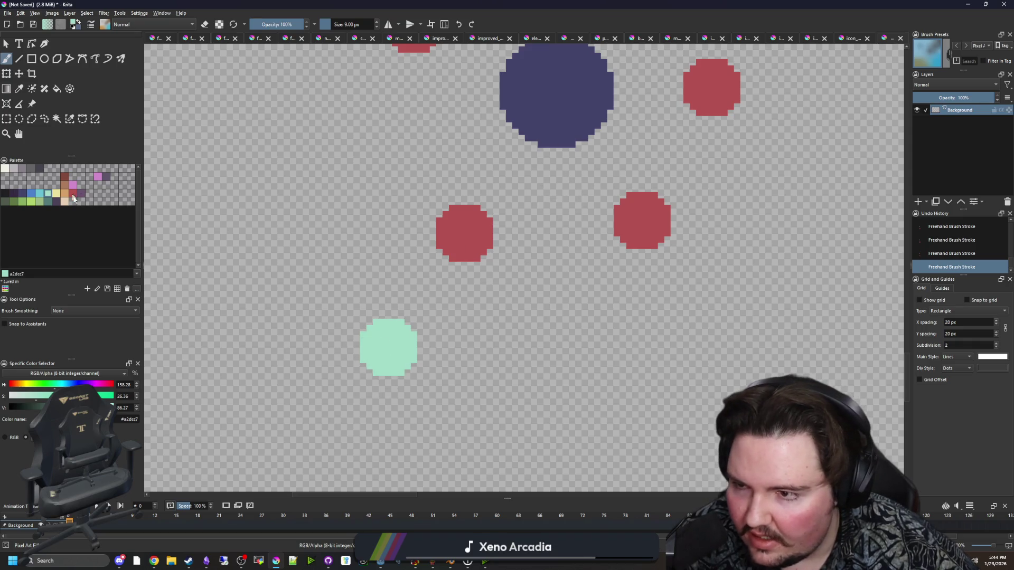
scroll(386, 348, "down", 5)
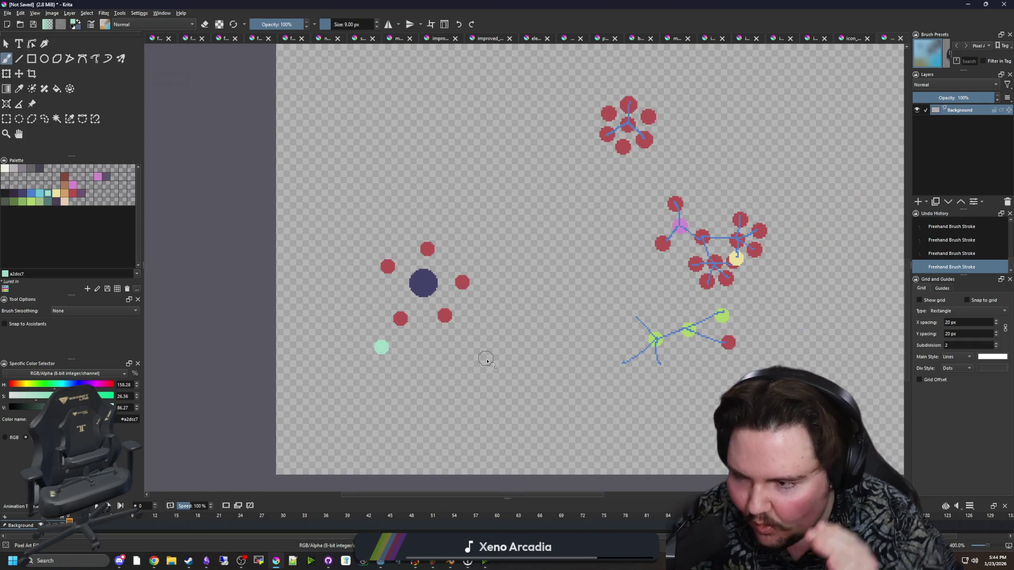
key("super+Down")
key("super+Down")
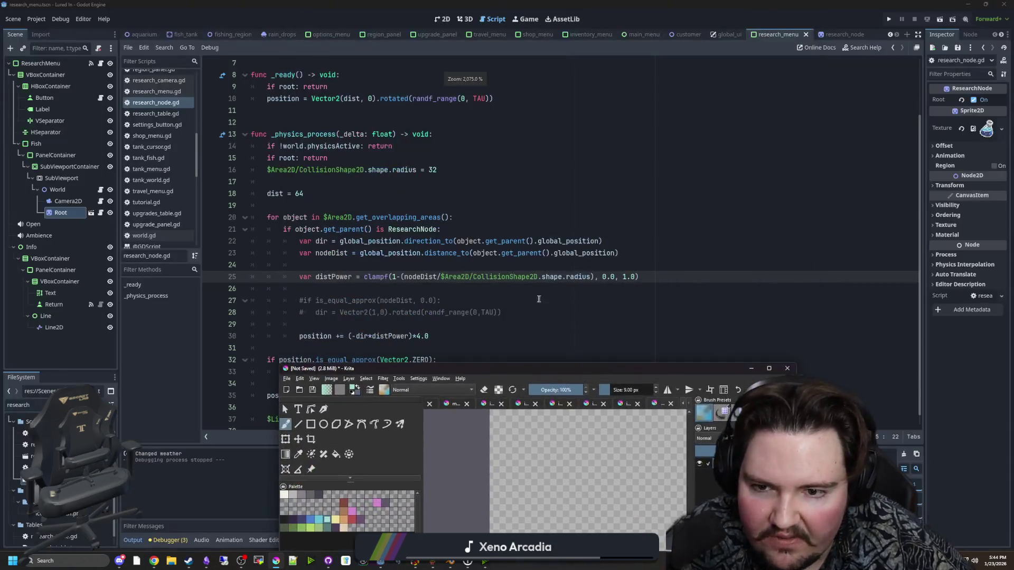
left_click(538, 299)
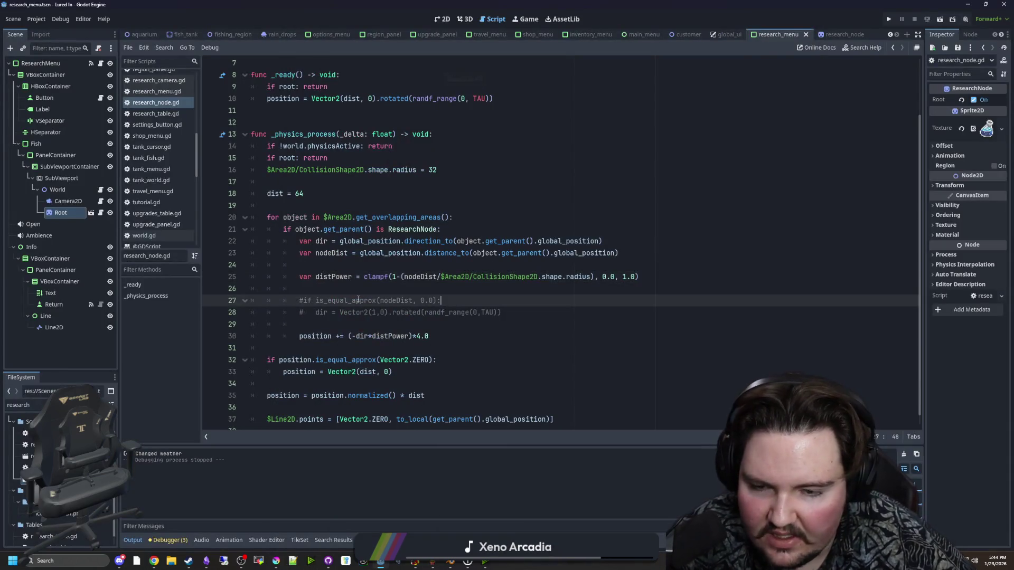
Click into lines 26 and 24 of research_node.gd, then switch to Chrome's 'nla blender' results.
left_click(367, 289)
left_click(389, 267)
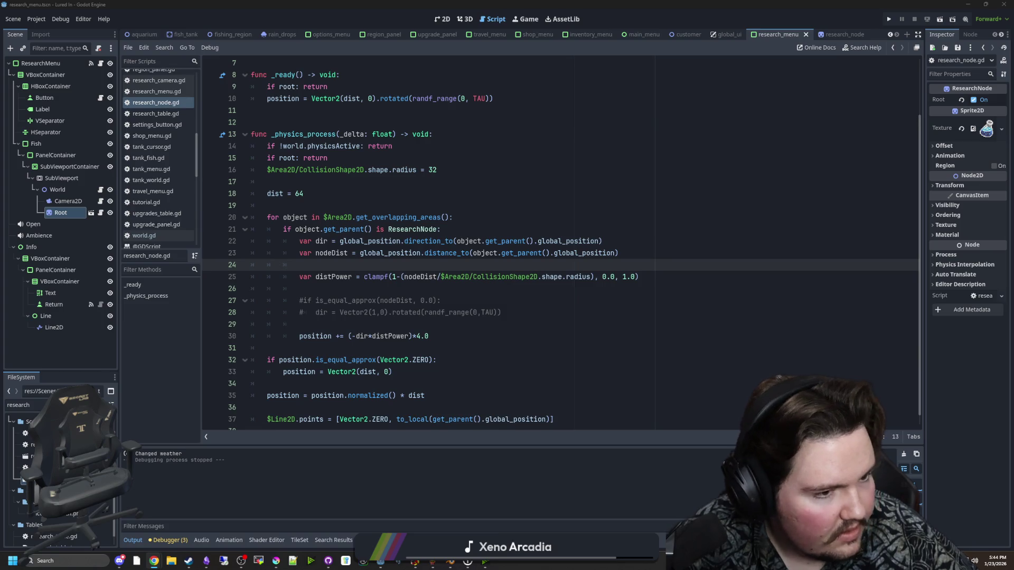
key("alt+Tab")
scroll(473, 270, "down", 10)
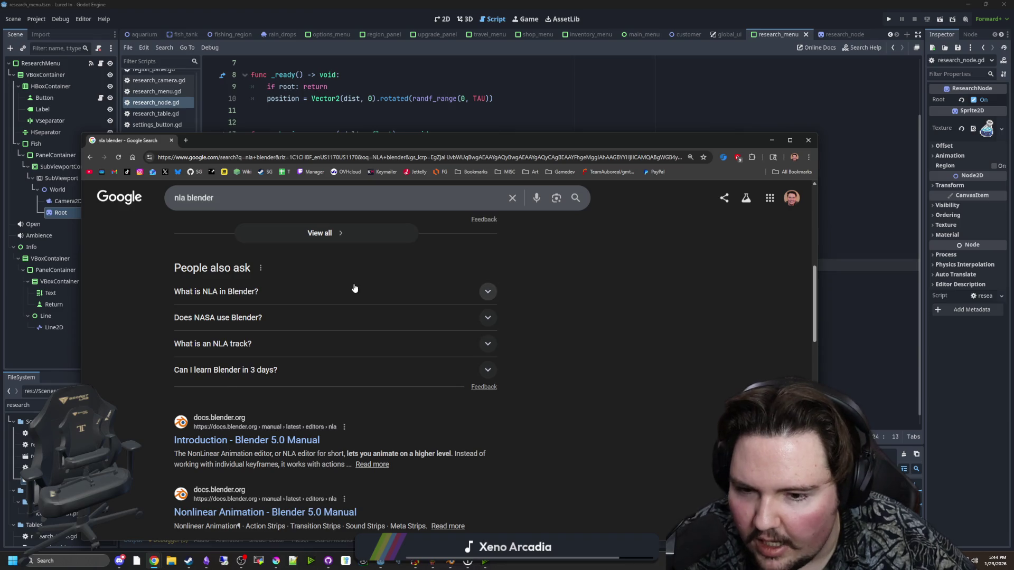
Show Google Images results for 'nla blender' and maximize the Chrome window.
scroll(340, 287, "up", 7)
left_click(216, 237)
left_click_drag(604, 140, 615, 2)
left_click(103, 206)
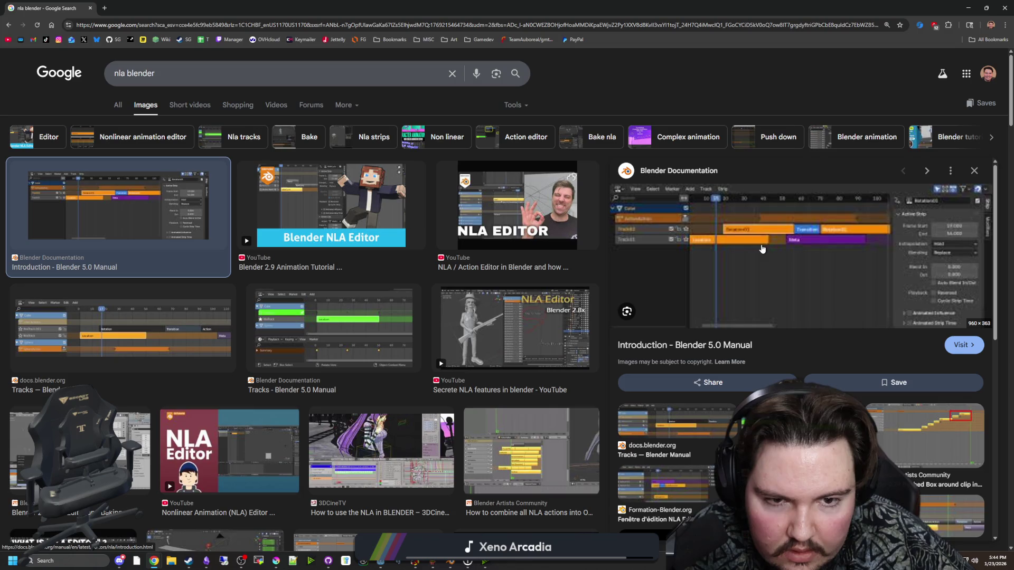
Preview the NLA EDITOR video, Tracks manual and Blender Artists Community image results.
key("Right")
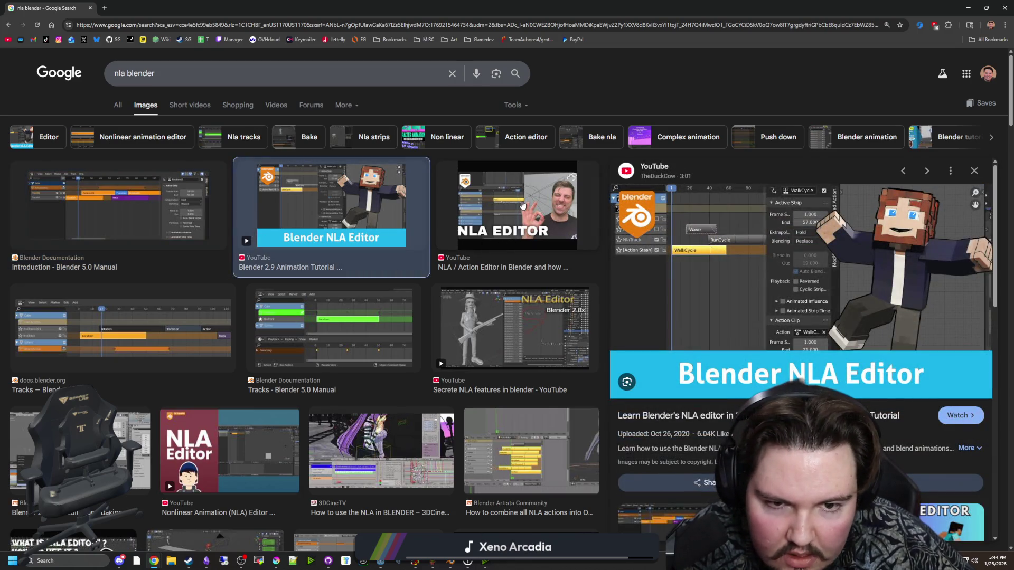
left_click(523, 205)
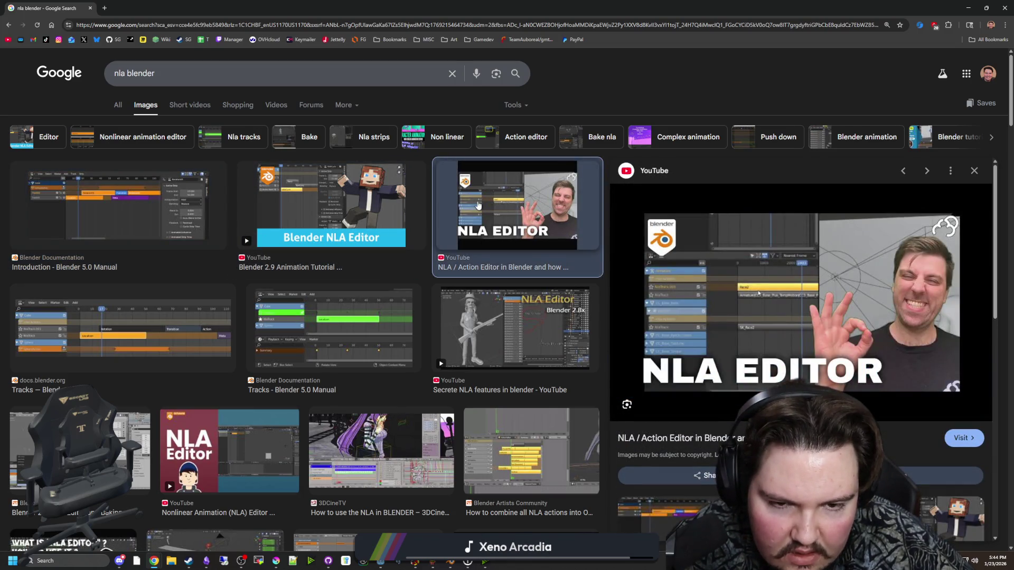
left_click(159, 320)
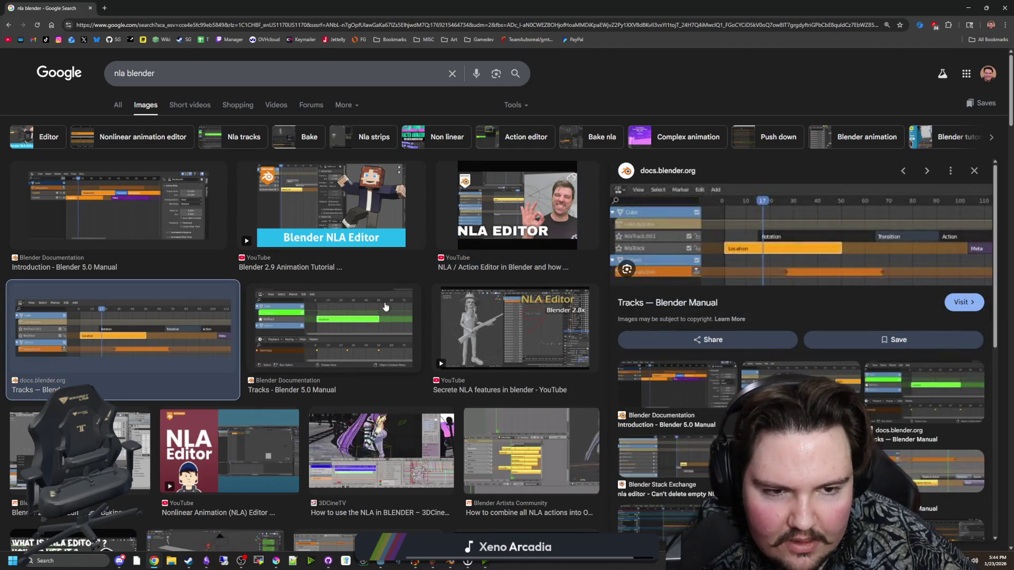
left_click(359, 312)
left_click(502, 435)
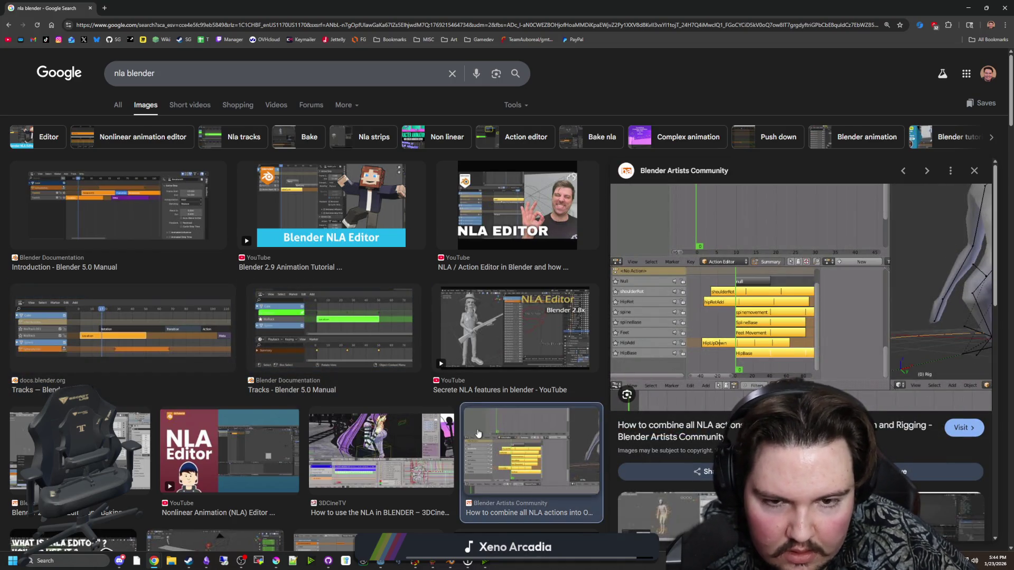
key("alt+Tab")
scroll(357, 379, "down", 8)
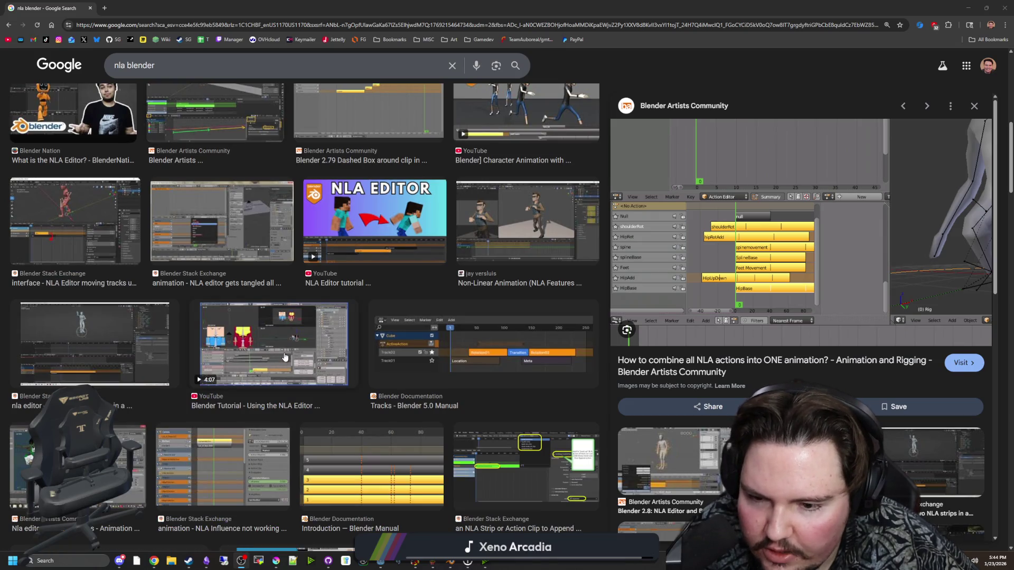
scroll(284, 356, "down", 3)
scroll(284, 356, "down", 3)
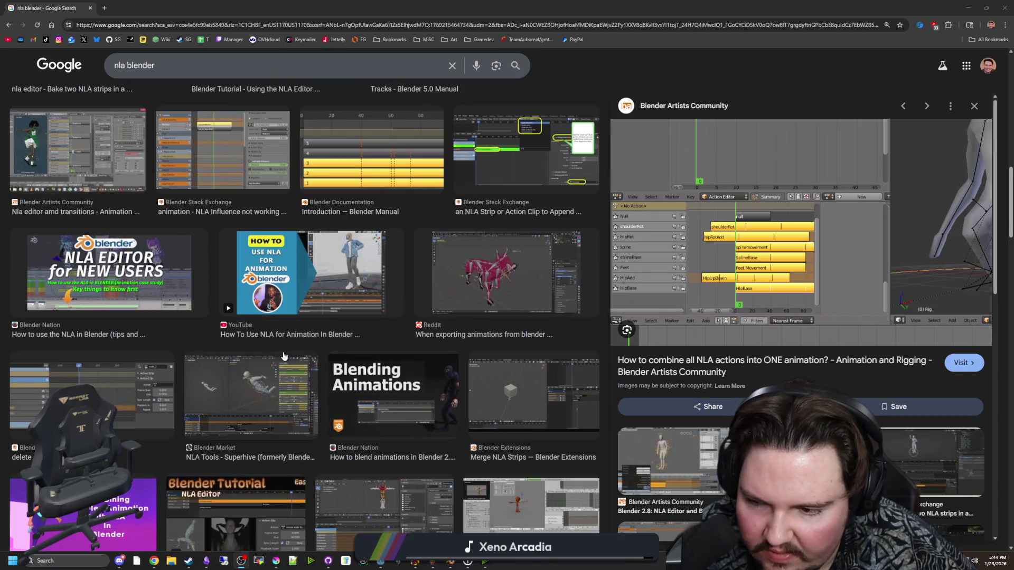
scroll(284, 356, "down", 4)
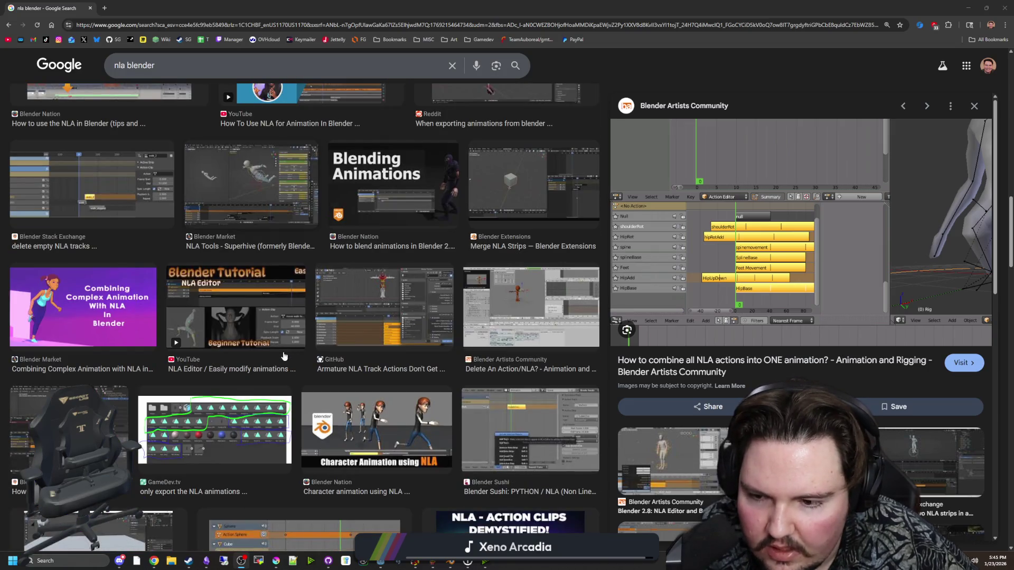
scroll(284, 356, "down", 3)
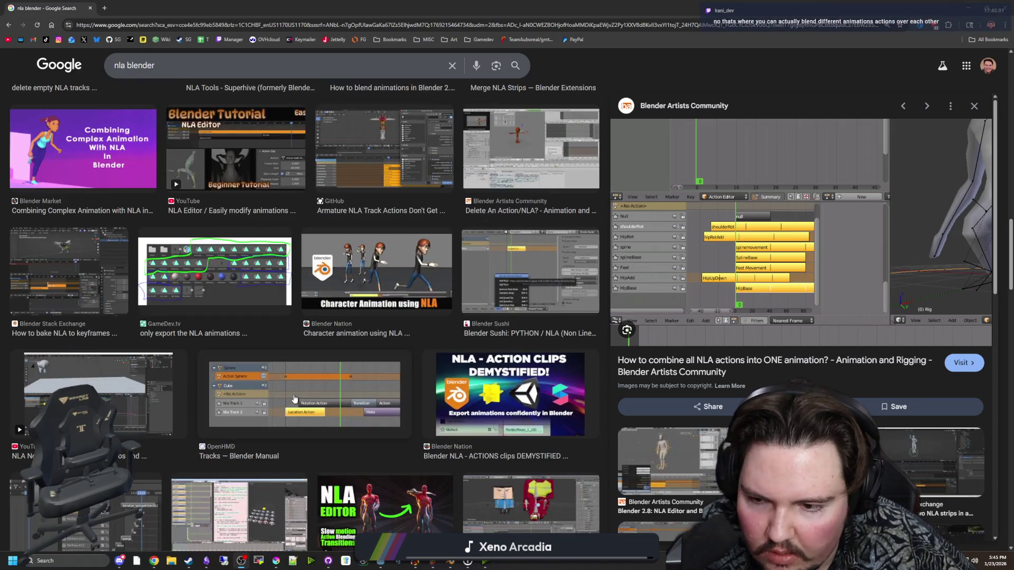
scroll(295, 400, "down", 3)
scroll(294, 399, "up", 2)
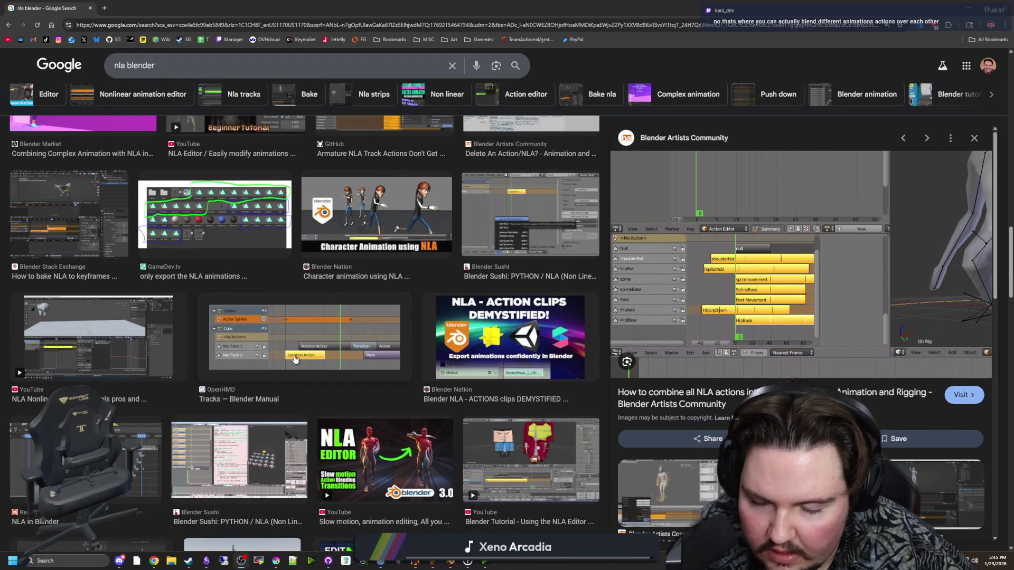
Preview the OpenHMD Tracks, Introduction and Tracks Blender 5.0 Manual images.
left_click(369, 372)
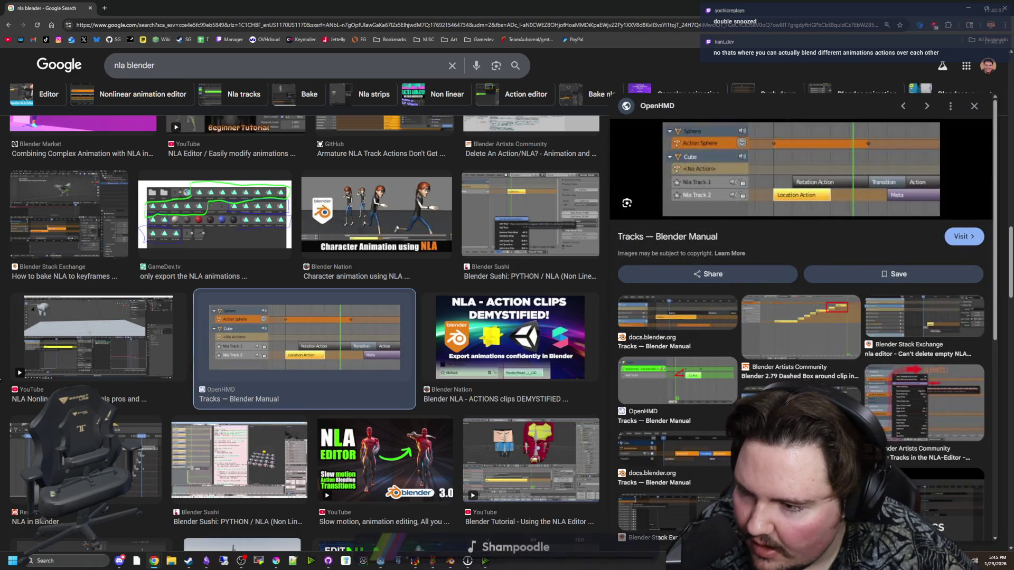
scroll(308, 355, "up", 5)
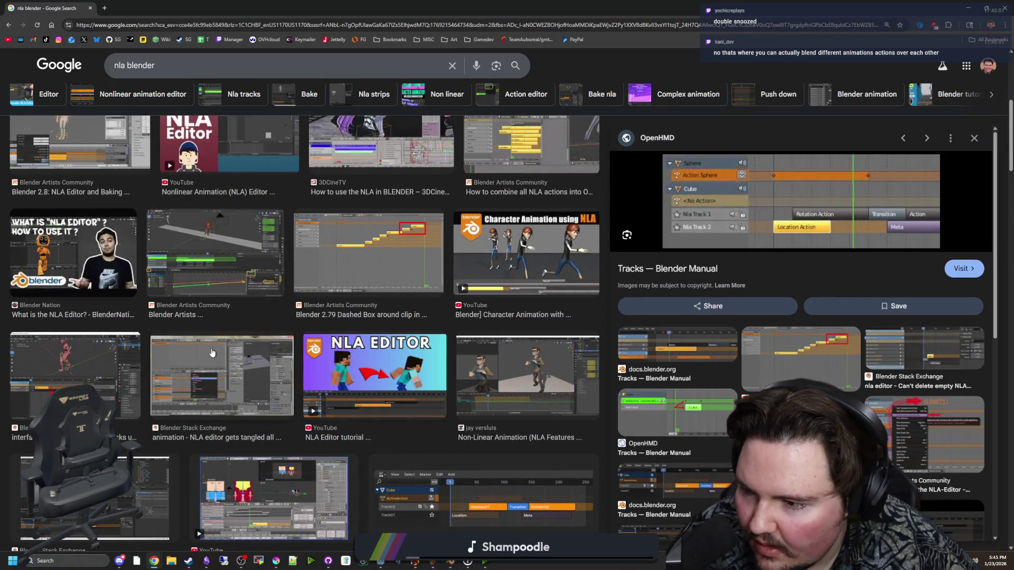
scroll(217, 339, "up", 5)
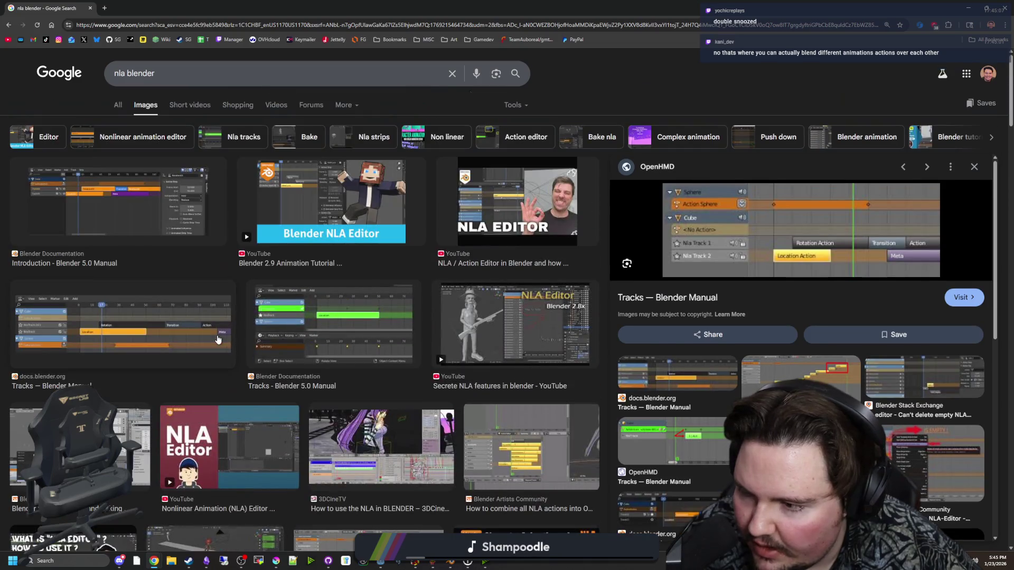
left_click(145, 224)
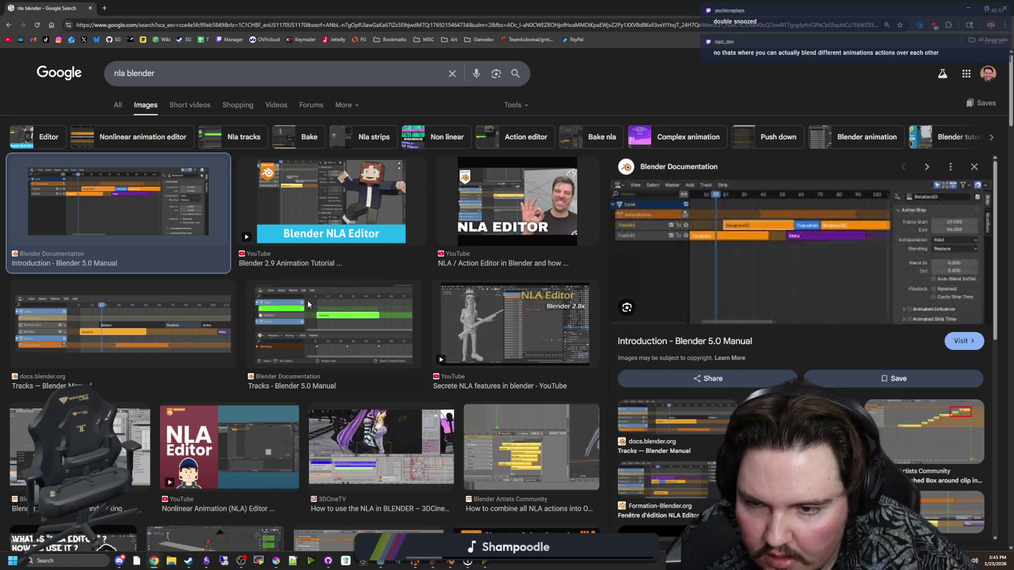
left_click(309, 305)
left_click(195, 330)
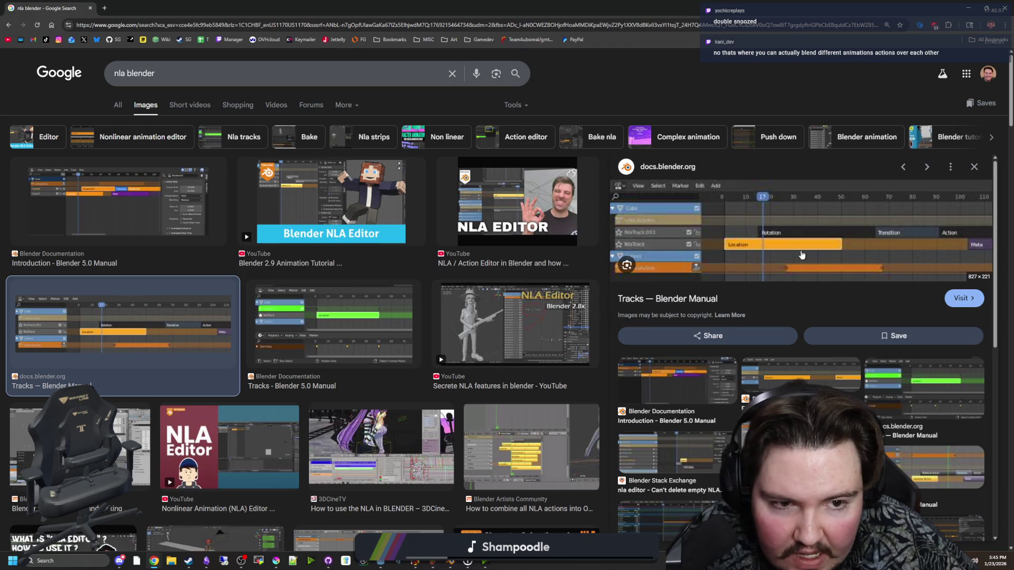
scroll(549, 290, "down", 2)
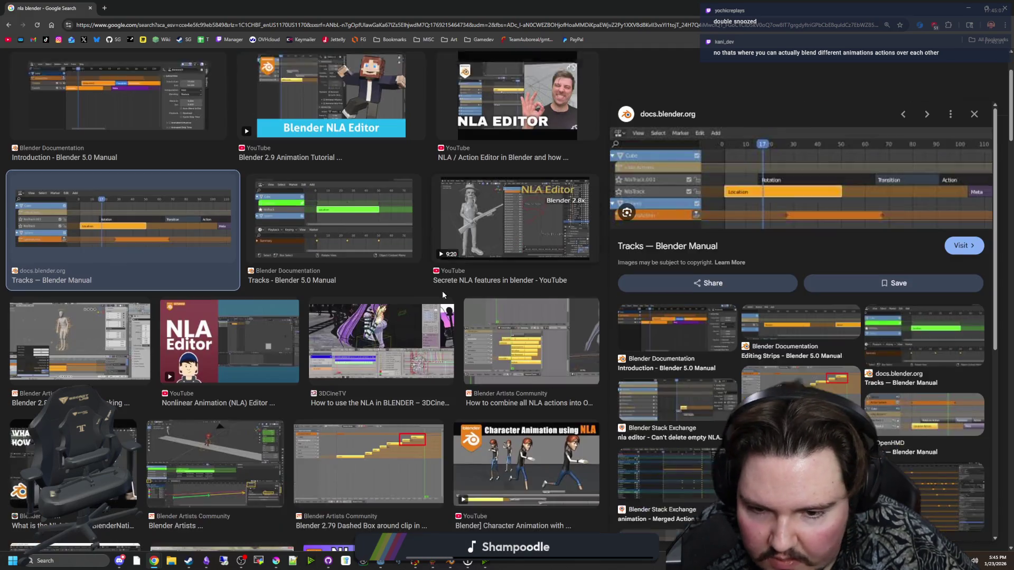
Preview the combining-NLA-actions result, then the Blender 2.79 Dashed Box NLA editor result.
left_click(527, 346)
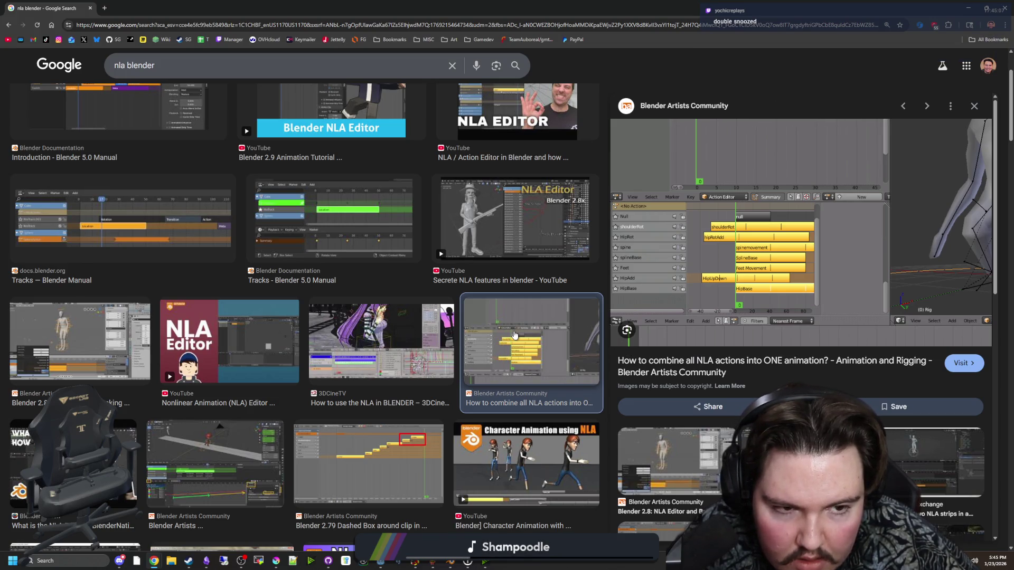
scroll(515, 335, "down", 2)
left_click(386, 380)
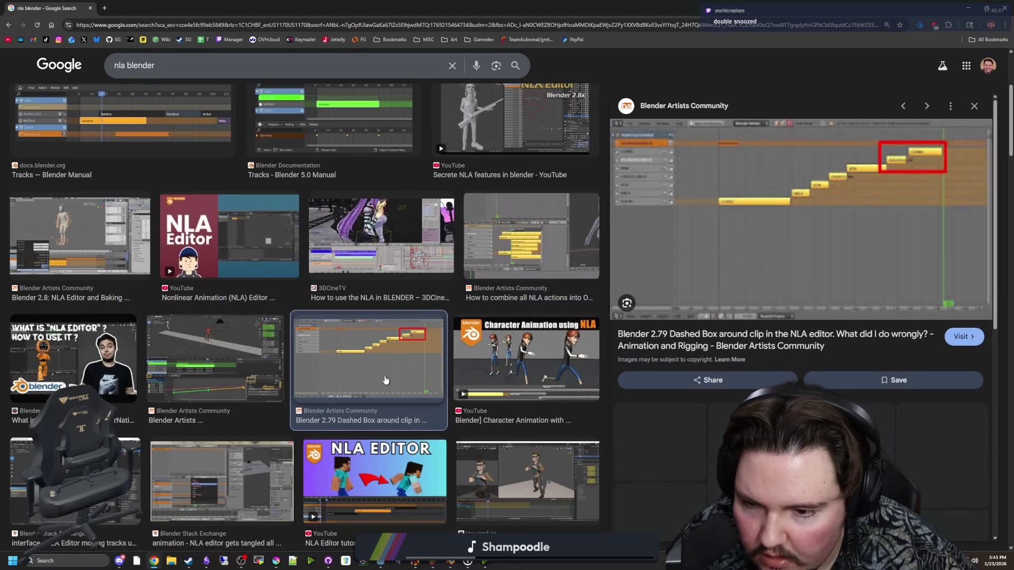
scroll(385, 381, "down", 5)
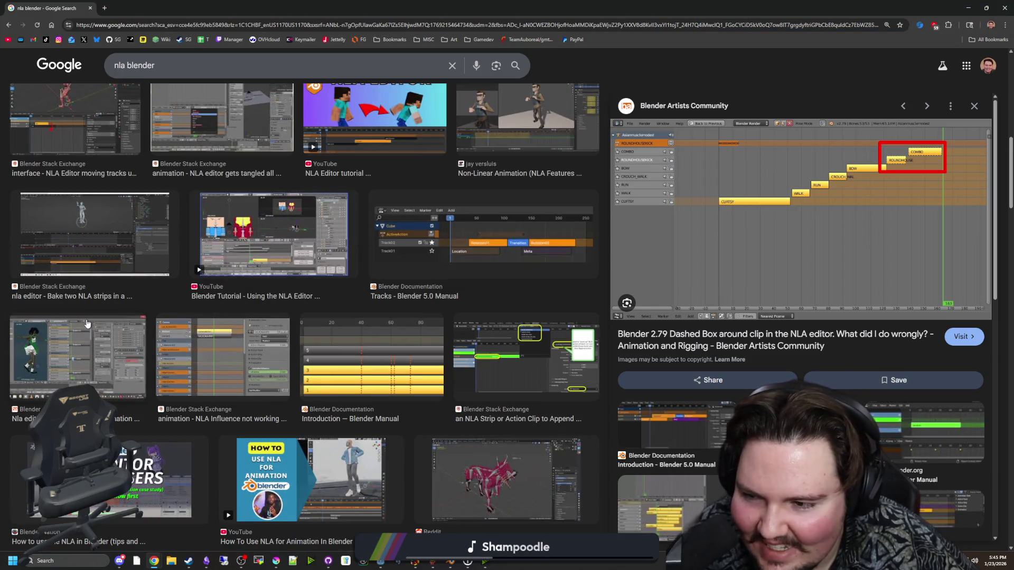
scroll(386, 363, "down", 3)
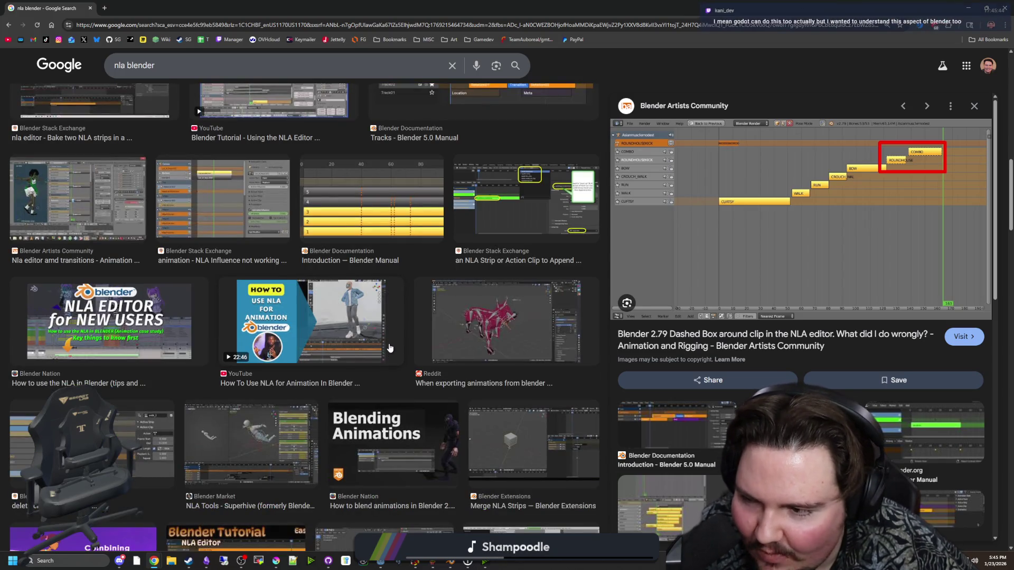
scroll(379, 363, "down", 3)
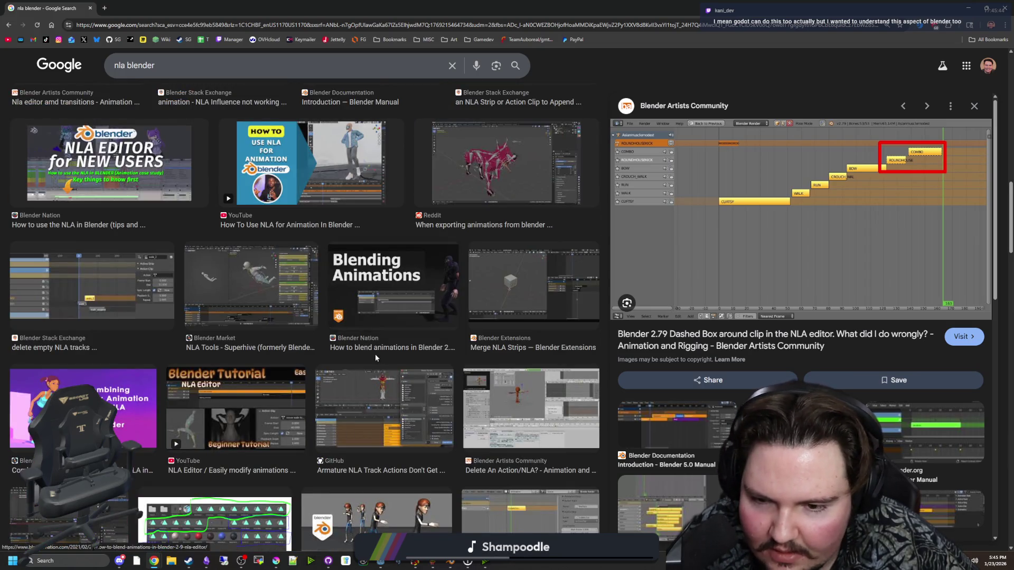
scroll(378, 348, "down", 1)
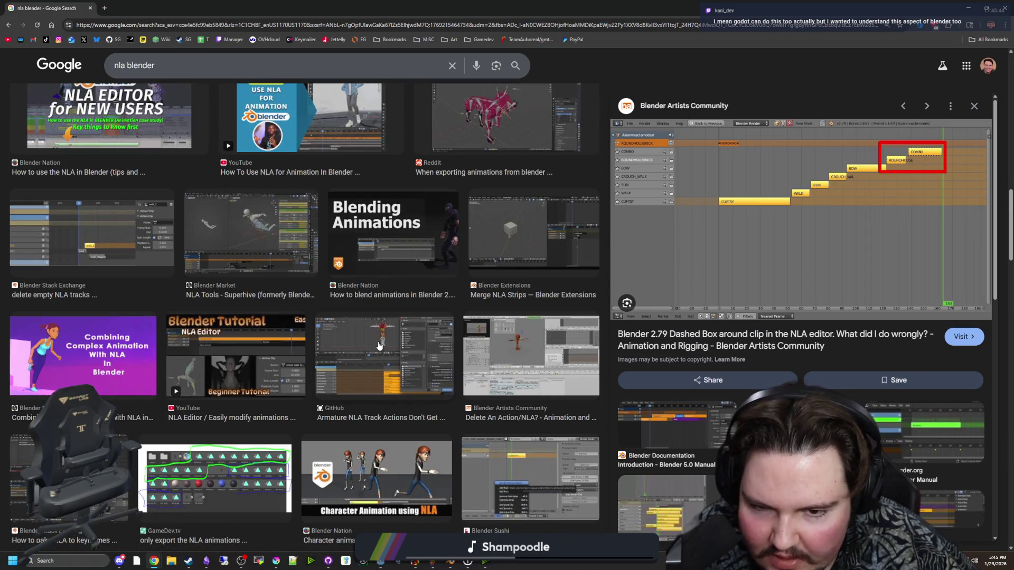
scroll(380, 346, "down", 5)
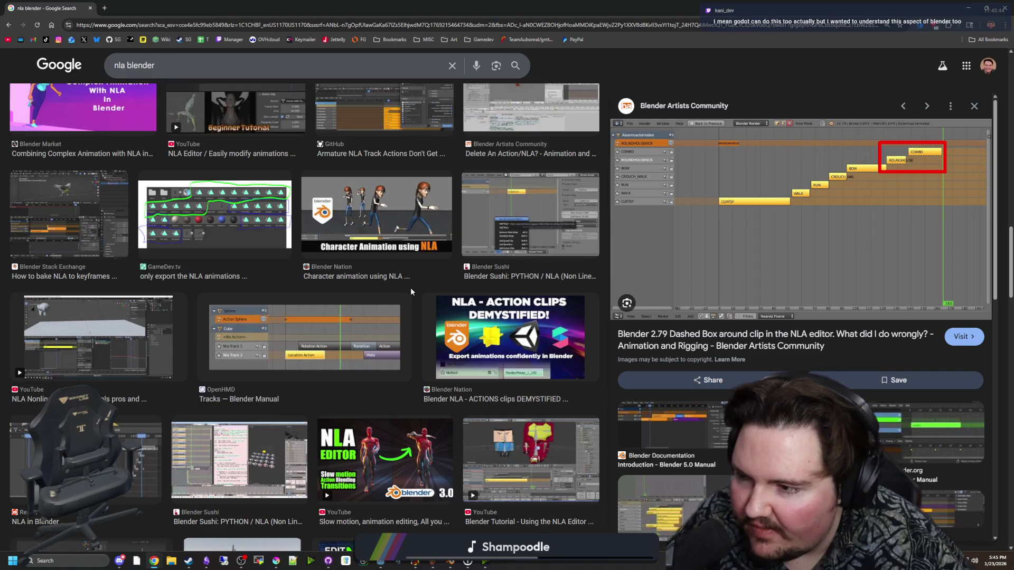
Search 'force directed graph' in a new tab and show the image results.
left_click(105, 8)
type("FORC")
key("BackSpace")
key("BackSpace")
key("BackSpace")
type("force directed graph")
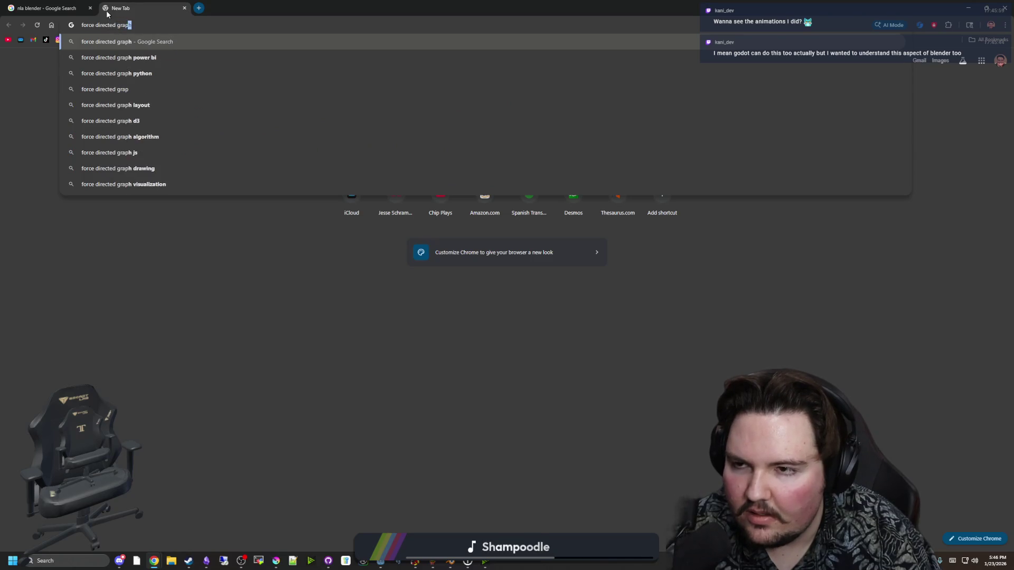
key("Return")
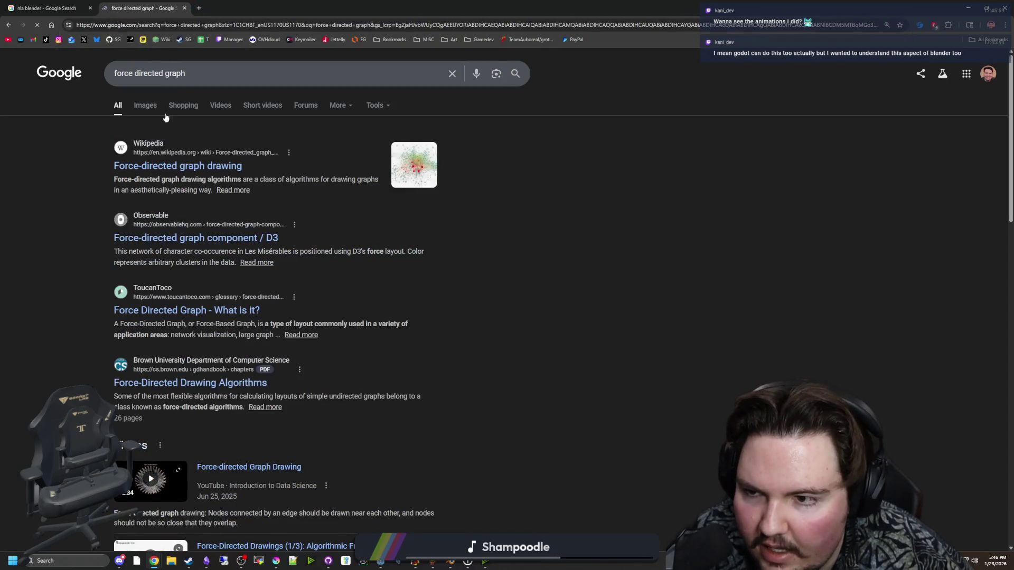
left_click(152, 106)
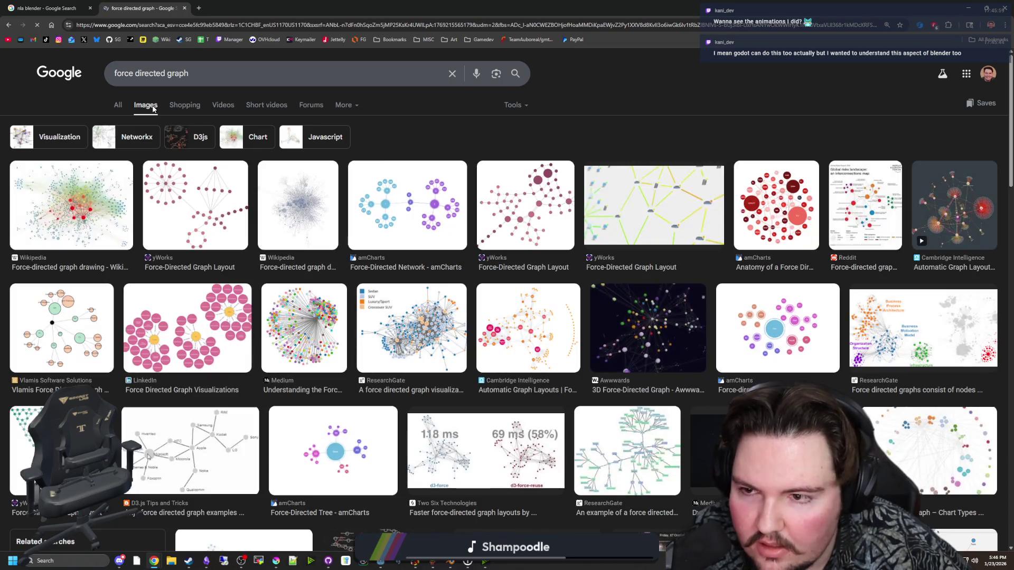
Preview the yWorks, amCharts, Cambridge Intelligence and LinkedIn force-directed graph images.
left_click(201, 206)
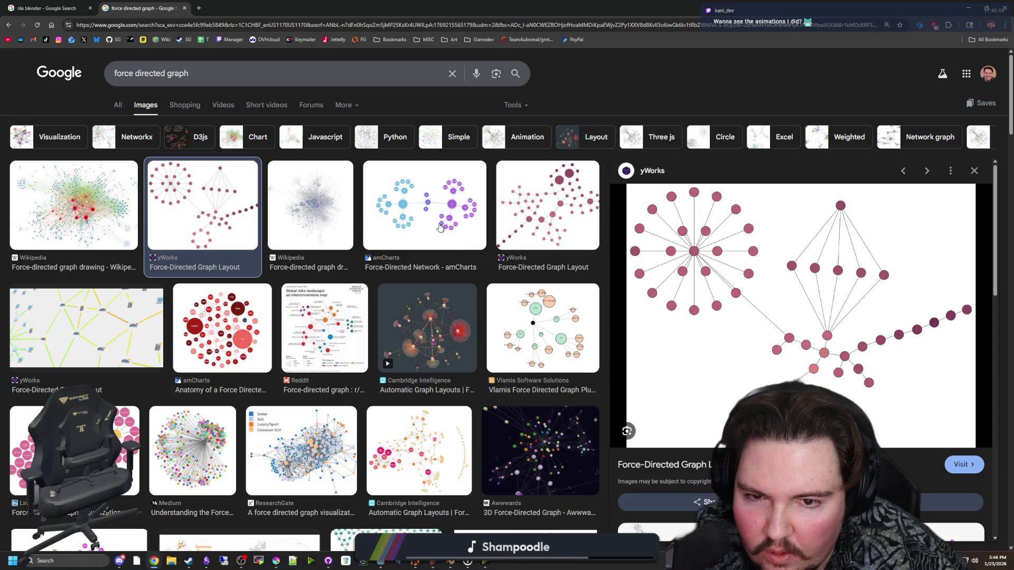
left_click(440, 228)
left_click(518, 234)
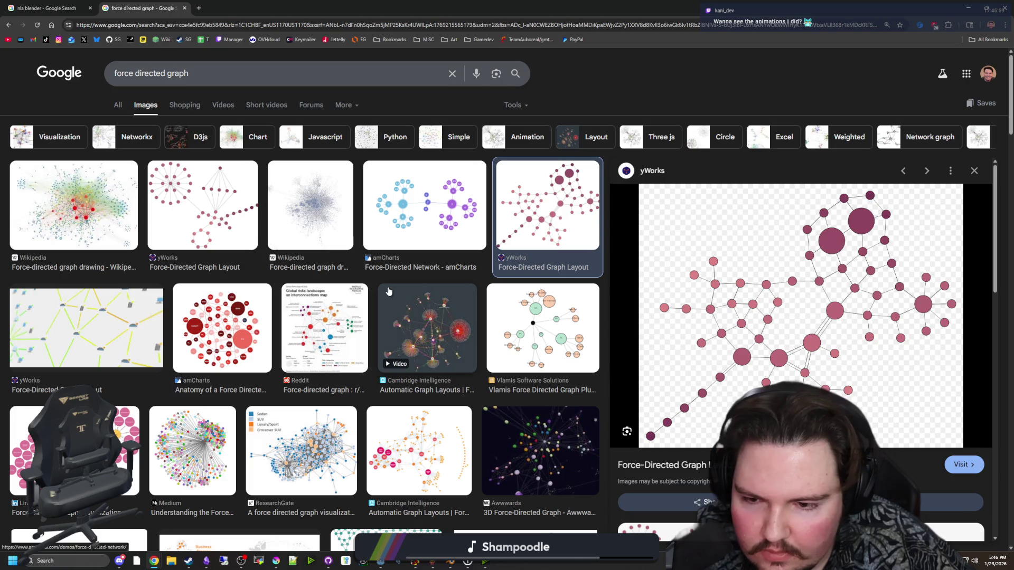
left_click(236, 324)
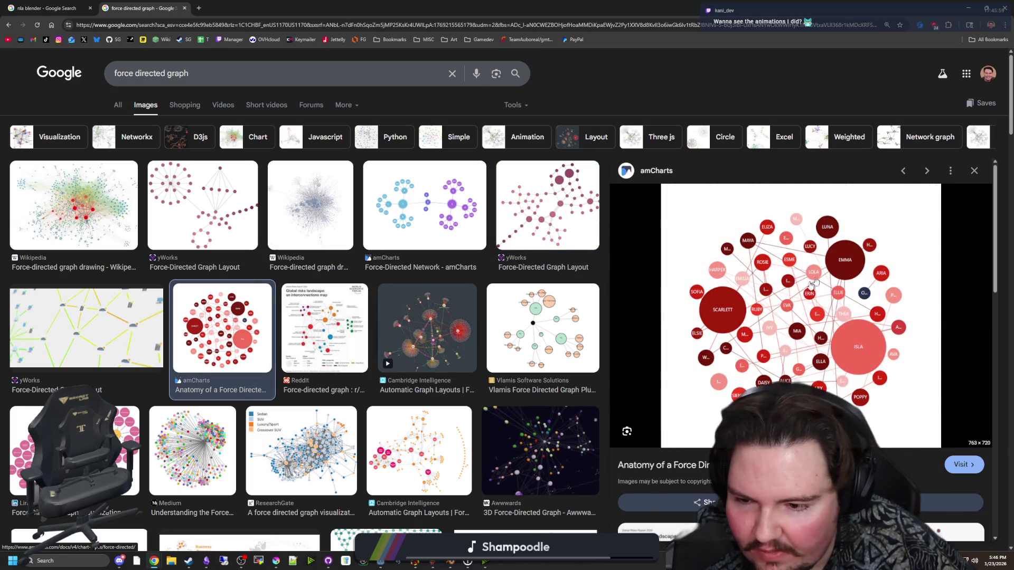
left_click(447, 330)
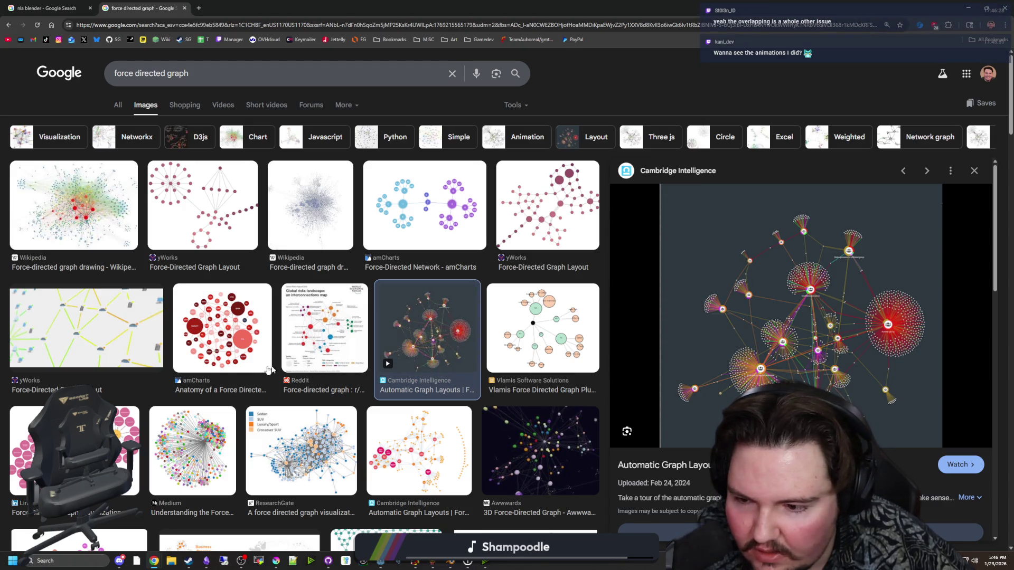
scroll(224, 369, "down", 1)
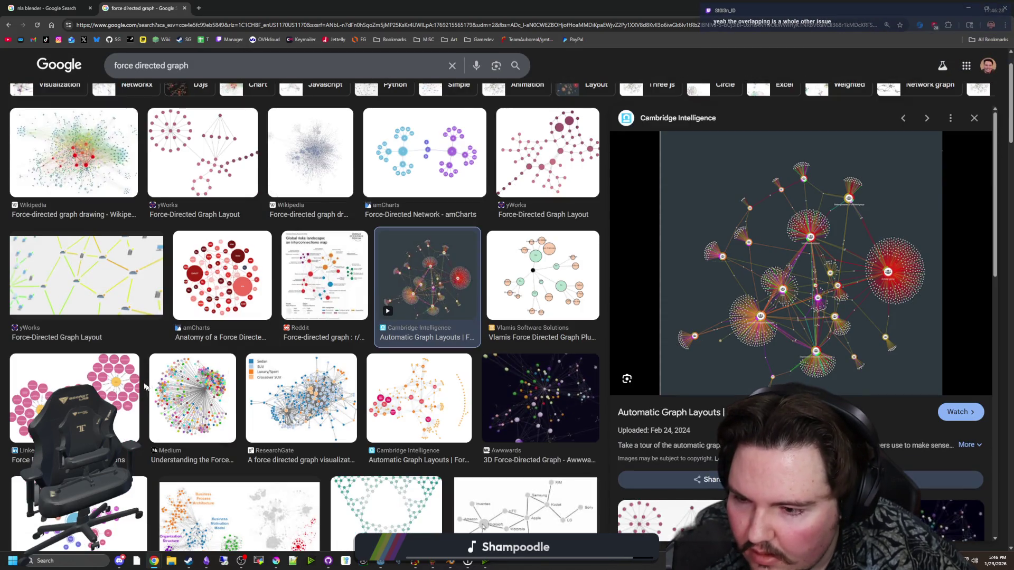
left_click(116, 402)
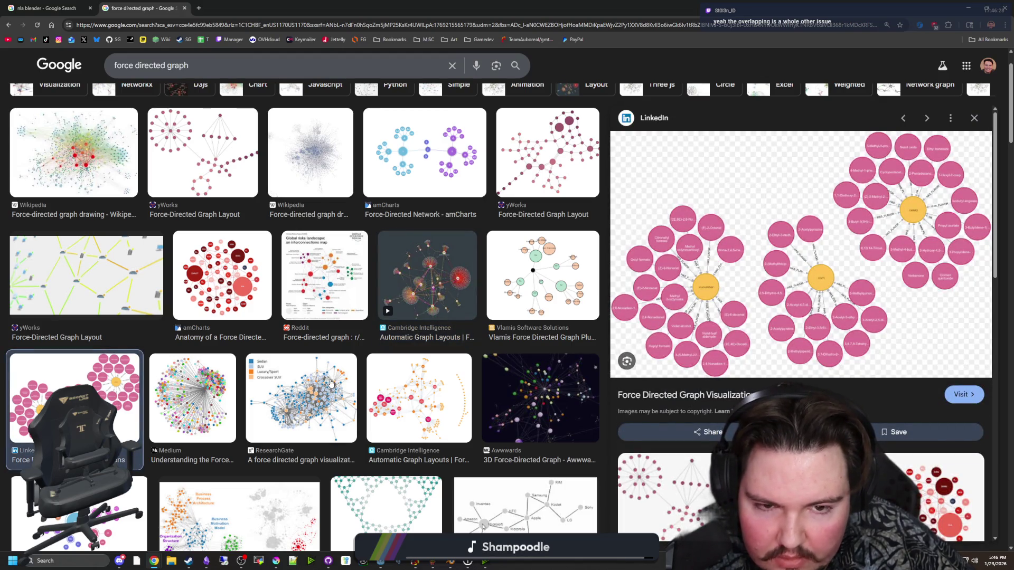
Preview the amCharts Force-directed tree, Vega layout and FlowingData graph examples.
scroll(330, 383, "down", 3)
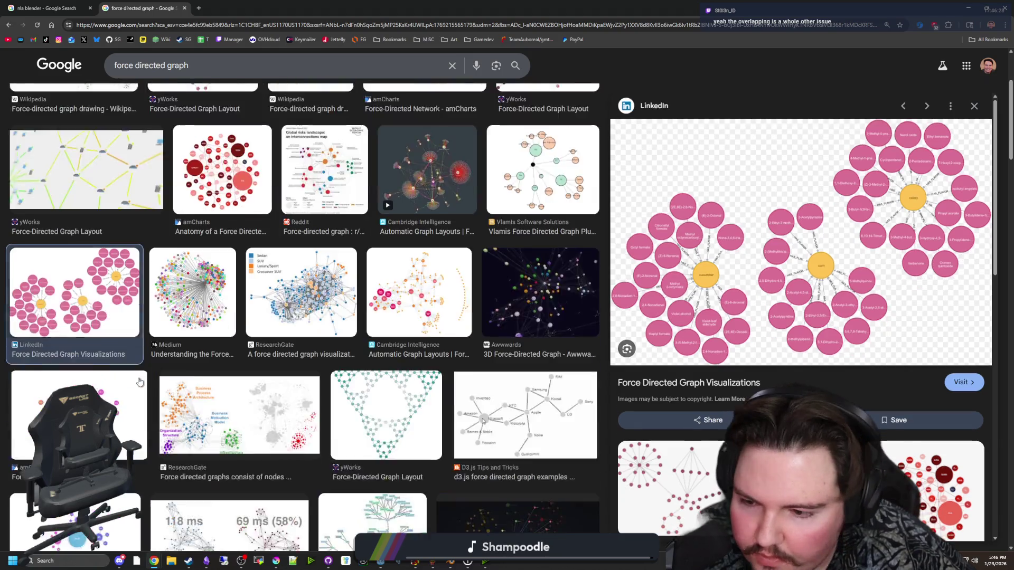
left_click(88, 358)
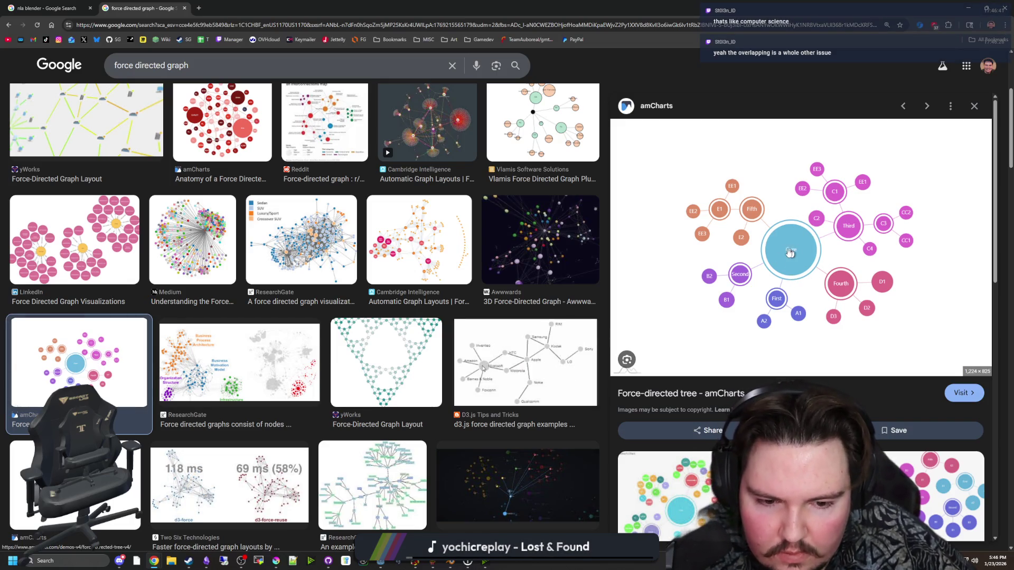
scroll(766, 327, "down", 1)
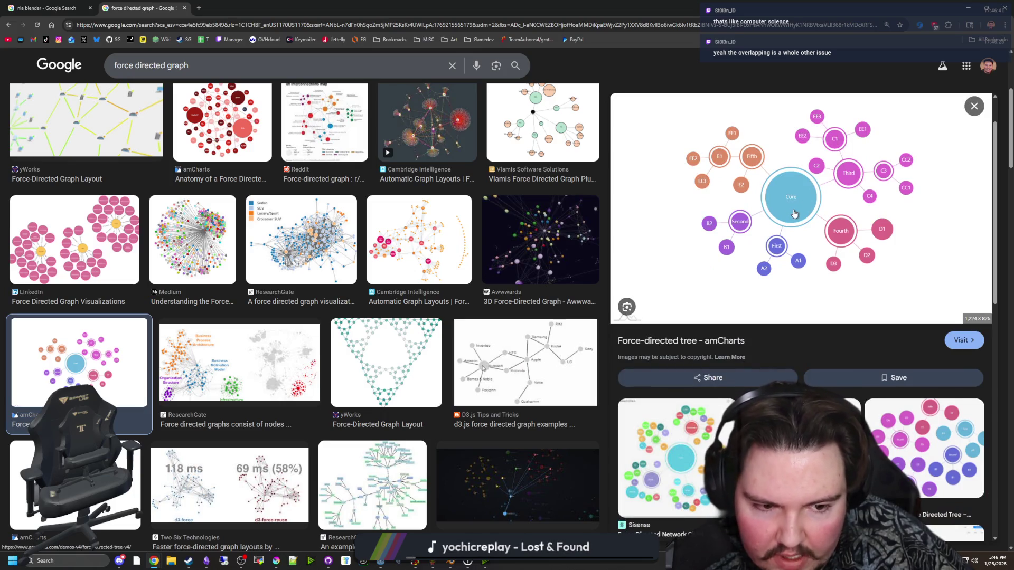
scroll(792, 251, "up", 1)
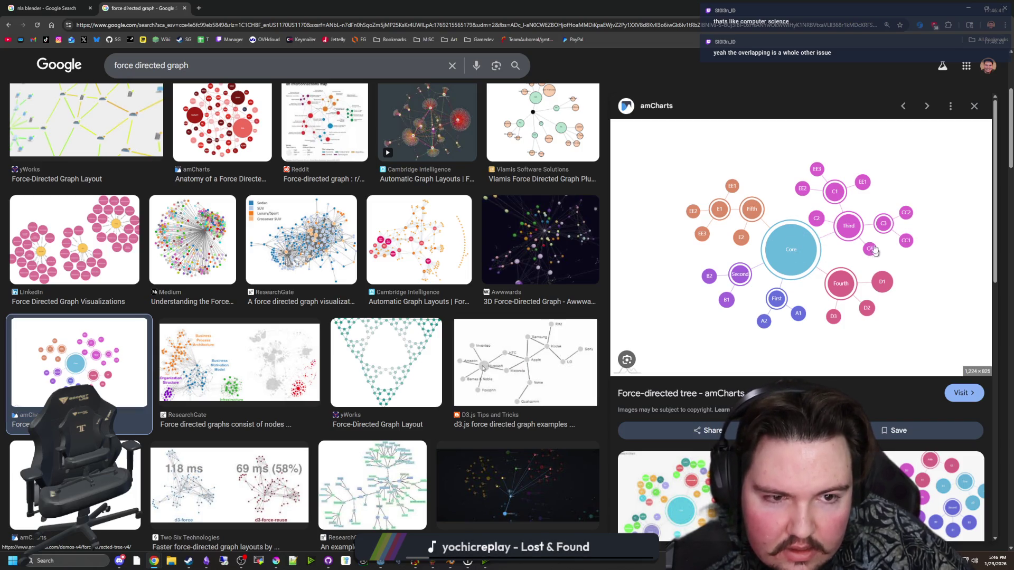
scroll(506, 271, "down", 2)
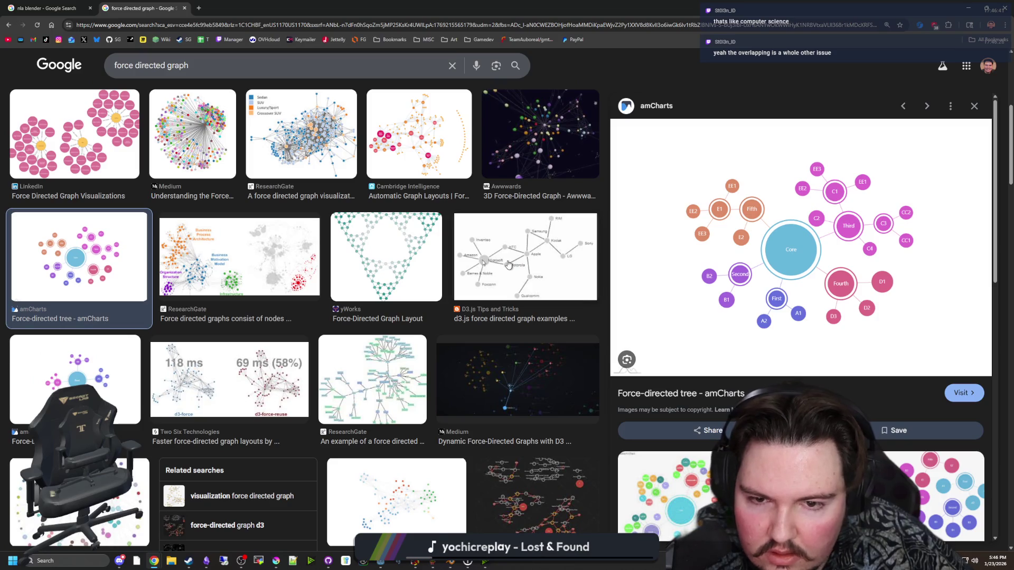
scroll(508, 265, "down", 2)
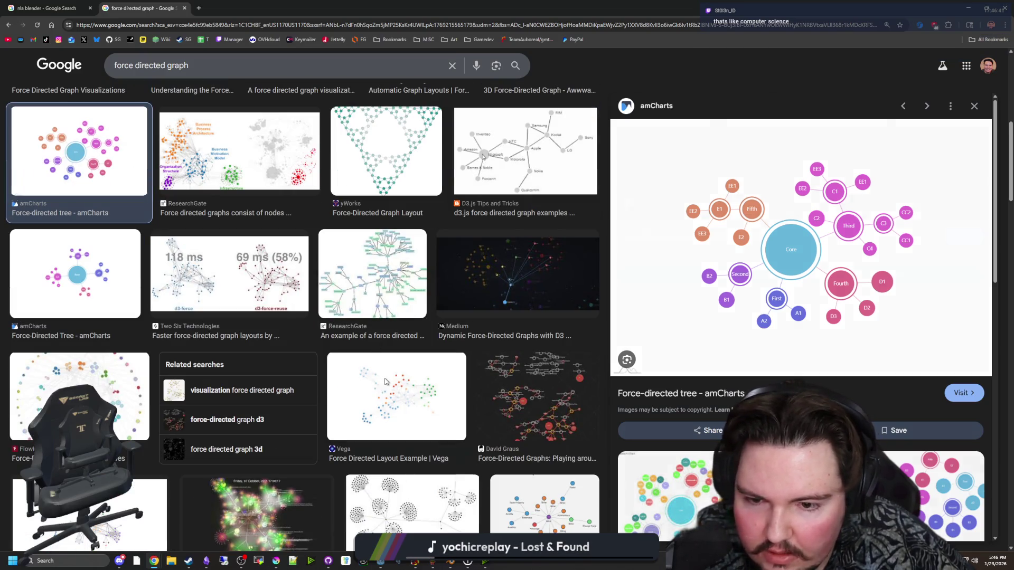
left_click(385, 381)
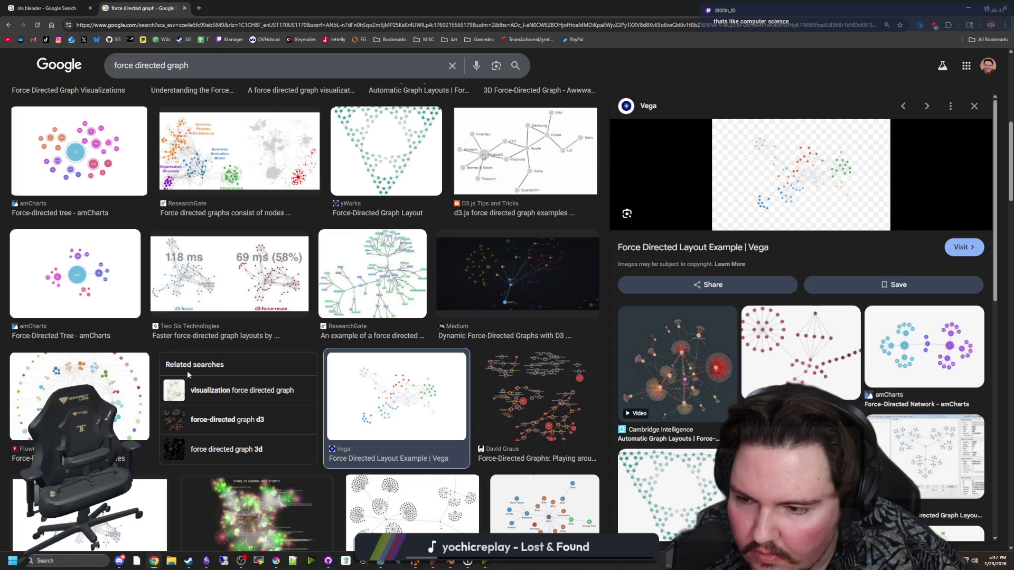
left_click(76, 280)
left_click(79, 375)
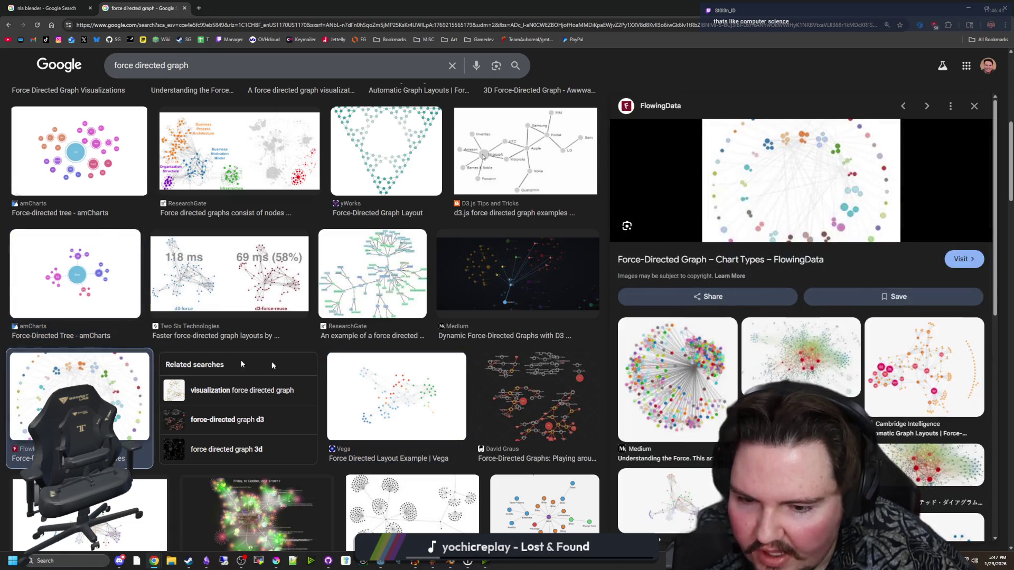
Preview the ResearchGate graph and amCharts Force-Directed Tree, then switch back to Godot.
scroll(438, 427, "down", 1)
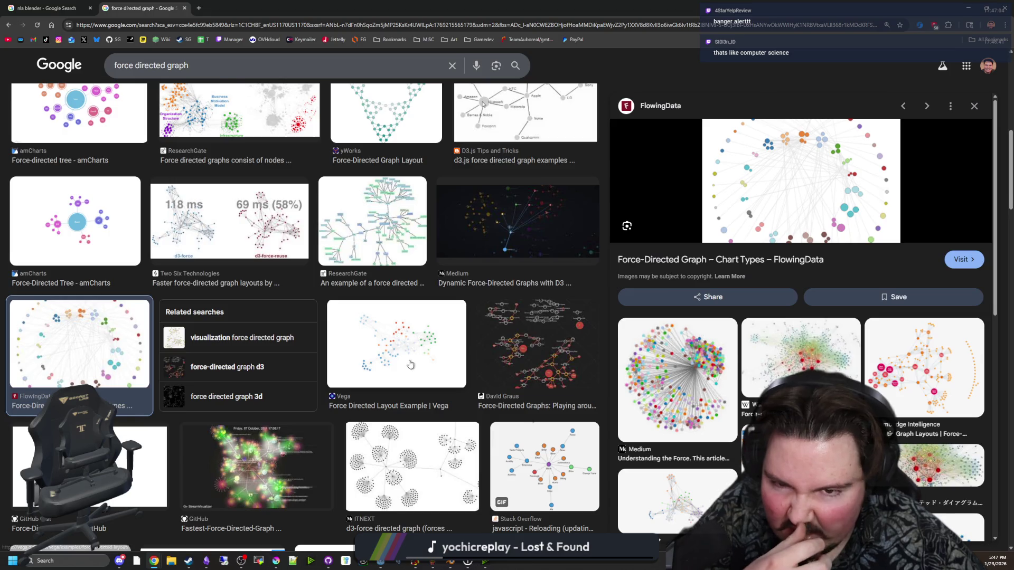
scroll(438, 428, "up", 6)
left_click(278, 284)
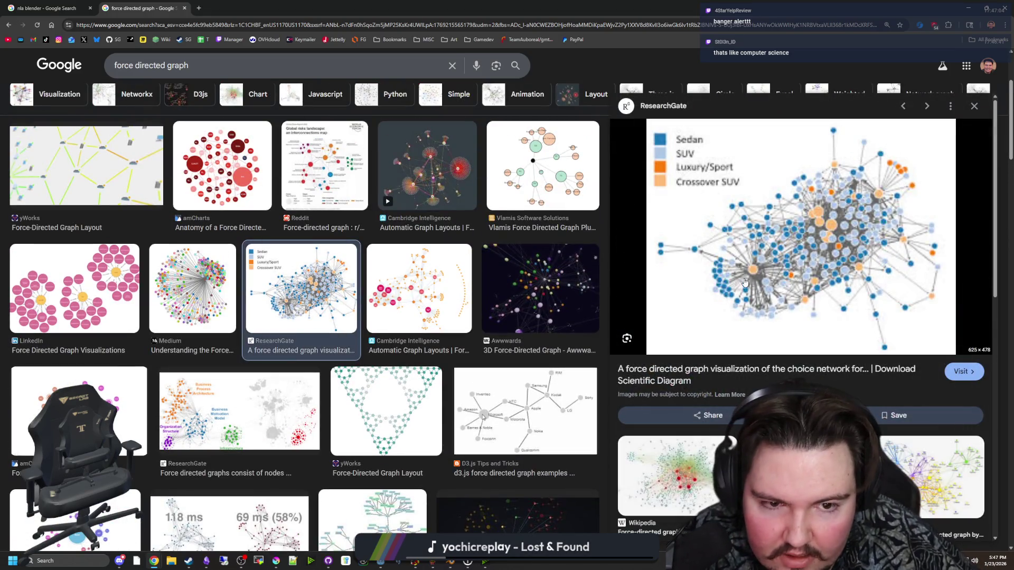
scroll(104, 331, "down", 4)
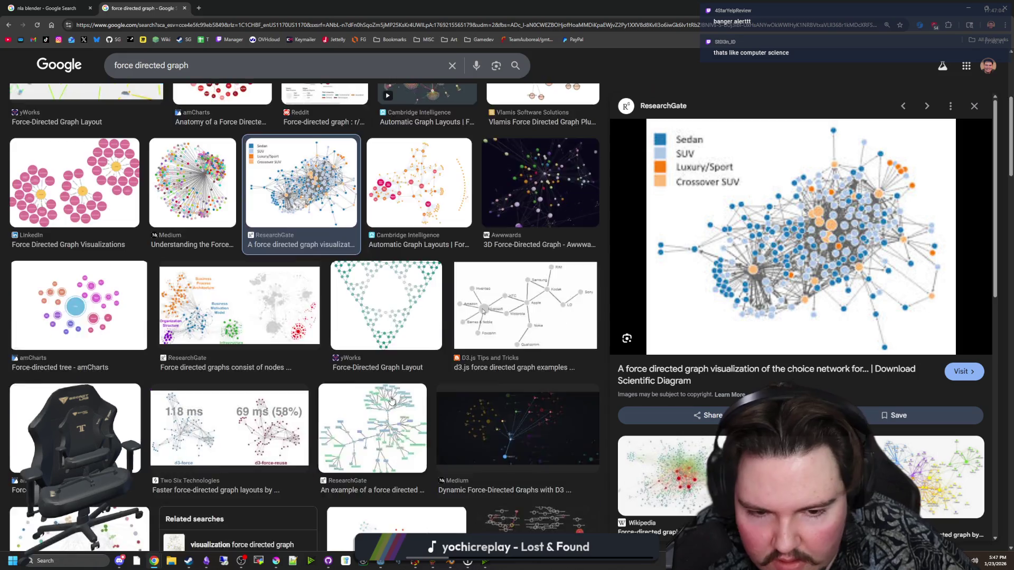
left_click(104, 330)
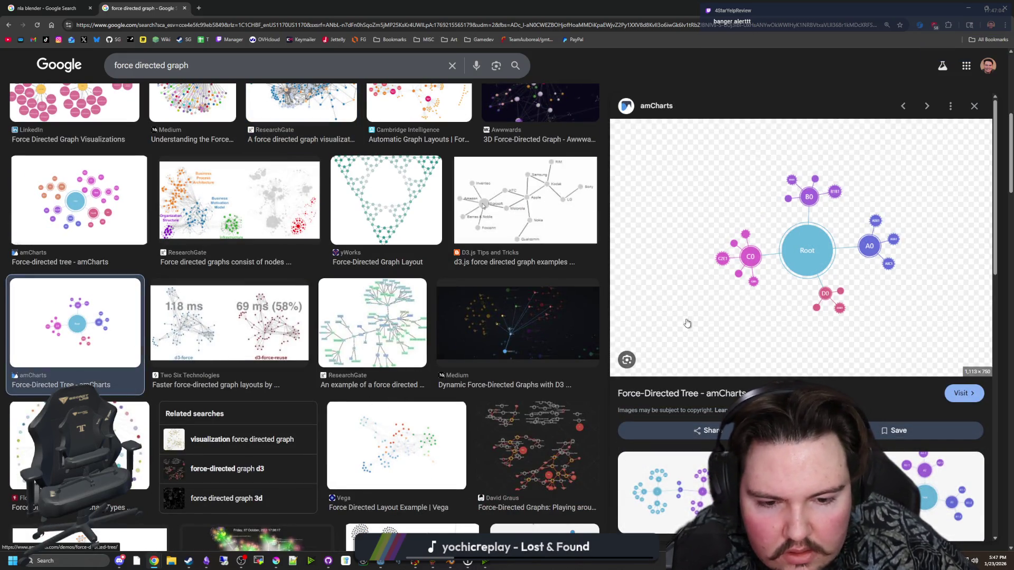
scroll(411, 299, "down", 4)
scroll(412, 299, "down", 4)
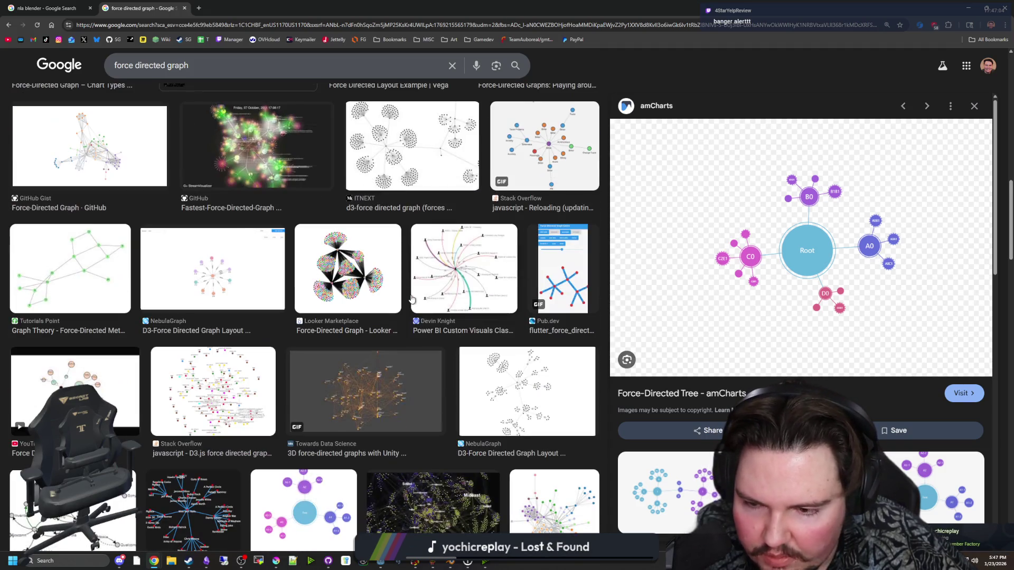
scroll(411, 299, "down", 4)
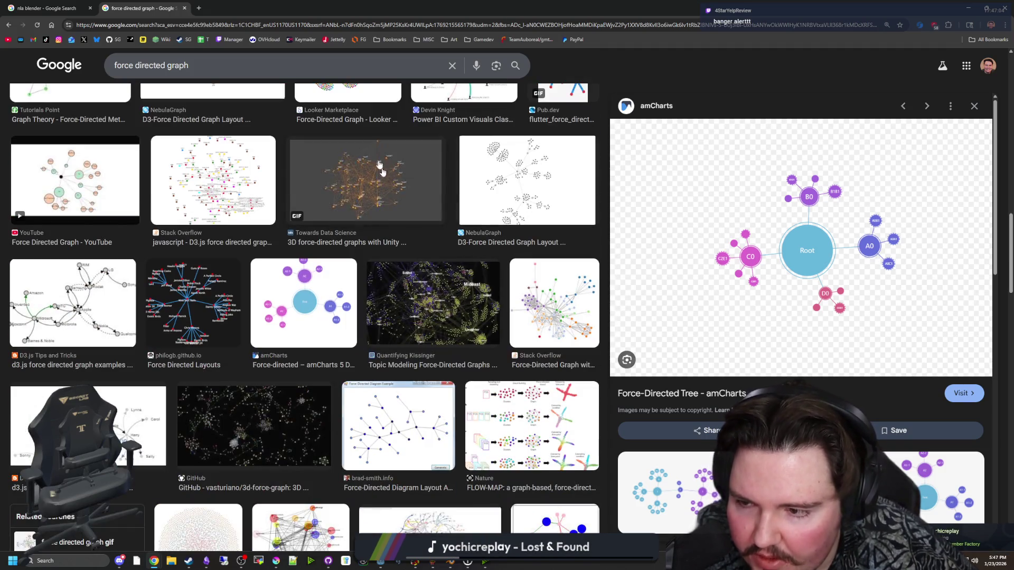
key("alt+Tab")
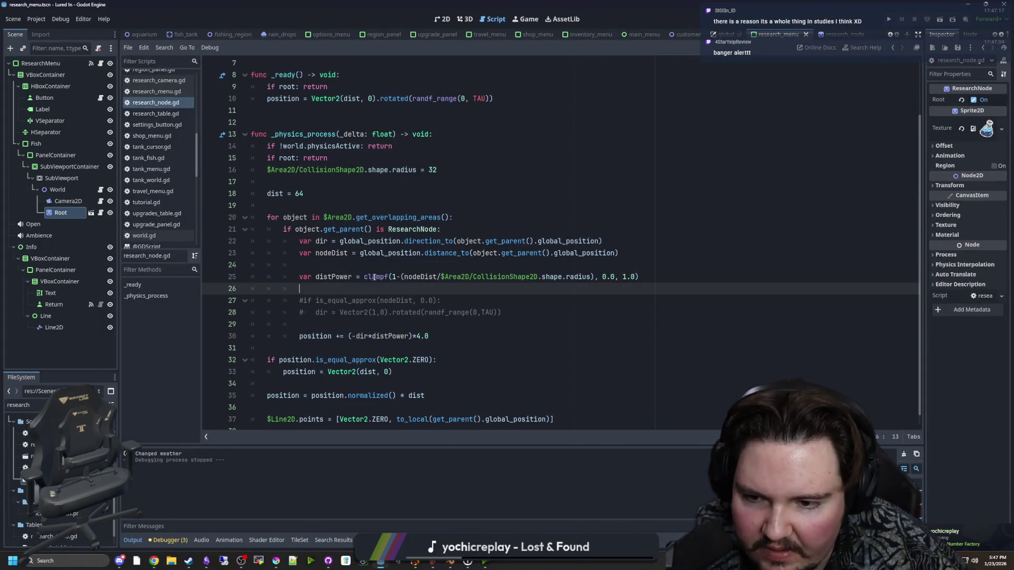
Run the game from the Game view and open Root's research_node.gd script.
left_click(528, 19)
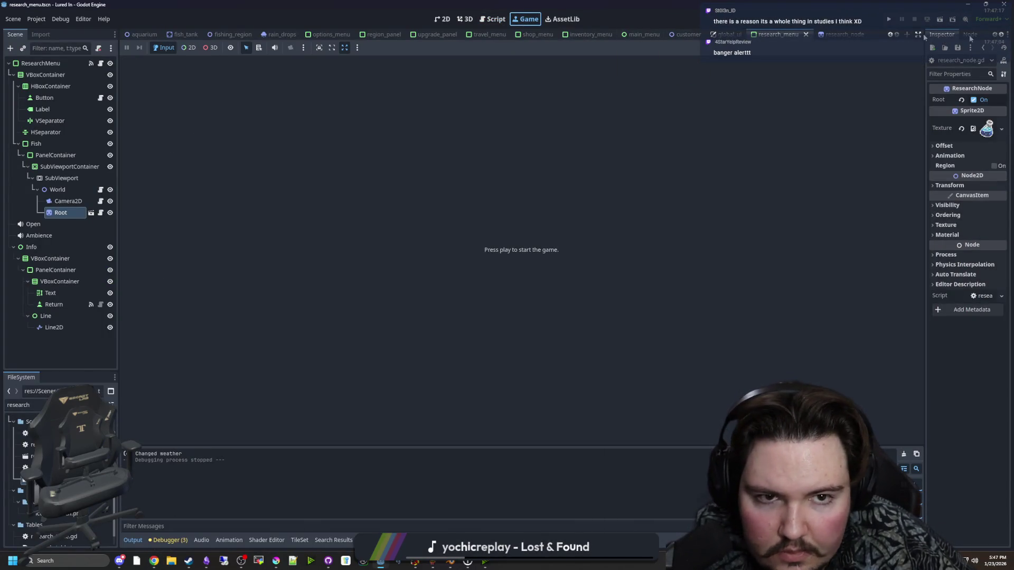
left_click(891, 19)
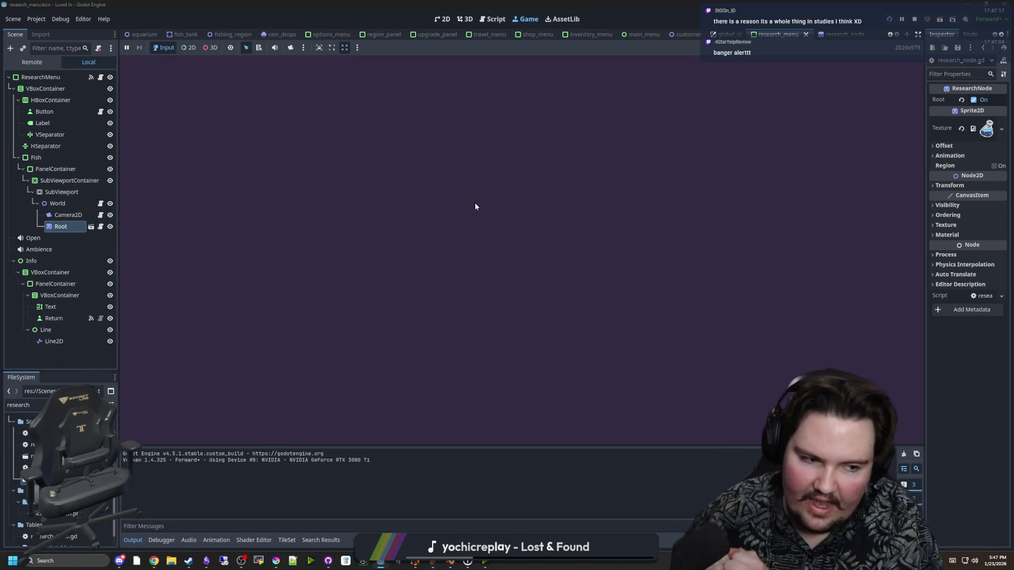
left_click(100, 229)
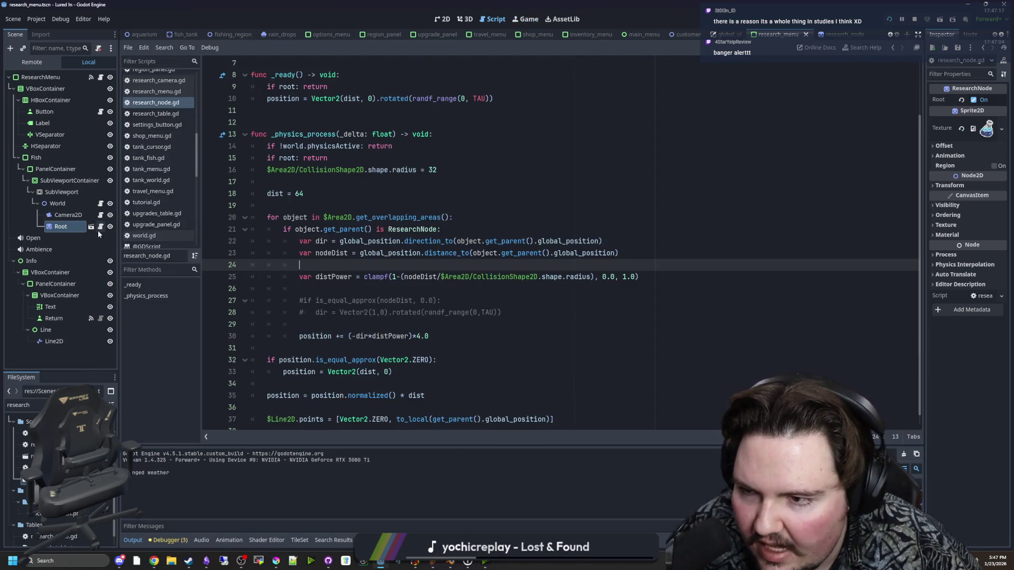
Review the overlap-pushing loop on lines 19–30, then start play to load the aquarium.
mouse_move(452, 333)
left_mouse_down()
mouse_move(296, 229)
mouse_move(160, 212)
left_mouse_up()
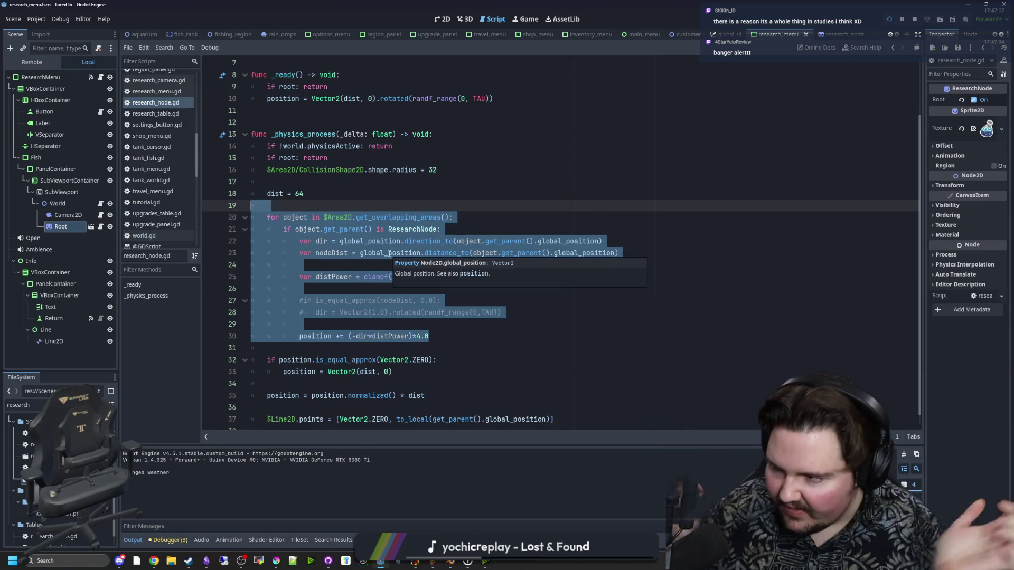
left_click(488, 204)
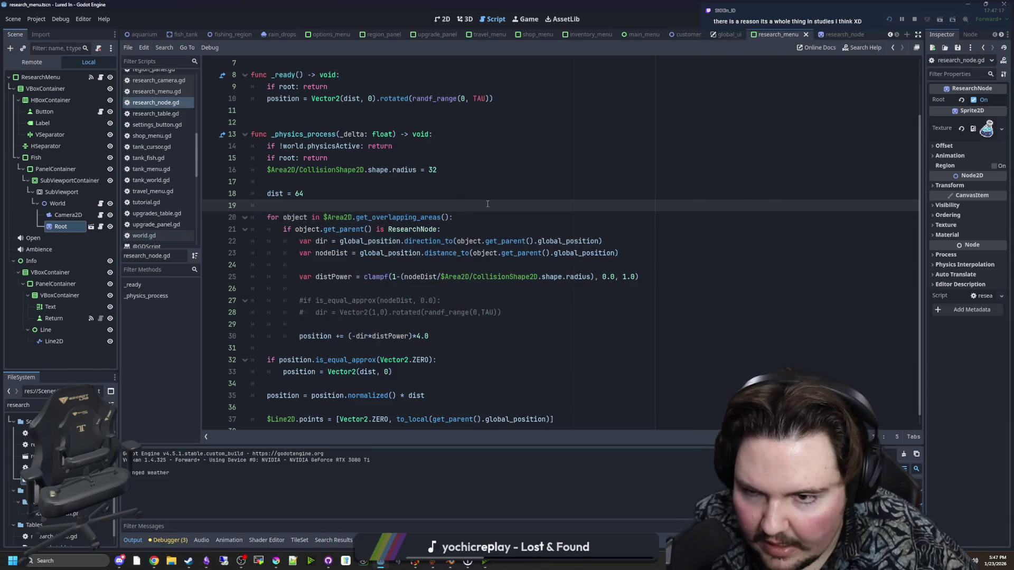
scroll(422, 205, "down", 1)
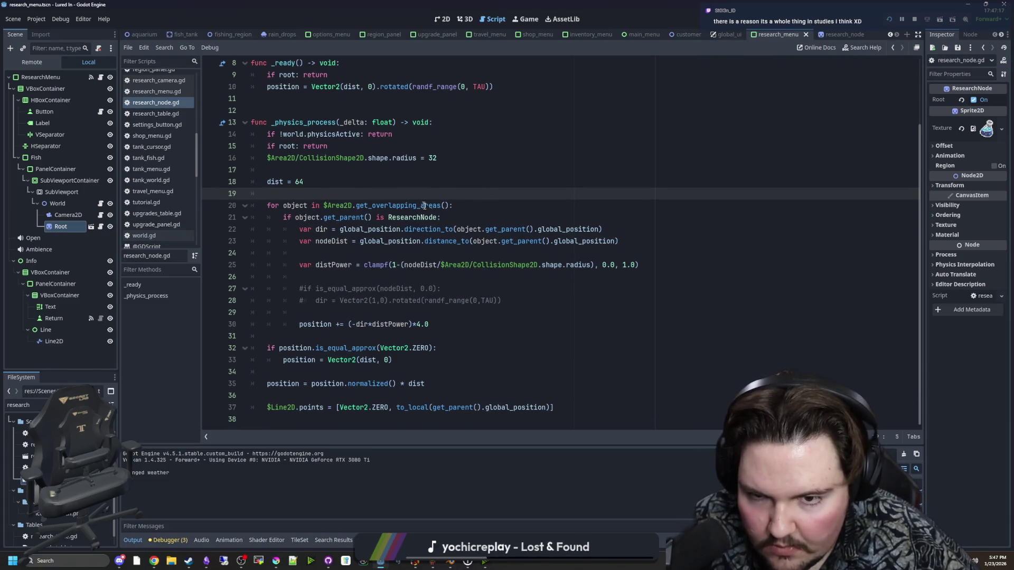
left_click(421, 278)
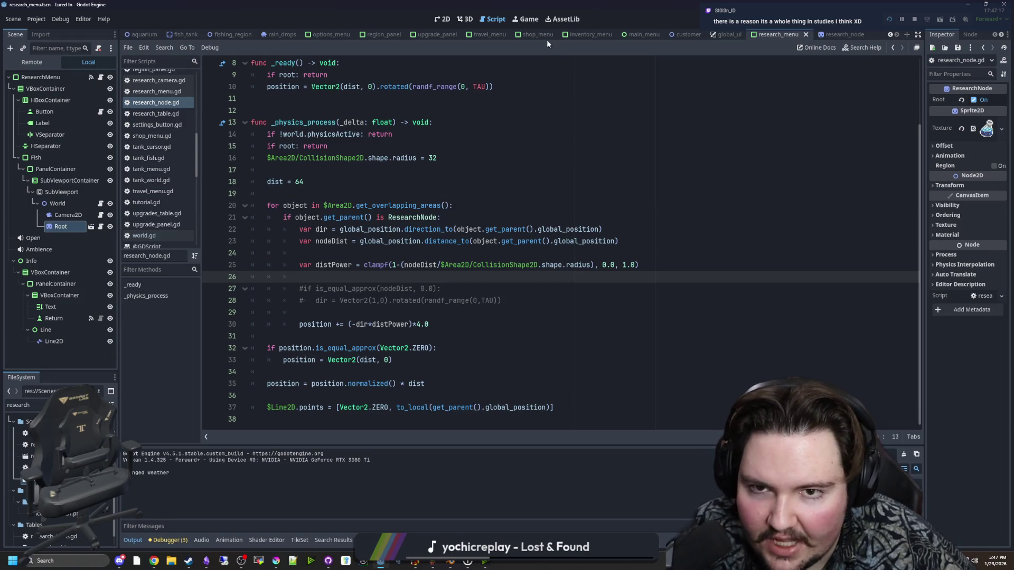
left_click(529, 20)
left_click(206, 261)
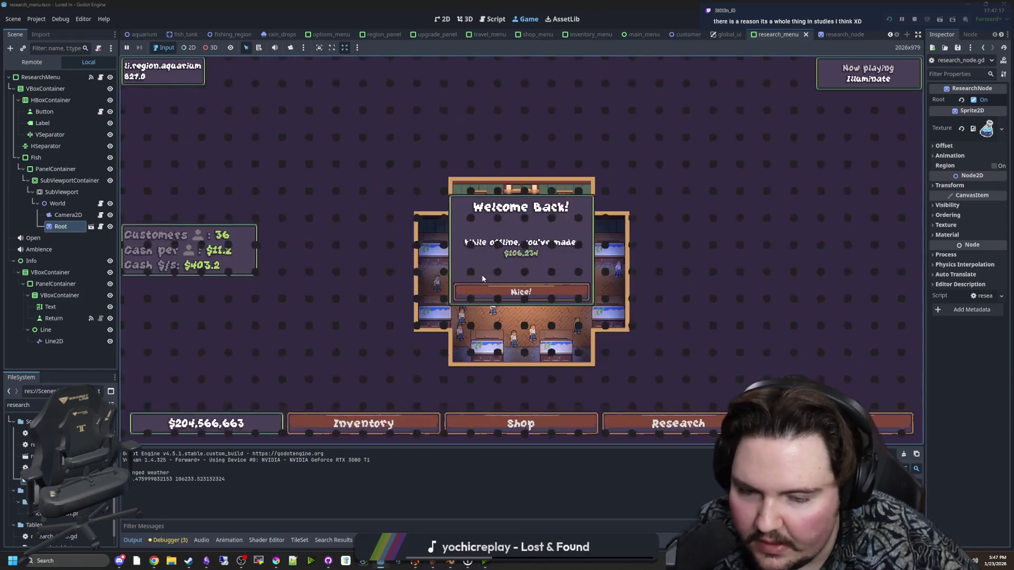
Dismiss Welcome Back, view the Research panel's gear tree, then stop the game.
left_click(620, 291)
left_click(675, 424)
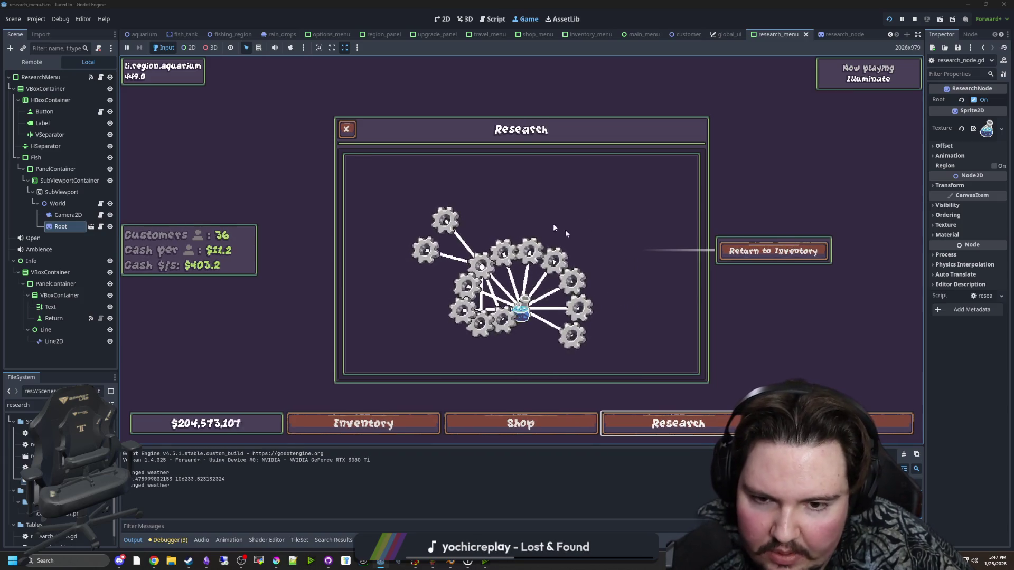
left_click(926, 19)
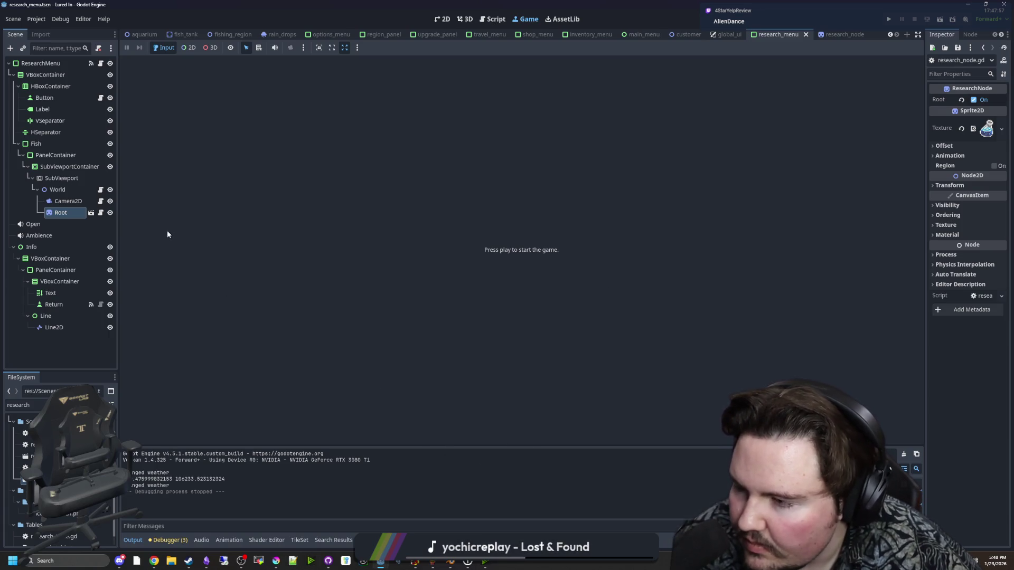
Open Root's research_node.gd, save, and step through lines 22, 24 and 26 of the overlap loop.
left_click(101, 213)
left_click(454, 241)
key("ctrl+s")
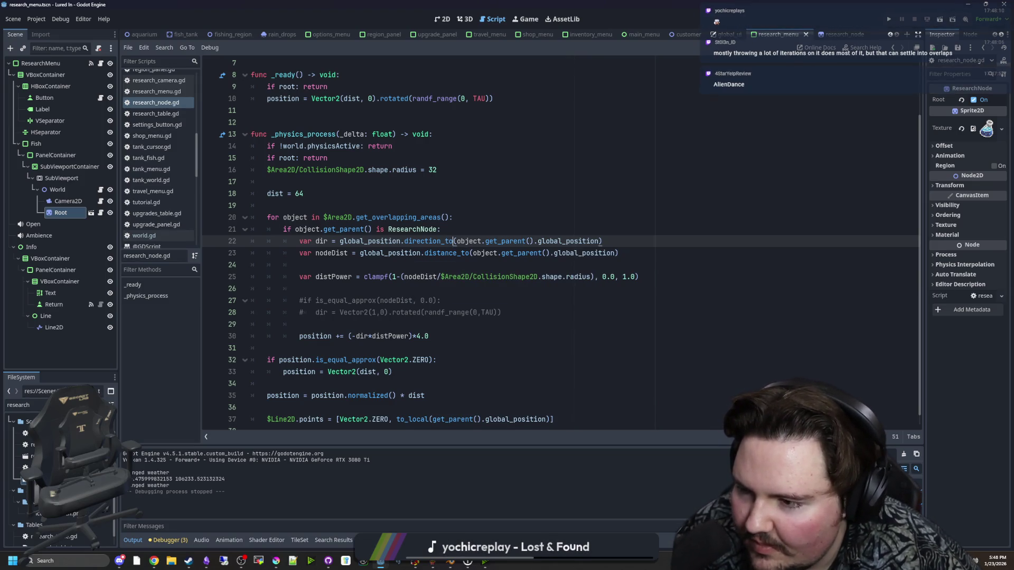
left_click(437, 266)
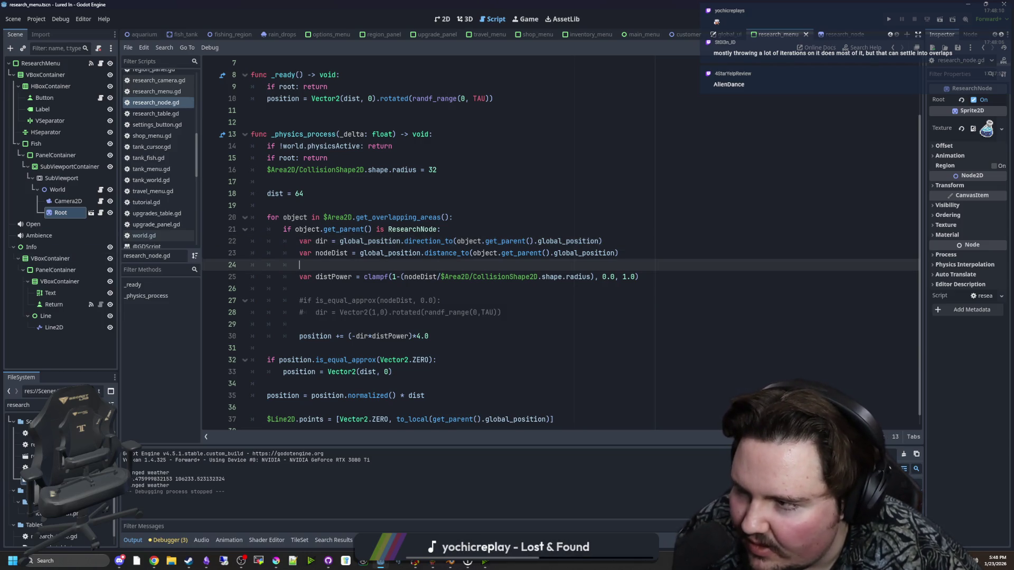
left_click(456, 289)
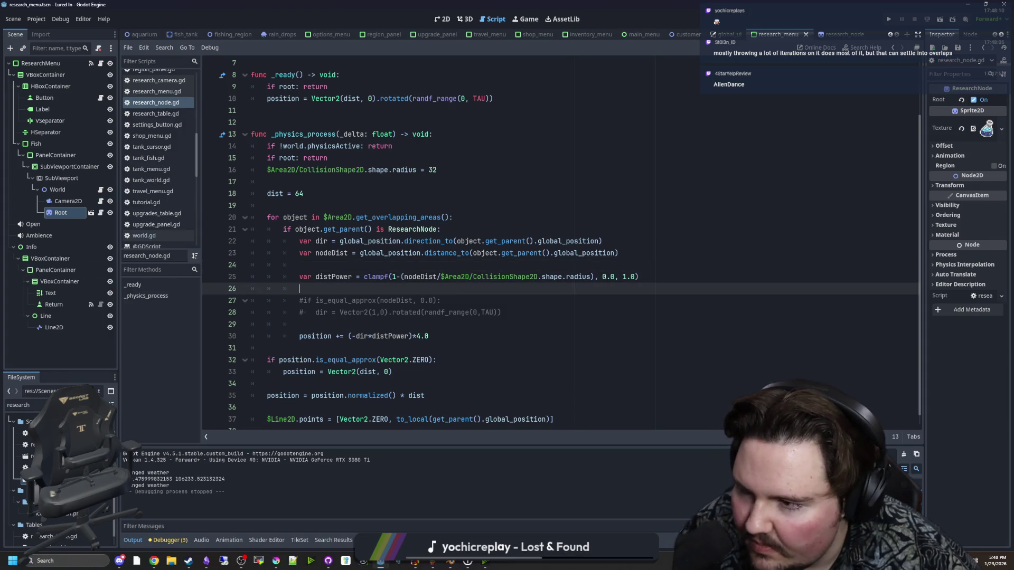
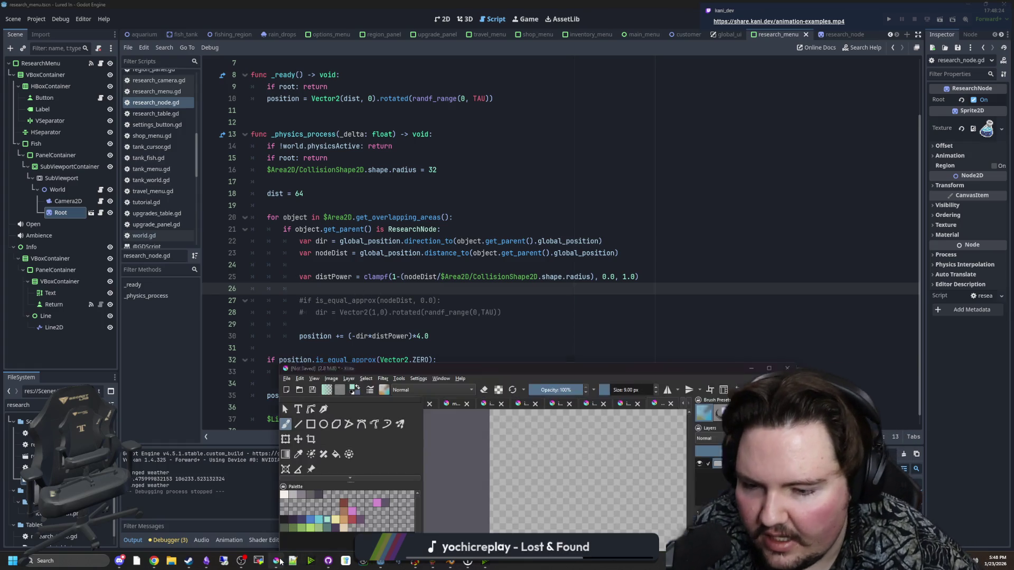
In Krita, switch to a thin blue brush and link the navy circle to the lower-left red dot.
left_click(555, 373)
left_click(743, 161, "ctrl")
scroll(364, 325, "up", 5)
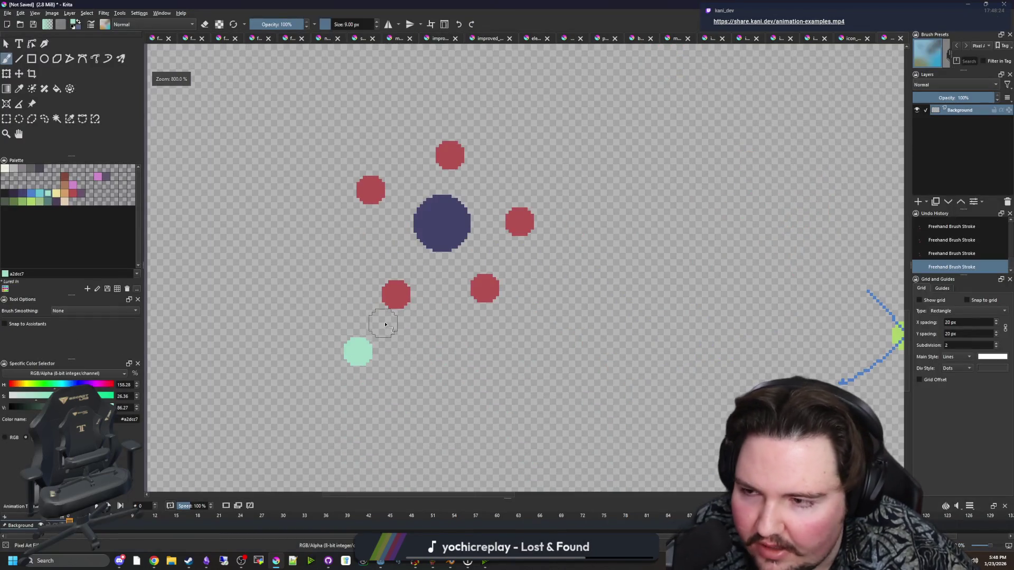
key("bracketleft")
key("bracketleft")
key("bracketleft")
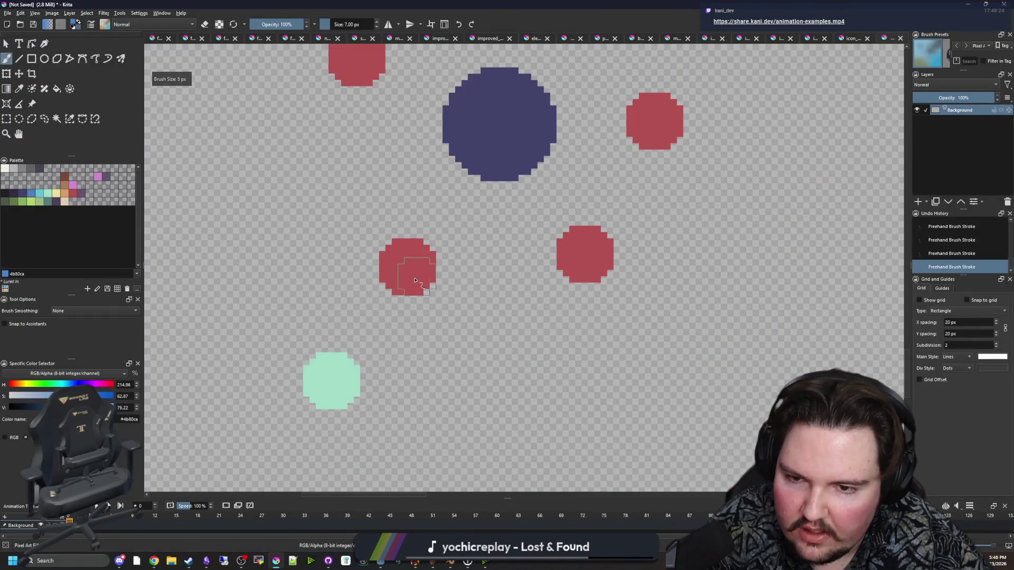
left_click_drag(421, 267, 402, 349)
left_click_drag(466, 208, 397, 360)
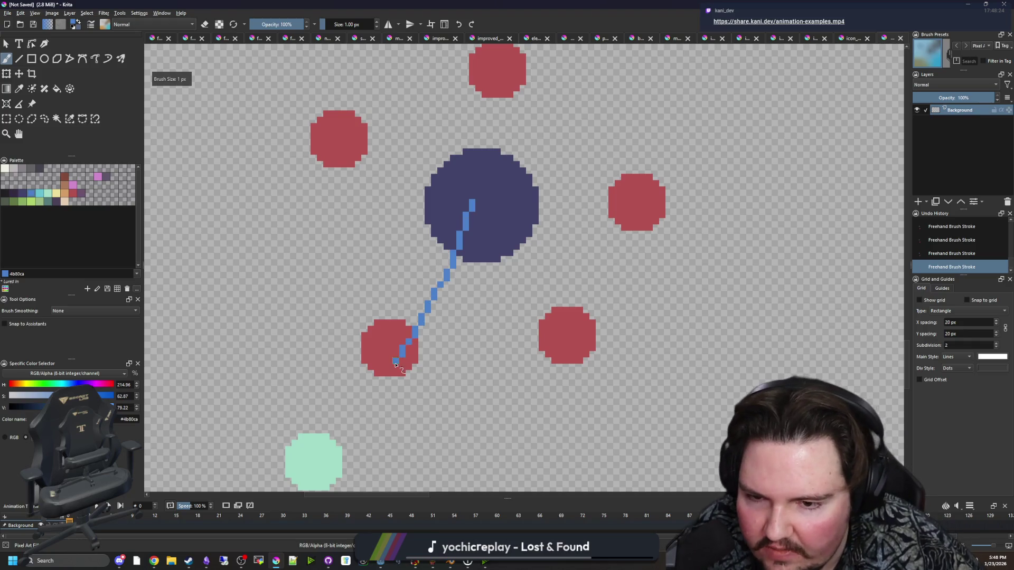
Draw blue lines from the navy circle to the remaining red dots and join lower-left red to green.
scroll(397, 349, "down", 3)
left_click_drag(432, 268, 361, 232)
scroll(445, 270, "up", 3)
mouse_move(433, 268)
left_mouse_down()
mouse_move(449, 119)
mouse_move(570, 271)
left_mouse_up()
left_click_drag(432, 270, 522, 410)
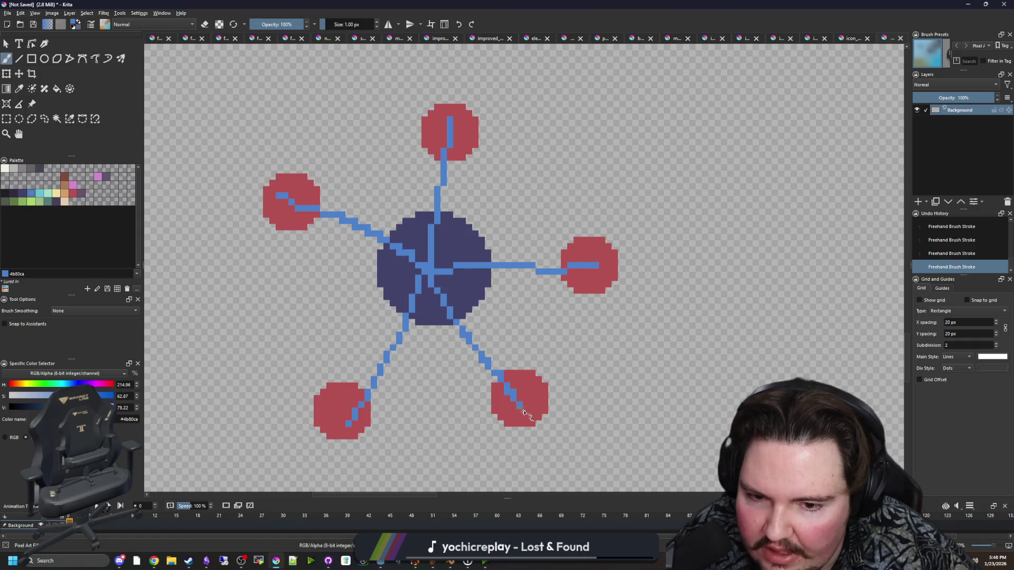
scroll(496, 375, "down", 3)
scroll(441, 404, "up", 3)
scroll(441, 404, "down", 2)
left_click_drag(494, 264, 425, 372)
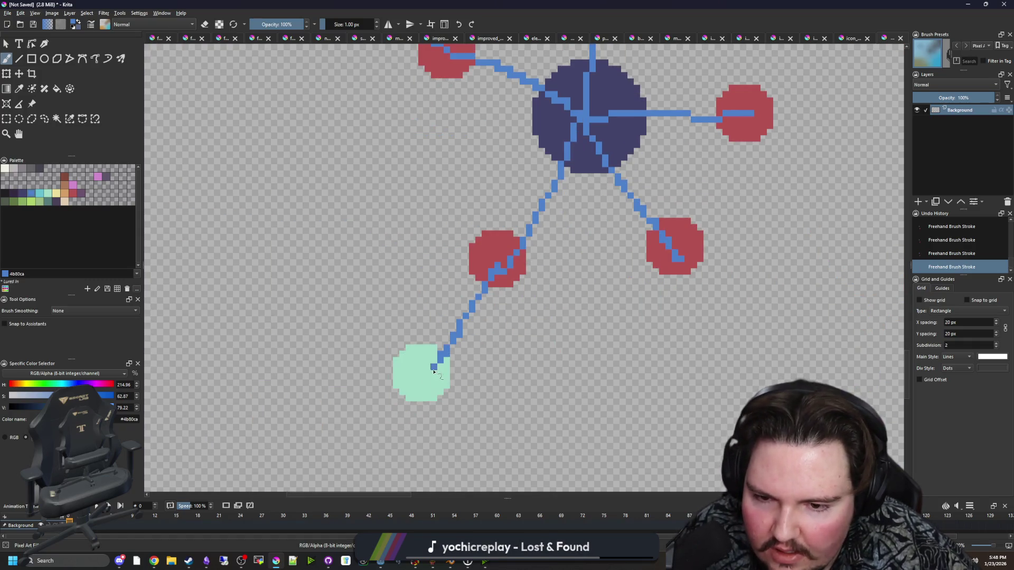
scroll(437, 359, "down", 2)
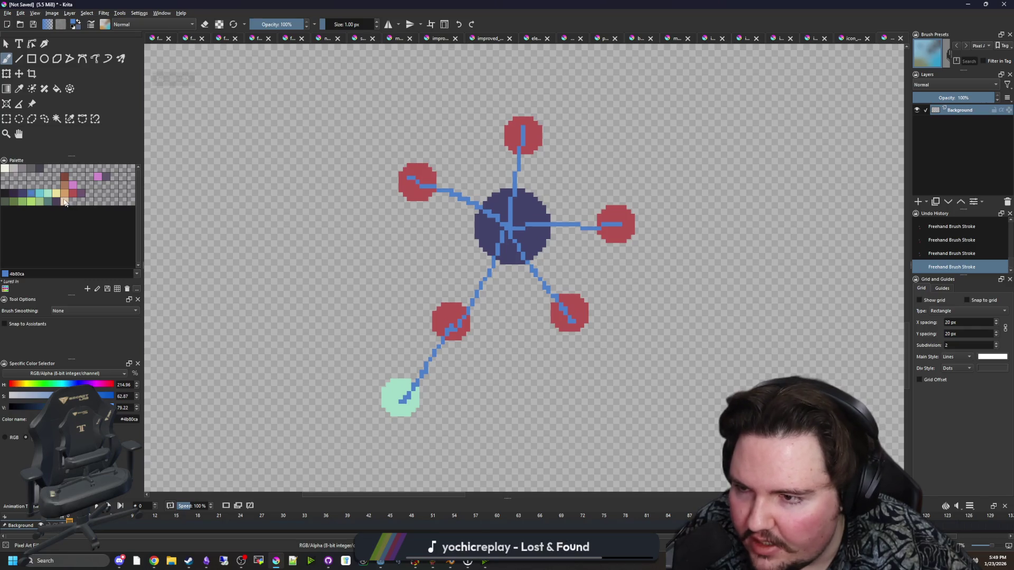
Paint a 10 px mint dab and ring around the navy circle, then undo them.
left_click(48, 193)
scroll(459, 313, "up", 2)
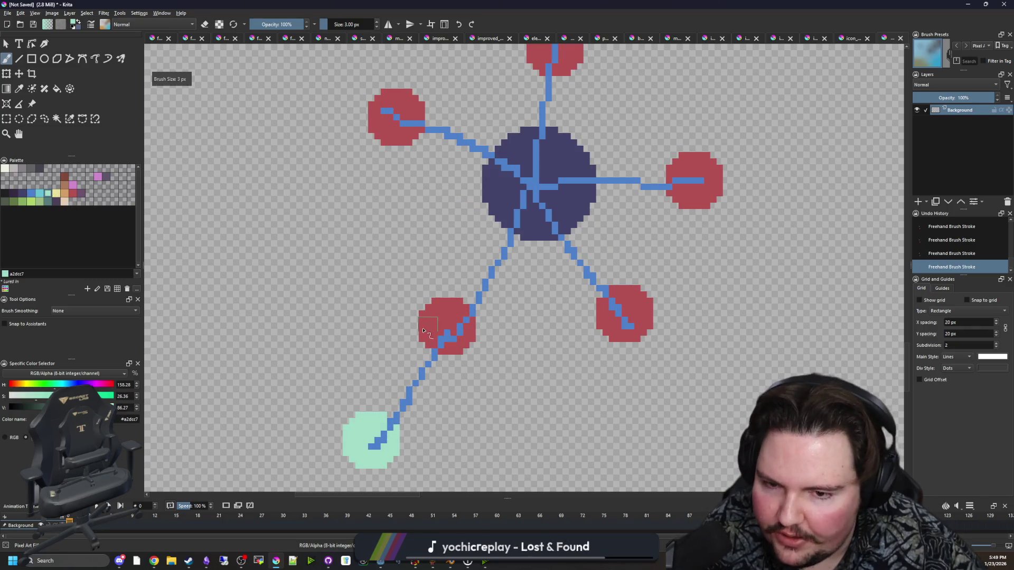
key("bracketright")
key("bracketright")
key("bracketright")
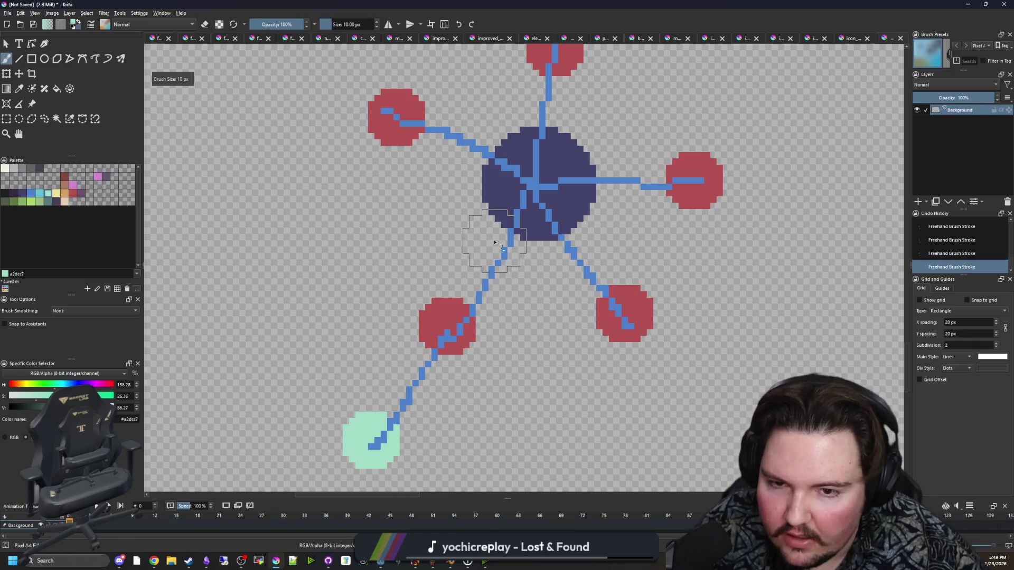
left_click(489, 244)
scroll(443, 238, "down", 2)
scroll(459, 217, "up", 1)
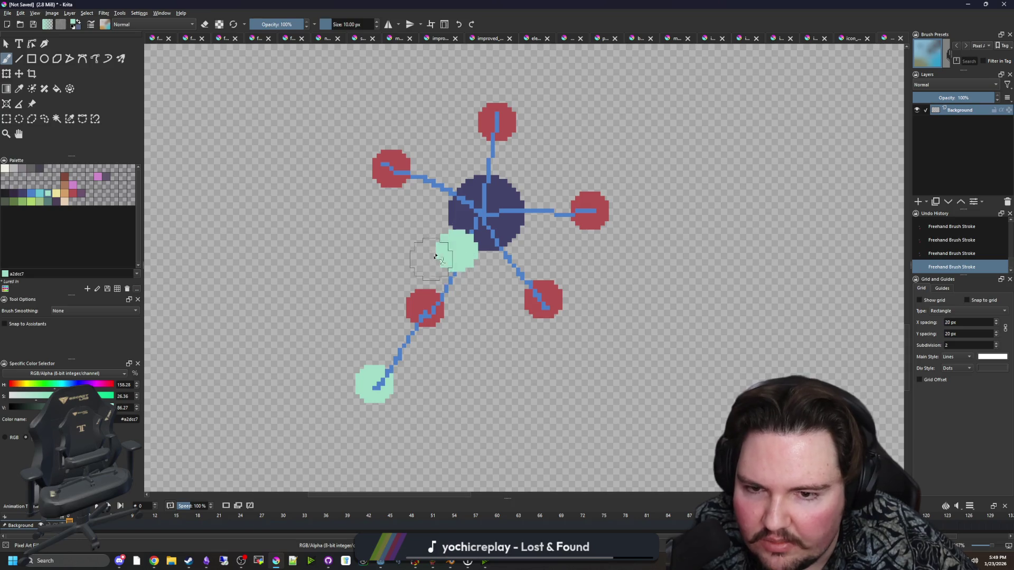
mouse_move(467, 314)
left_mouse_down()
mouse_move(418, 195)
mouse_move(453, 306)
left_mouse_up()
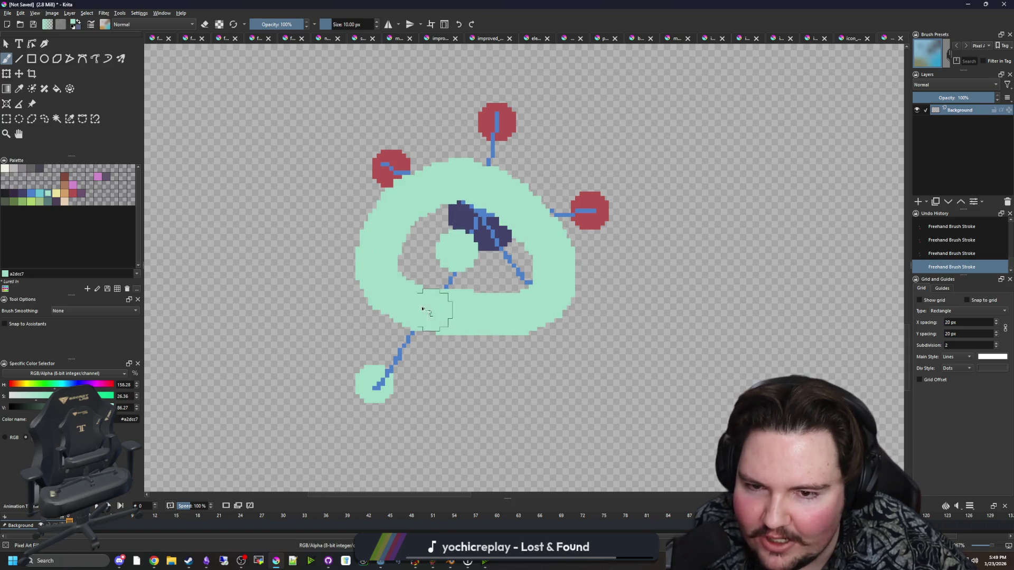
key("ctrl+z")
key("ctrl+z")
Paint two mint test dabs, undo them, and return to the Godot script at line 29.
scroll(452, 248, "down", 1)
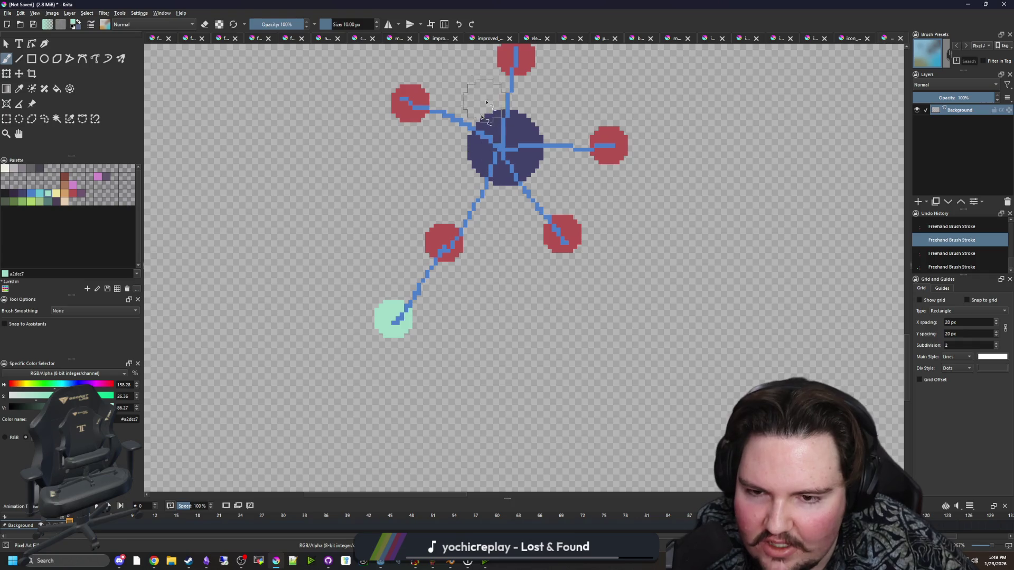
scroll(396, 305, "down", 1)
left_click(355, 254)
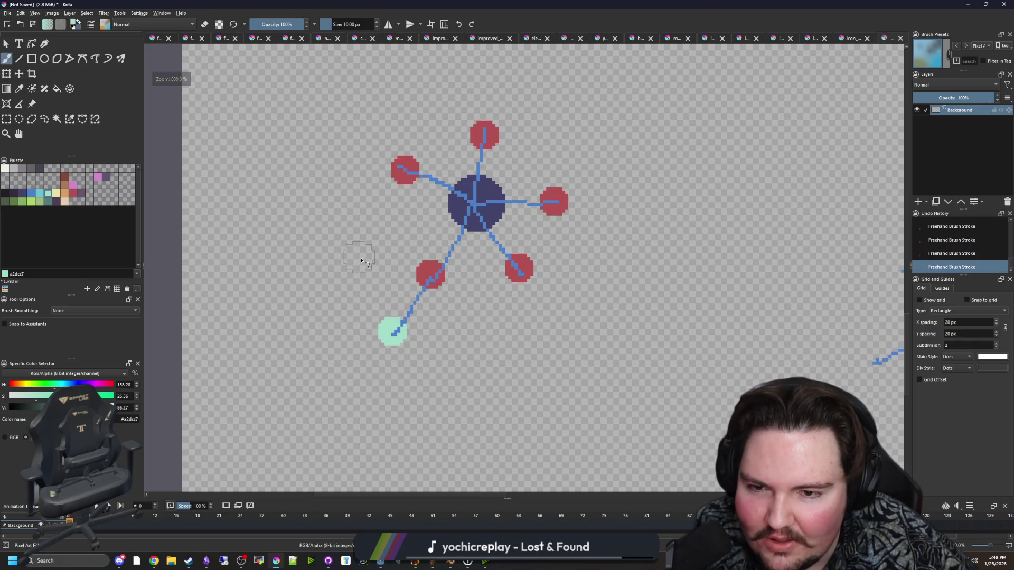
left_click(482, 344)
key("ctrl+z")
key("ctrl+z")
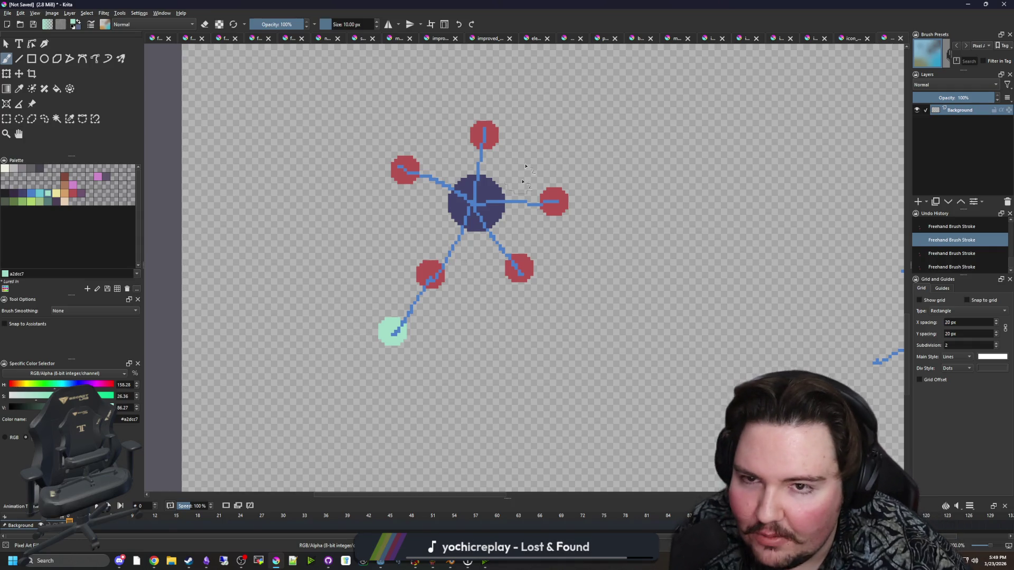
key("alt+Tab")
left_click(554, 325)
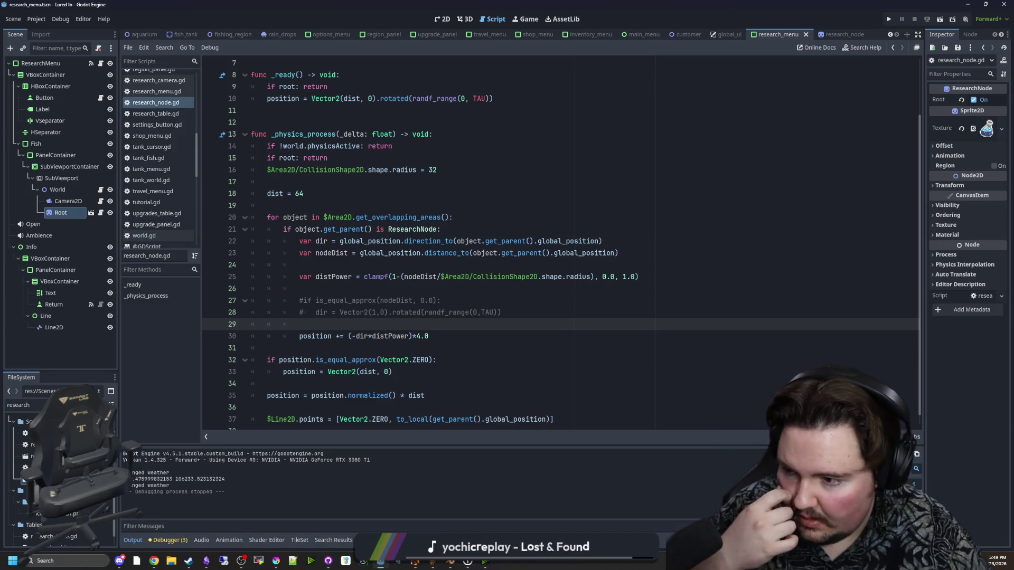
Switch from the Godot script editor to the browser showing the timed-out share.kani.dev tab.
key("alt+Tab")
key("alt+Tab")
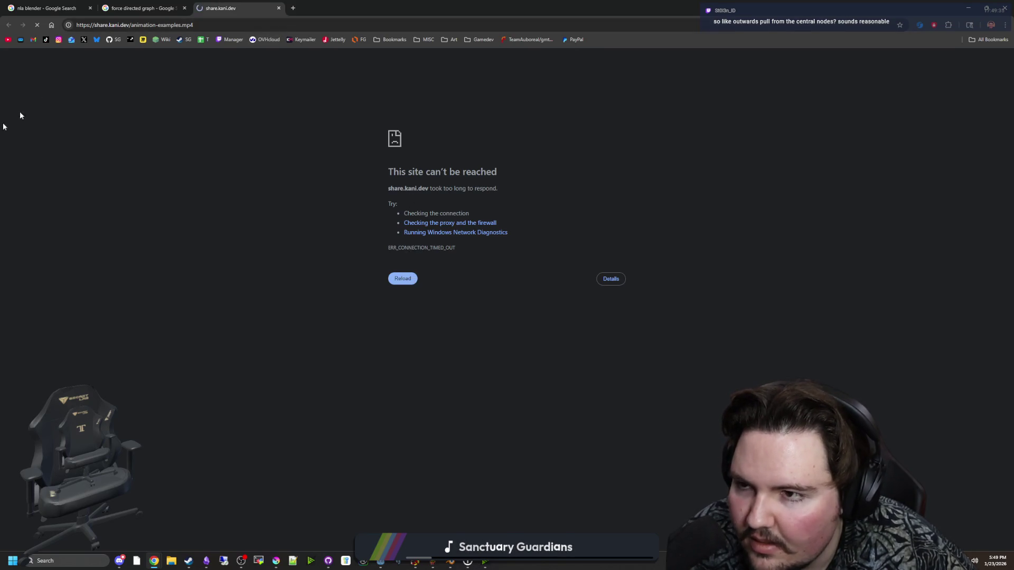
Reload the pasted share.kani.dev video link in a new tab and close the failed tab.
key("alt+Tab")
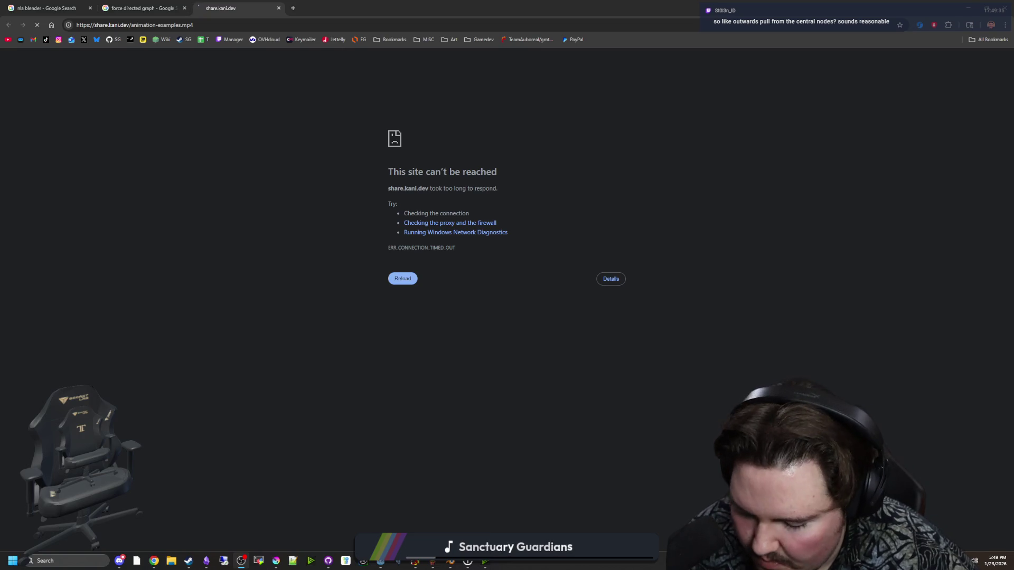
left_click(293, 7)
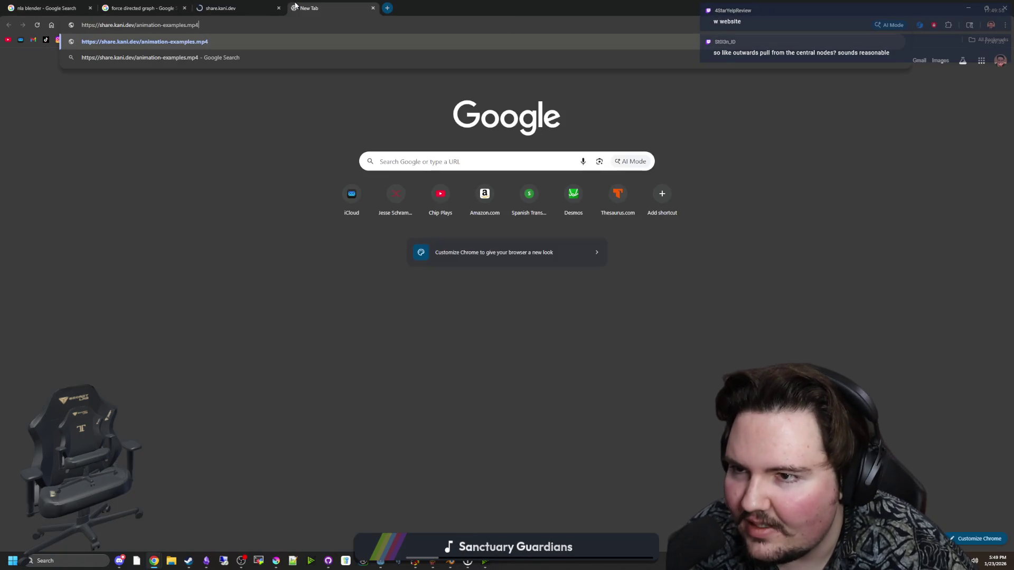
key("Return")
left_click(279, 8)
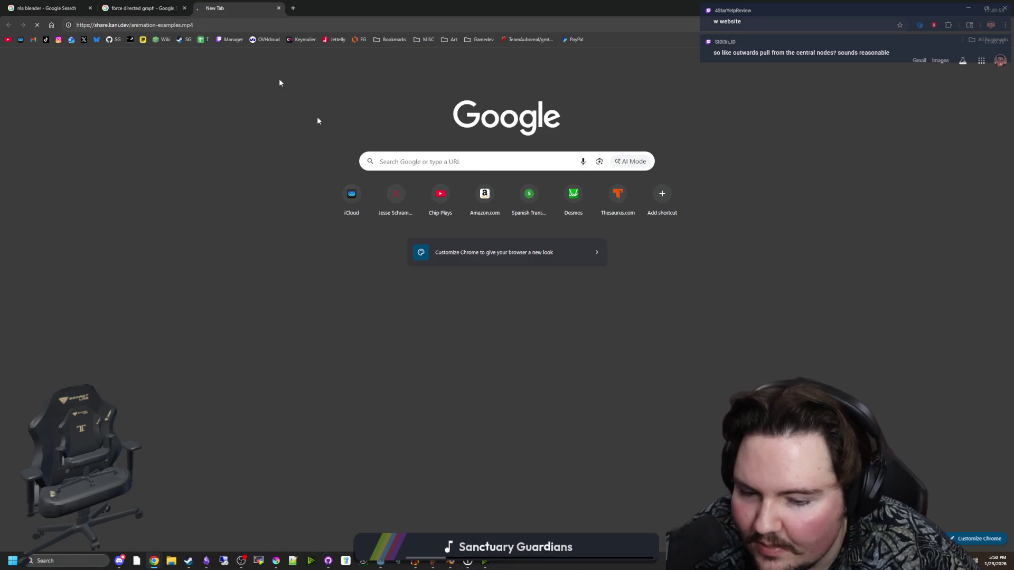
Resize Chrome into a window, check the force directed graph results tab, then minimize it.
left_click(944, 561)
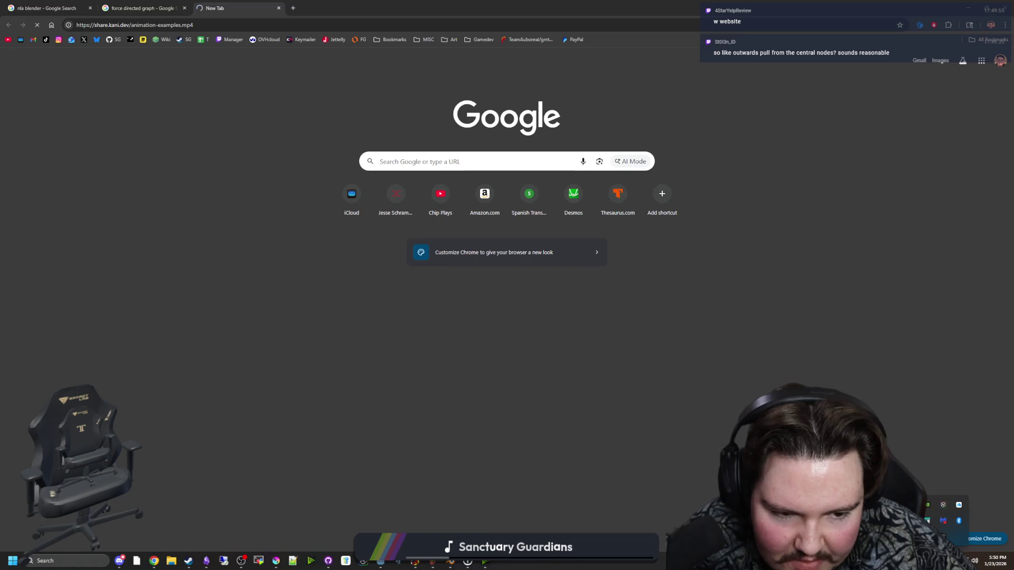
left_click(265, 294)
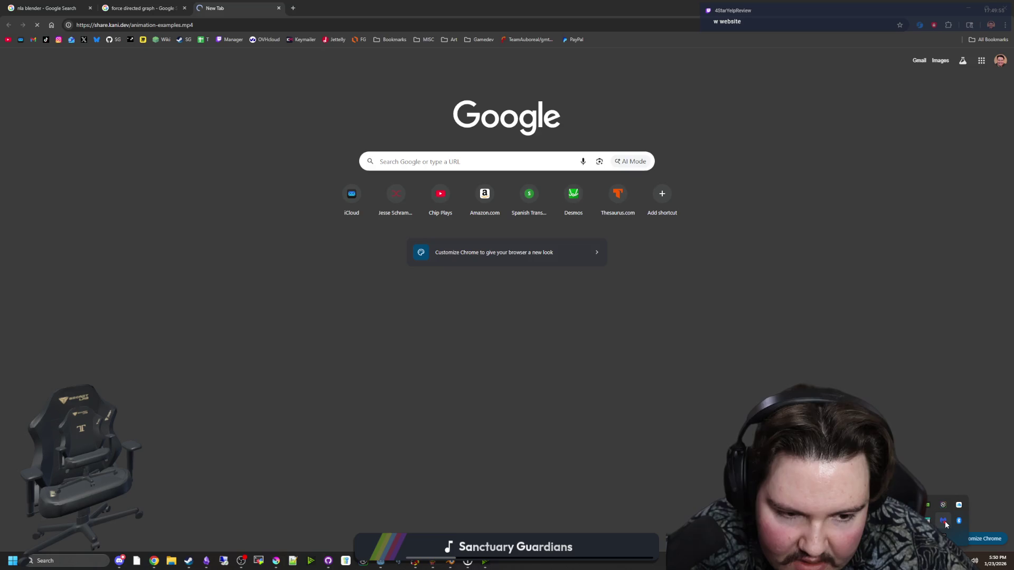
left_click(945, 521)
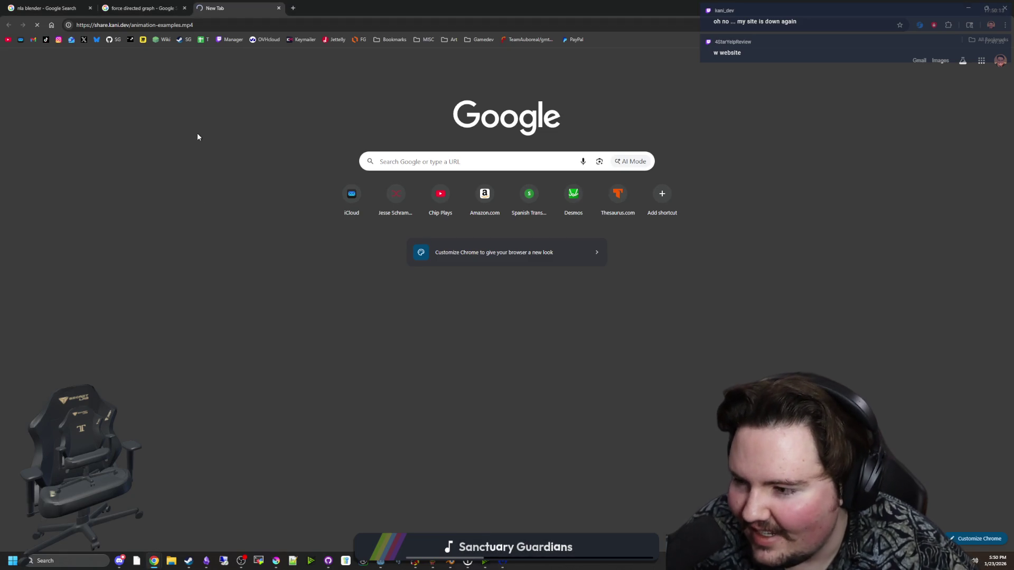
mouse_move(368, 3)
left_mouse_down()
mouse_move(317, 210)
mouse_move(417, 194)
mouse_move(446, 106)
left_mouse_up()
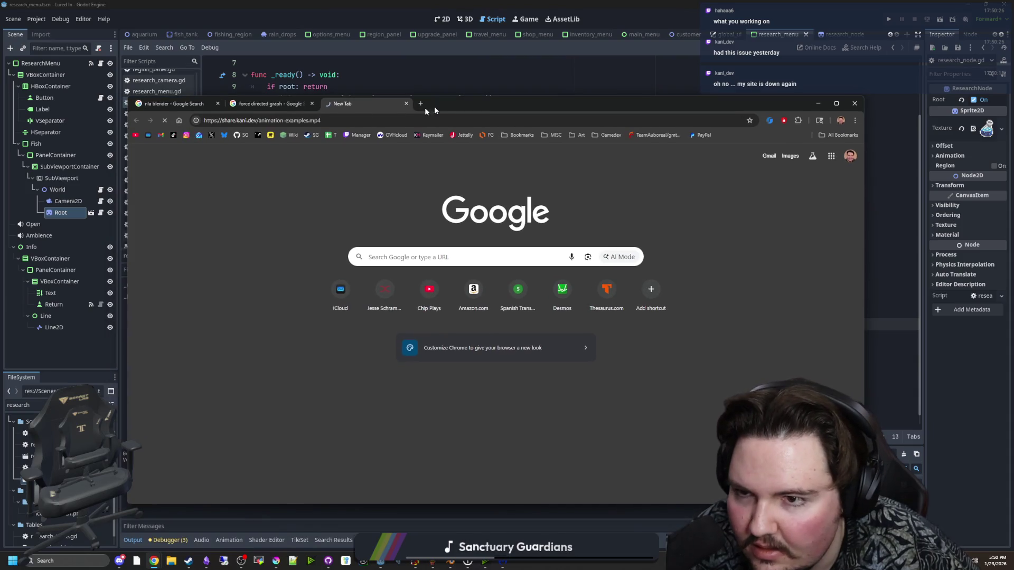
left_click(246, 106)
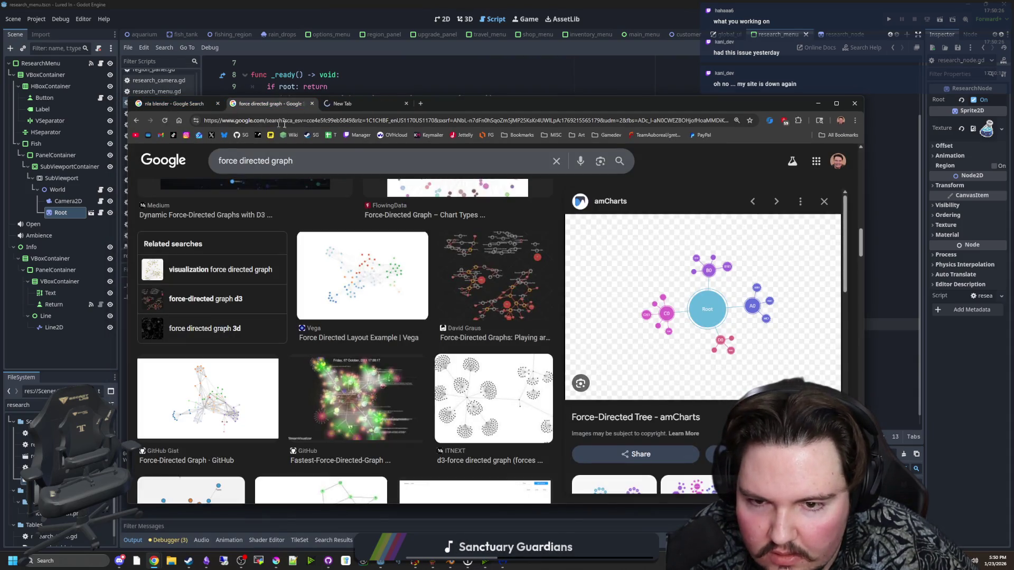
left_click(377, 105)
mouse_move(528, 104)
left_mouse_down()
mouse_move(592, 132)
mouse_move(495, 134)
left_mouse_up()
left_click(791, 140)
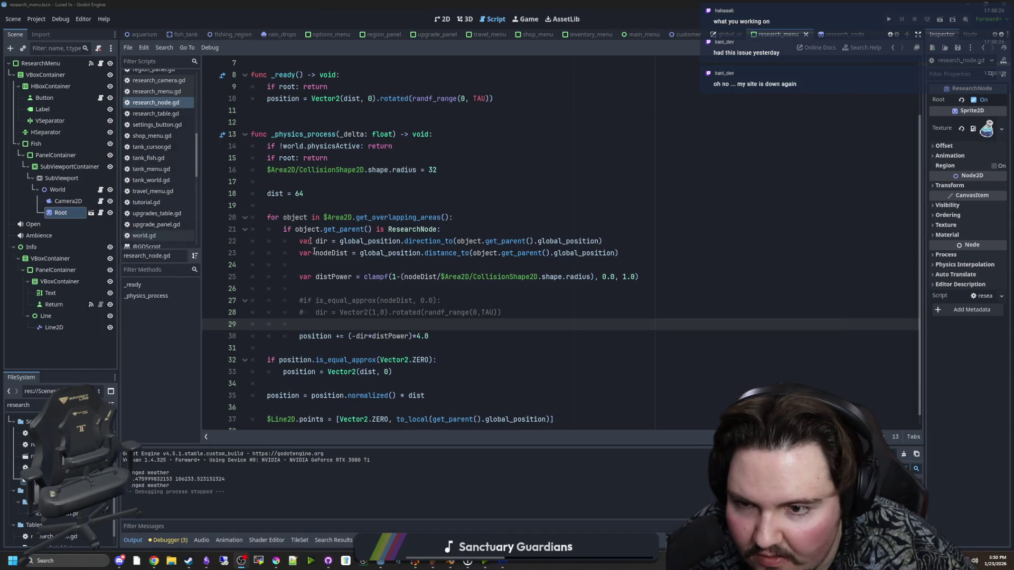
Return to the research_node.gd script and save the project with Ctrl+S.
left_click(369, 288)
left_click(343, 336)
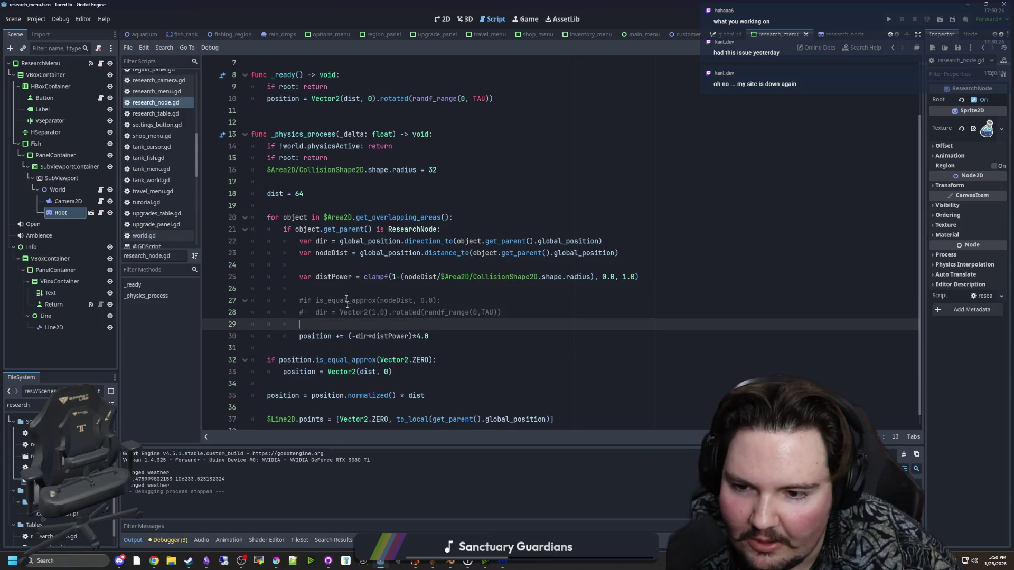
left_click(341, 289)
key("ctrl+s")
key("ctrl+s")
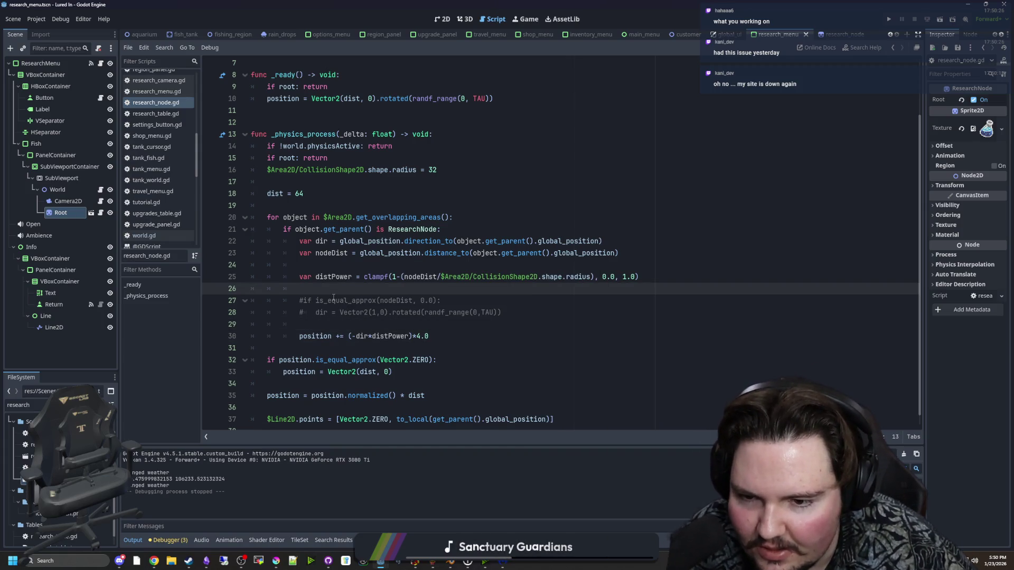
left_click(337, 324)
key("ctrl+s")
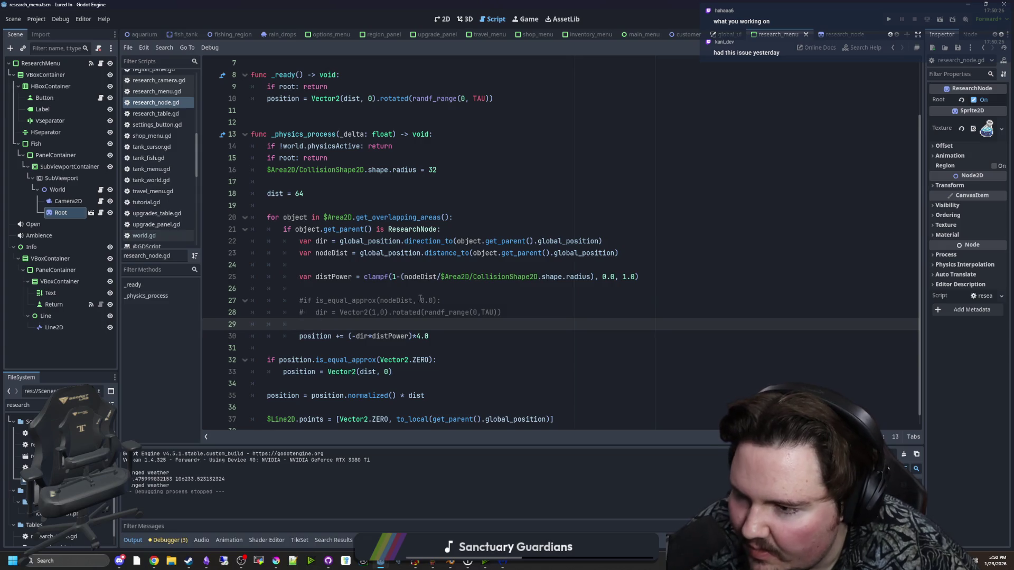
left_click(431, 292)
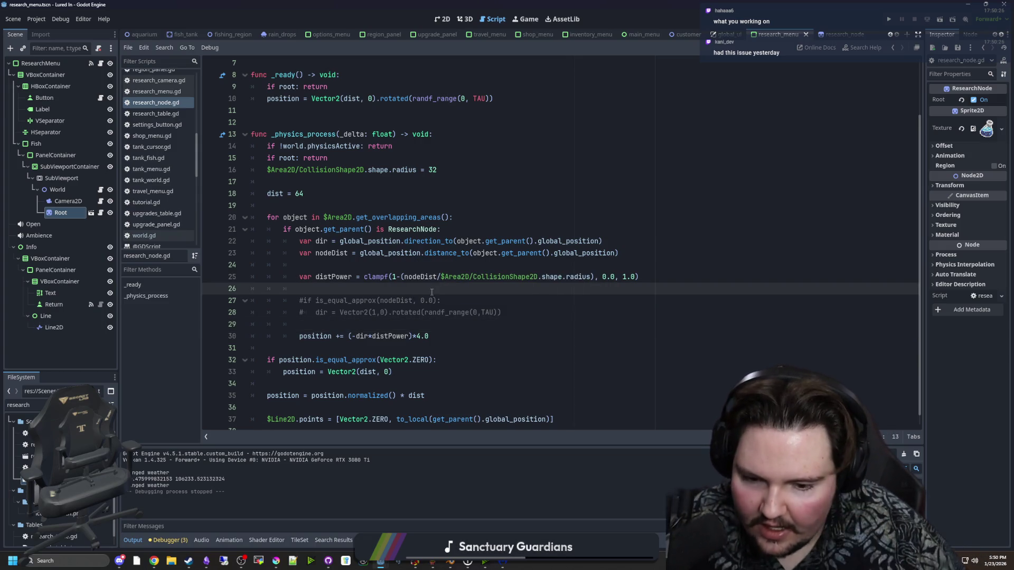
Run the project with F5 in the Game view, then go back to research_node.gd.
left_click(526, 17)
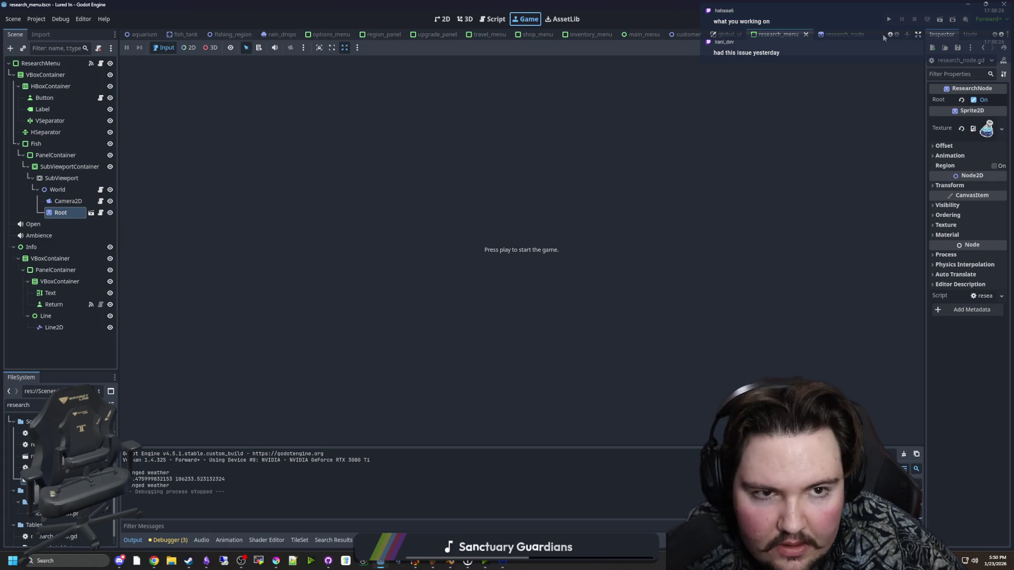
key("F5")
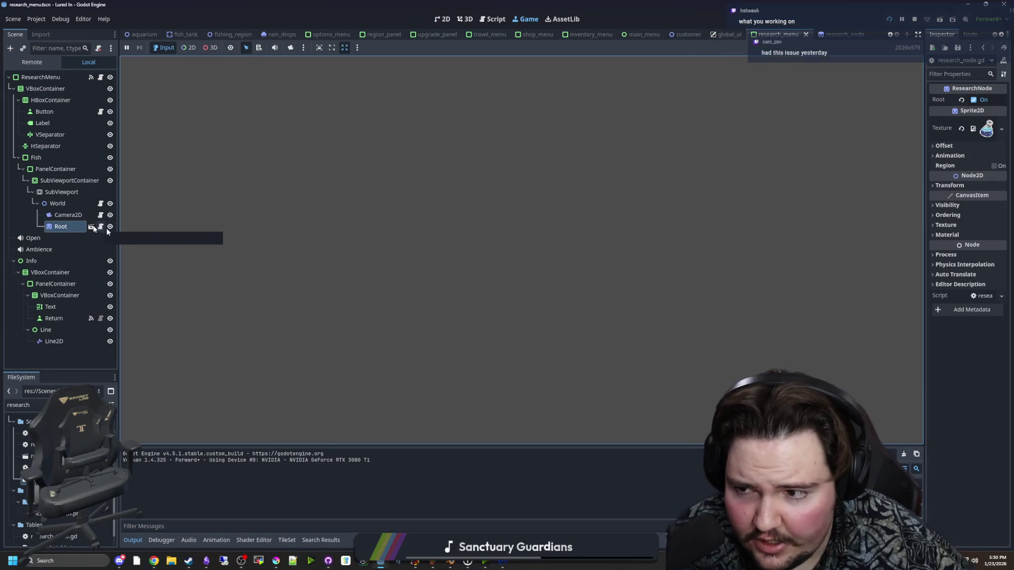
left_click(101, 226)
left_click(406, 196)
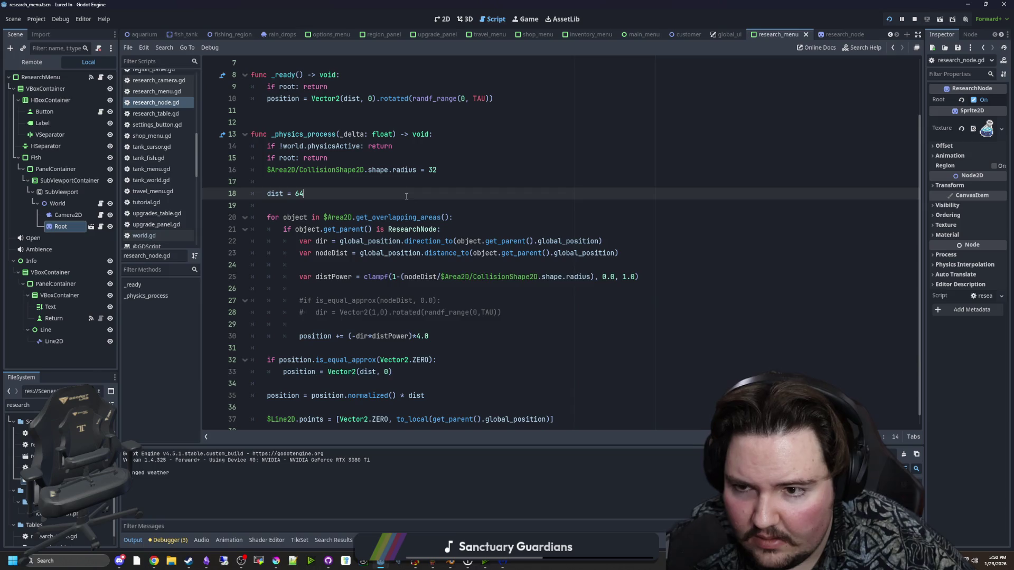
Add 'var rootNode : ResearchNode' on a new line after 'var world'.
key("Down")
scroll(319, 220, "up", 2)
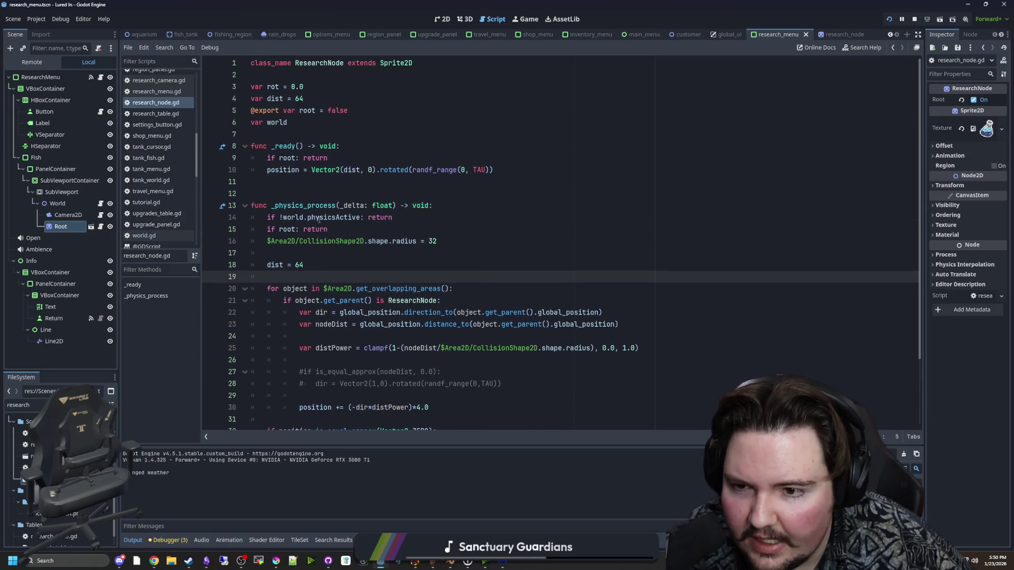
left_click(295, 185)
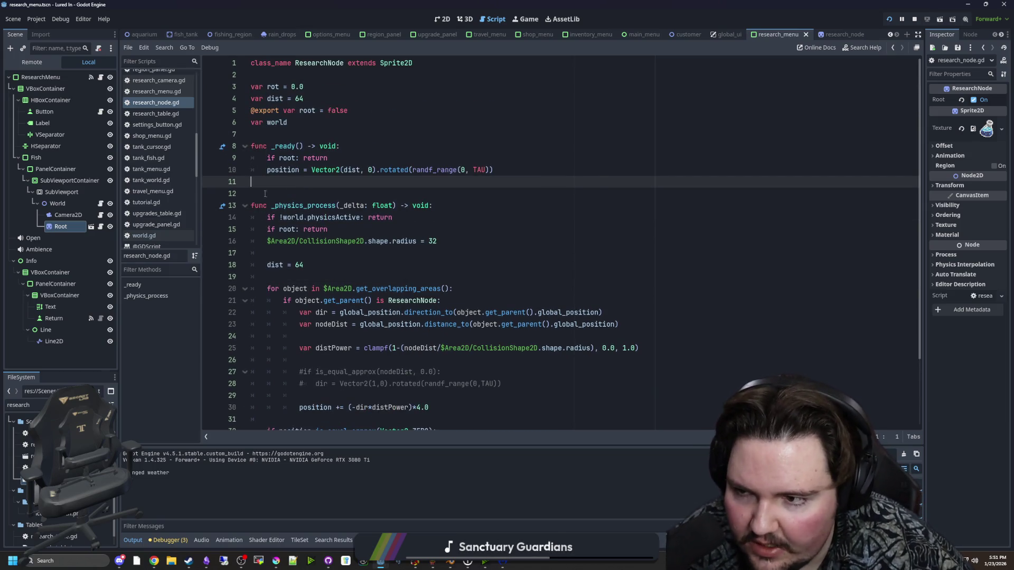
left_click(328, 190)
scroll(328, 190, "down", 2)
scroll(328, 190, "up", 2)
left_click(347, 126)
key("Return")
type("var root")
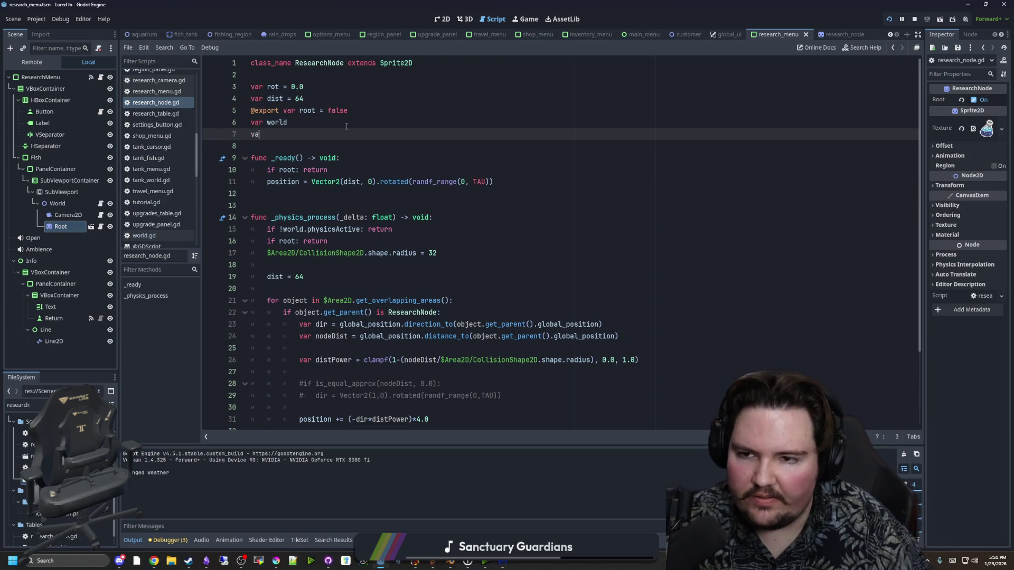
key("BackSpace")
key("BackSpace")
key("BackSpace")
type("rrootN")
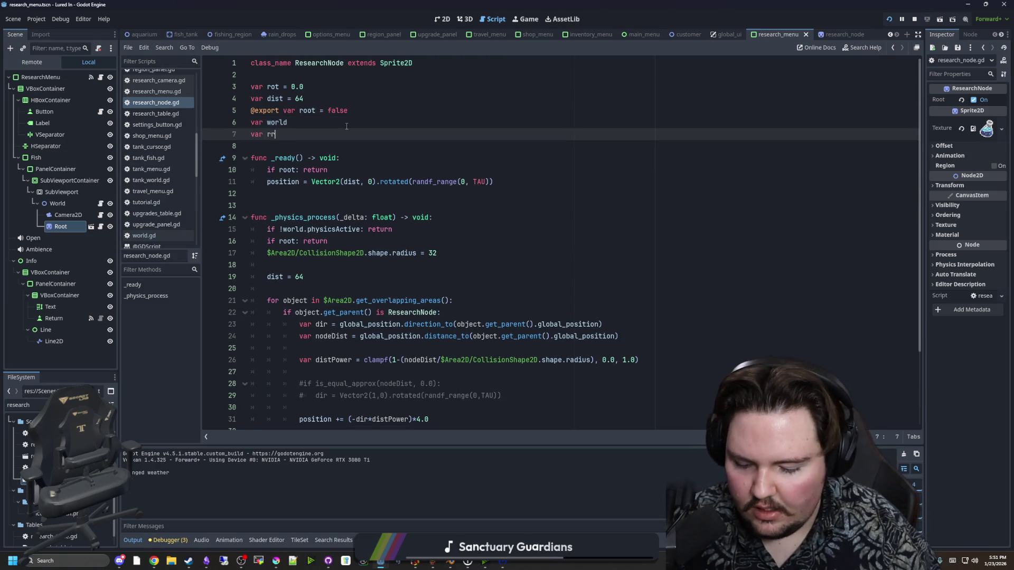
key("BackSpace")
key("BackSpace")
key("BackSpace")
type("ootNode : R")
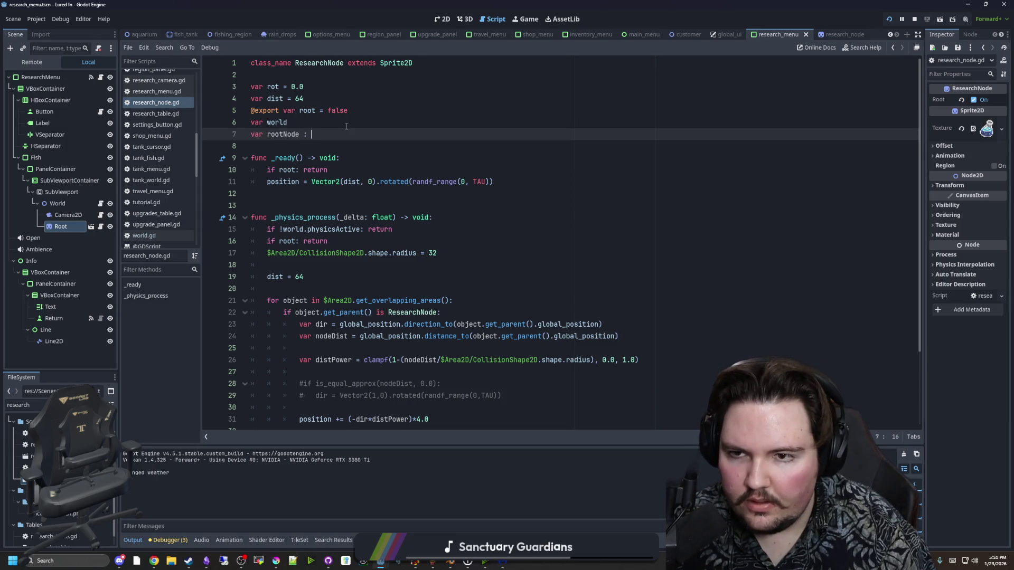
type("ese")
key("Return")
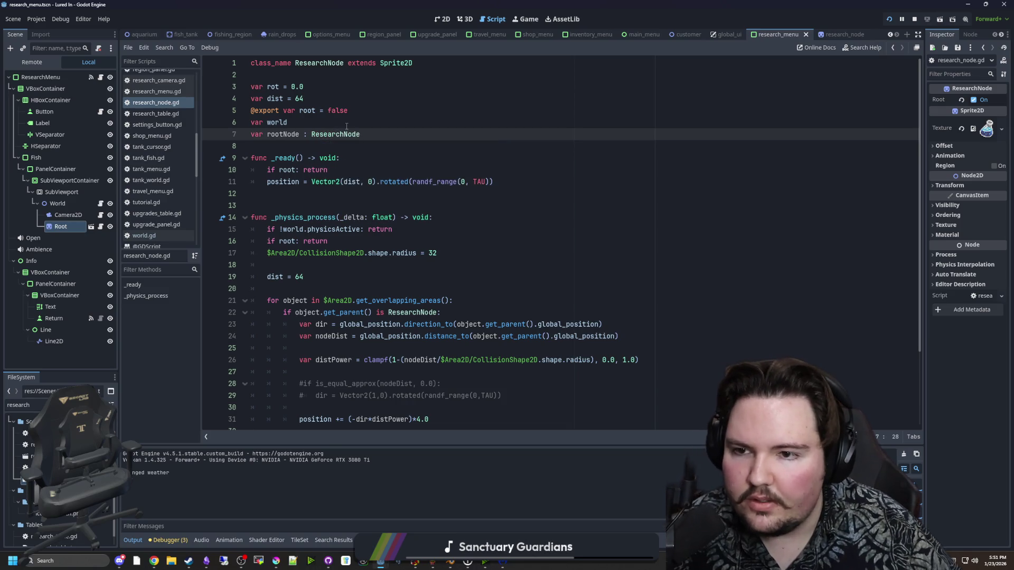
Open world.gd from the script list at line 14.
left_click(291, 124)
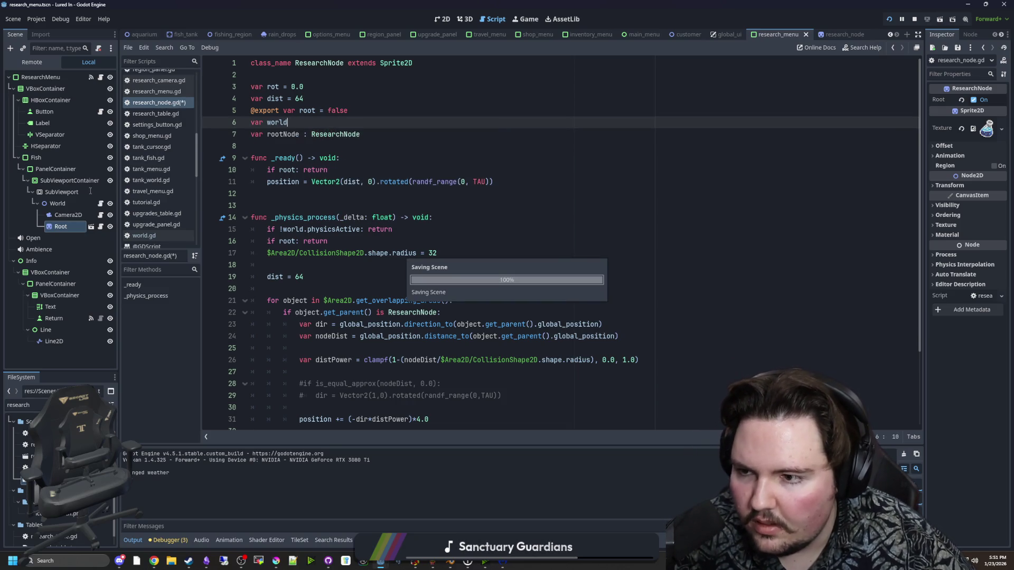
left_click(100, 205)
left_click(319, 217)
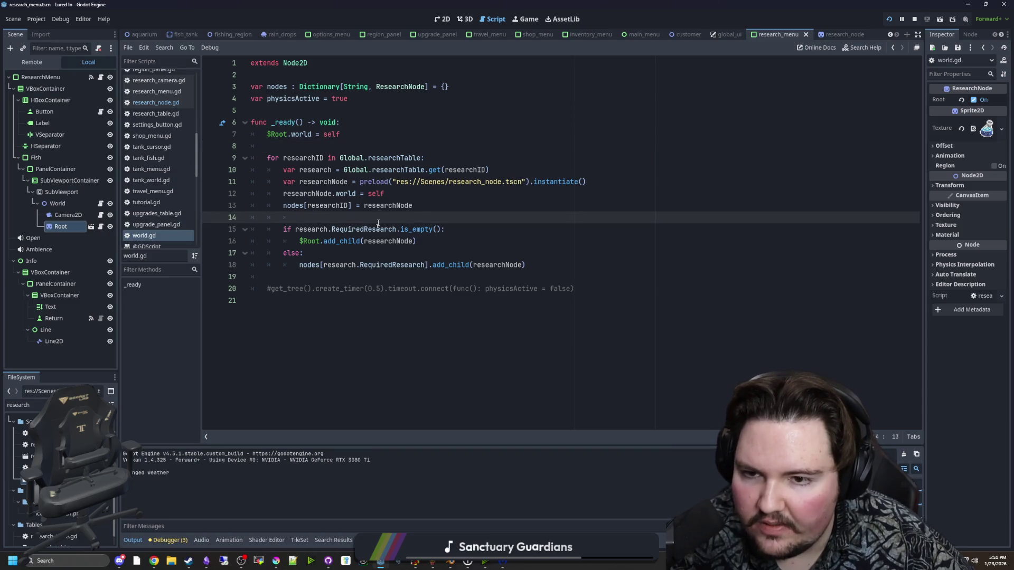
Add 'researchNode.rootNode = $Root' after the world assignment, then reopen research_node.gd.
left_click(426, 205)
left_click(380, 218)
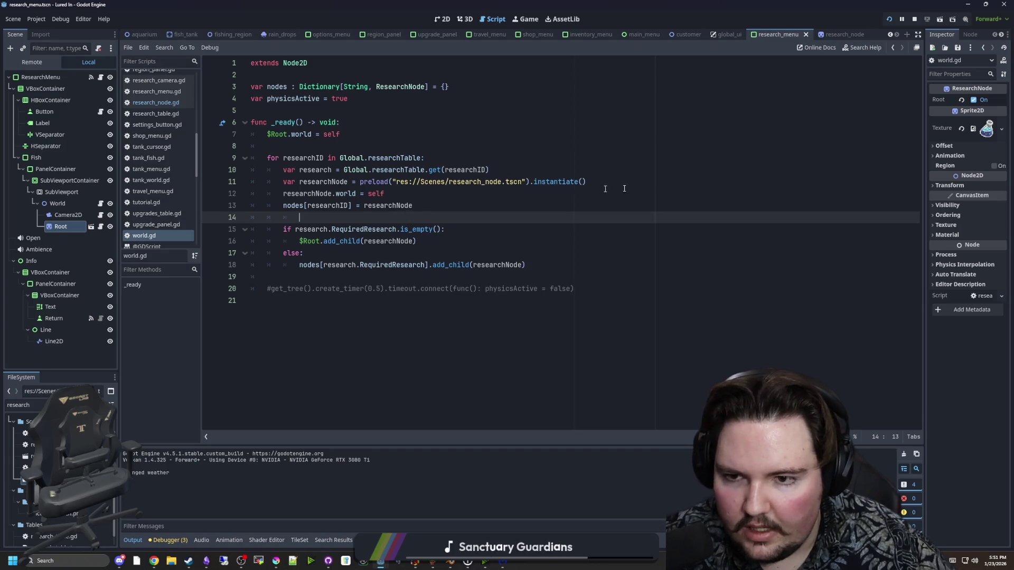
left_click(531, 192)
key("Return")
type("researchNode.ro")
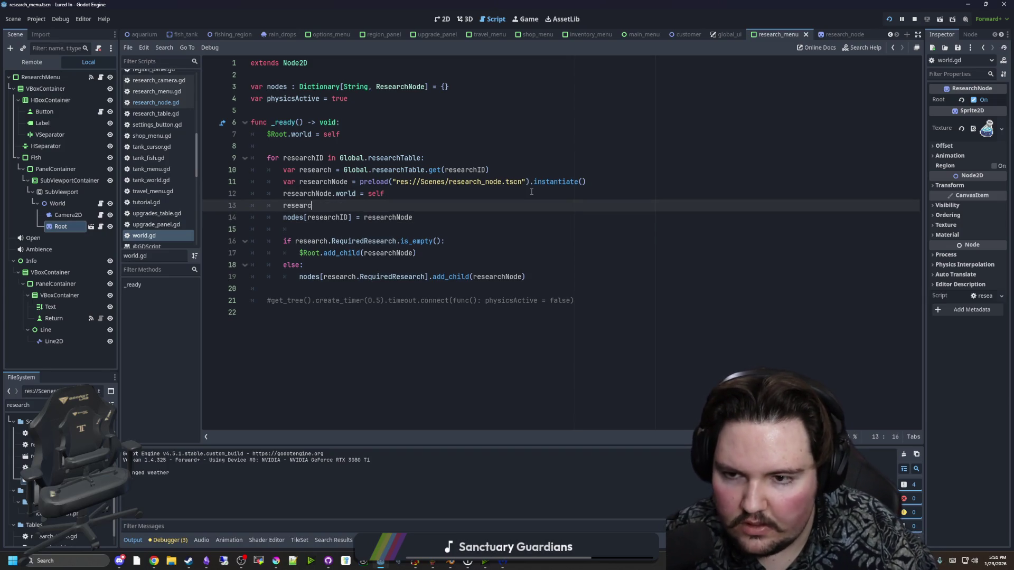
type("ot")
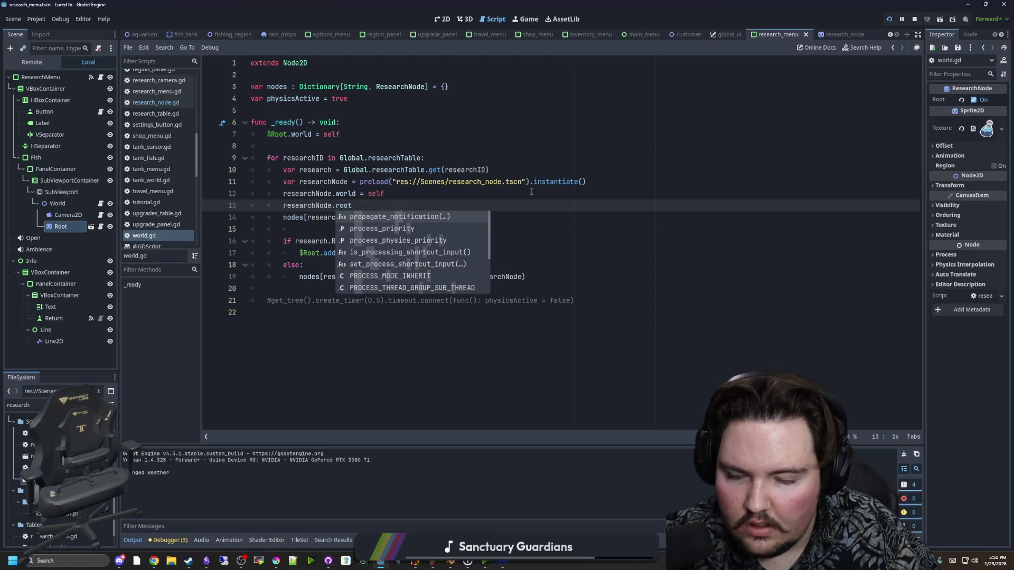
type("Node = $Root")
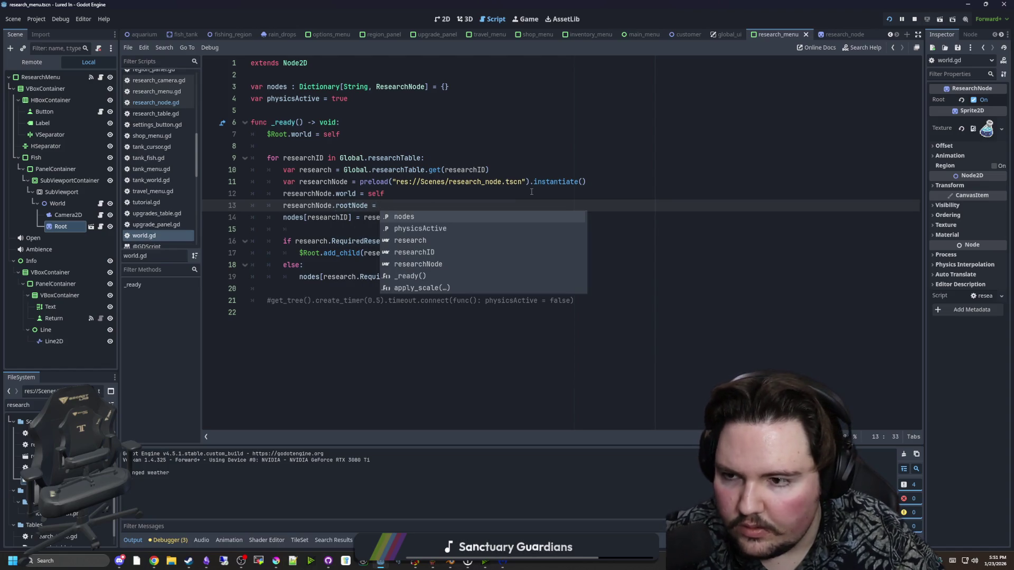
key("Up")
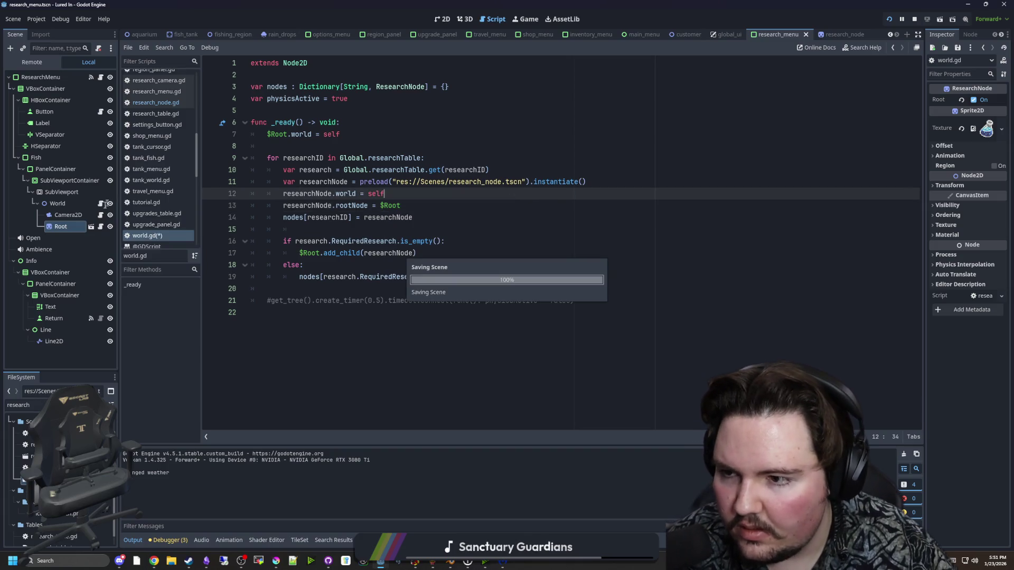
left_click(100, 226)
left_click(311, 135)
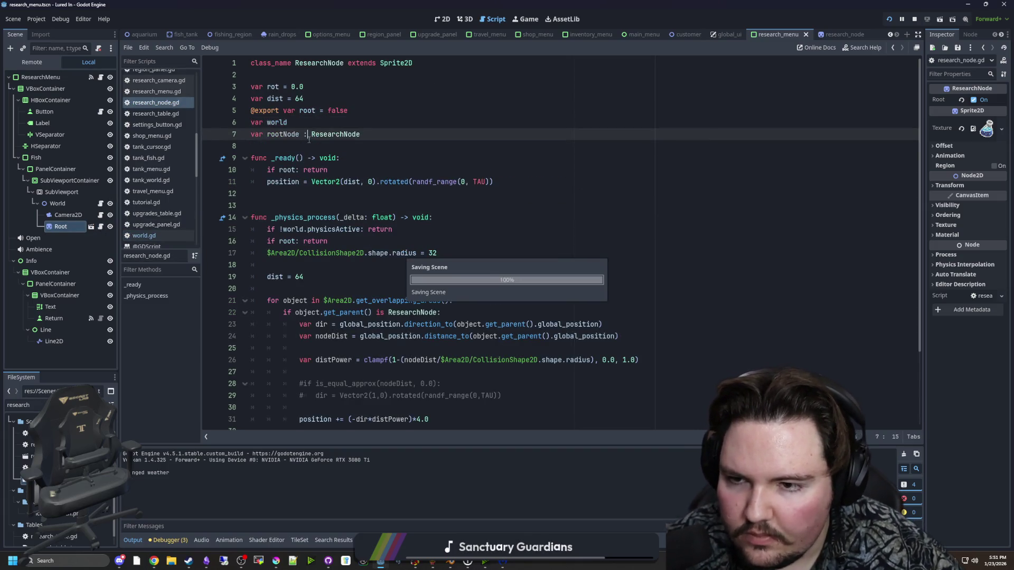
Add an 'if rootNode:' block below the position update in the physics function.
left_click(311, 146)
scroll(312, 158, "down", 3)
left_click(294, 191)
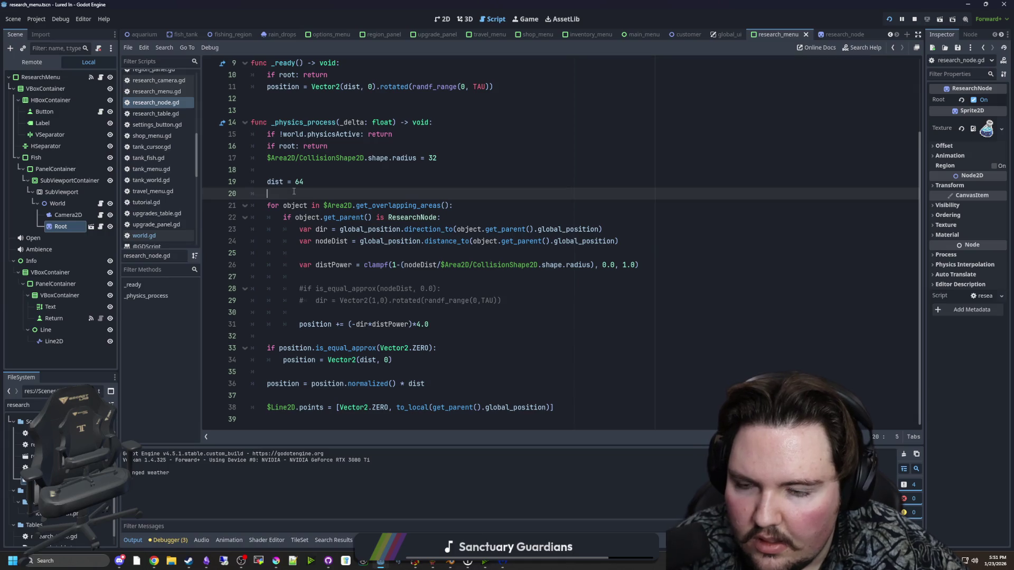
left_click(376, 314)
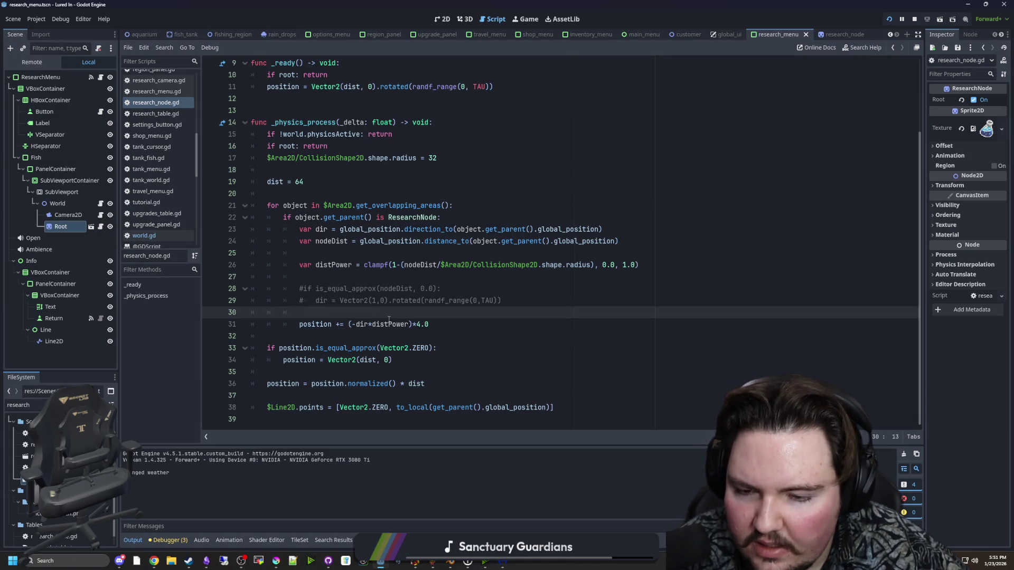
key("Down")
key("Down")
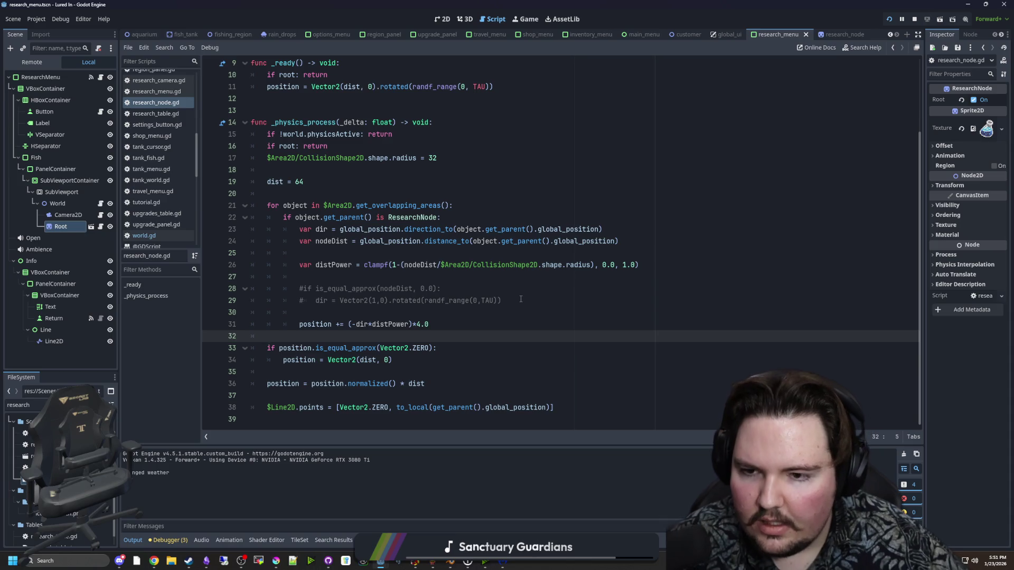
key("Return")
key("Return")
key("Up")
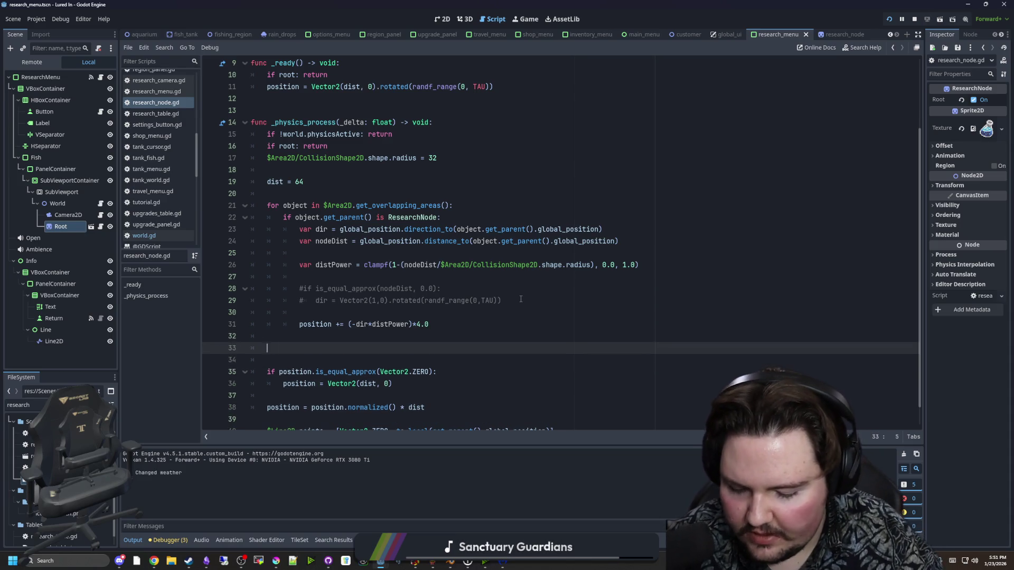
type("otNode:")
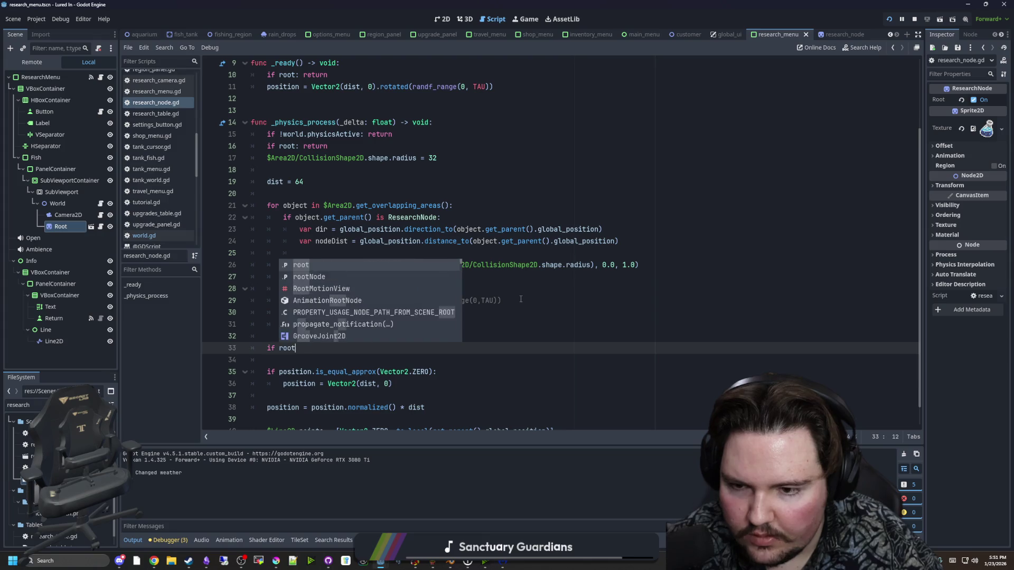
key("Return")
Inside it, write 'position += -global_position.direction_to(rootNode.global_position)'.
type("osition")
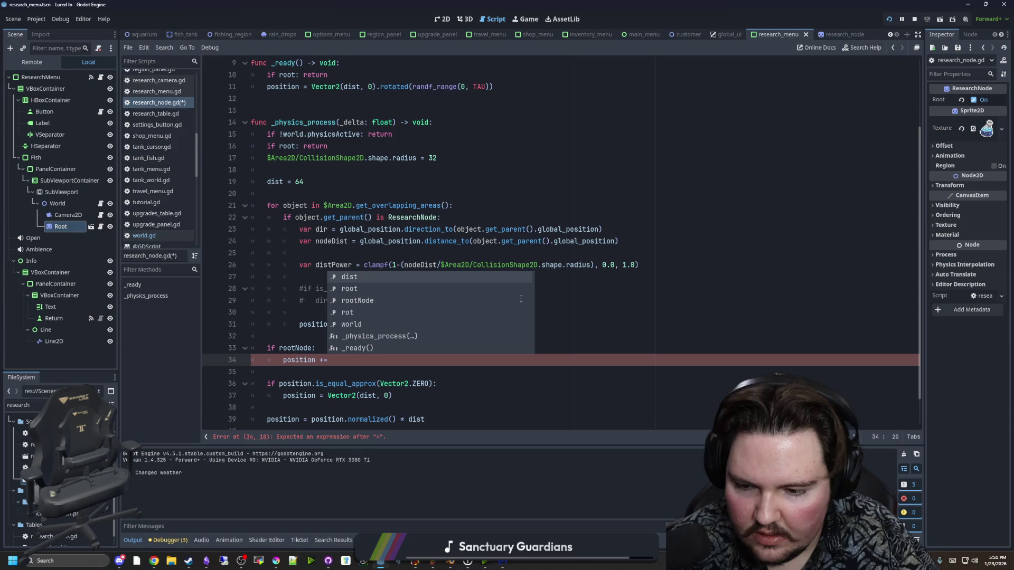
type(" += global_p")
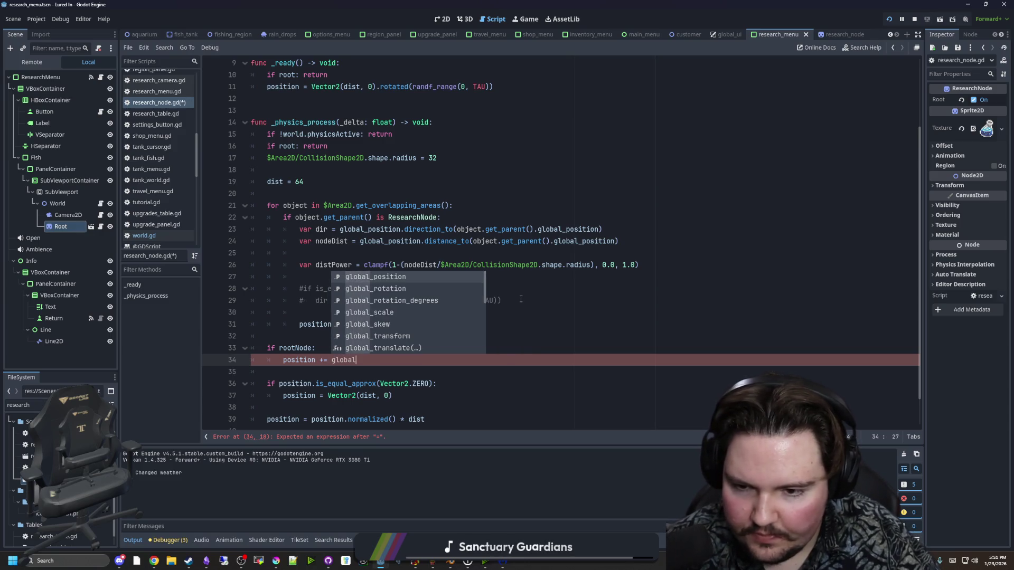
type("osition.direc")
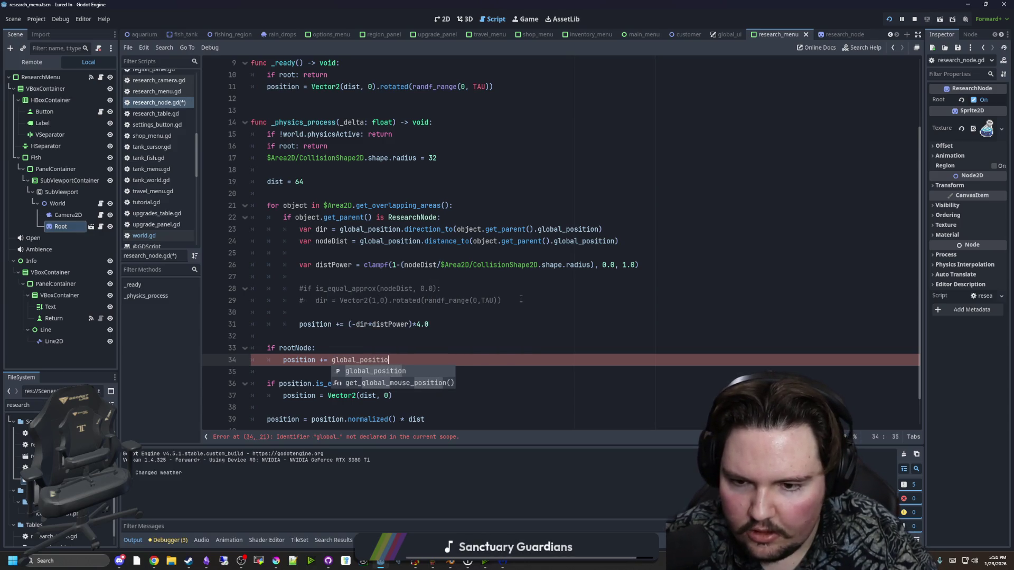
key("Return")
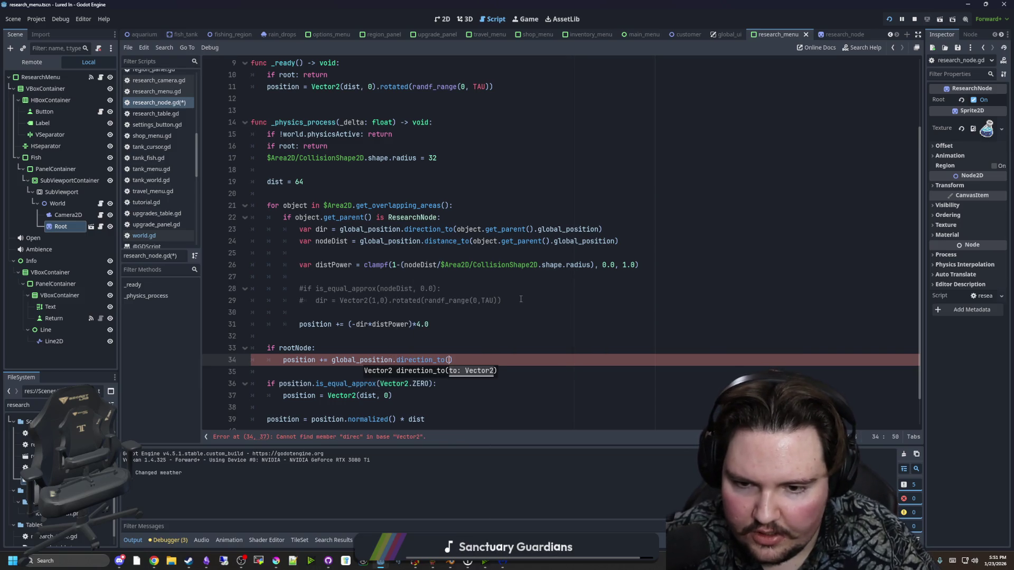
type("rootNode).global_position")
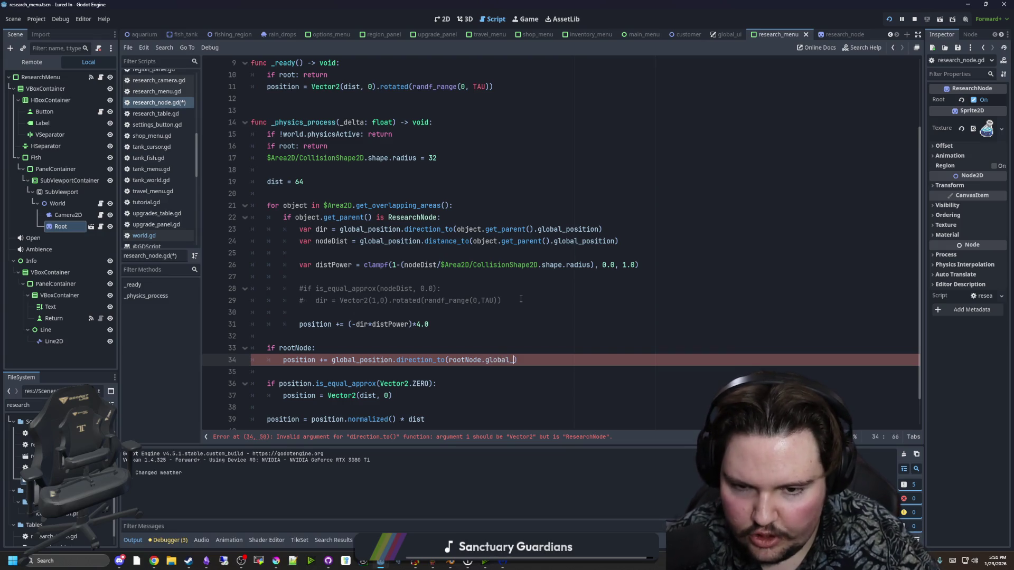
type(")")
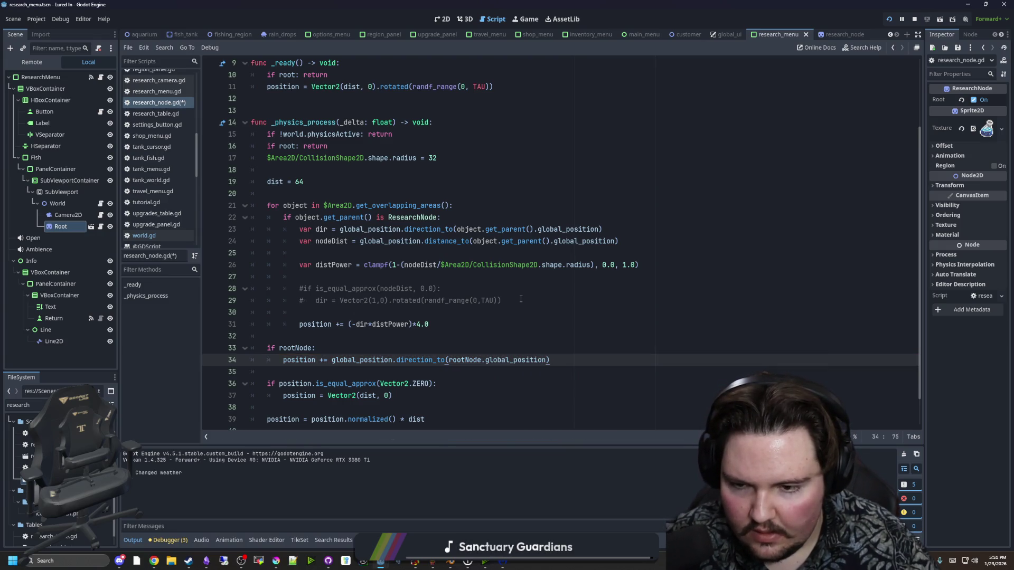
left_click(331, 360)
type("-")
left_click(363, 348)
Save research_node.gd, stop the running game, and relaunch the project.
key("ctrl+s")
left_click(914, 19)
left_click(890, 20)
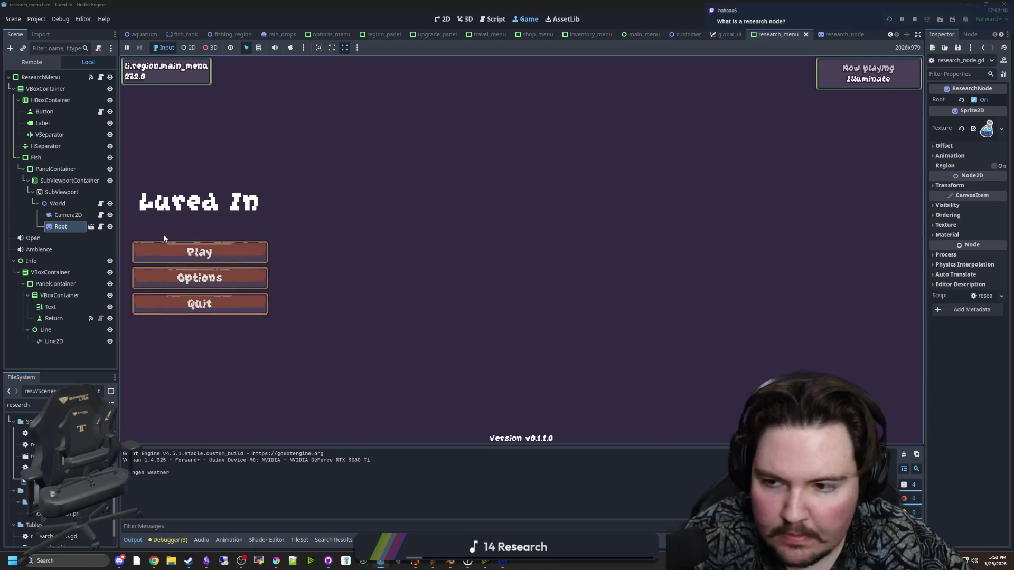
In the game, press Play, dismiss Welcome Back, view the Research gear graph, then return to the script.
left_click(170, 251)
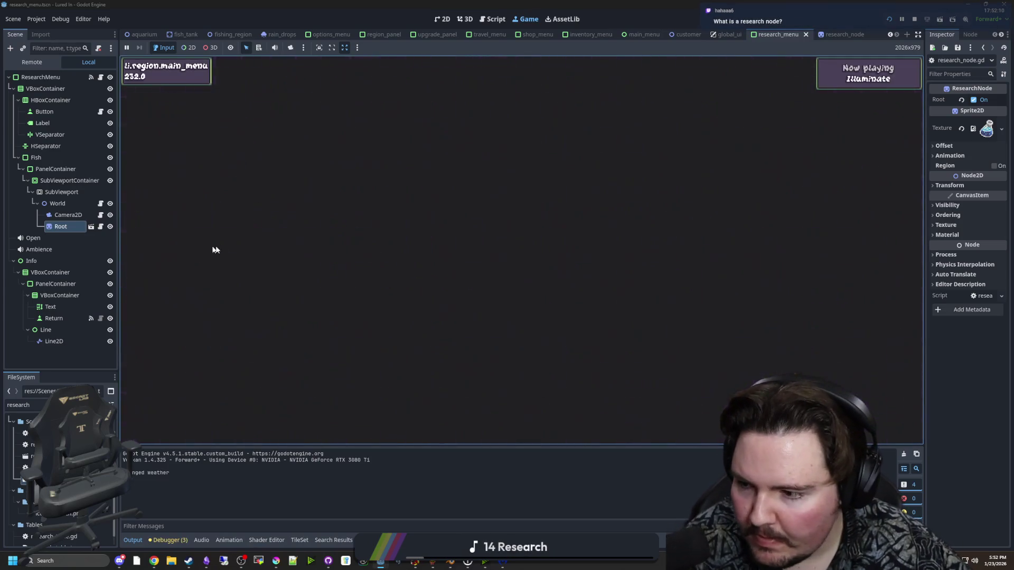
left_click(521, 292)
left_click(634, 424)
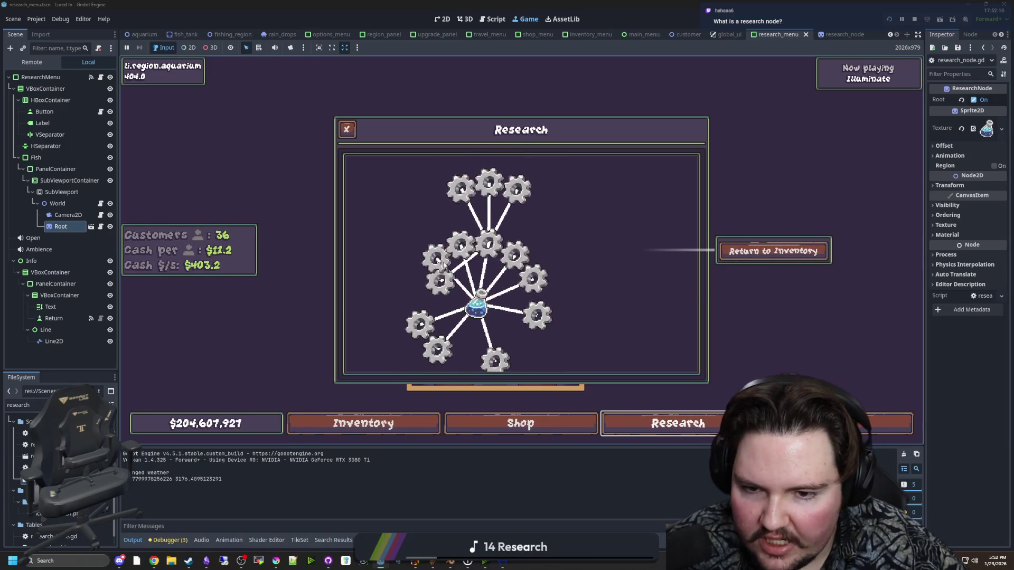
left_click(92, 227)
left_click(578, 336)
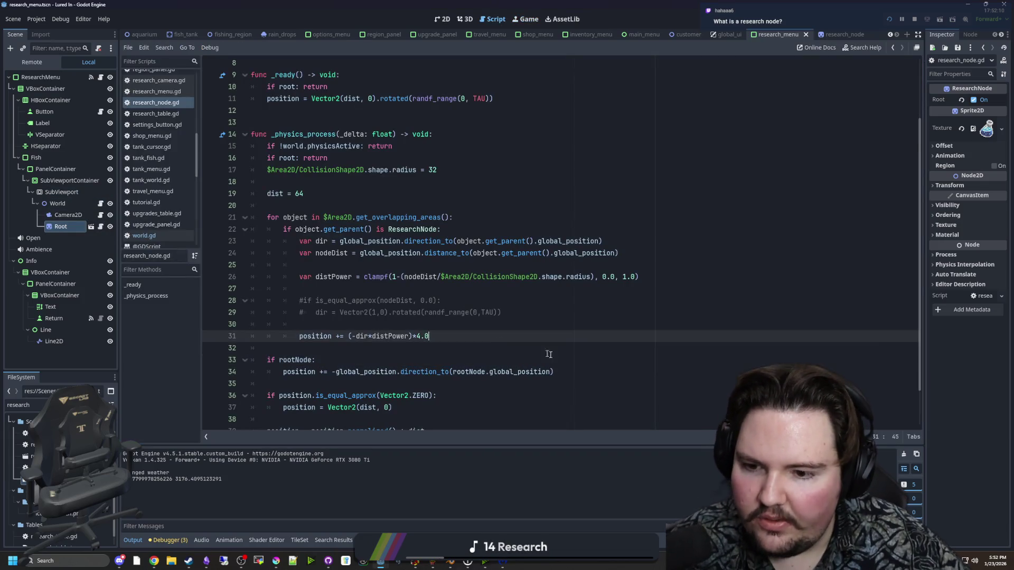
Multiply the rootNode pull by 10, rerun, and pan and zoom the Research gear graph.
scroll(578, 336, "down", 1)
left_click(577, 337)
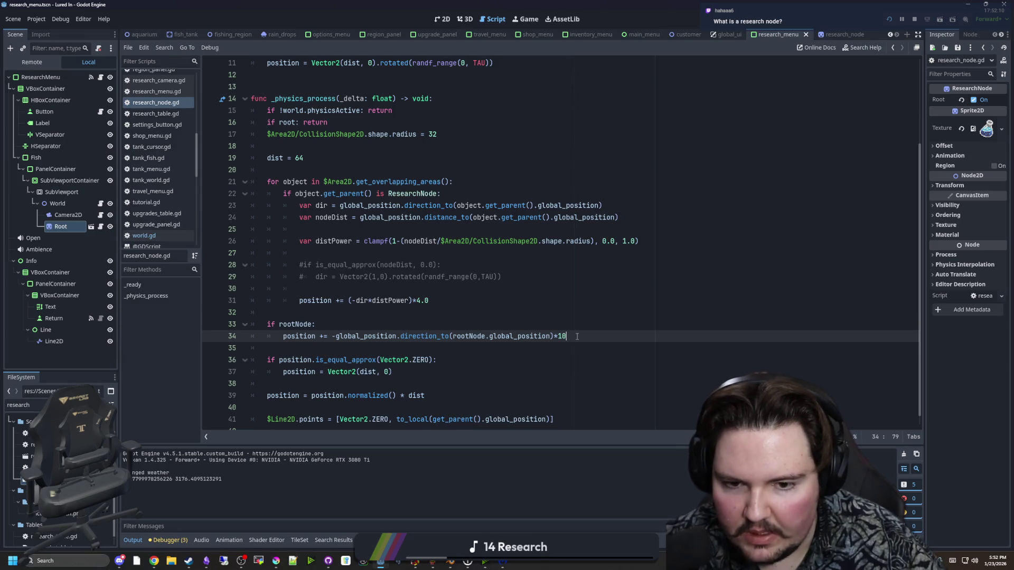
key("F5")
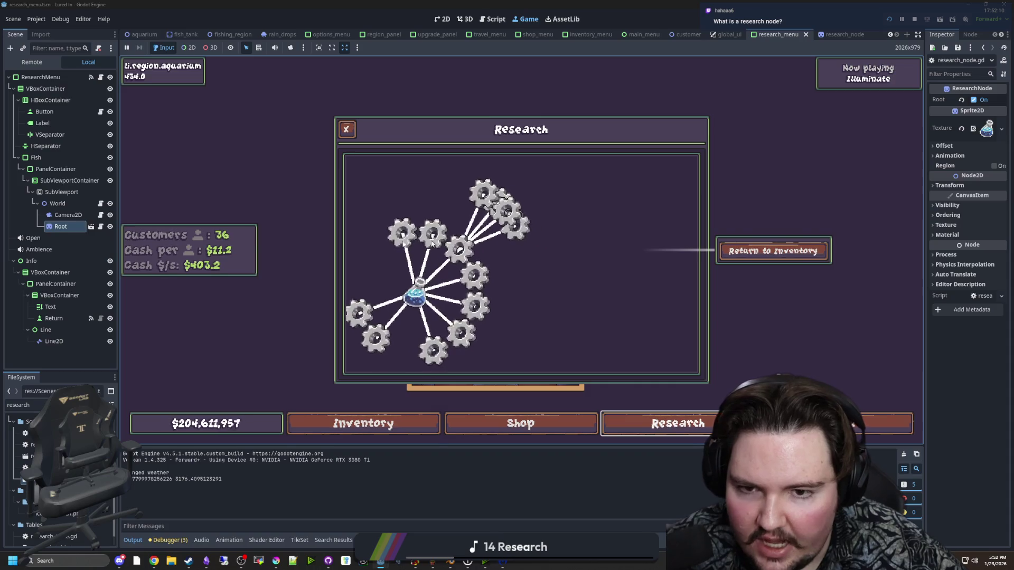
mouse_move(495, 228)
left_mouse_down()
mouse_move(472, 266)
mouse_move(614, 214)
mouse_move(566, 299)
mouse_move(515, 256)
left_mouse_up()
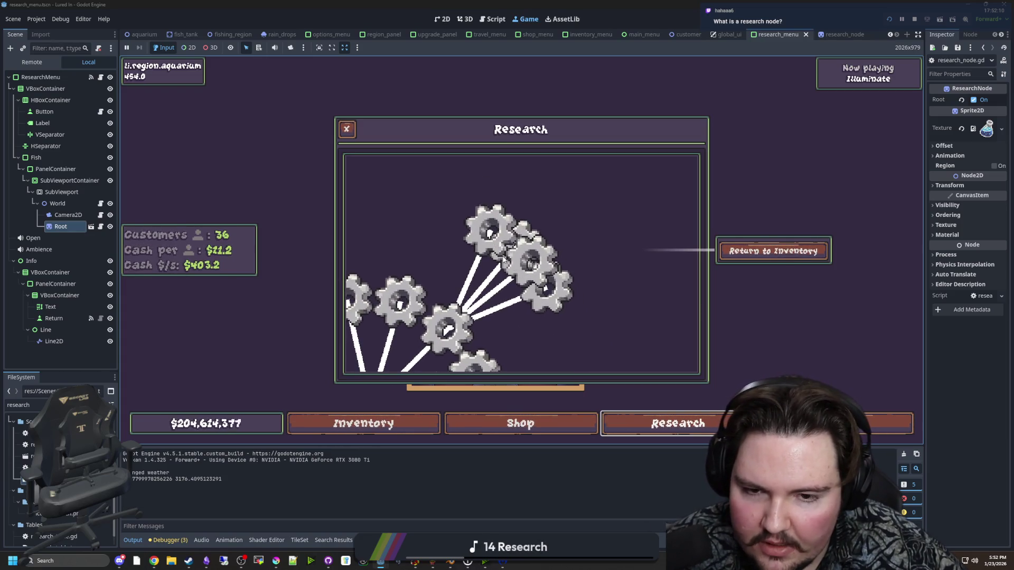
scroll(504, 261, "down", 5)
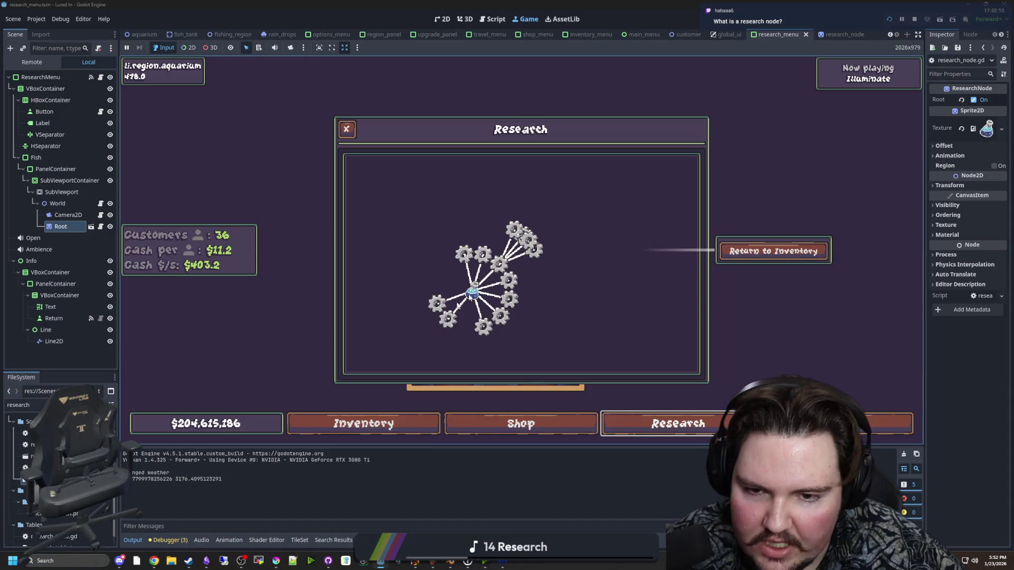
scroll(526, 232, "up", 2)
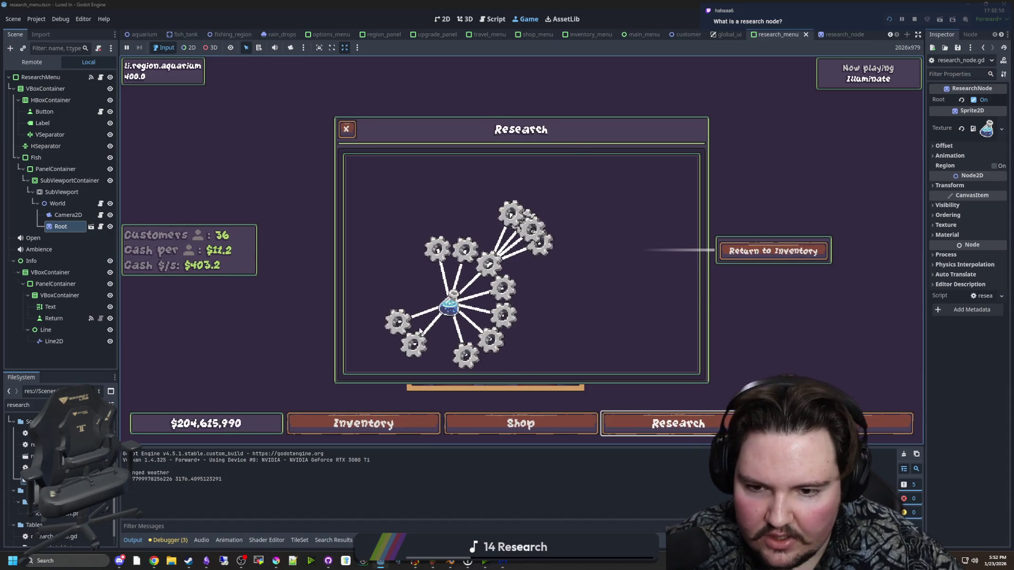
Change the rootNode pull multiplier on line 34 to 5 and save the script.
left_click(100, 228)
left_click(578, 338)
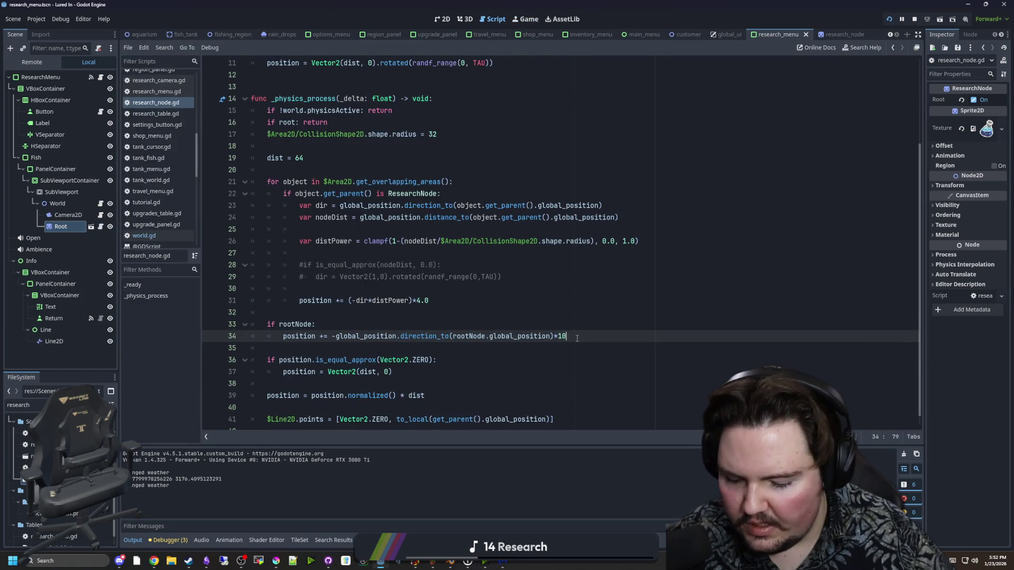
key("ctrl+z")
key("ctrl+s")
left_click(529, 19)
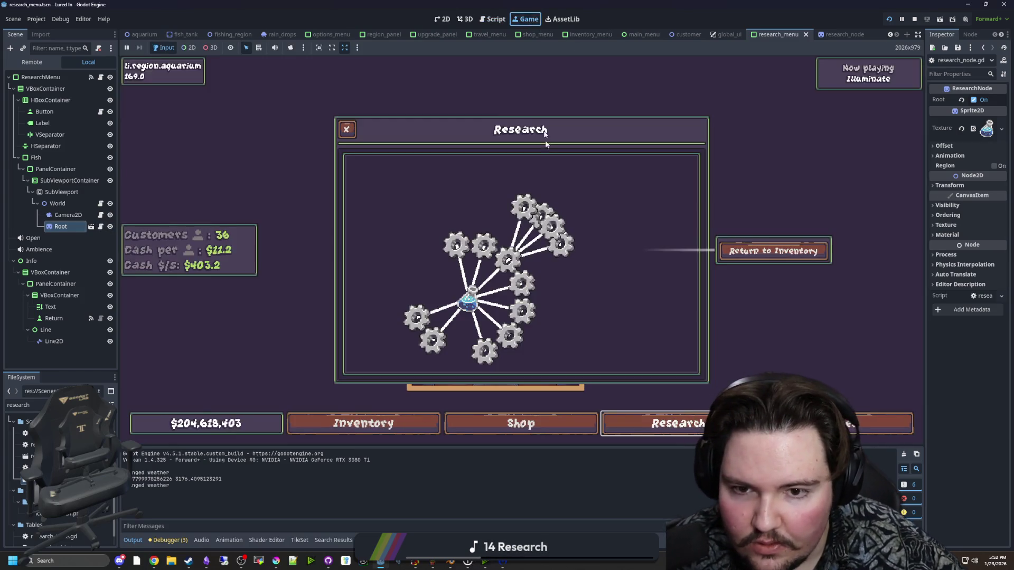
left_click(100, 227)
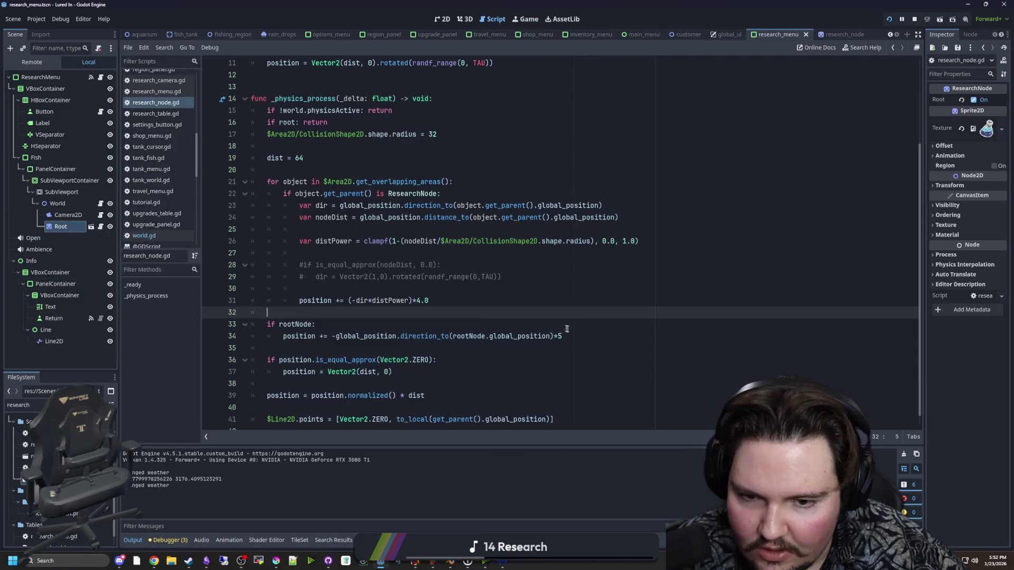
Set the line 34 multiplier to 2, save, relaunch, and pan and zoom the Research gear graph.
left_click(574, 335)
key("ctrl+s")
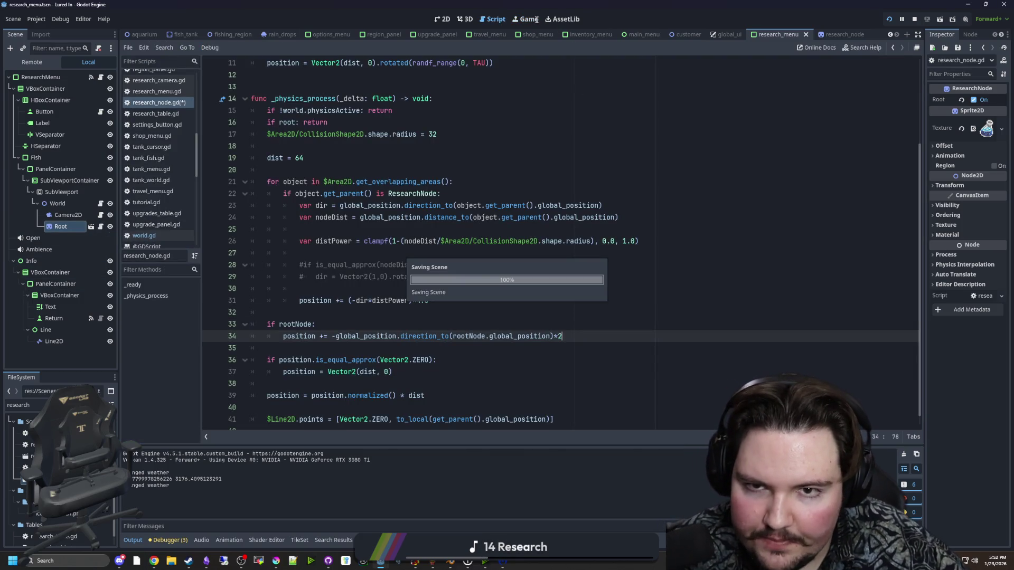
key("ctrl+F4")
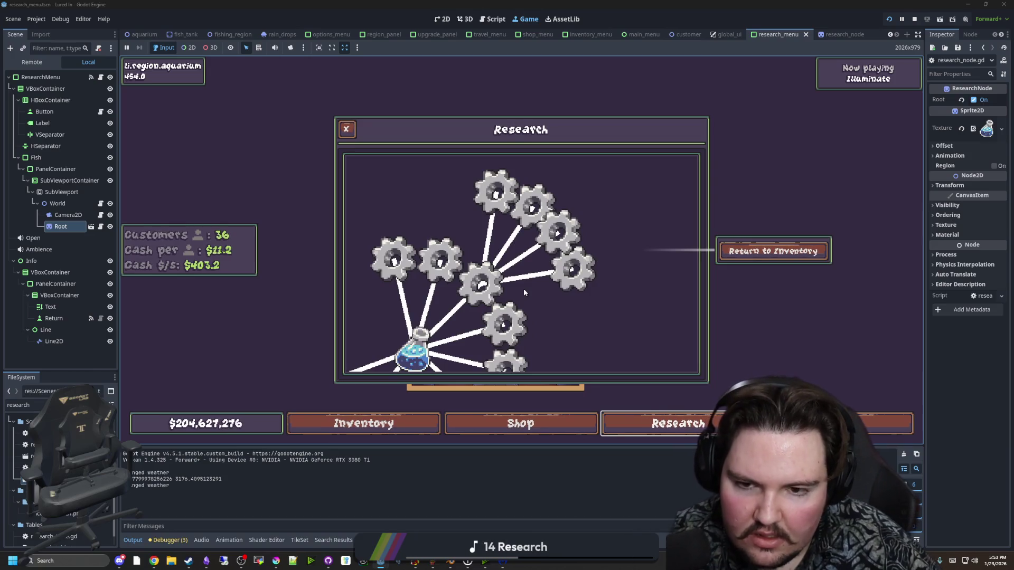
scroll(526, 288, "down", 3)
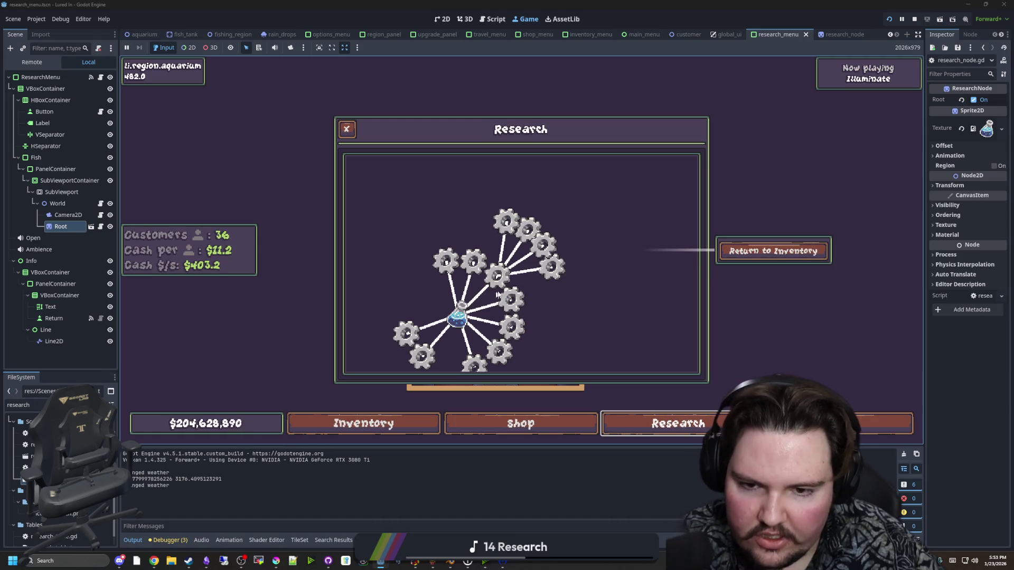
scroll(543, 196, "down", 3)
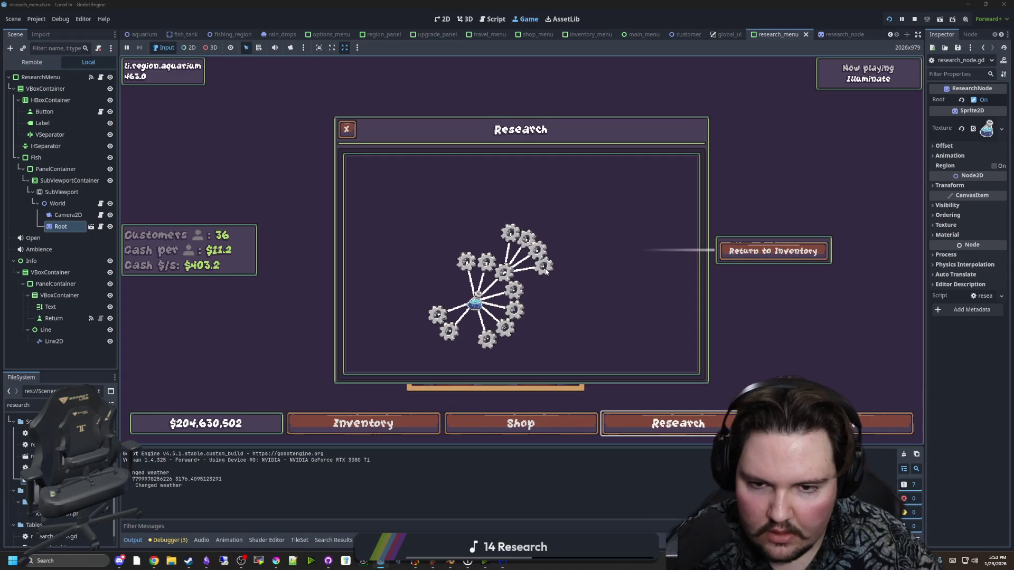
scroll(501, 297, "up", 3)
left_click_drag(492, 278, 546, 194)
scroll(498, 187, "down", 2)
scroll(480, 289, "up", 2)
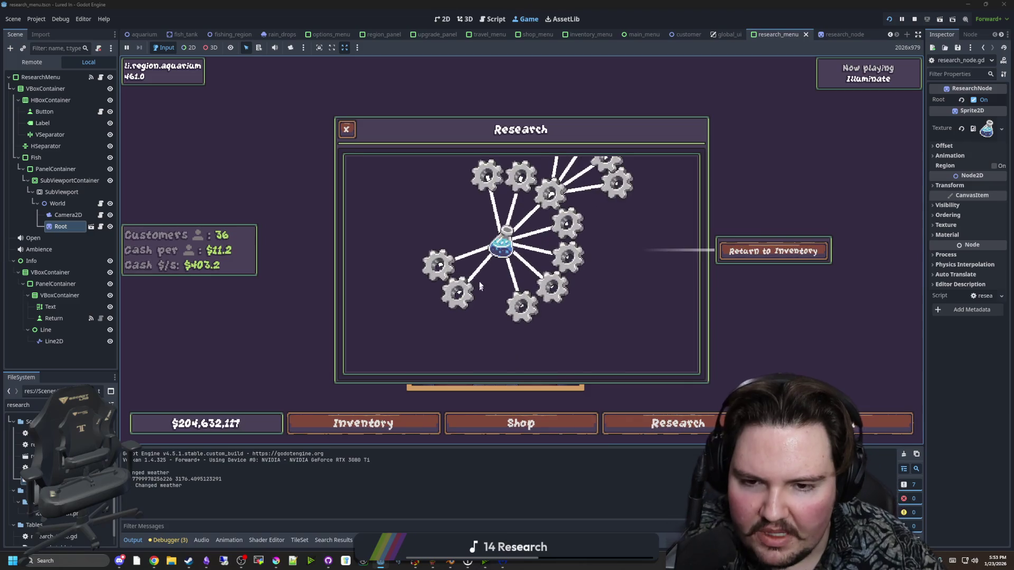